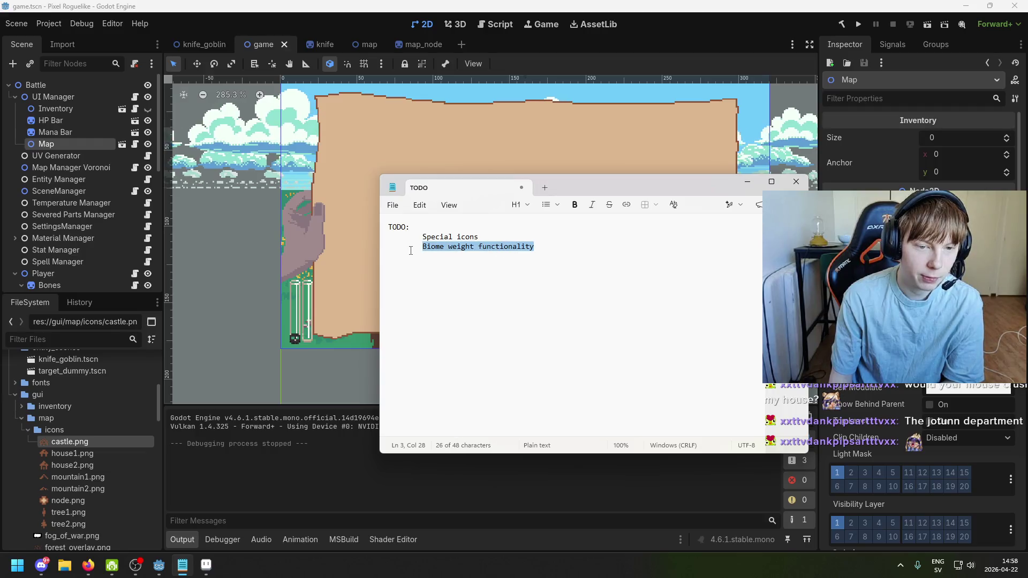
{"action": "key", "text": "shift+Home"}
Review the 'Special icons' and 'Biome weight functionality' TODO entries, then switch to Godot and save the scene
{"action": "key", "text": "shift+End"}
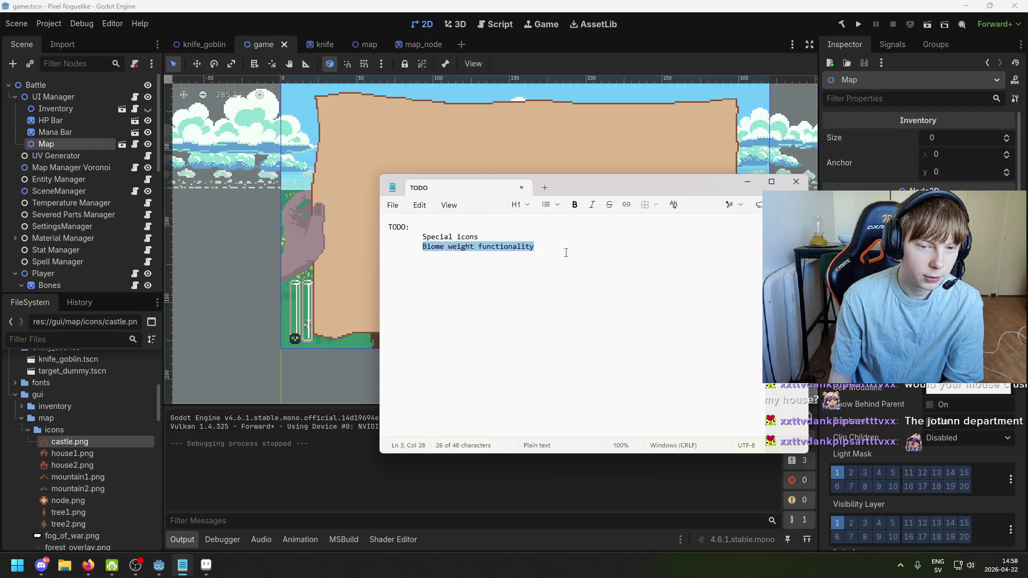
{"action": "key", "text": "Left"}
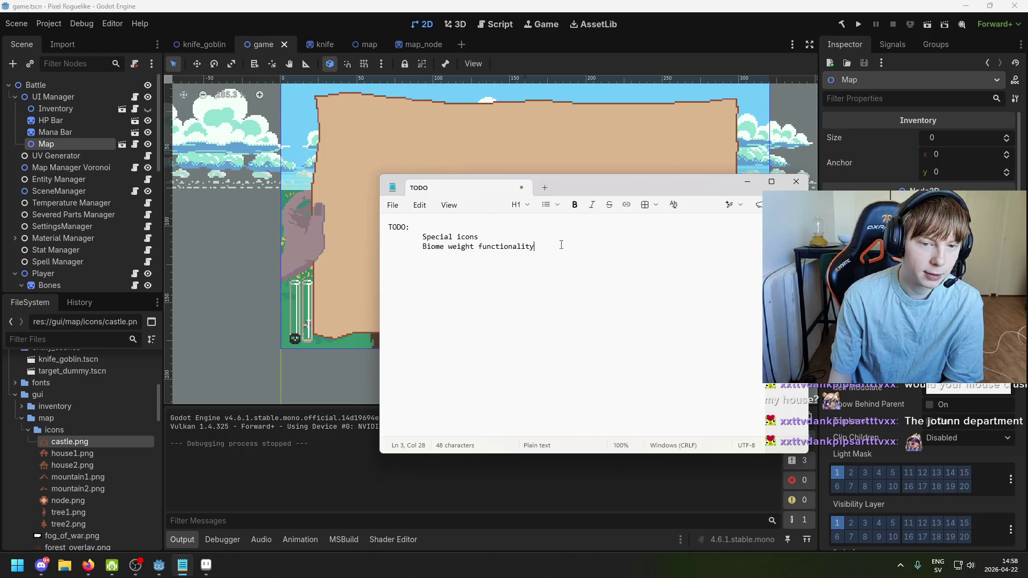
{"action": "left_click_drag", "start_coordinate": [423, 237], "coordinate": [488, 235]}
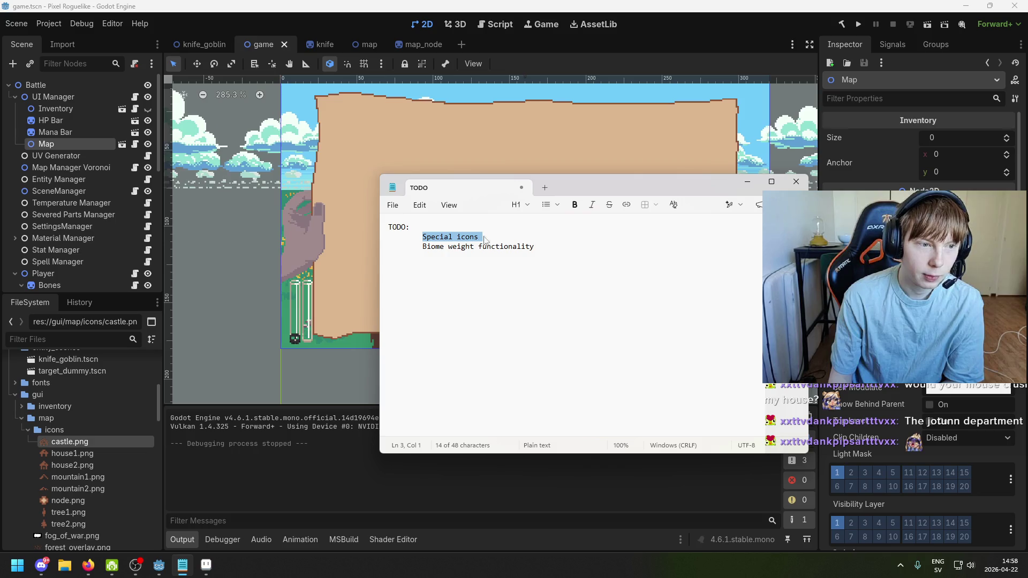
{"action": "left_click", "coordinate": [63, 135]}
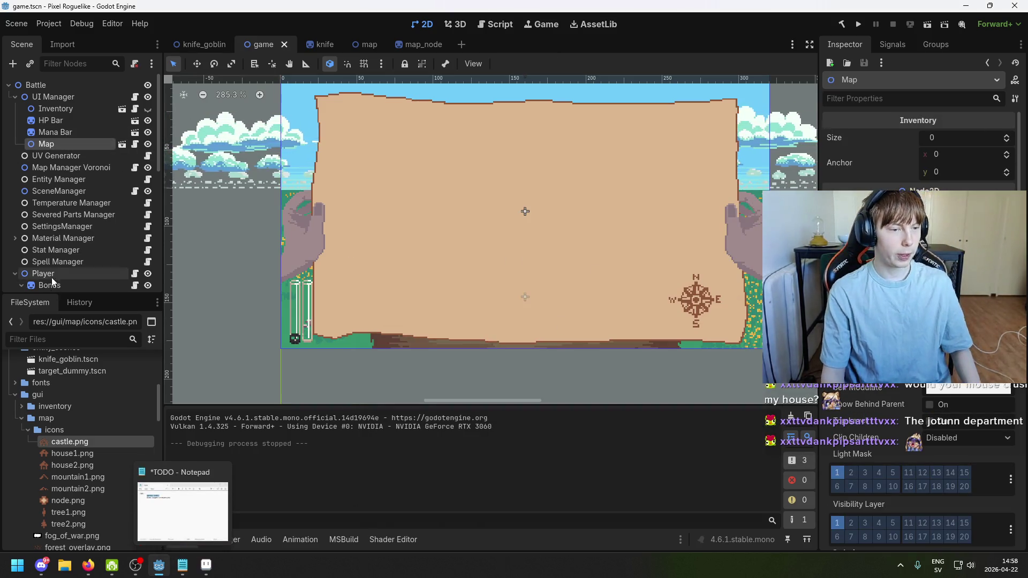
{"action": "key", "text": "ctrl+s"}
Inspect the Mana Bar, Map, SceneManager and Player nodes, trying the Map node's script resource
{"action": "left_click", "coordinate": [56, 132]}
{"action": "left_click", "coordinate": [46, 143]}
{"action": "scroll", "coordinate": [919, 321], "scroll_direction": "down", "scroll_amount": 10}
{"action": "scroll", "coordinate": [965, 482], "scroll_direction": "down", "scroll_amount": 10}
{"action": "left_click", "coordinate": [964, 517]}
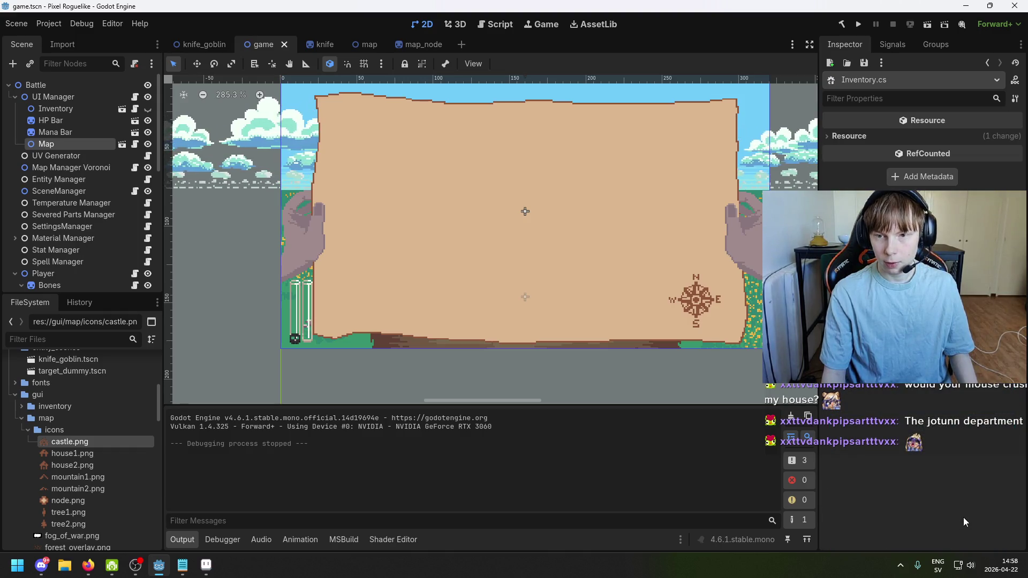
{"action": "left_click", "coordinate": [54, 132]}
{"action": "left_click", "coordinate": [76, 193]}
{"action": "left_click", "coordinate": [85, 274]}
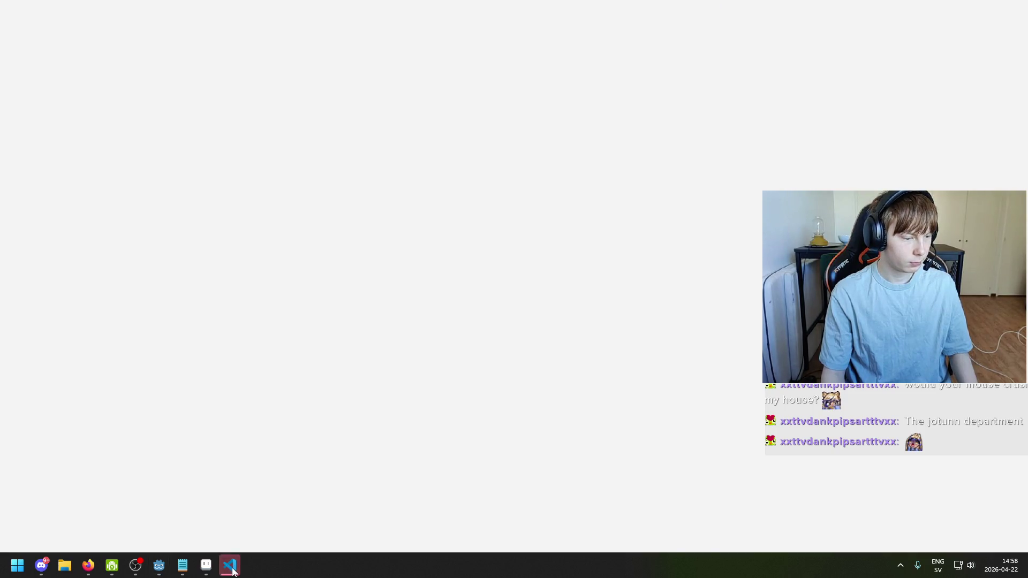
{"action": "left_click", "coordinate": [232, 566]}
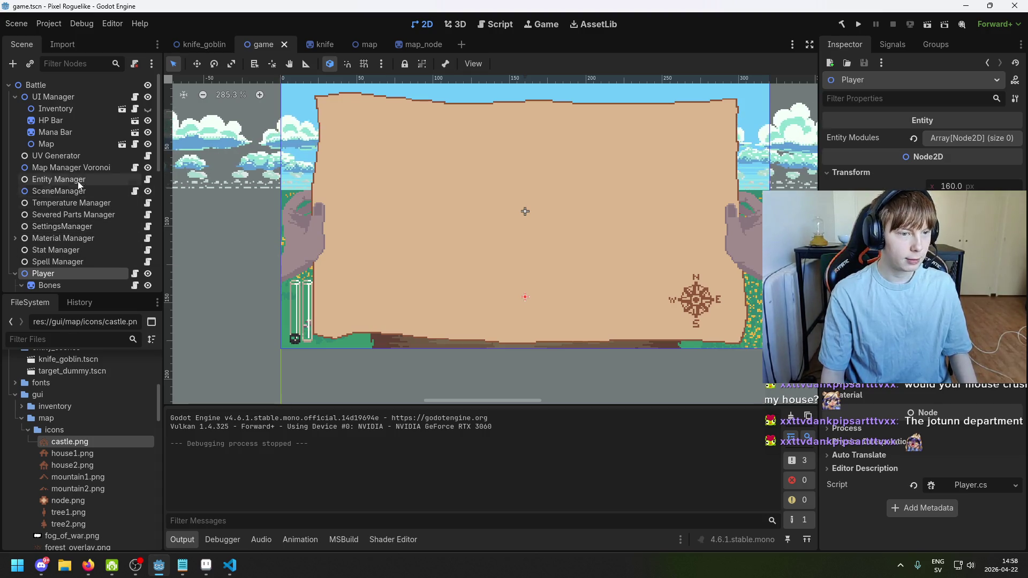
Browse the Entity Manager, Map Manager Voronoi, UV Generator and Map nodes in the scene tree
{"action": "left_click", "coordinate": [74, 121]}
{"action": "key", "text": "Down"}
{"action": "key", "text": "Down"}
{"action": "key", "text": "Down"}
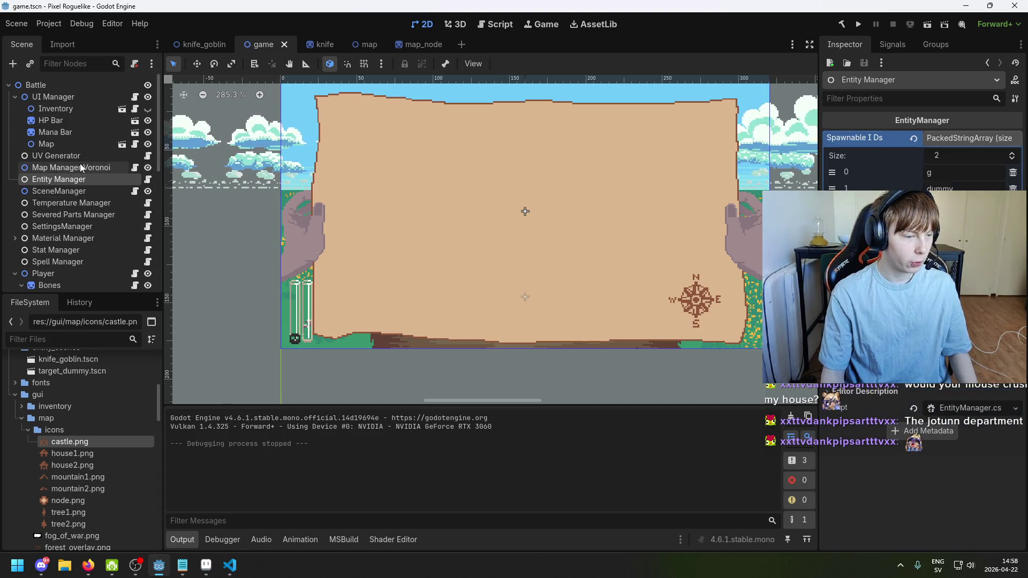
{"action": "left_click", "coordinate": [81, 168]}
{"action": "left_click", "coordinate": [83, 156]}
{"action": "left_click", "coordinate": [88, 170]}
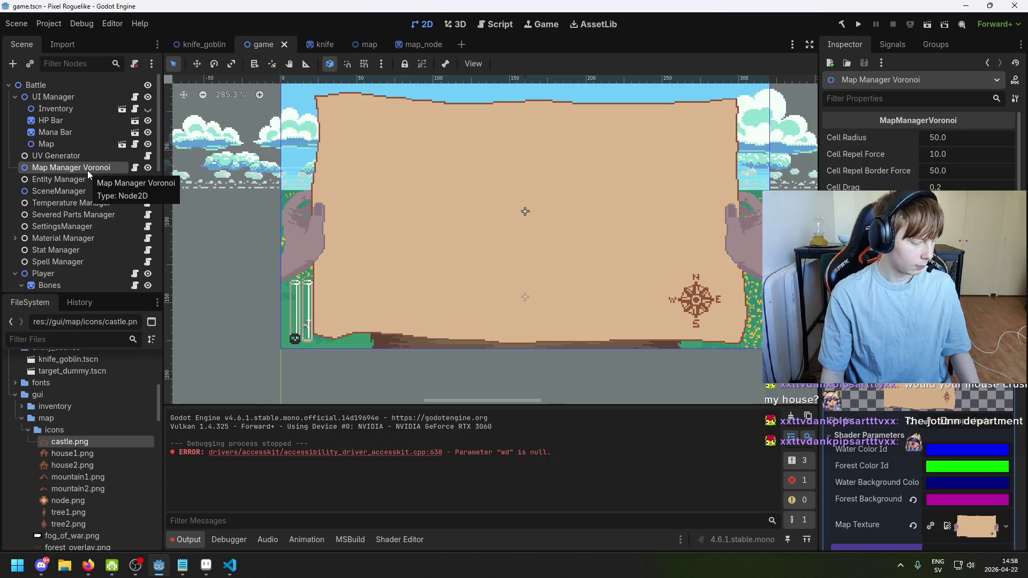
{"action": "left_click", "coordinate": [90, 155]}
{"action": "left_click", "coordinate": [87, 130]}
{"action": "left_click", "coordinate": [81, 154]}
{"action": "left_click", "coordinate": [77, 142]}
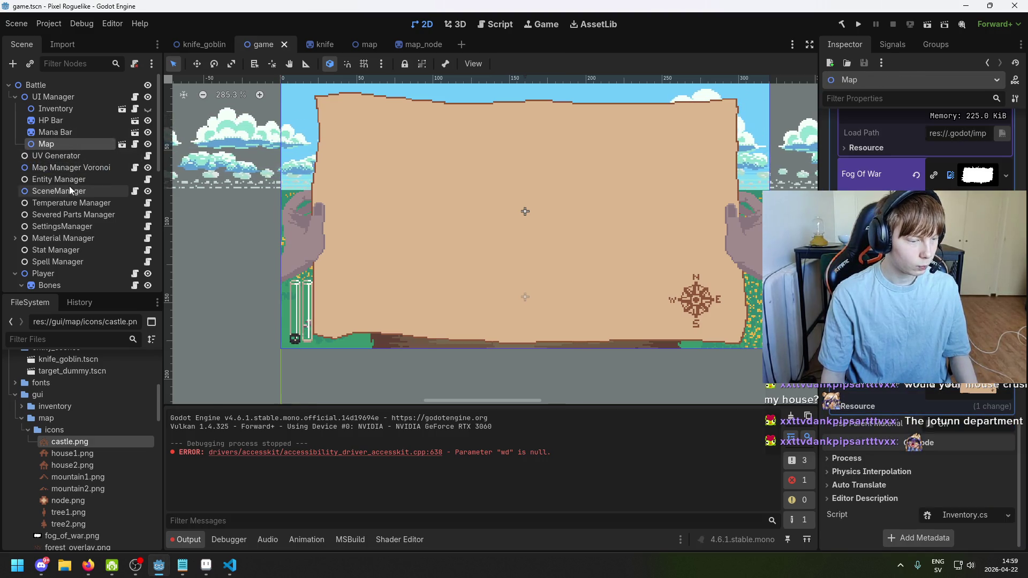
Select Map Manager Voronoi, scroll its Inspector properties, and open its MapManagerVoronoi.cs script
{"action": "left_click", "coordinate": [76, 168]}
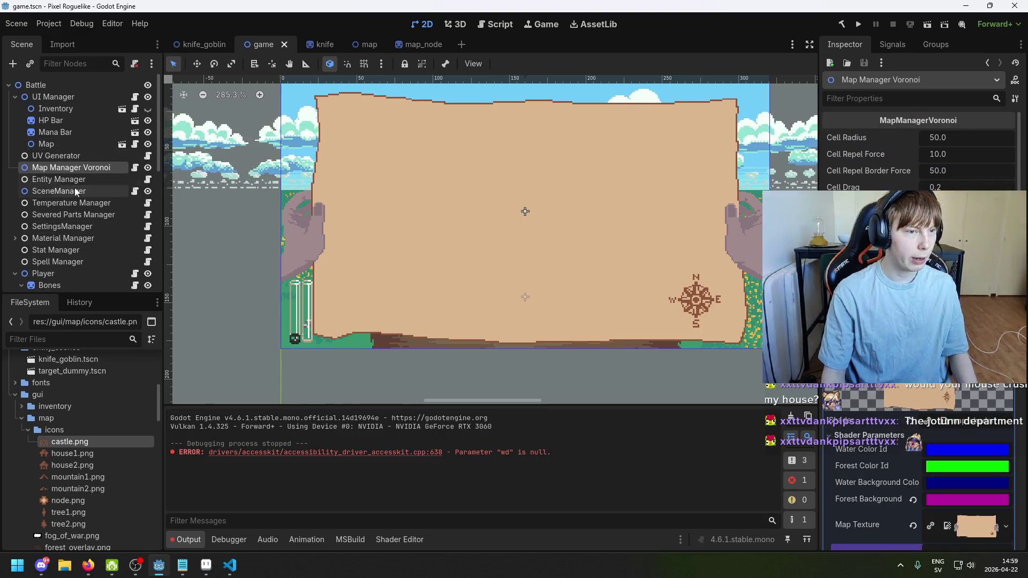
{"action": "left_click", "coordinate": [58, 157]}
{"action": "left_click", "coordinate": [60, 165]}
{"action": "scroll", "coordinate": [910, 161], "scroll_direction": "down", "scroll_amount": 5}
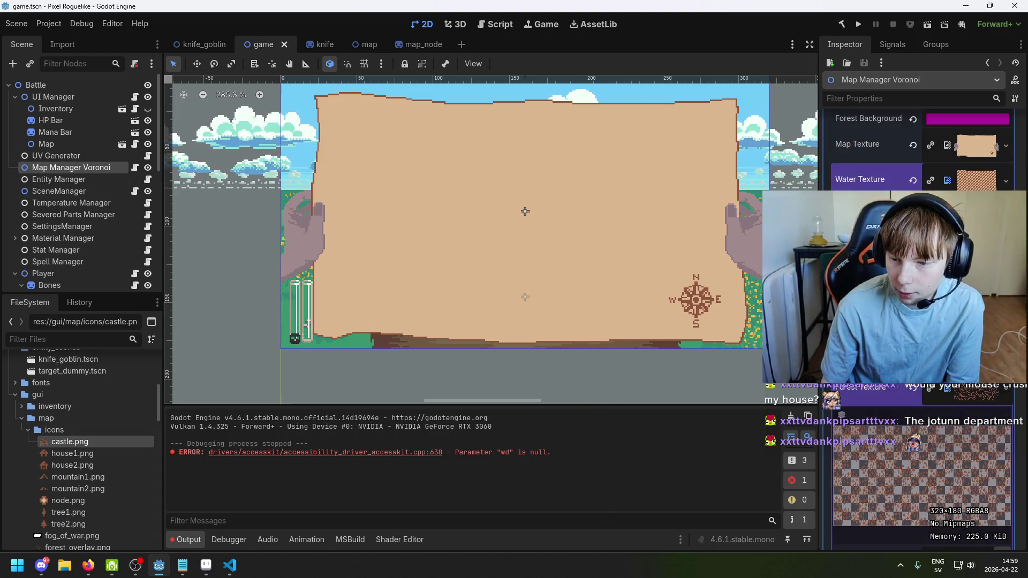
{"action": "scroll", "coordinate": [918, 321], "scroll_direction": "down", "scroll_amount": 10}
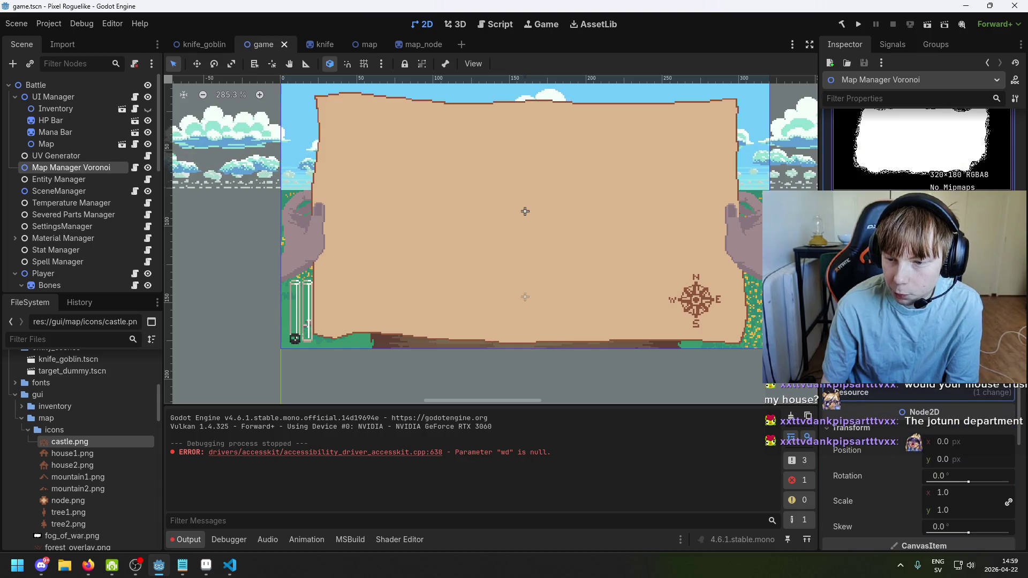
{"action": "scroll", "coordinate": [919, 321], "scroll_direction": "down", "scroll_amount": 5}
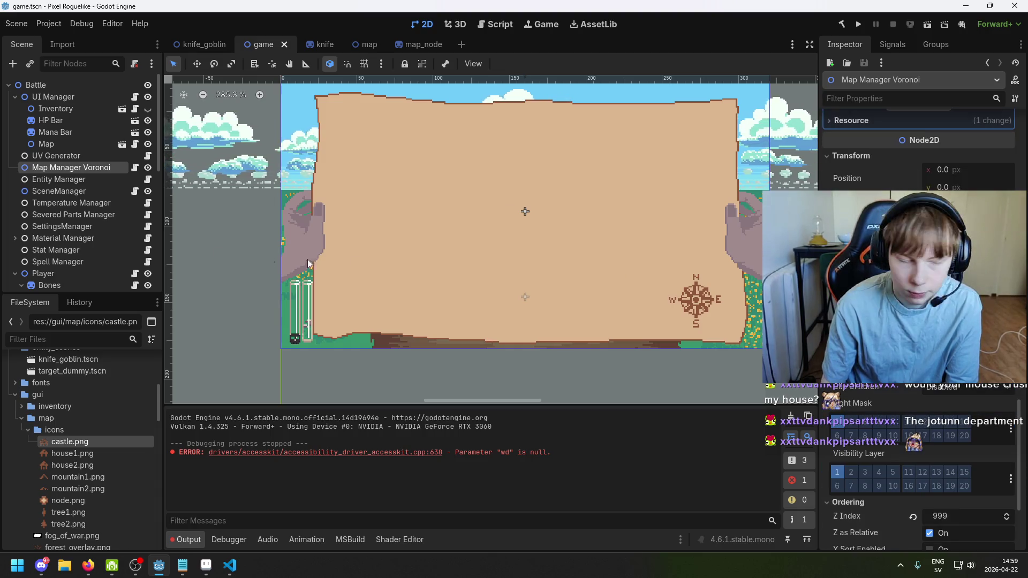
{"action": "left_click", "coordinate": [72, 121]}
{"action": "left_click", "coordinate": [86, 167]}
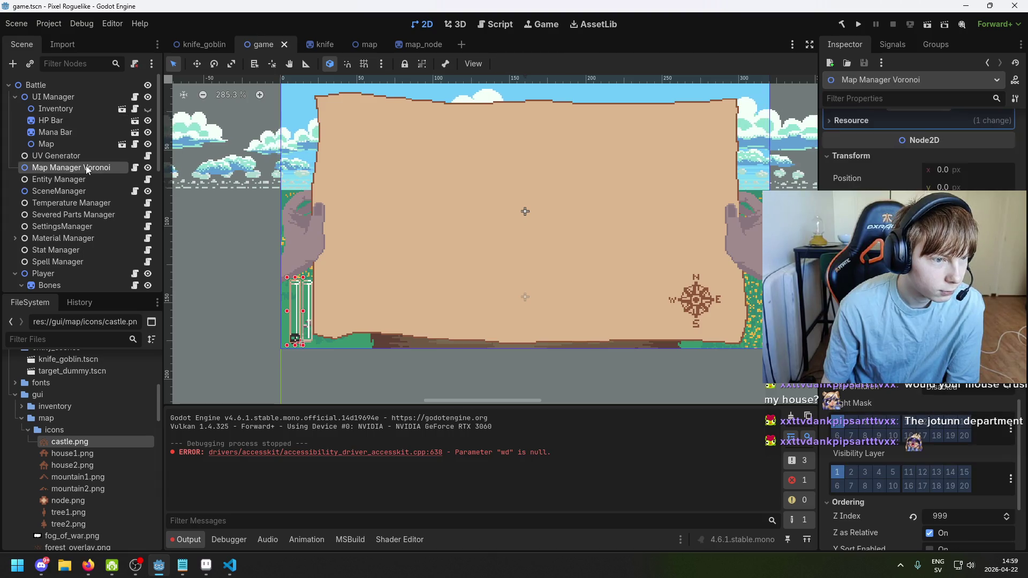
{"action": "scroll", "coordinate": [918, 321], "scroll_direction": "up", "scroll_amount": 5}
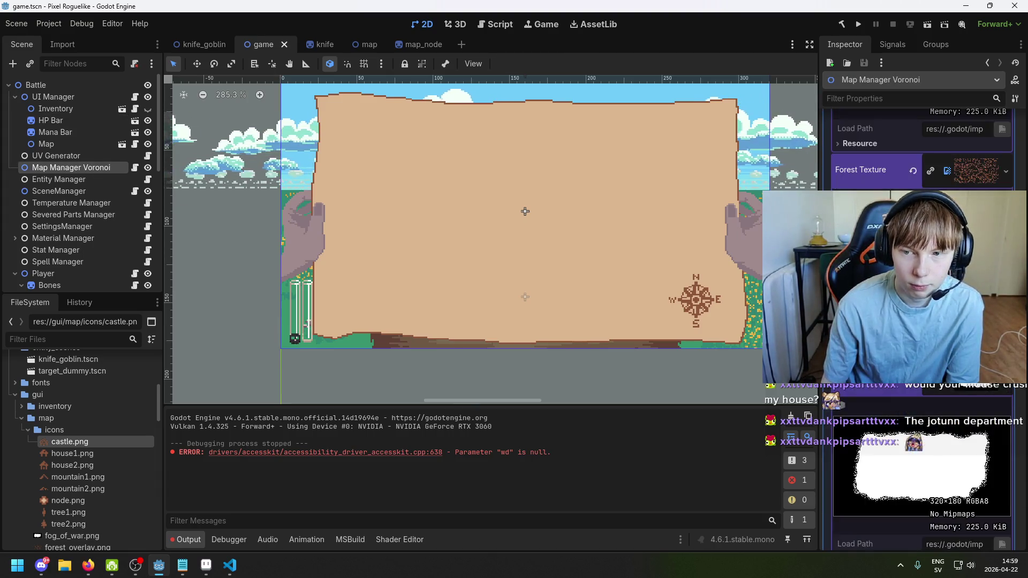
{"action": "scroll", "coordinate": [918, 321], "scroll_direction": "down", "scroll_amount": 10}
{"action": "left_click", "coordinate": [953, 516]}
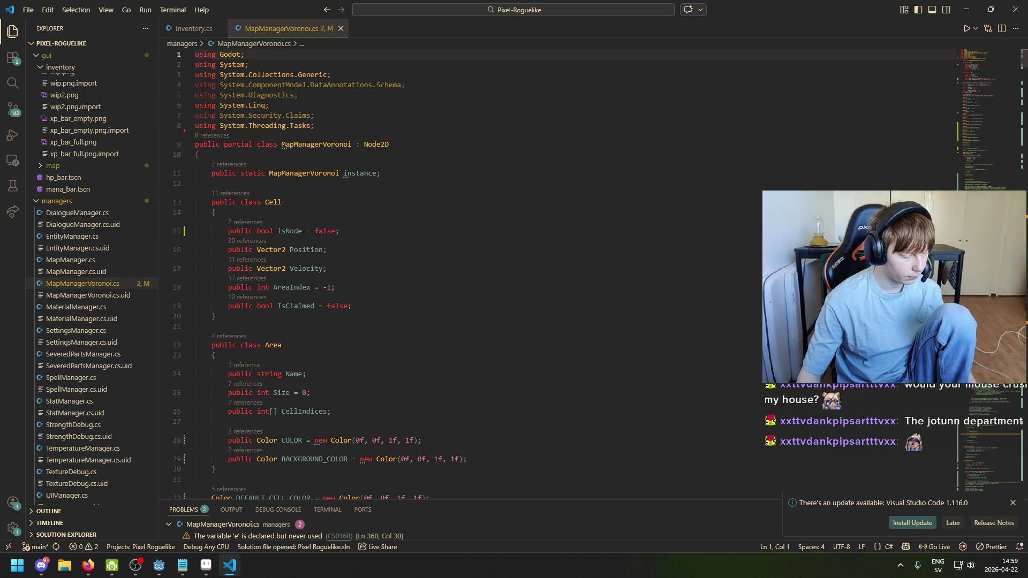
Scroll down through MapManagerVoronoi.cs to read the code
{"action": "scroll", "coordinate": [331, 221], "scroll_direction": "down", "scroll_amount": 1}
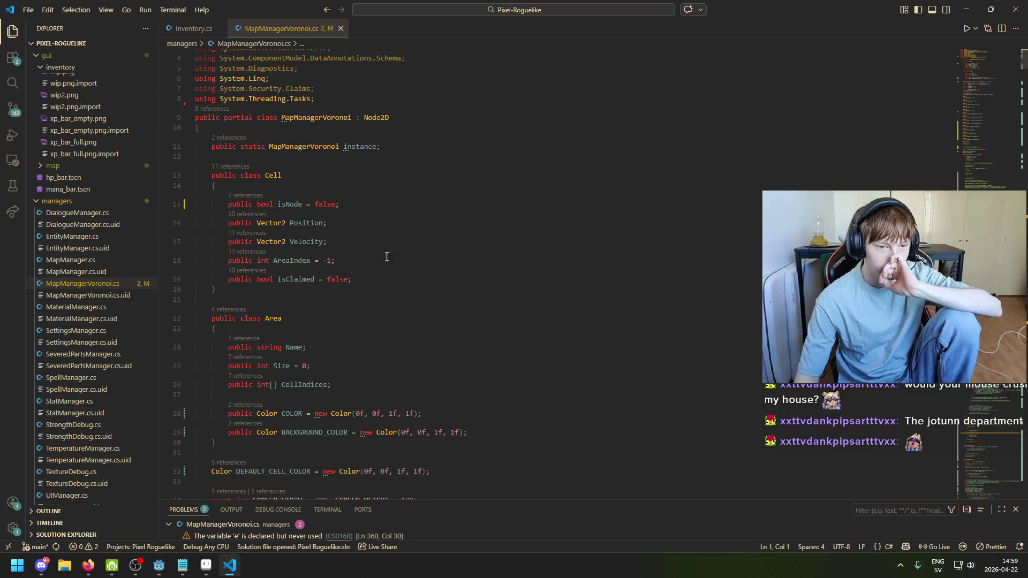
{"action": "scroll", "coordinate": [336, 222], "scroll_direction": "down", "scroll_amount": 2}
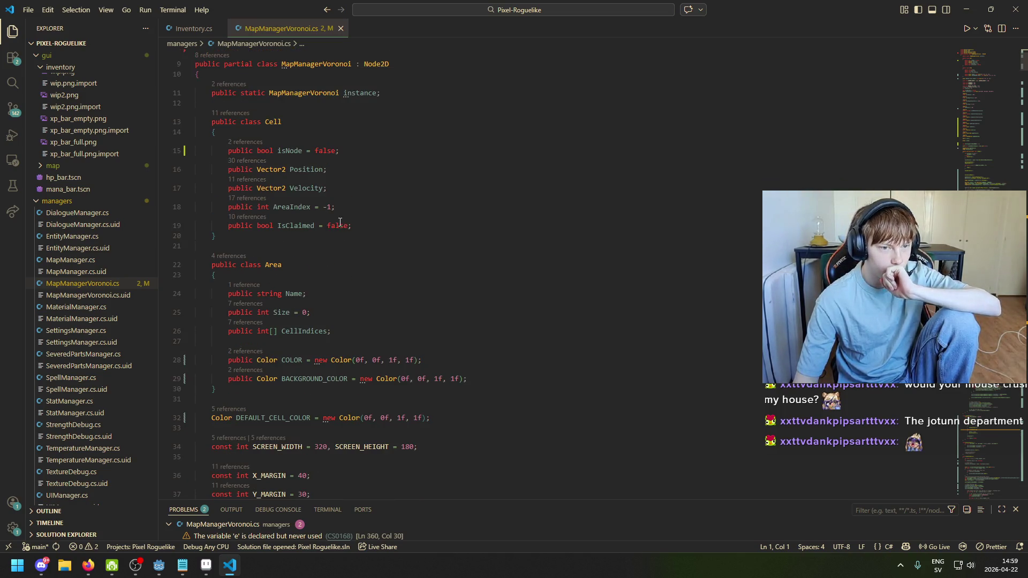
{"action": "scroll", "coordinate": [240, 357], "scroll_direction": "down", "scroll_amount": 3}
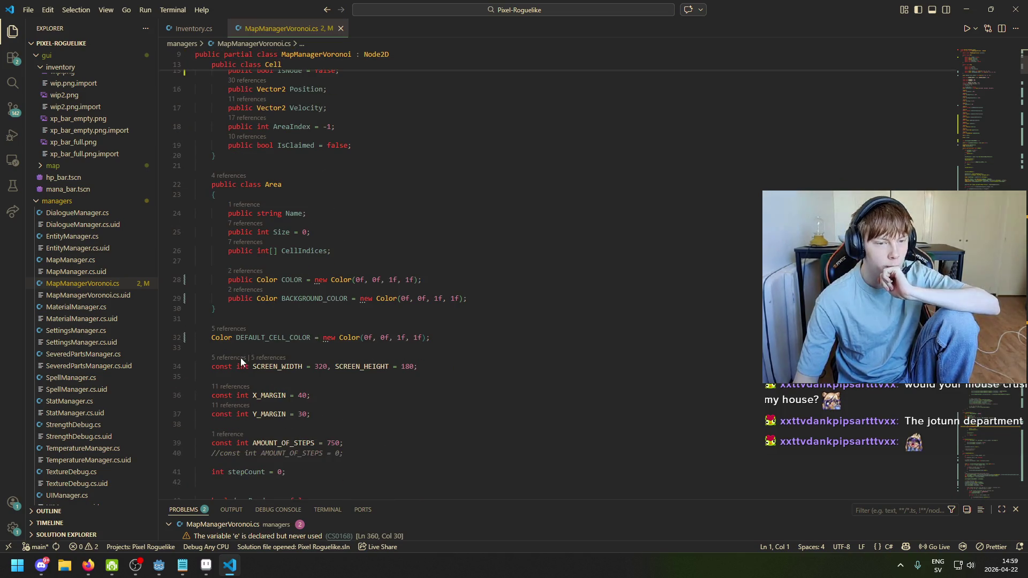
{"action": "scroll", "coordinate": [241, 378], "scroll_direction": "down", "scroll_amount": 1}
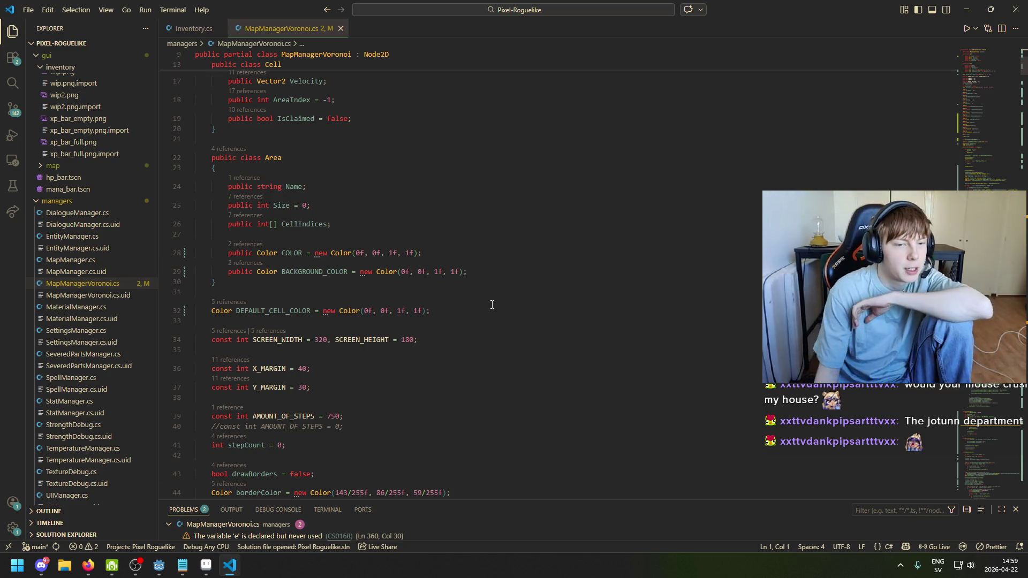
{"action": "scroll", "coordinate": [451, 288], "scroll_direction": "down", "scroll_amount": 3}
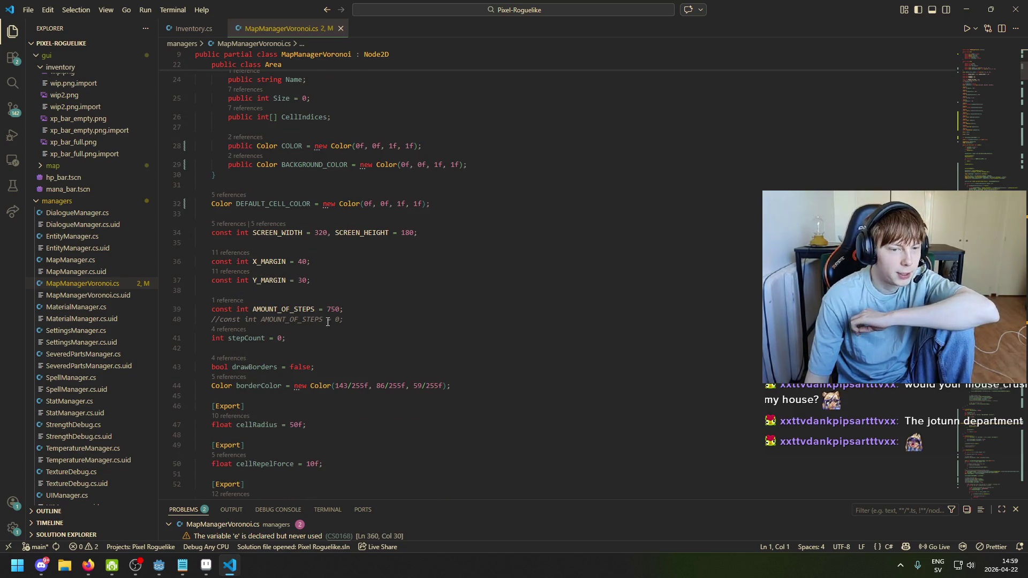
{"action": "scroll", "coordinate": [328, 322], "scroll_direction": "down", "scroll_amount": 10}
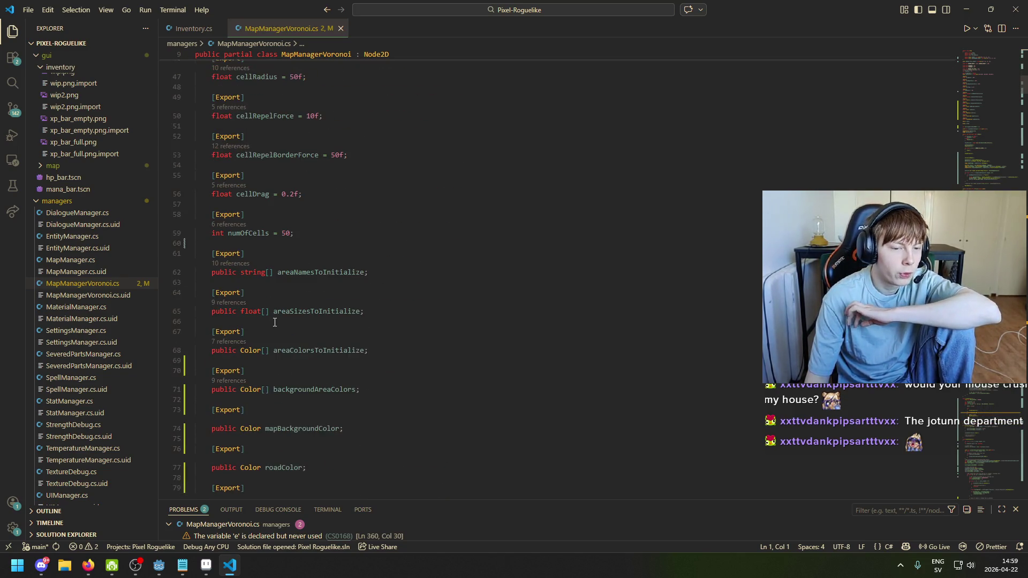
{"action": "scroll", "coordinate": [274, 323], "scroll_direction": "down", "scroll_amount": 12}
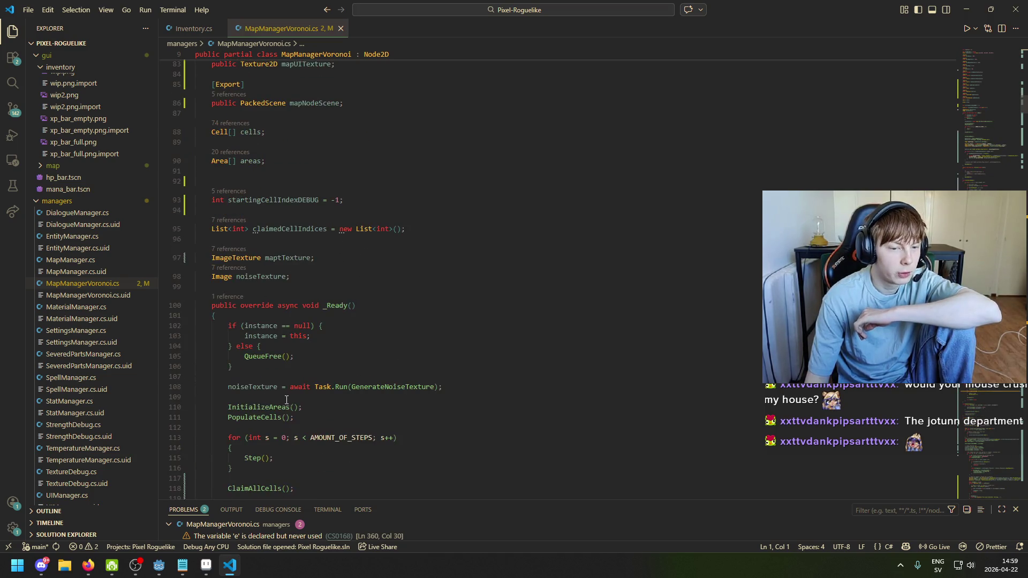
{"action": "left_click", "coordinate": [255, 171]}
{"action": "scroll", "coordinate": [256, 289], "scroll_direction": "down", "scroll_amount": 4}
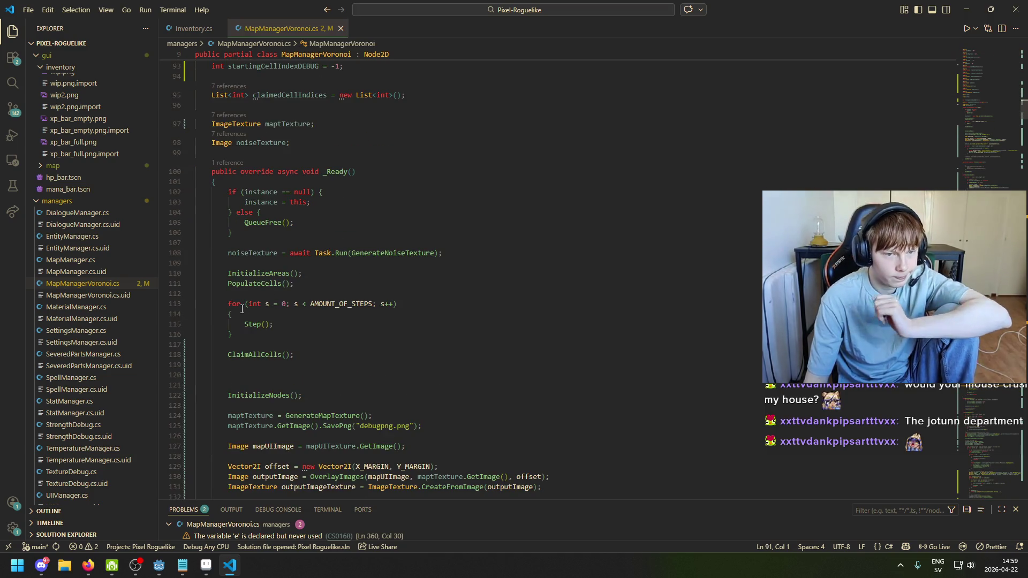
Scroll back up to the Cell class, place the caret on empty line 12, and bring up the TODO notes
{"action": "scroll", "coordinate": [267, 295], "scroll_direction": "up", "scroll_amount": 15}
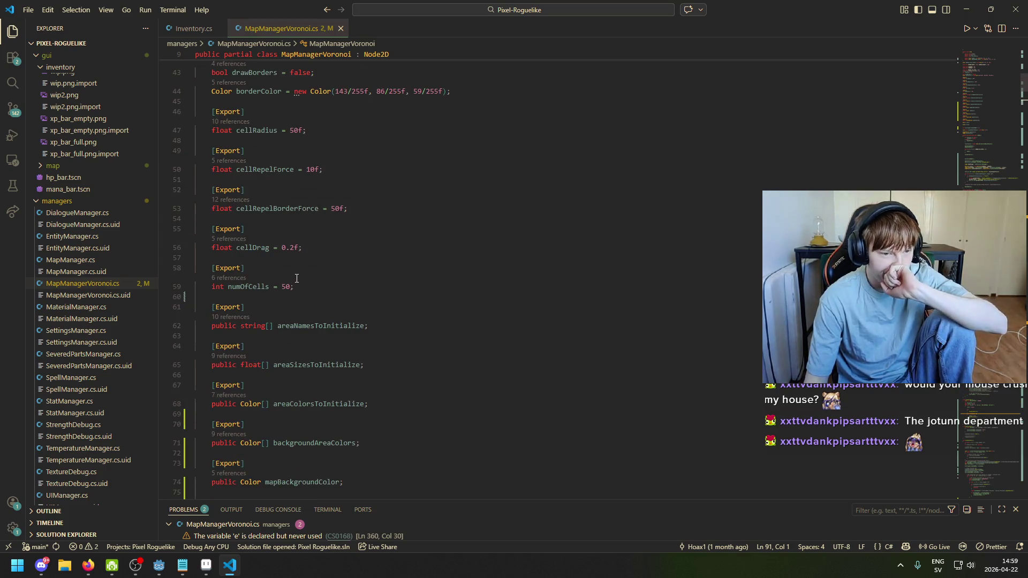
{"action": "scroll", "coordinate": [294, 280], "scroll_direction": "up", "scroll_amount": 10}
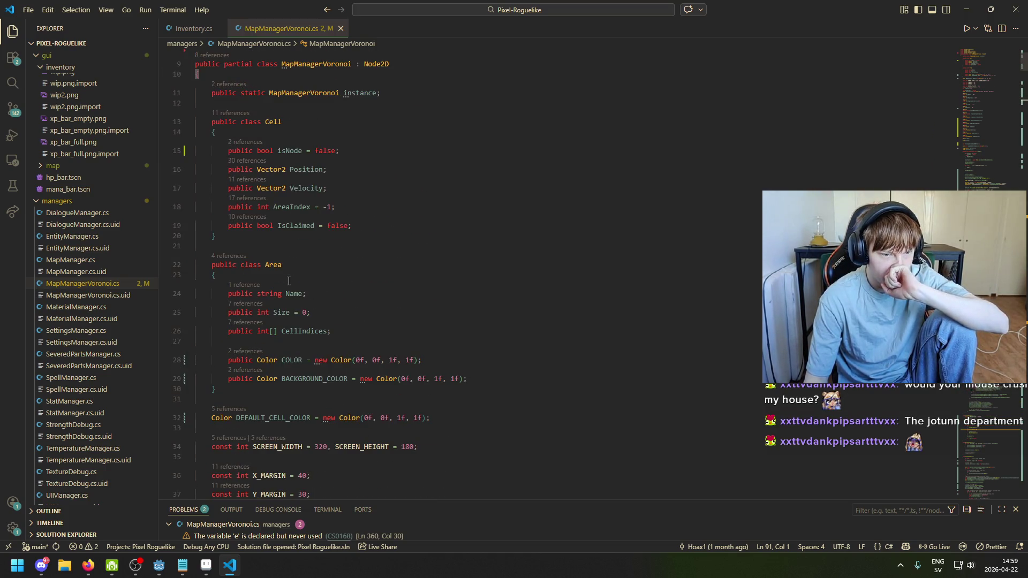
{"action": "scroll", "coordinate": [391, 327], "scroll_direction": "up", "scroll_amount": 3}
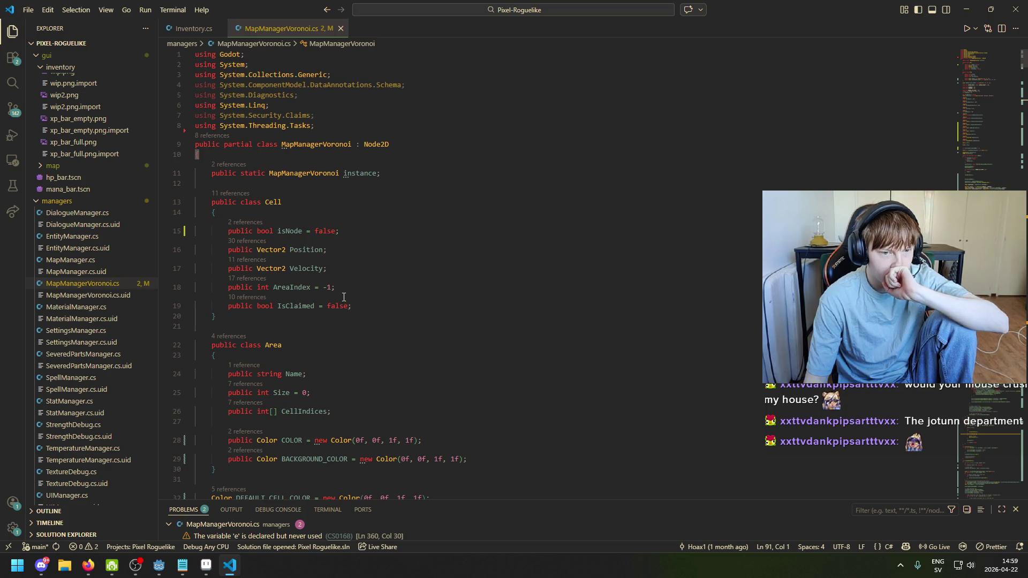
{"action": "left_click", "coordinate": [265, 231]}
{"action": "left_click", "coordinate": [311, 183]}
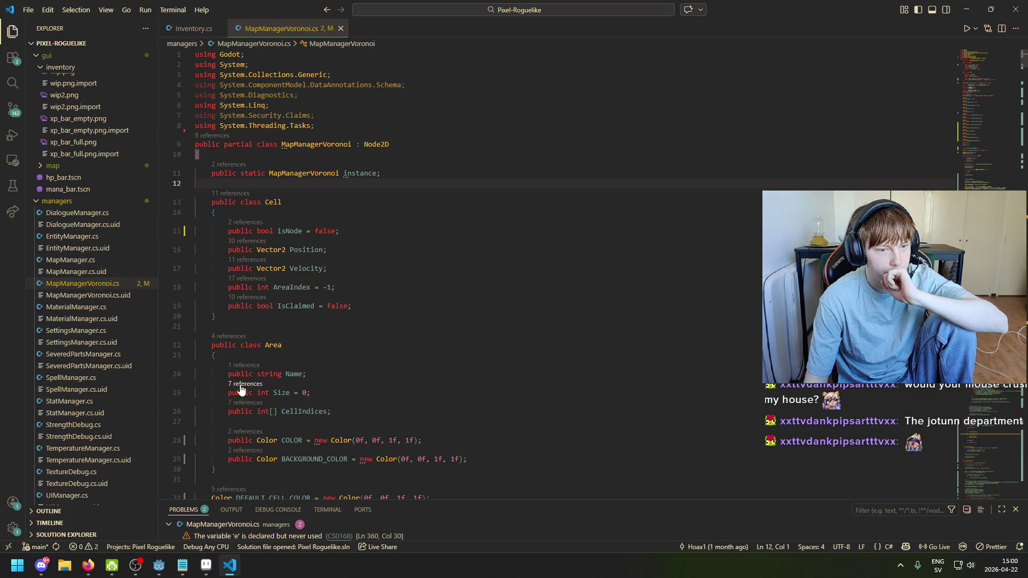
{"action": "left_click", "coordinate": [182, 565]}
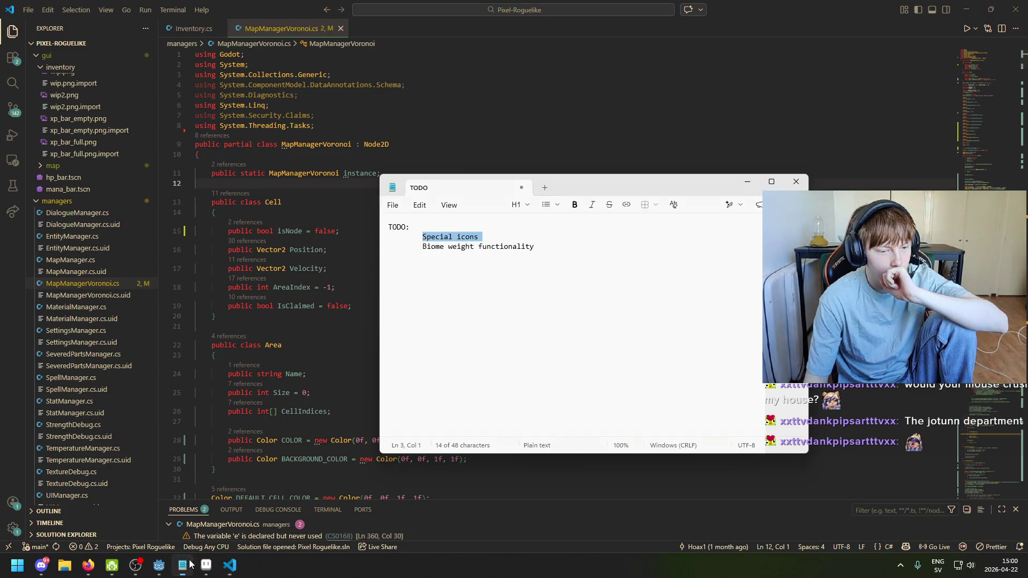
Review the Special icons TODO item and move to the end of Biome weight functionality
{"action": "left_click", "coordinate": [429, 240]}
{"action": "left_click_drag", "start_coordinate": [427, 237], "coordinate": [508, 236]}
{"action": "mouse_move", "coordinate": [423, 237]}
{"action": "left_mouse_down"}
{"action": "mouse_move", "coordinate": [534, 247]}
{"action": "mouse_move", "coordinate": [500, 236]}
{"action": "left_mouse_up"}
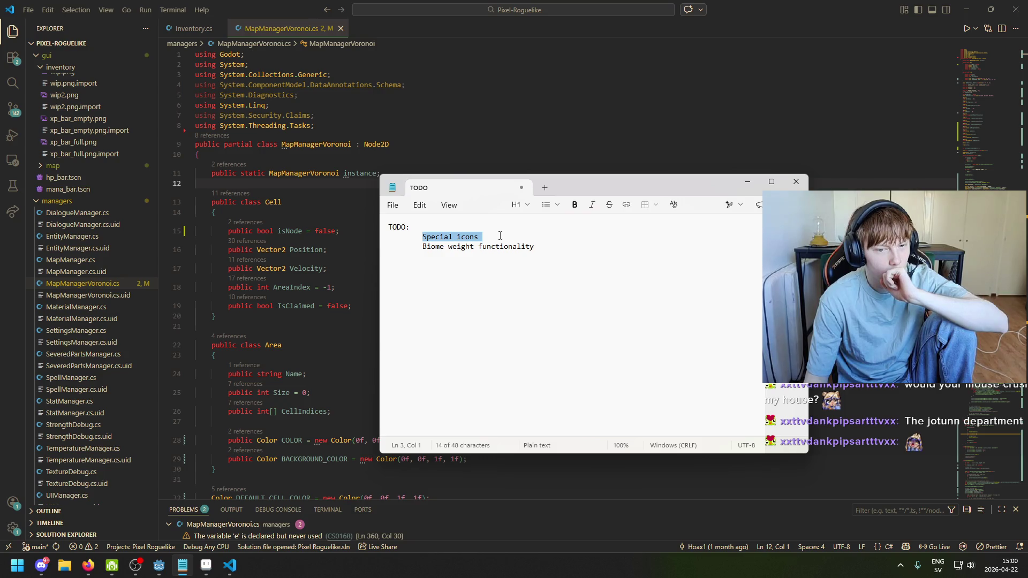
{"action": "left_click", "coordinate": [567, 250]}
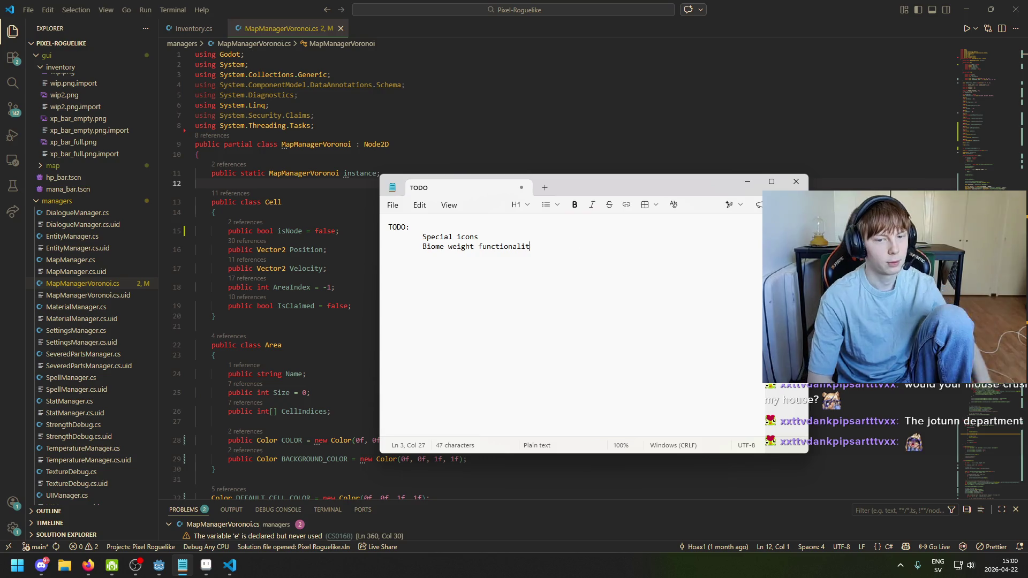
Add the heading 'information for special icons:' below the list with an indented line beneath it
{"action": "key", "text": "Return"}
{"action": "key", "text": "Return"}
{"action": "key", "text": "Return"}
{"action": "type", "text": "information for special icon"}
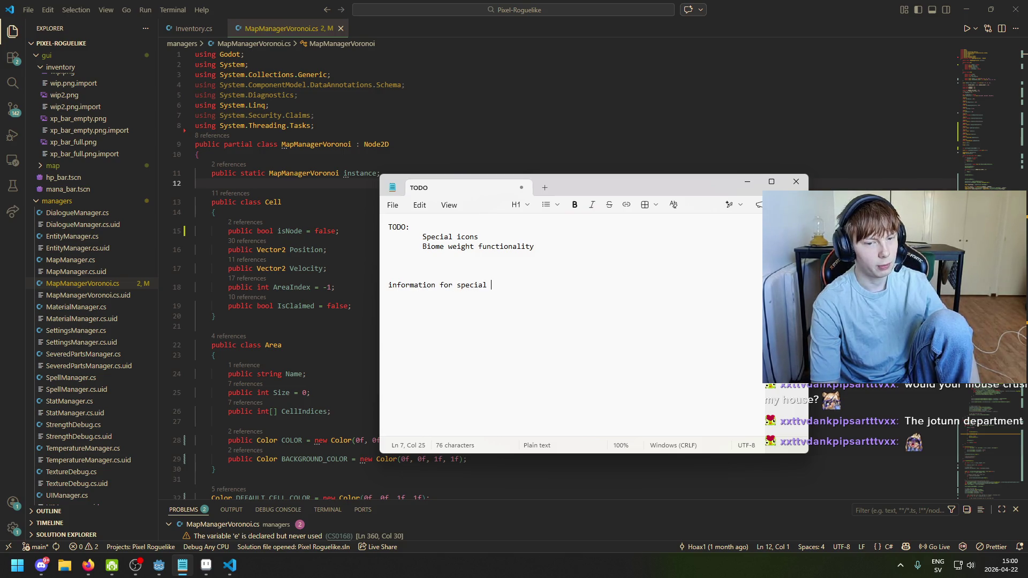
{"action": "type", "text": "s: \t"}
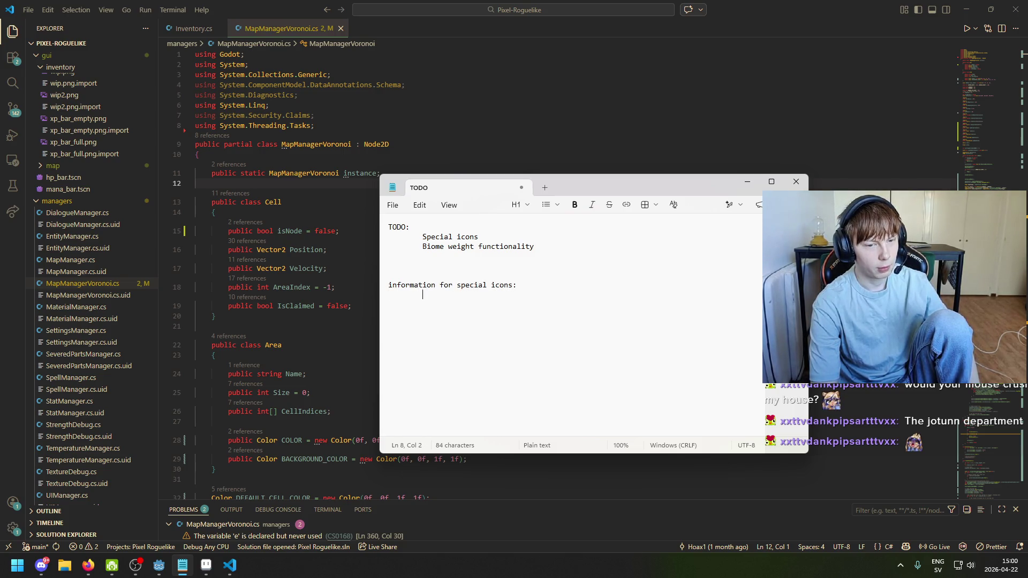
{"action": "type", "text": "where to spawn"}
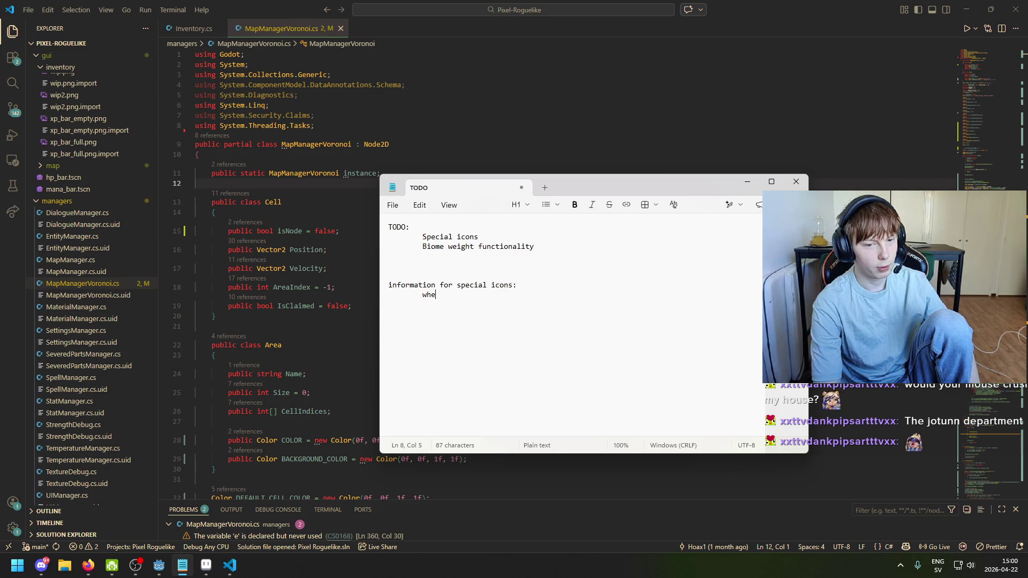
{"action": "key", "text": "BackSpace"}
{"action": "key", "text": "BackSpace"}
{"action": "key", "text": "BackSpace"}
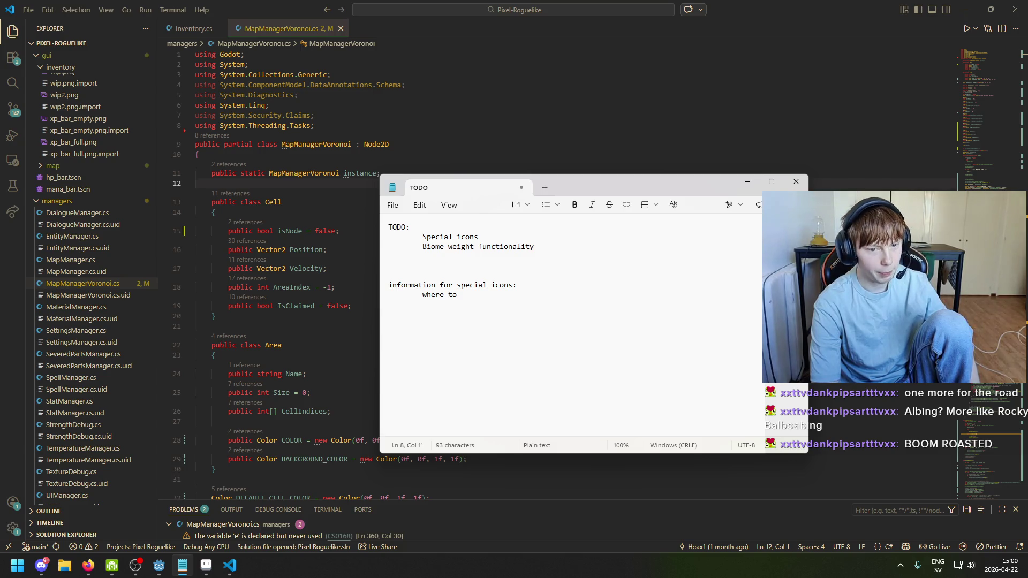
{"action": "key", "text": "BackSpace"}
{"action": "key", "text": "BackSpace"}
{"action": "key", "text": "BackSpace"}
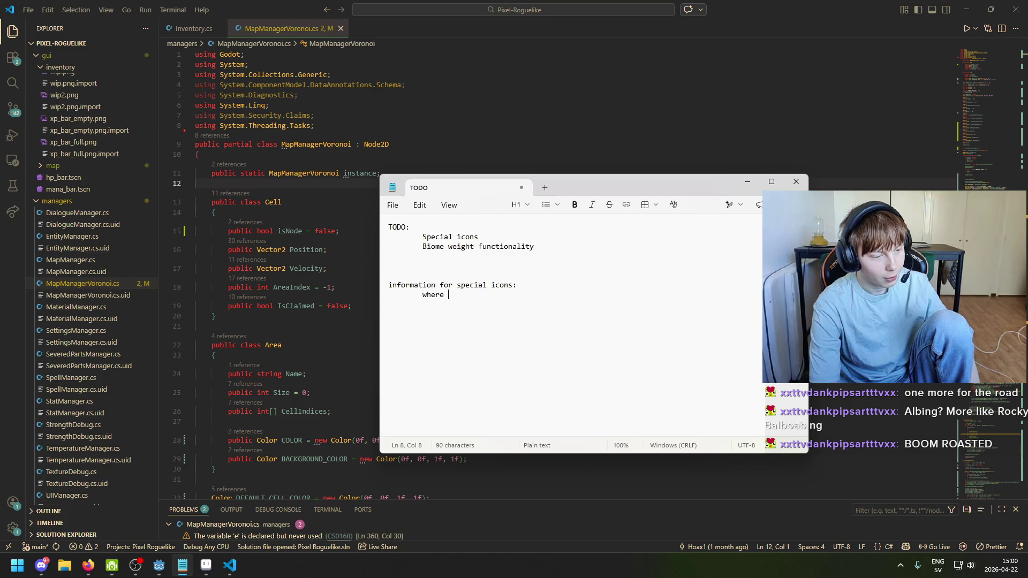
{"action": "type", "text": "to"}
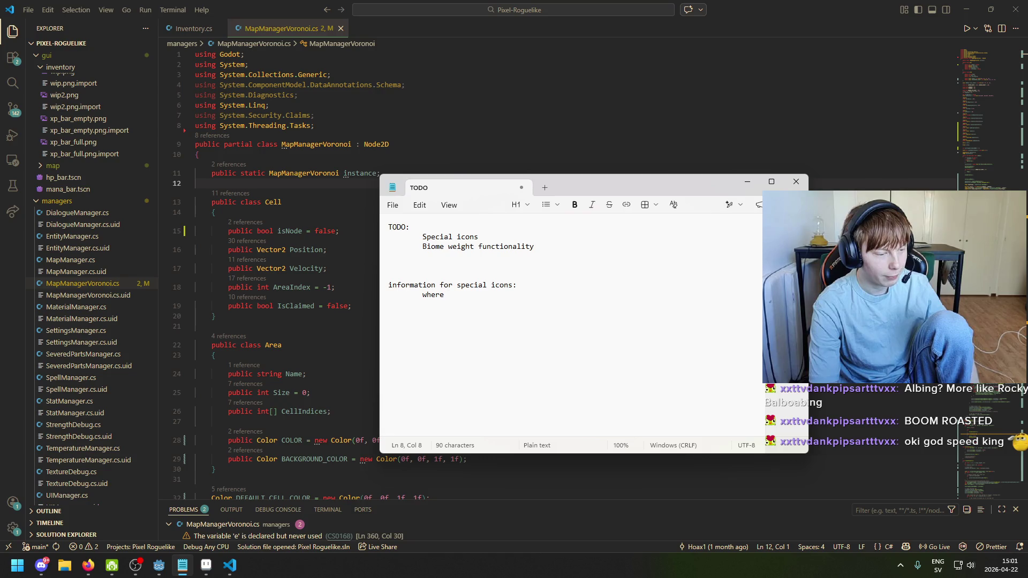
{"action": "key", "text": "ctrl+BackSpace"}
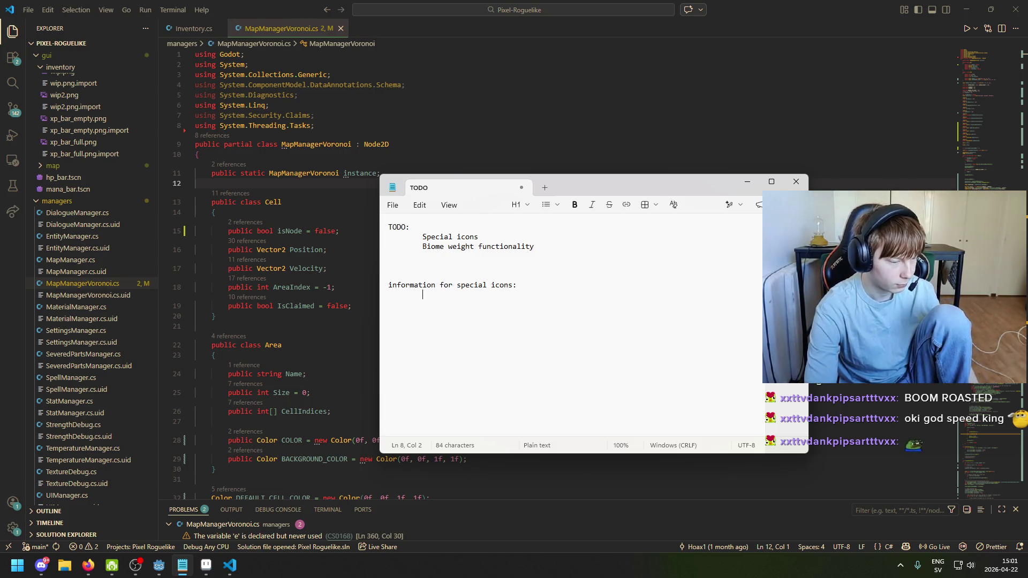
{"action": "key", "text": "BackSpace"}
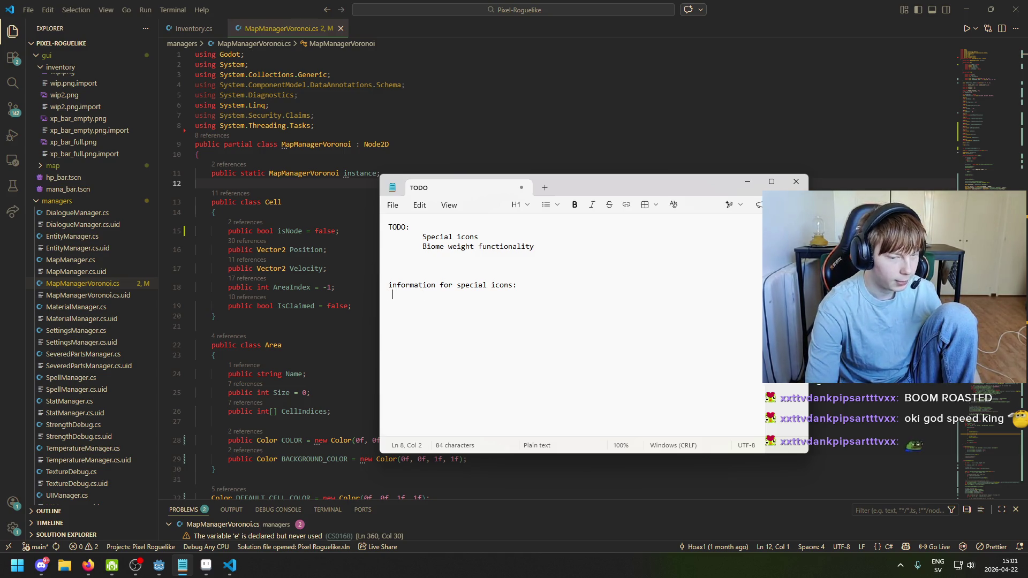
{"action": "key", "text": "Tab"}
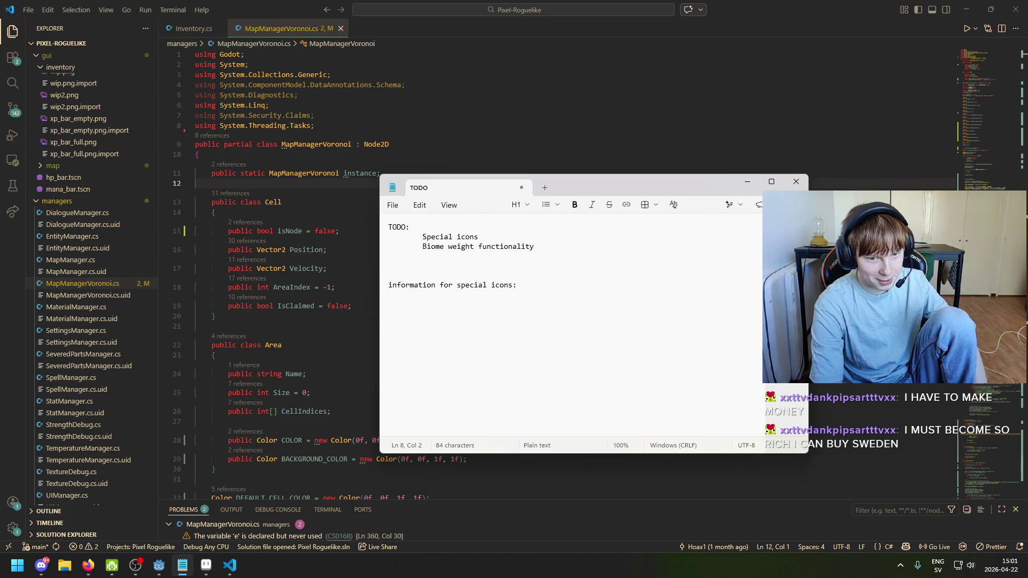
{"action": "type", "text": "A"}
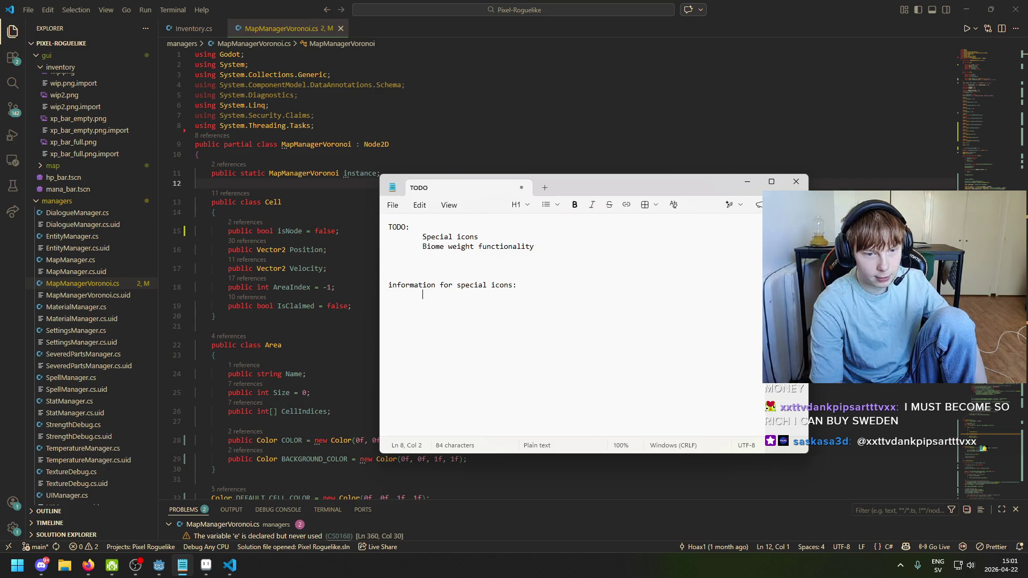
List 'what biome' and 'icon' as indented lines under the heading
{"action": "type", "text": "what biome w"}
{"action": "key", "text": "BackSpace"}
{"action": "left_click", "coordinate": [388, 304]}
{"action": "key", "text": "Tab"}
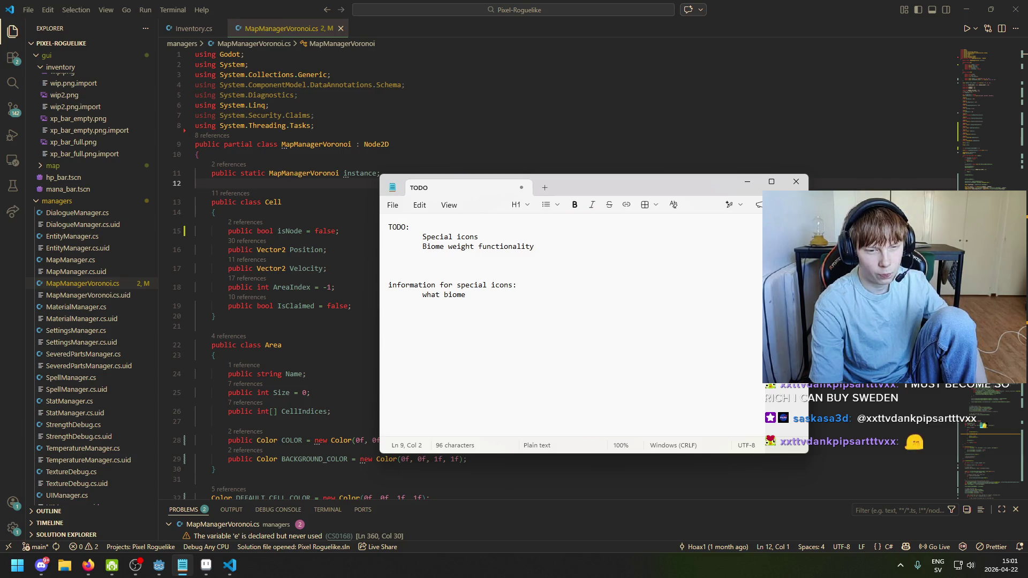
{"action": "type", "text": "icon"}
{"action": "key", "text": "Return"}
{"action": "key", "text": "Tab"}
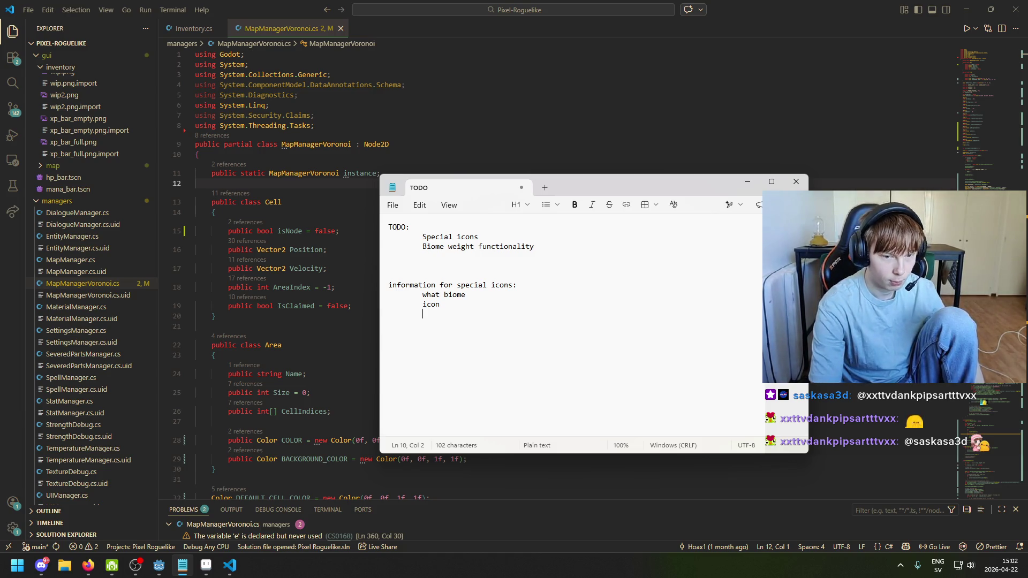
{"action": "type", "text": "name"}
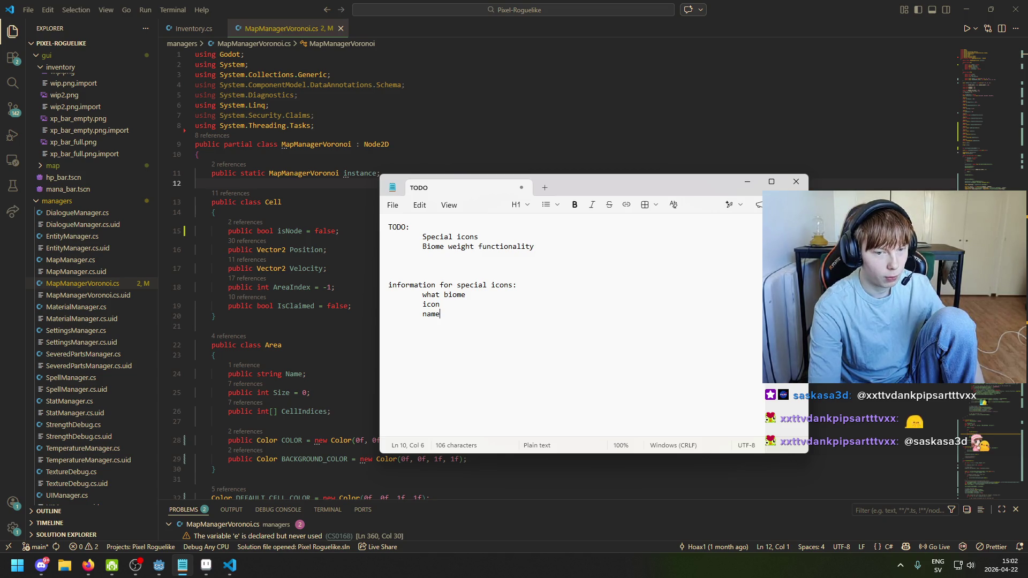
{"action": "key", "text": "BackSpace"}
{"action": "key", "text": "BackSpace"}
{"action": "key", "text": "BackSpace"}
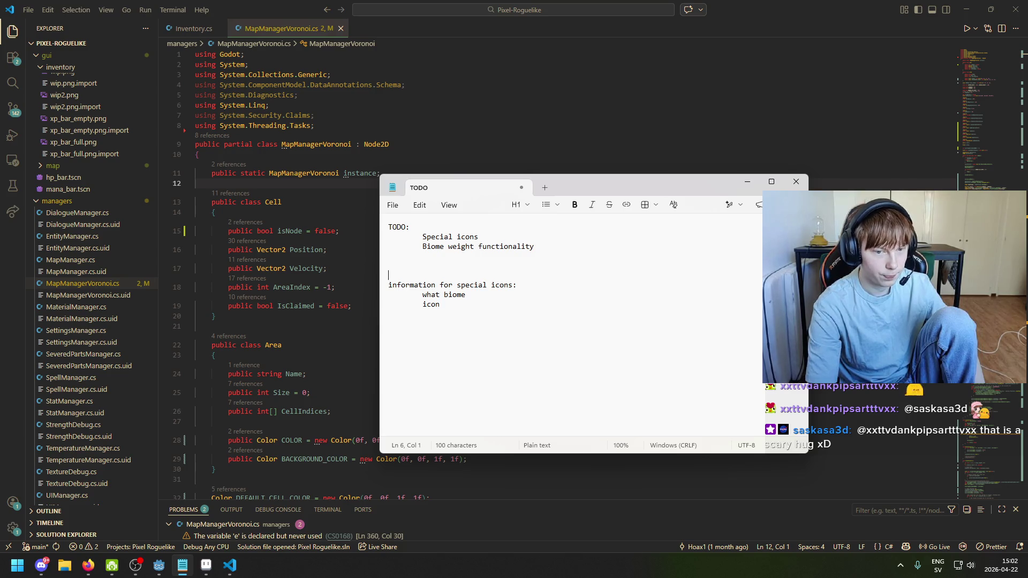
Rename the TODO item to 'Special location icons' and the heading to 'information for special locations:'
{"action": "left_click", "coordinate": [458, 236]}
{"action": "type", "text": "location"}
{"action": "left_click", "coordinate": [389, 256]}
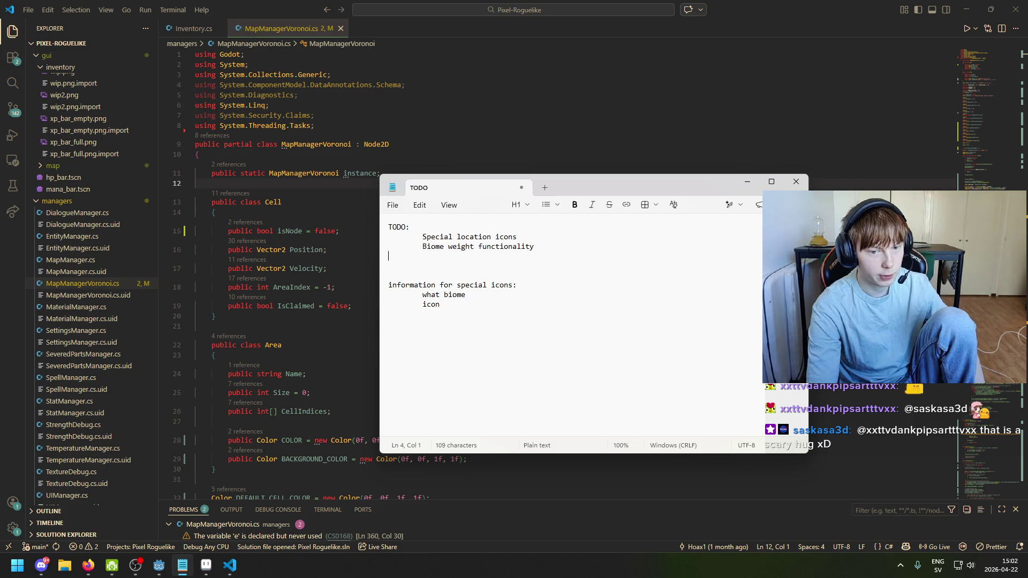
{"action": "left_click", "coordinate": [493, 285]}
{"action": "key", "text": "BackSpace"}
{"action": "key", "text": "Delete"}
{"action": "key", "text": "Delete"}
{"action": "key", "text": "Delete"}
{"action": "type", "text": "locations"}
Rebuild the heading's list as name, icon, what biome
{"action": "key", "text": "Down"}
{"action": "key", "text": "ctrl+BackSpace"}
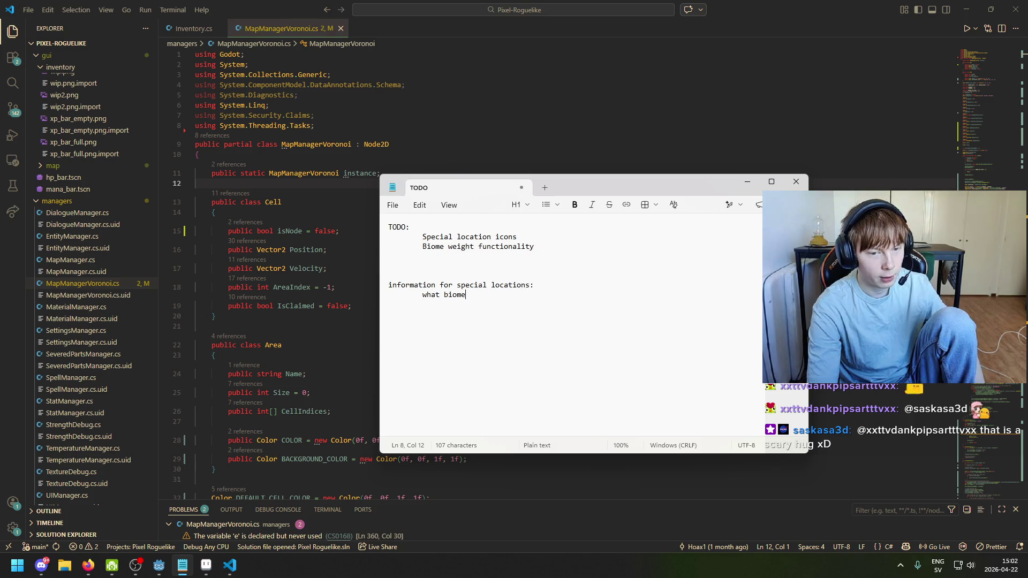
{"action": "key", "text": "Up"}
{"action": "key", "text": "End"}
{"action": "key", "text": "Return"}
{"action": "key", "text": "Tab"}
{"action": "type", "text": "1"}
{"action": "key", "text": "BackSpace"}
{"action": "type", "text": "name"}
{"action": "key", "text": "Return"}
{"action": "key", "text": "Tab"}
{"action": "type", "text": "icon"}
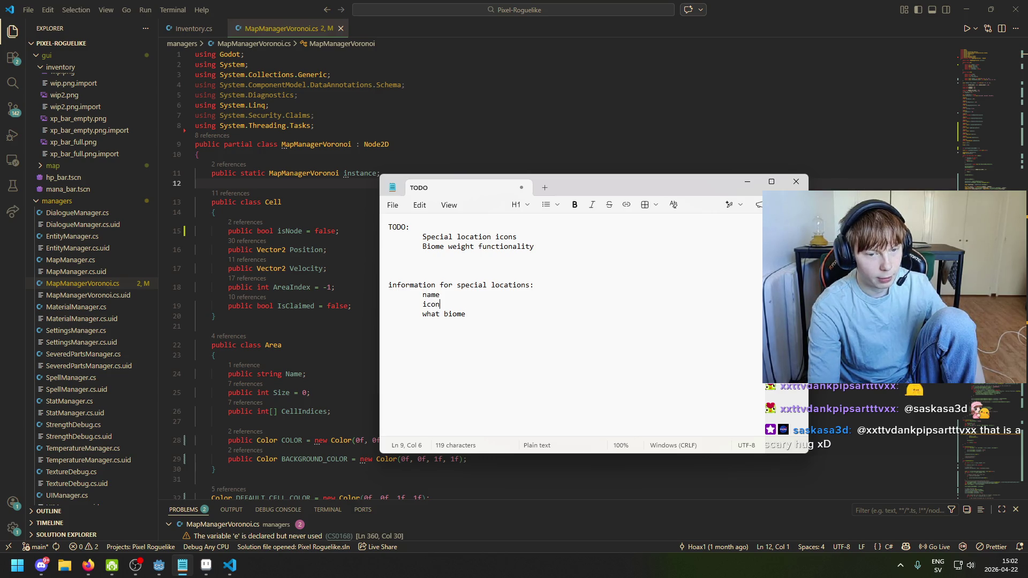
Remove the empty trailing line and return to the MapManagerVoronoi.cs code
{"action": "left_click", "coordinate": [466, 314]}
{"action": "key", "text": "Return"}
{"action": "key", "text": "Tab"}
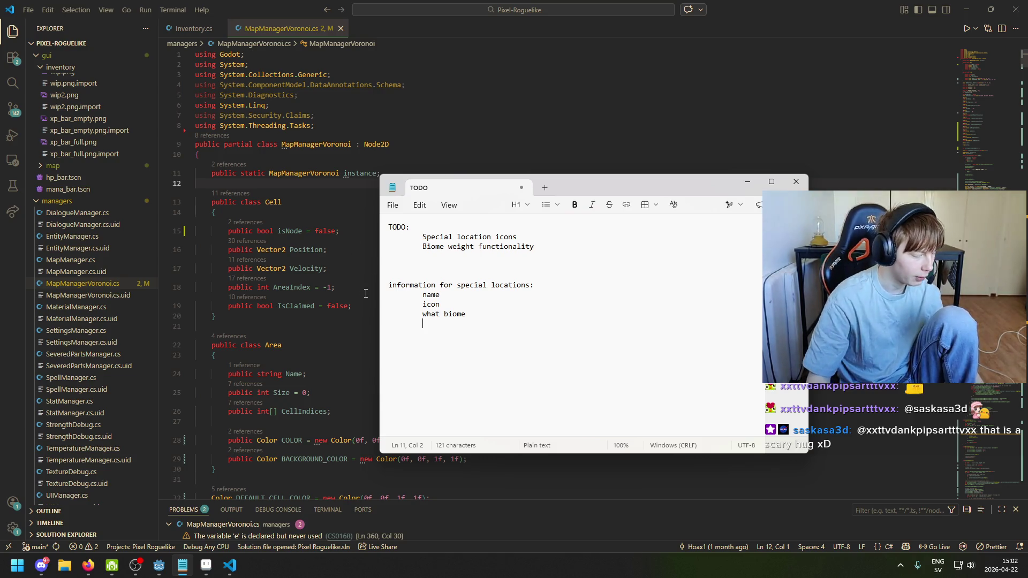
{"action": "key", "text": "BackSpace"}
{"action": "key", "text": "BackSpace"}
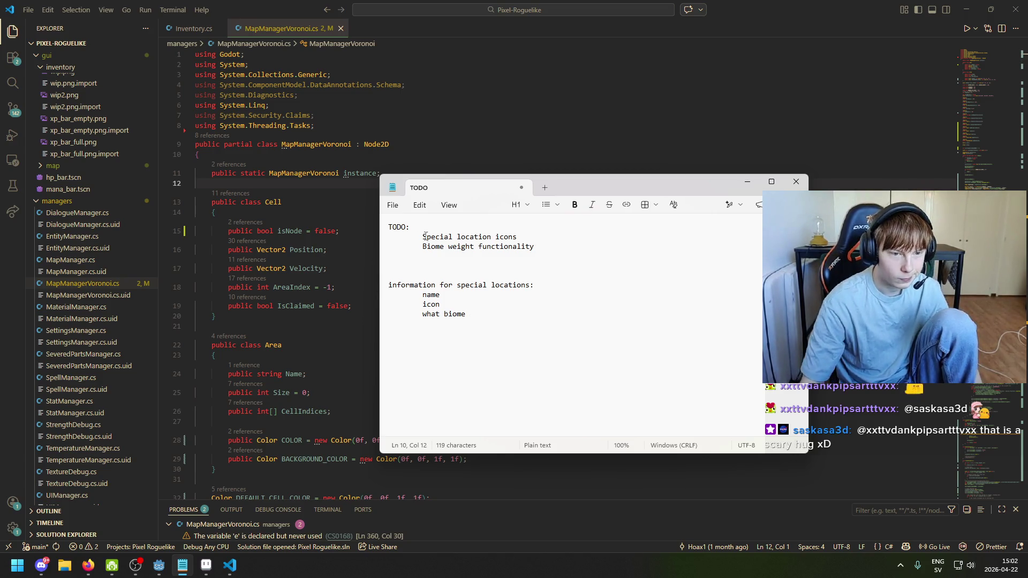
{"action": "left_click", "coordinate": [441, 187]}
{"action": "key", "text": "shift+Home"}
Add 'public class SpecialLocation' at line 12, accepting the suggested class body
{"action": "key", "text": "BackSpace"}
{"action": "key", "text": "Tab"}
{"action": "key", "text": "Tab"}
{"action": "key", "text": "Tab"}
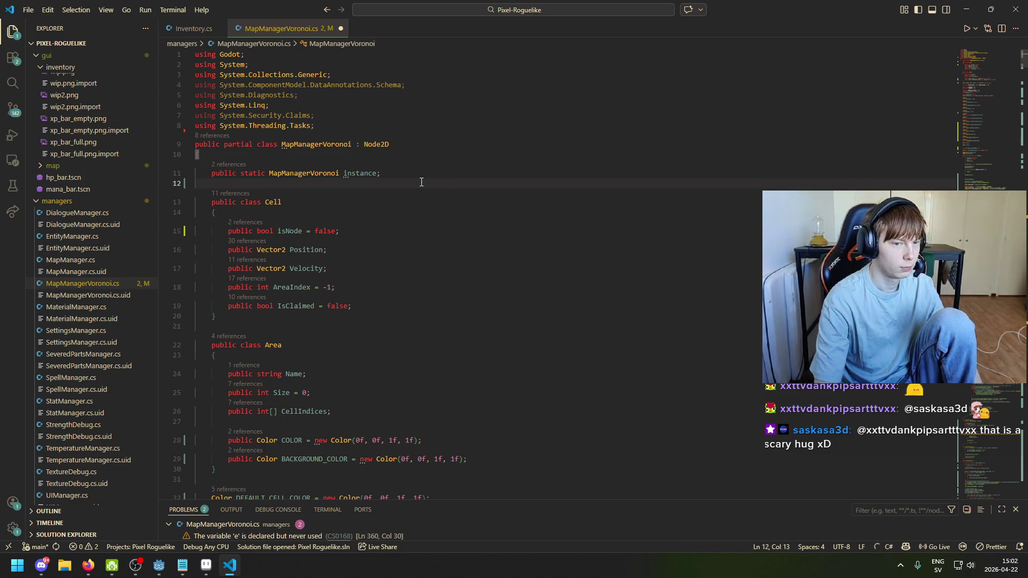
{"action": "key", "text": "BackSpace"}
{"action": "key", "text": "BackSpace"}
{"action": "key", "text": "Return"}
{"action": "key", "text": "Return"}
{"action": "key", "text": "Up"}
{"action": "type", "text": "p"}
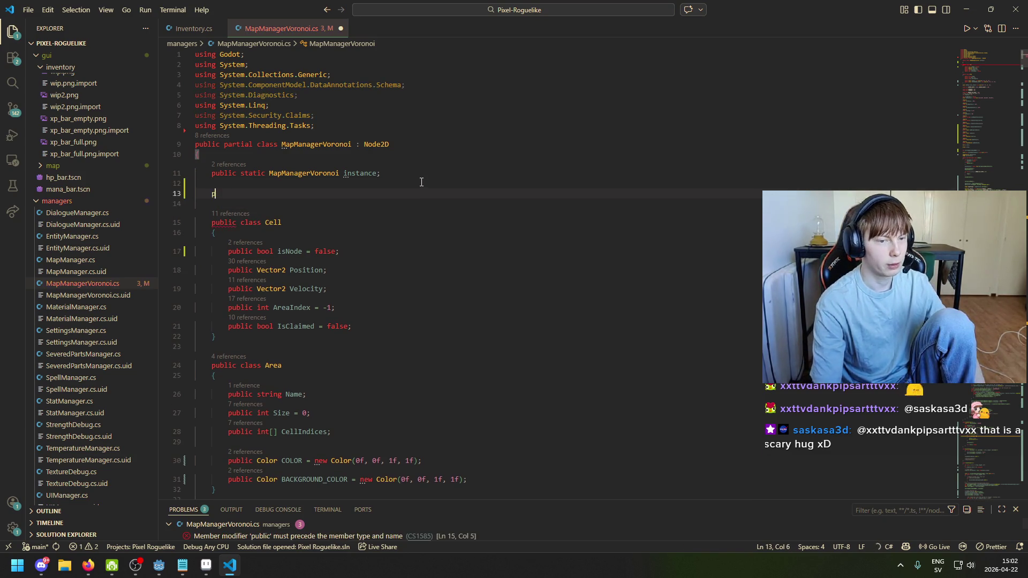
{"action": "type", "text": "ublic class "}
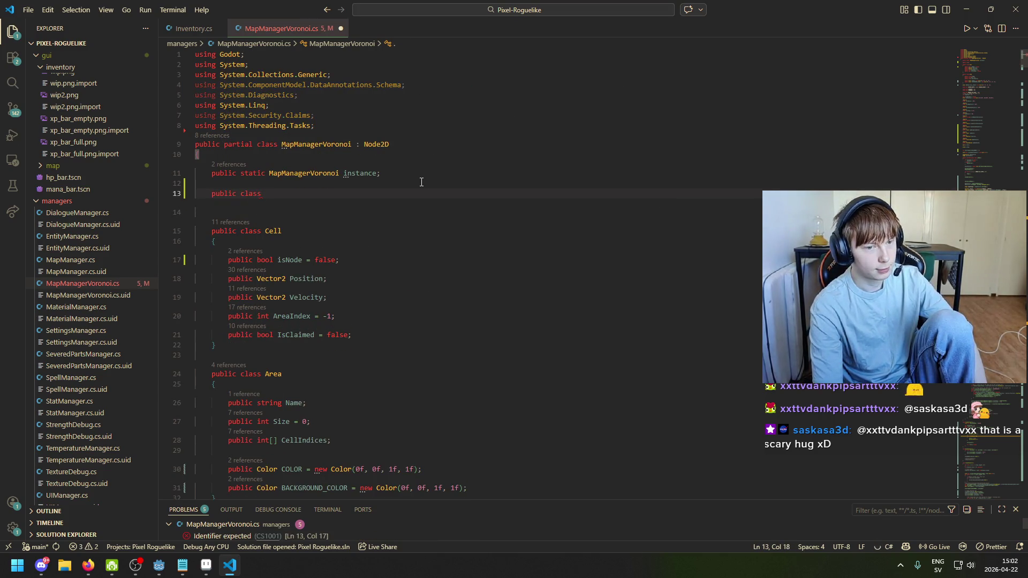
{"action": "type", "text": "Special"}
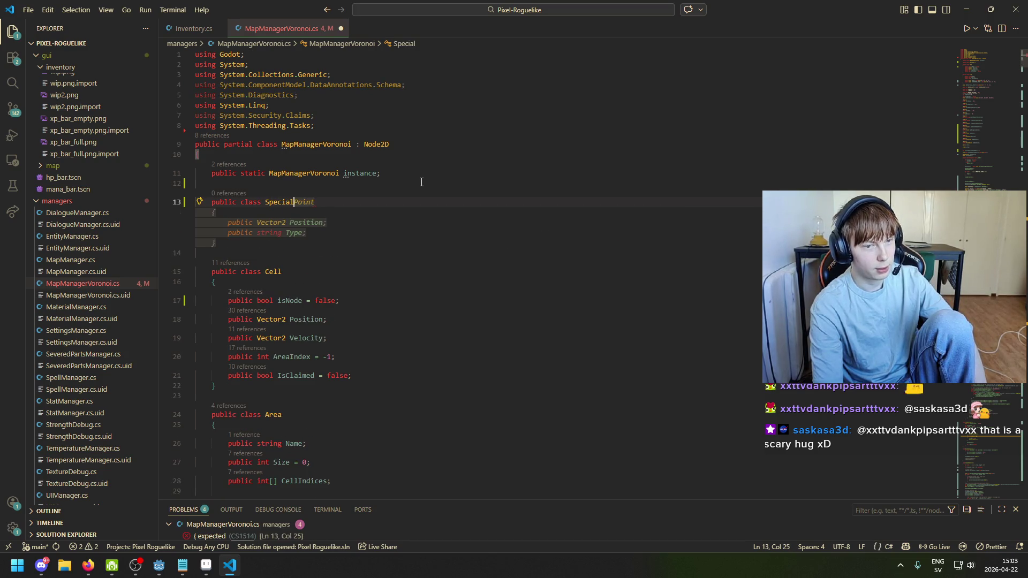
{"action": "type", "text": "Location"}
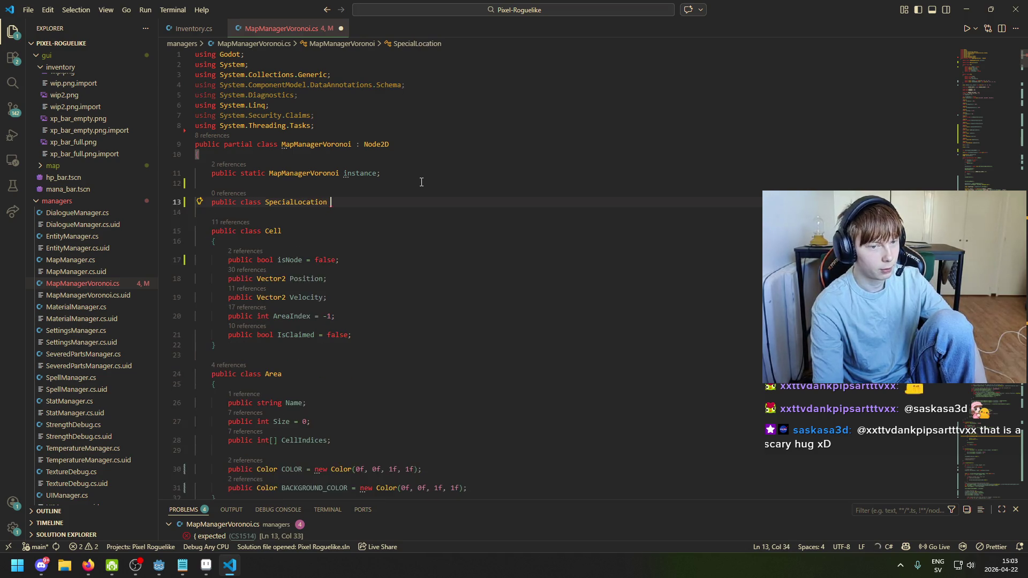
{"action": "key", "text": "Tab"}
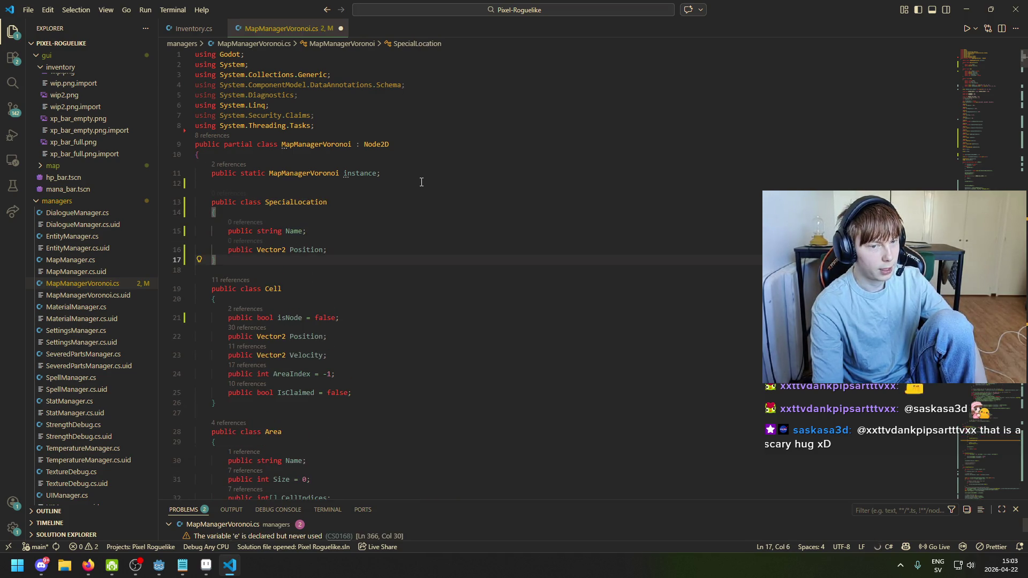
Check SpecialLocation's Name and Position fields and peek where Position is used
{"action": "left_click", "coordinate": [387, 248]}
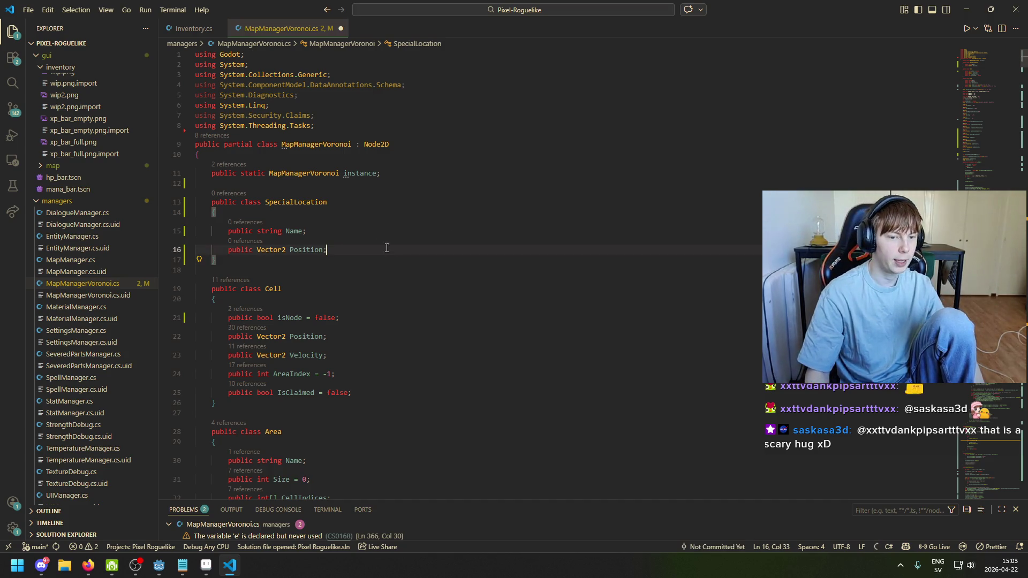
{"action": "left_click", "coordinate": [297, 233]}
{"action": "left_click", "coordinate": [308, 250]}
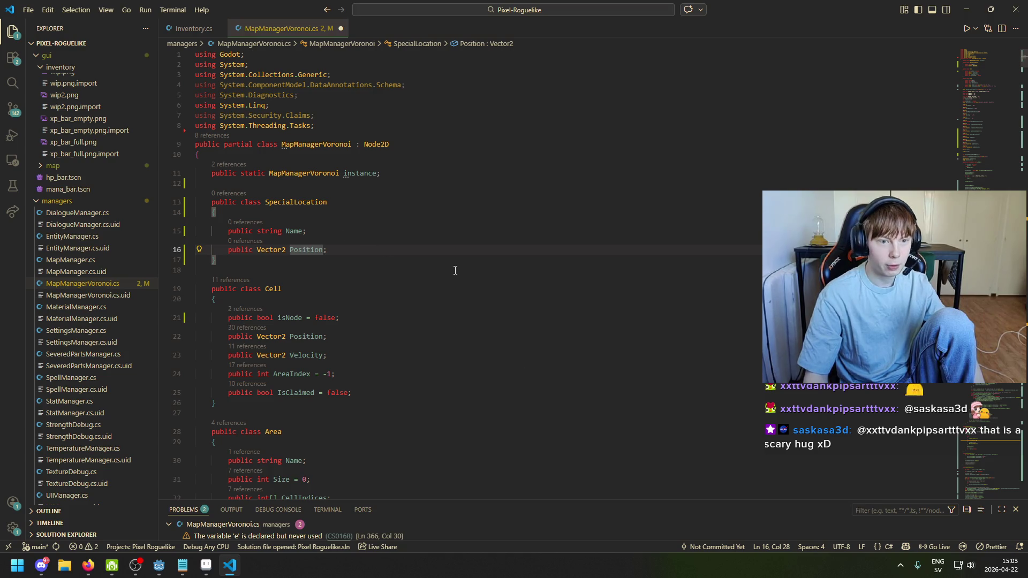
{"action": "left_click", "coordinate": [307, 234]}
{"action": "left_click", "coordinate": [345, 250]}
{"action": "key", "text": "Up"}
{"action": "left_click", "coordinate": [307, 249], "text": "ctrl"}
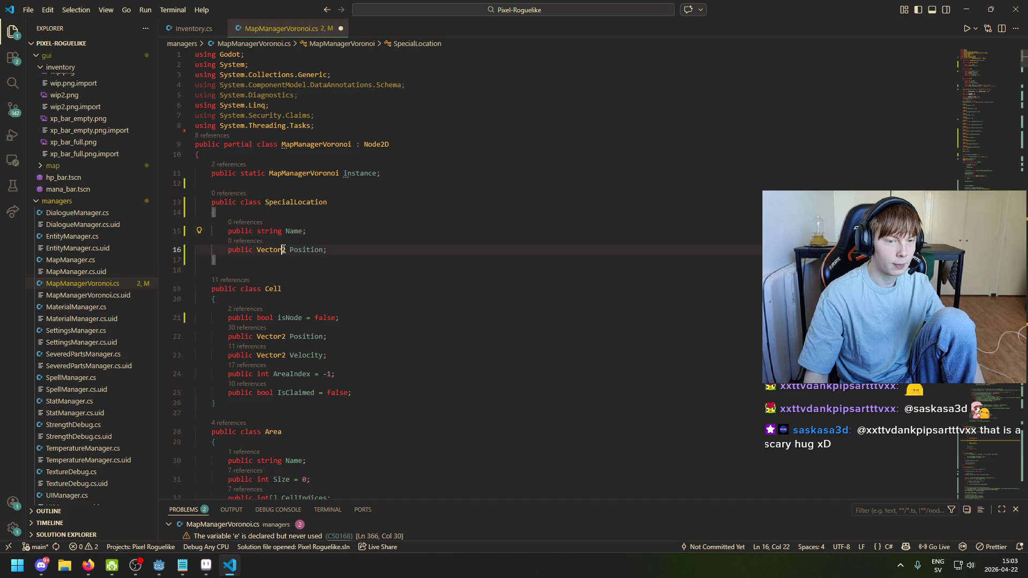
{"action": "left_click", "coordinate": [327, 249]}
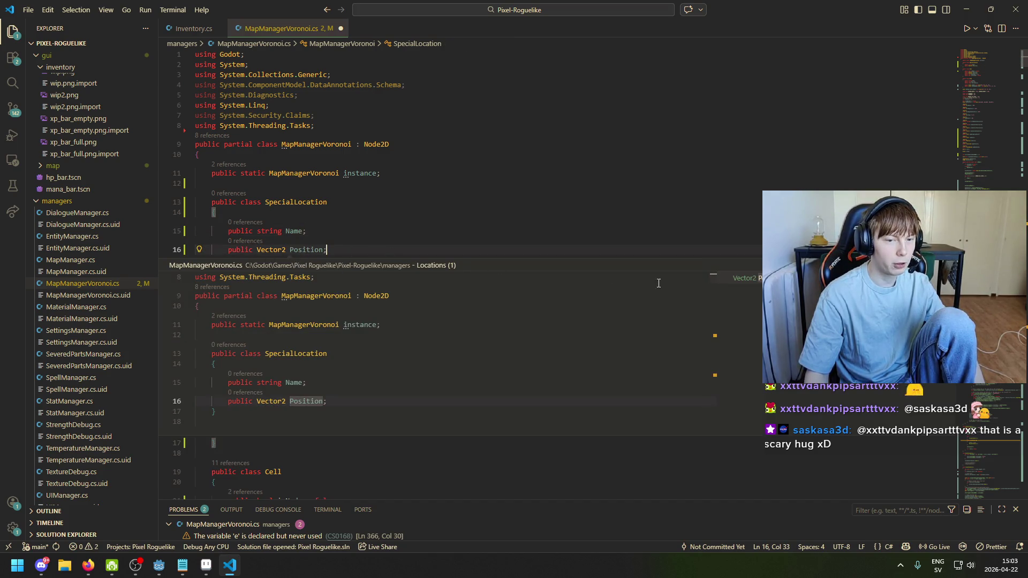
{"action": "key", "text": "Escape"}
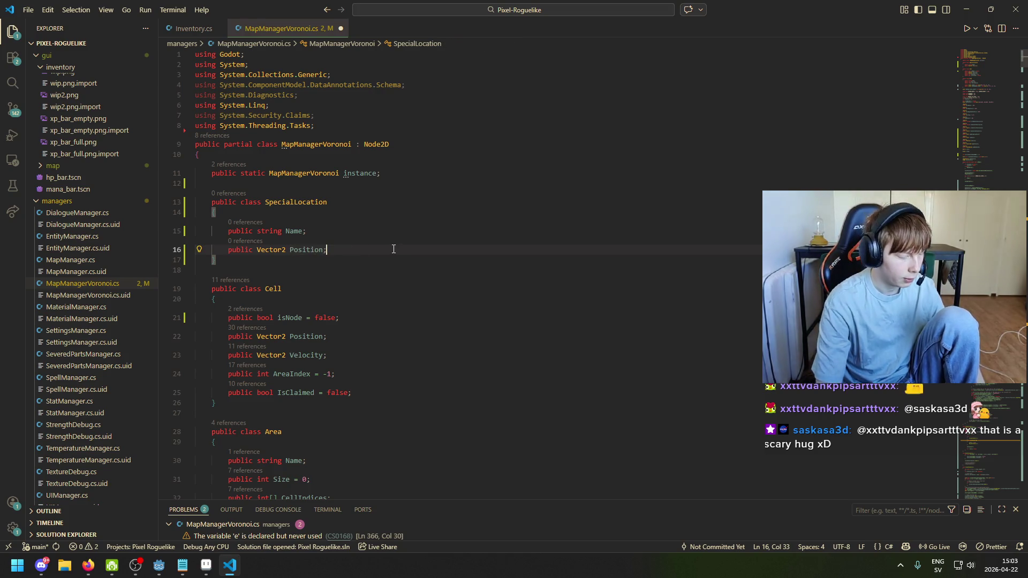
Start a new 'public' member line after the Position field and consult the TODO notes
{"action": "key", "text": "Return"}
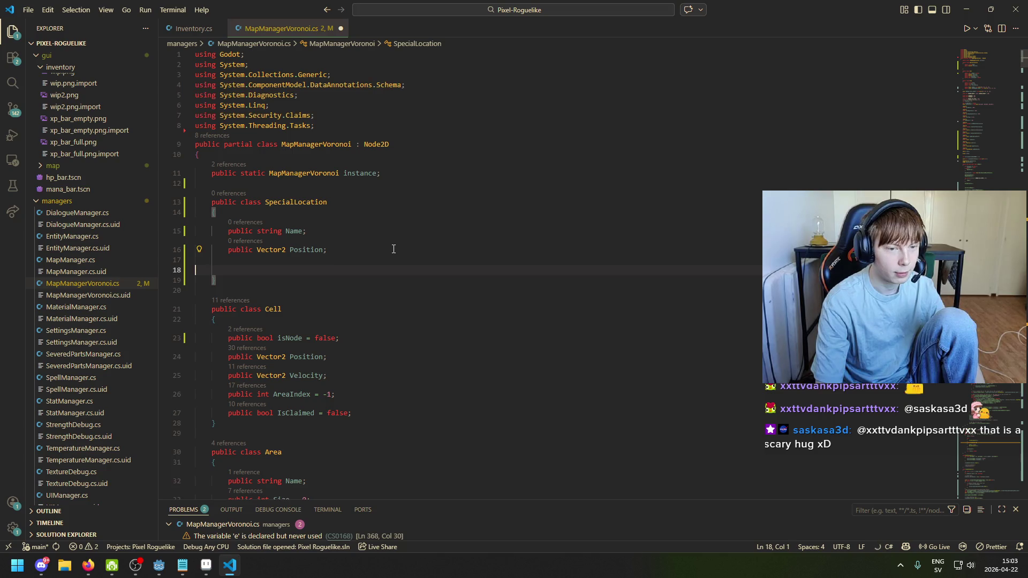
{"action": "key", "text": "BackSpace"}
{"action": "key", "text": "Tab"}
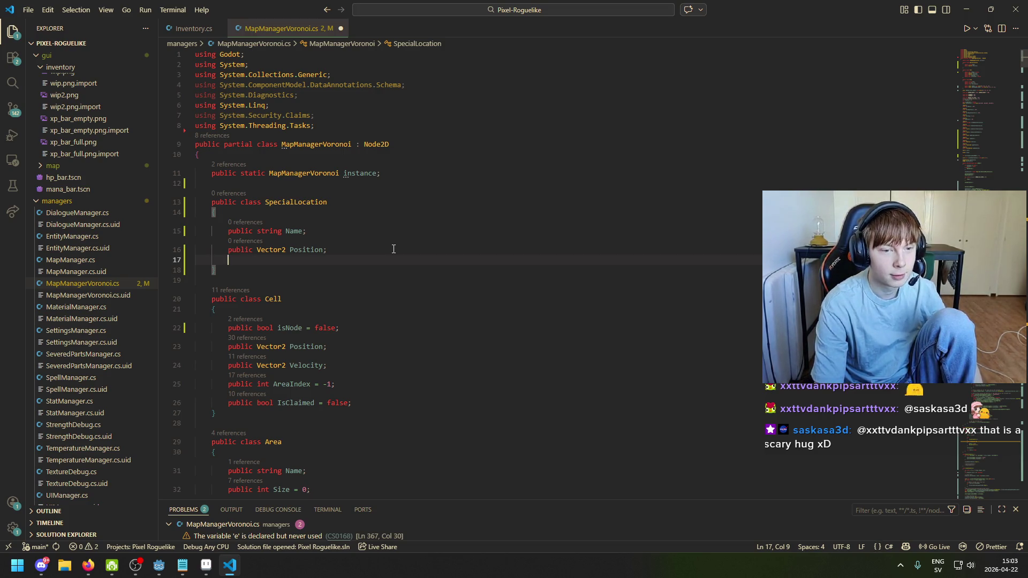
{"action": "type", "text": "pub"}
{"action": "key", "text": "Tab"}
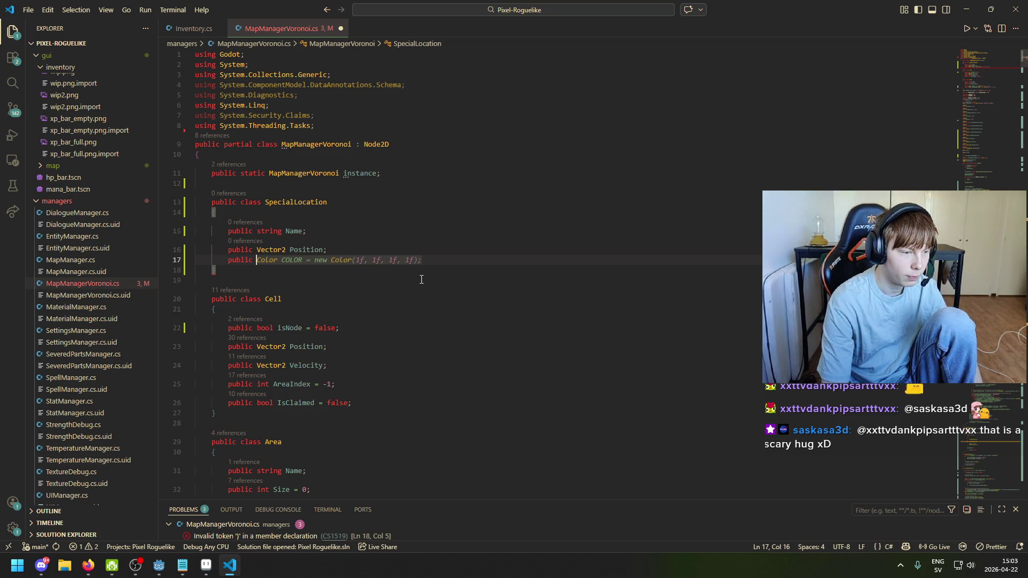
{"action": "left_click", "coordinate": [183, 565]}
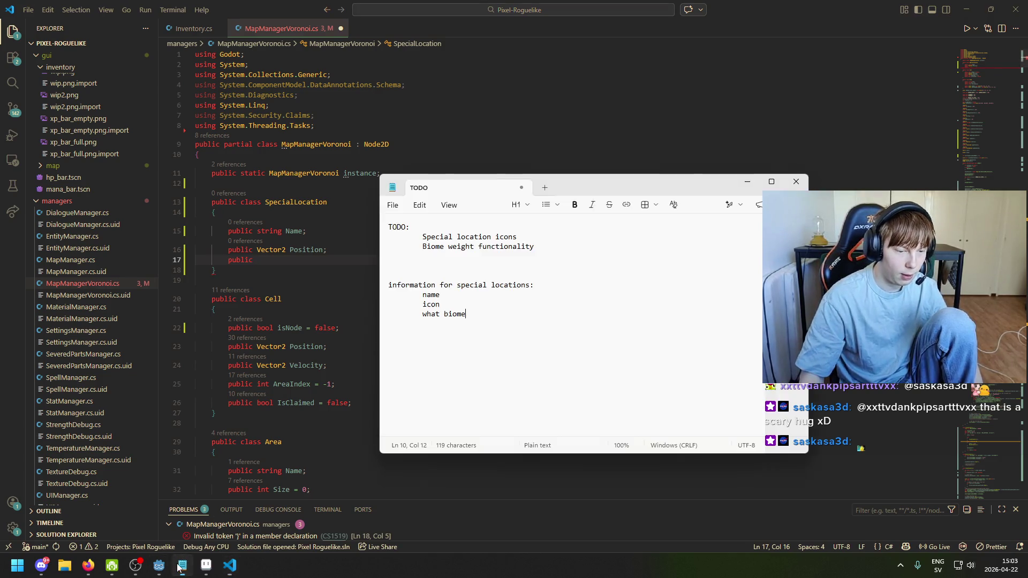
Delete the Position line and unfinished member, beginning a new 'public' field instead
{"action": "left_click", "coordinate": [422, 295]}
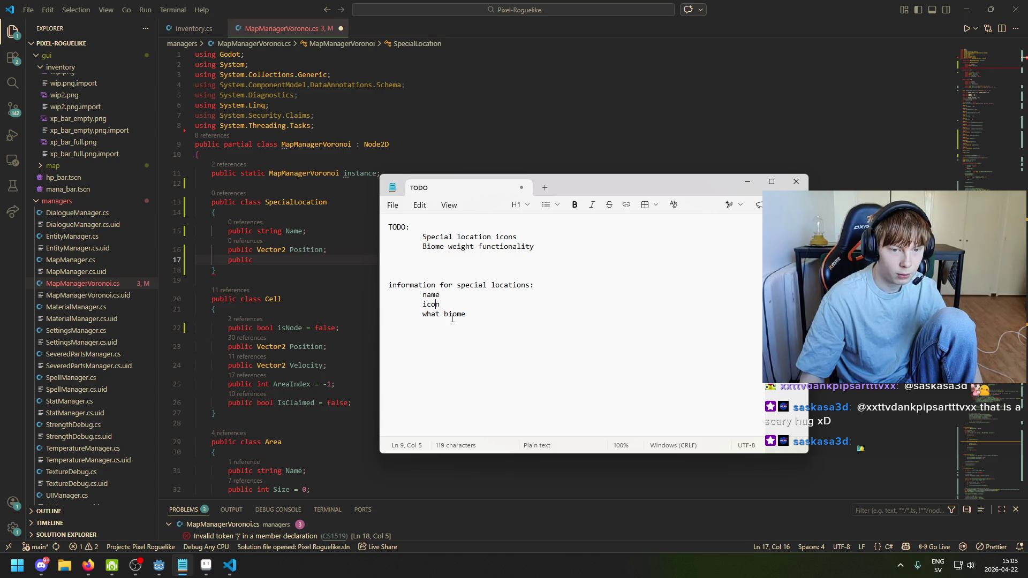
{"action": "left_click", "coordinate": [343, 259]}
{"action": "left_click_drag", "start_coordinate": [343, 260], "coordinate": [170, 248]}
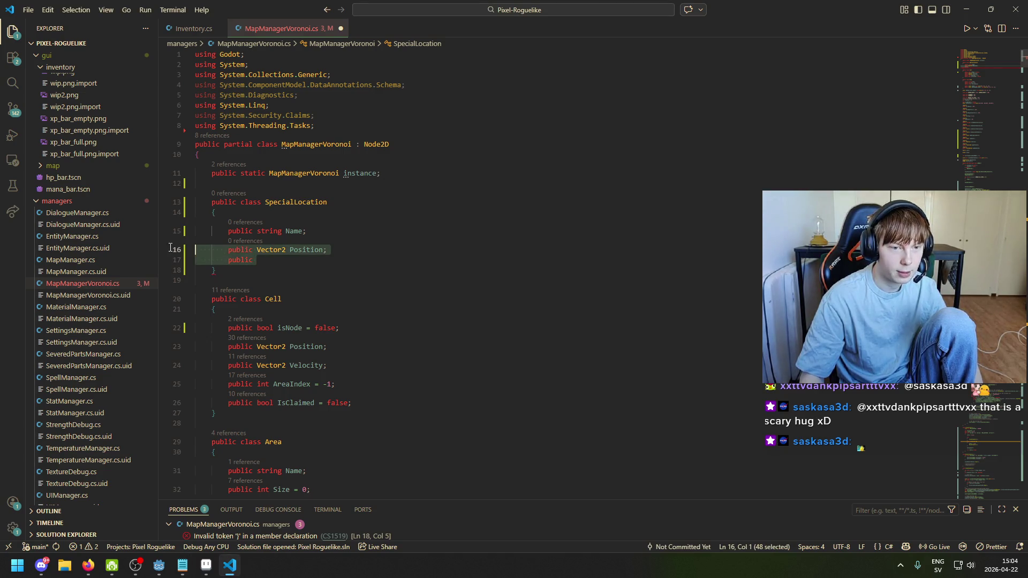
{"action": "key", "text": "BackSpace"}
{"action": "key", "text": "Tab"}
{"action": "key", "text": "Tab"}
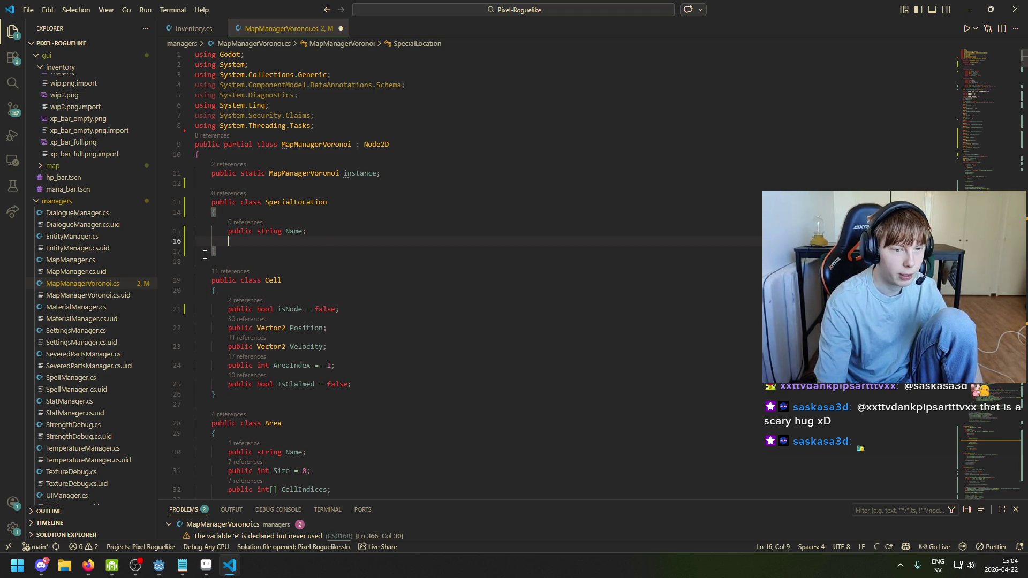
{"action": "type", "text": "public"}
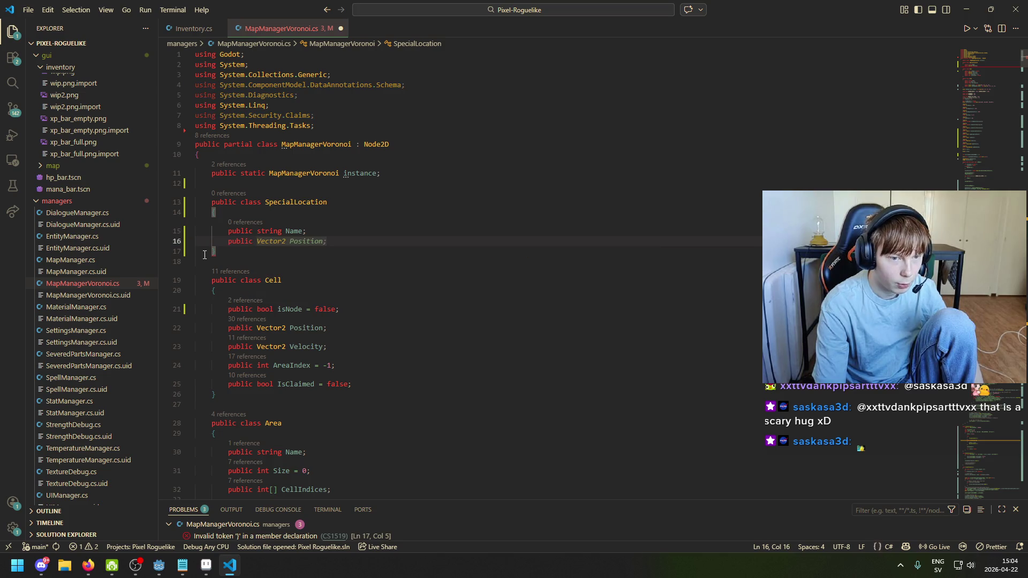
{"action": "left_click", "coordinate": [193, 571]}
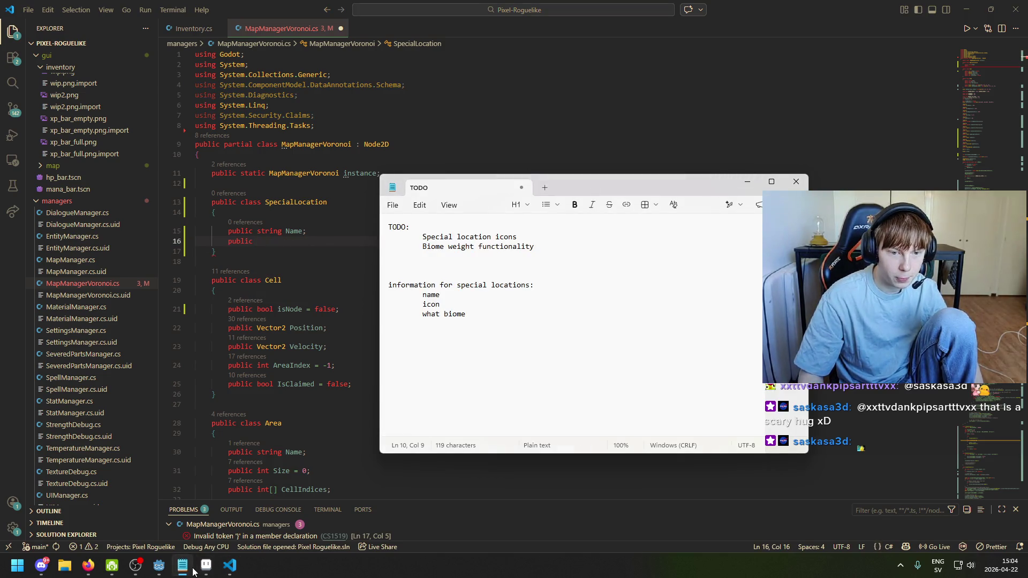
{"action": "left_click", "coordinate": [193, 571]}
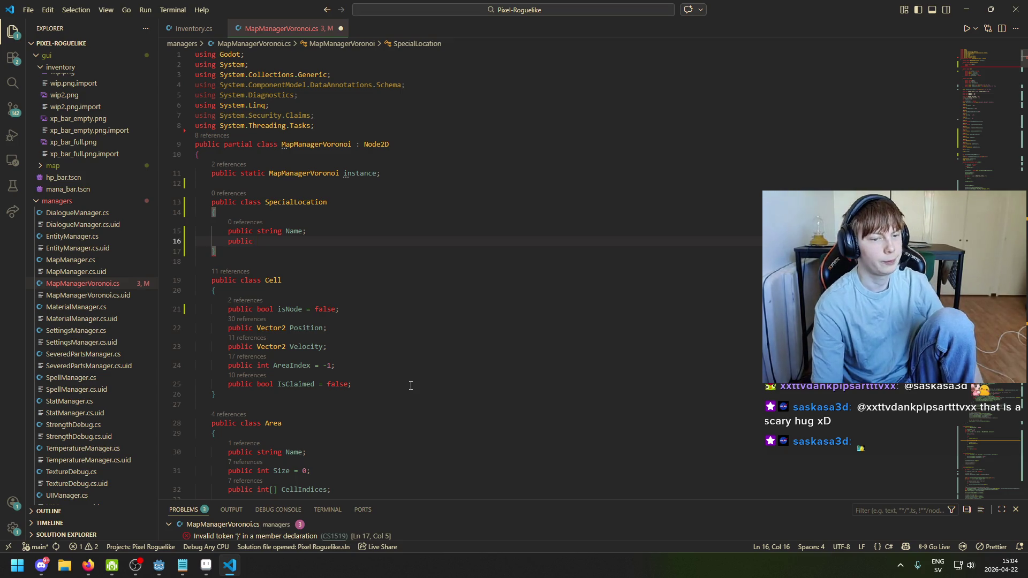
Write the field 'public Texture2D Icon;' and start another 'public' line below it
{"action": "type", "text": "Vec"}
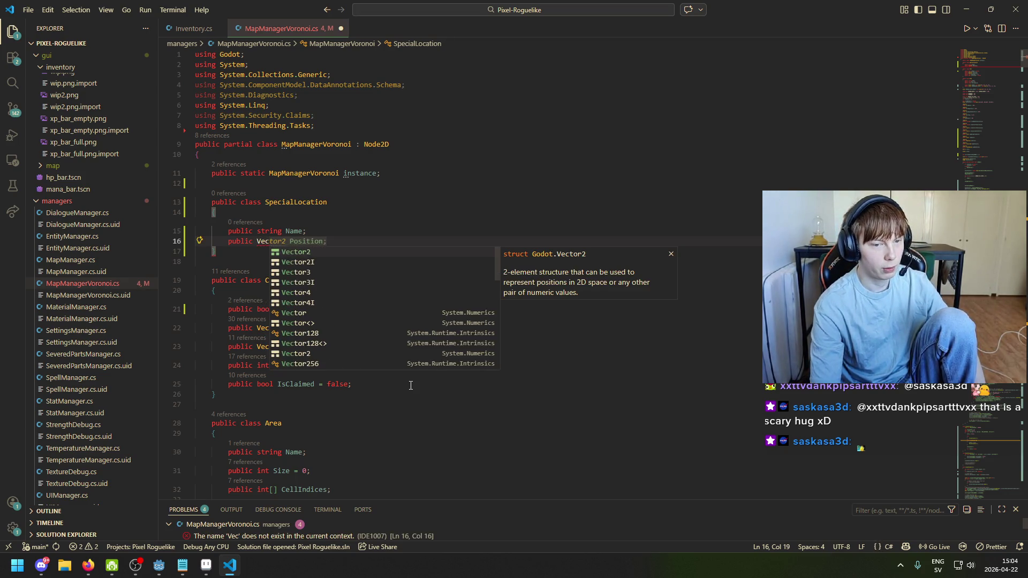
{"action": "key", "text": "BackSpace"}
{"action": "key", "text": "BackSpace"}
{"action": "key", "text": "BackSpace"}
{"action": "type", "text": "Textur"}
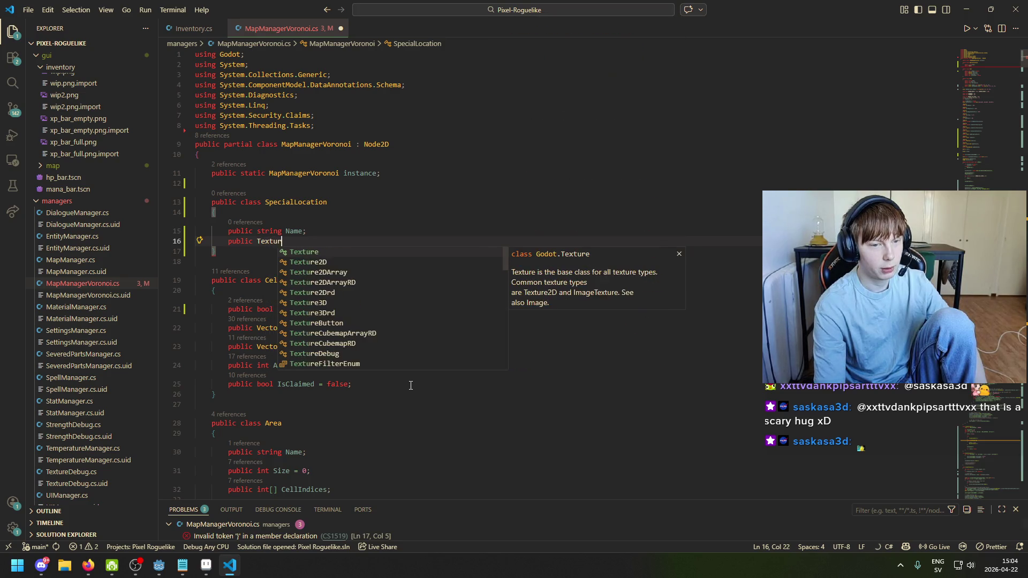
{"action": "type", "text": "e2D Icon"}
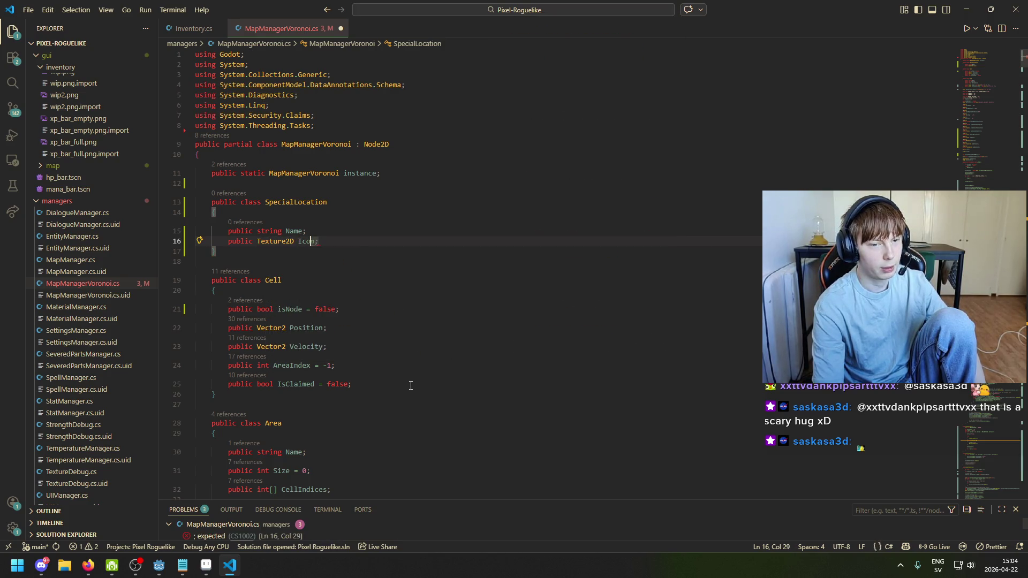
{"action": "type", "text": ";"}
{"action": "key", "text": "Return"}
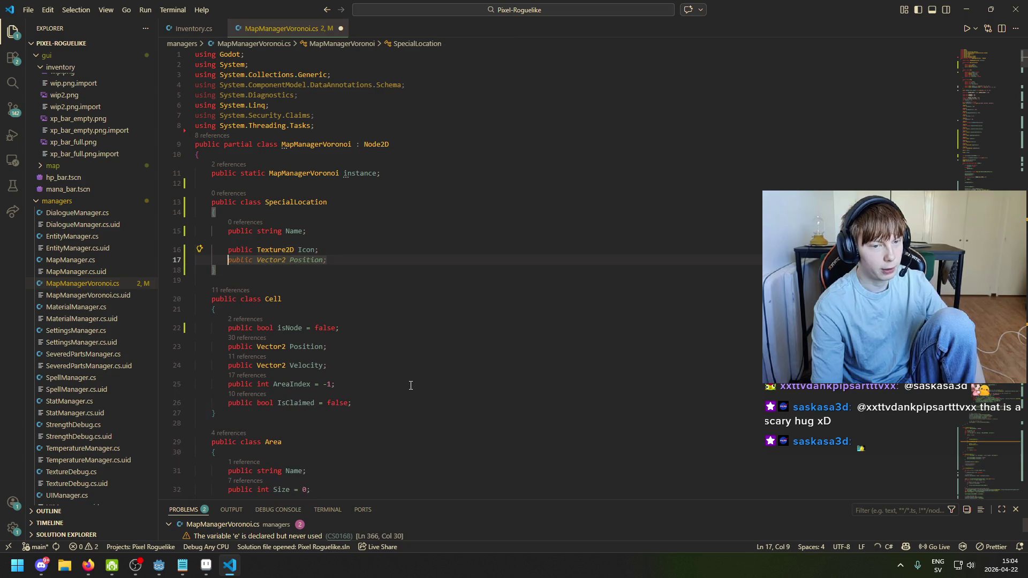
{"action": "type", "text": "public"}
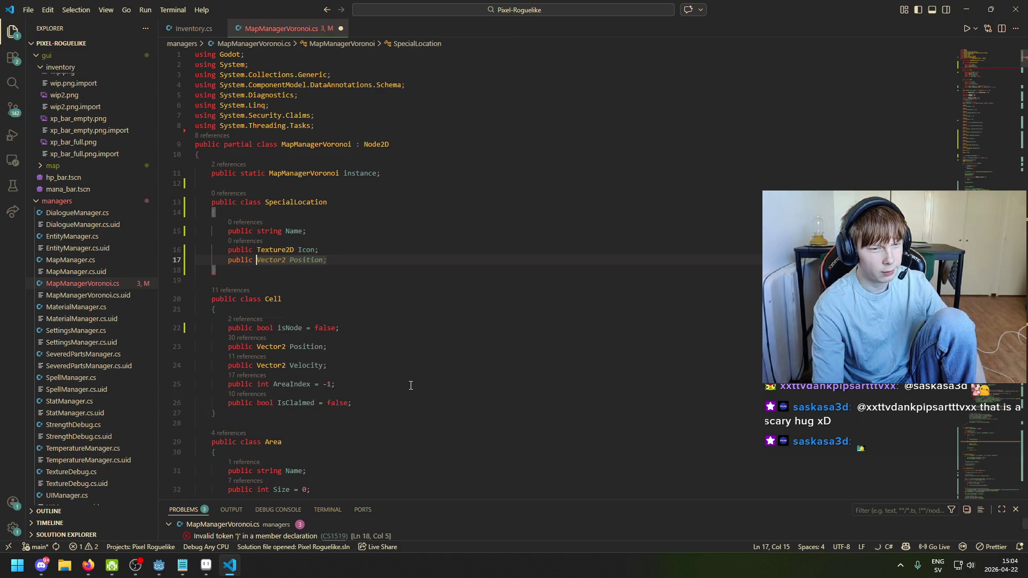
{"action": "left_click", "coordinate": [183, 565]}
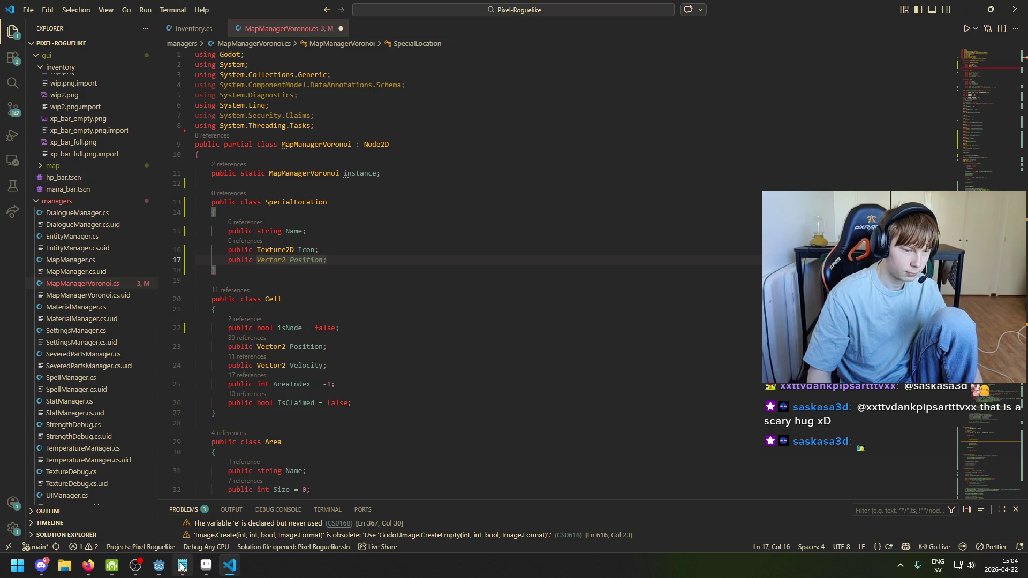
{"action": "left_click", "coordinate": [291, 262]}
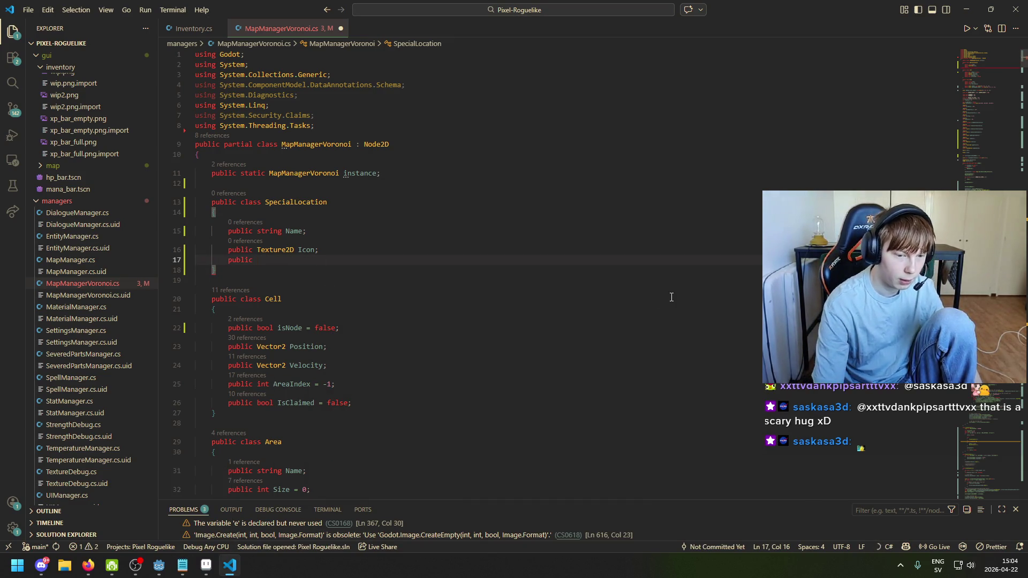
Compare with the Cell class Position field, then try and undo the suggested Vector2 Position
{"action": "left_click", "coordinate": [197, 347]}
{"action": "scroll", "coordinate": [330, 322], "scroll_direction": "down", "scroll_amount": 4}
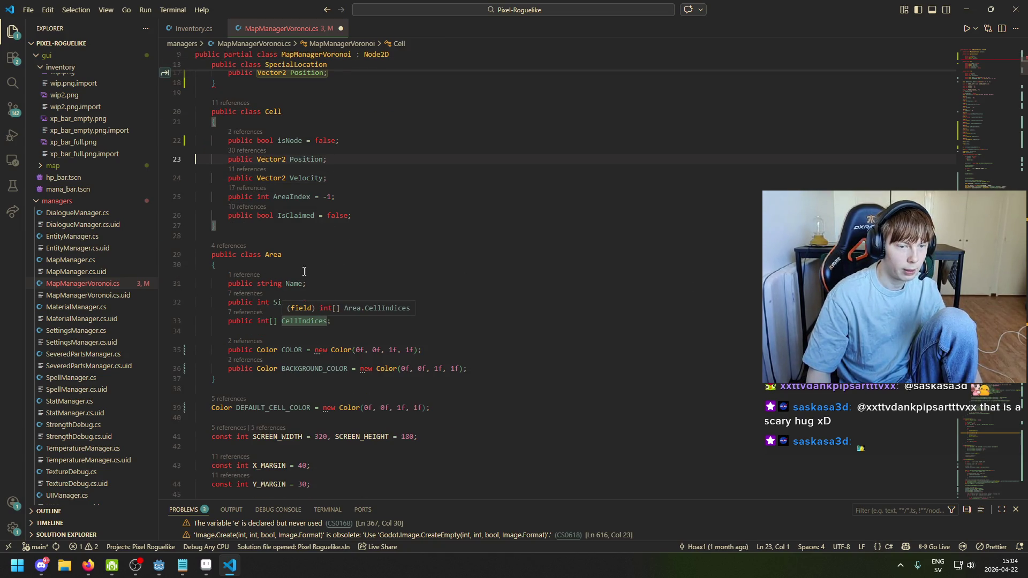
{"action": "scroll", "coordinate": [304, 271], "scroll_direction": "up", "scroll_amount": 3}
{"action": "left_click", "coordinate": [361, 183]}
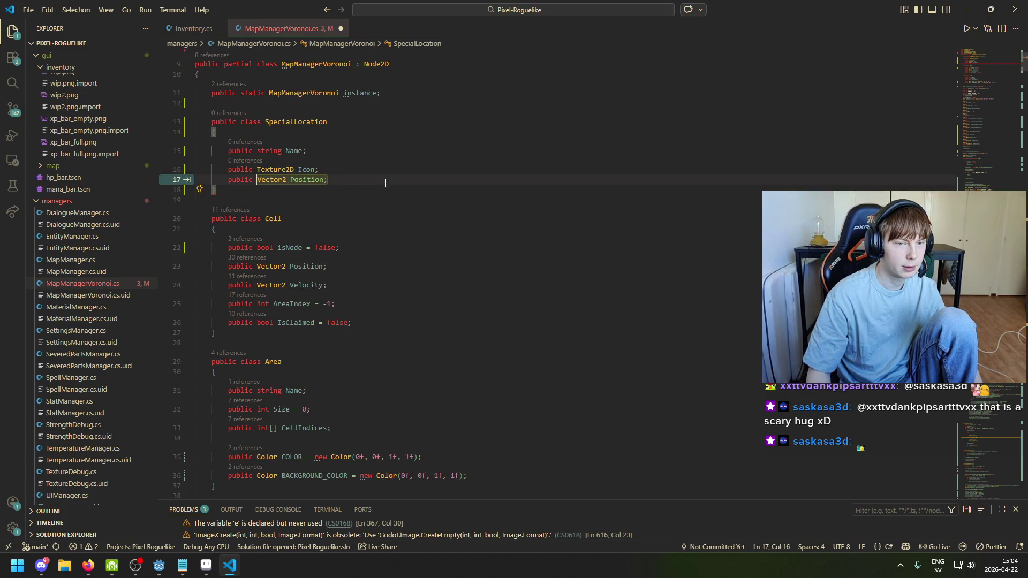
{"action": "key", "text": "Tab"}
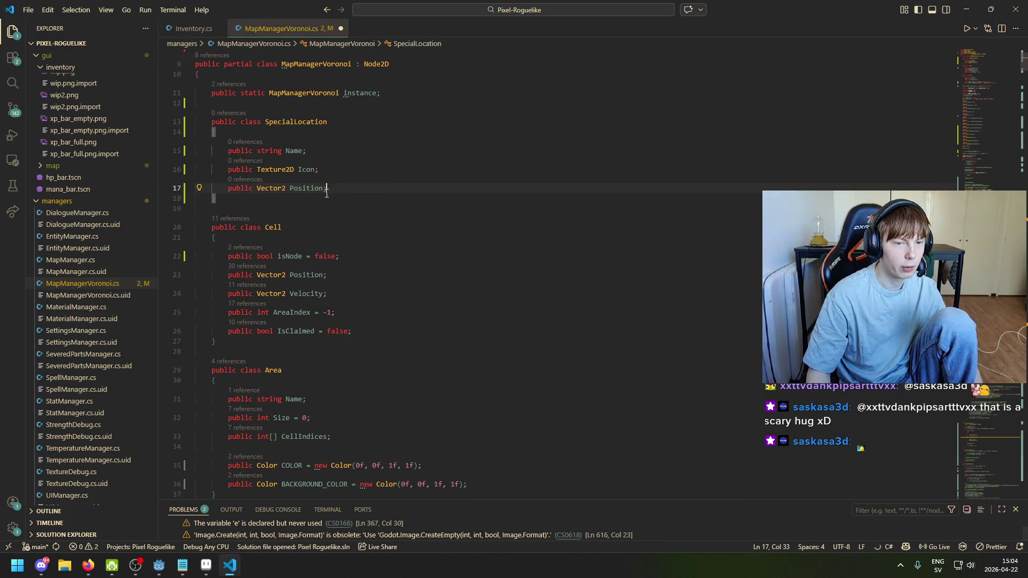
{"action": "key", "text": "BackSpace"}
{"action": "key", "text": "BackSpace"}
{"action": "key", "text": "BackSpace"}
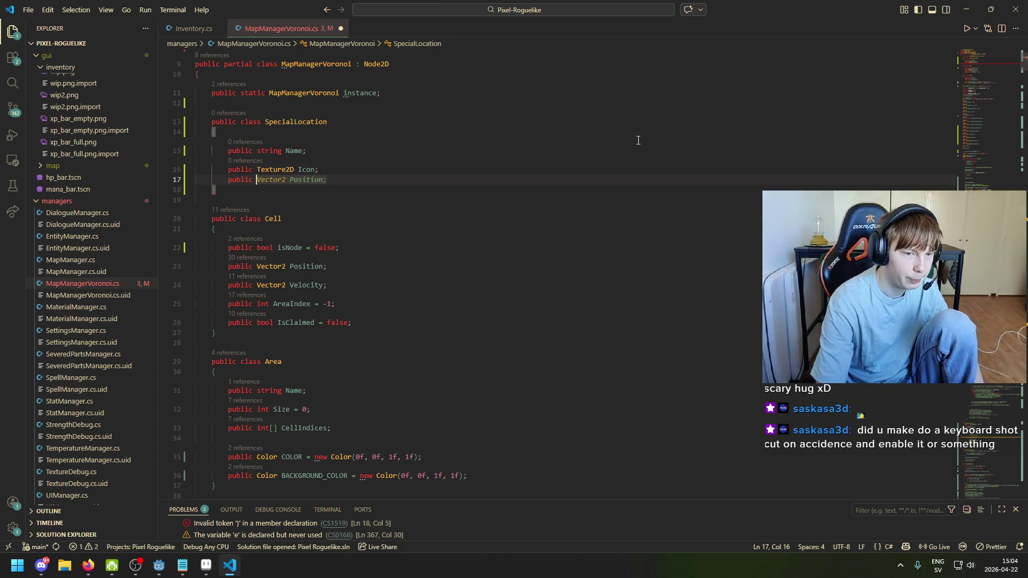
Peek at type completions for the new field, then bring the 17×17 building sprite in Aseprite forward
{"action": "key", "text": "ctrl+space"}
{"action": "key", "text": "Escape"}
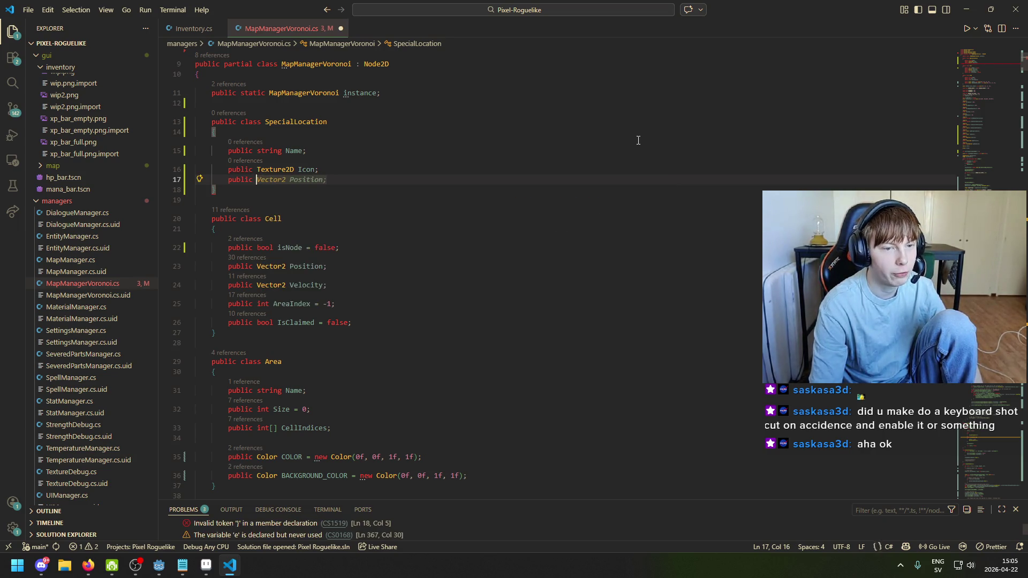
{"action": "left_click", "coordinate": [206, 568]}
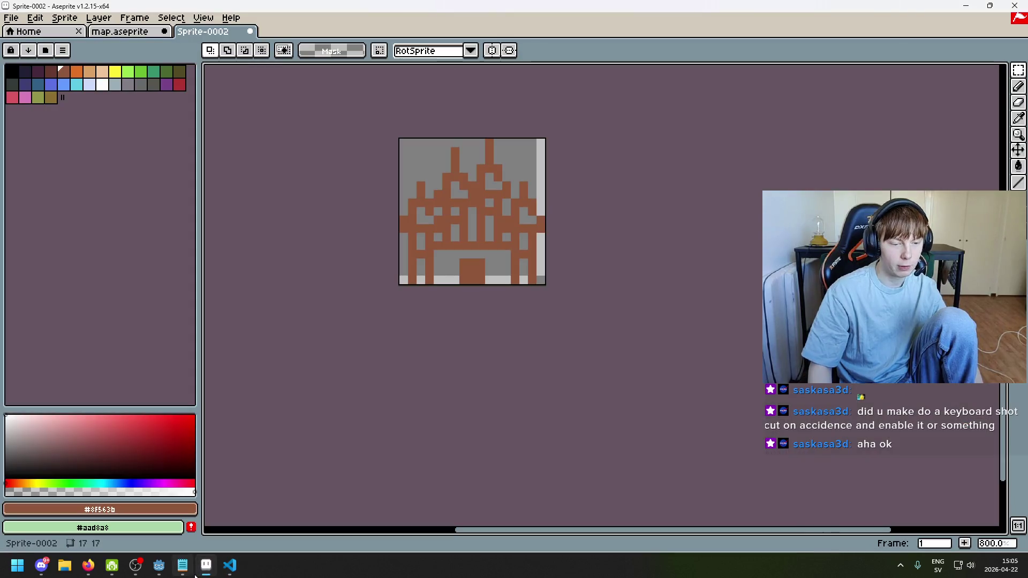
Add an Area field to SpecialLocation, rename it from area to Area, and save
{"action": "left_click", "coordinate": [183, 569]}
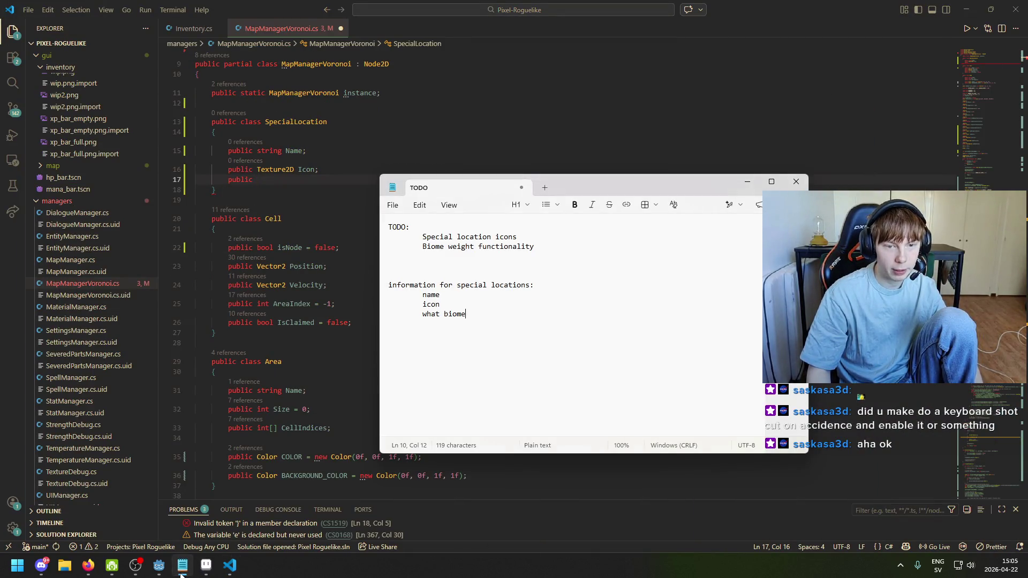
{"action": "left_click", "coordinate": [280, 182]}
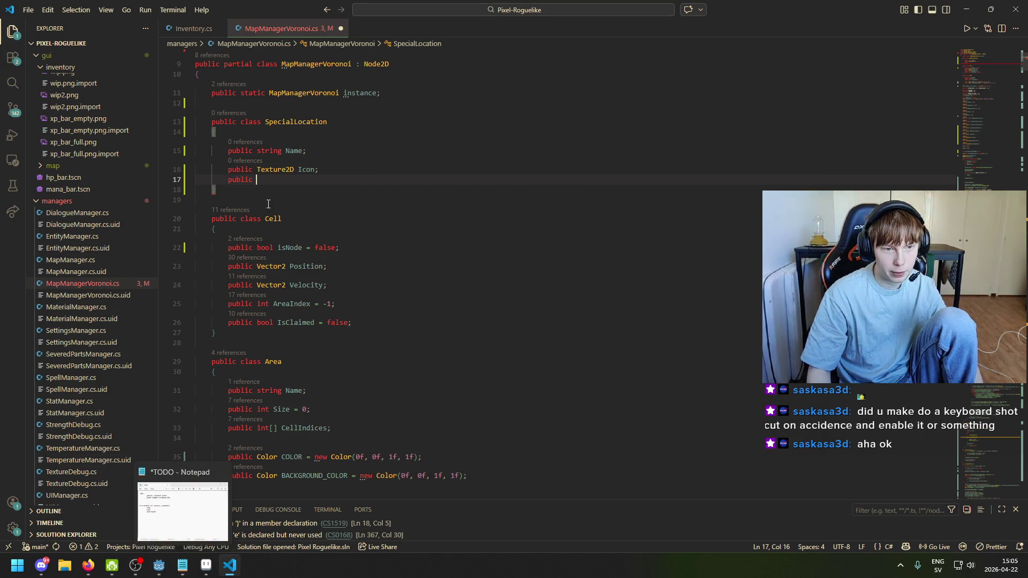
{"action": "key", "text": "alt+Tab"}
{"action": "key", "text": "alt+Tab"}
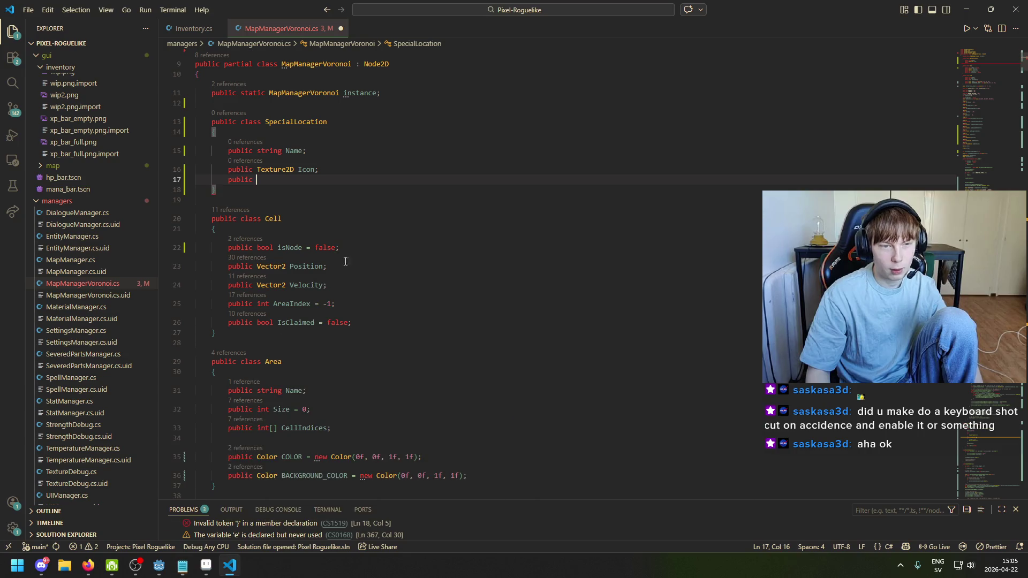
{"action": "type", "text": "Area "}
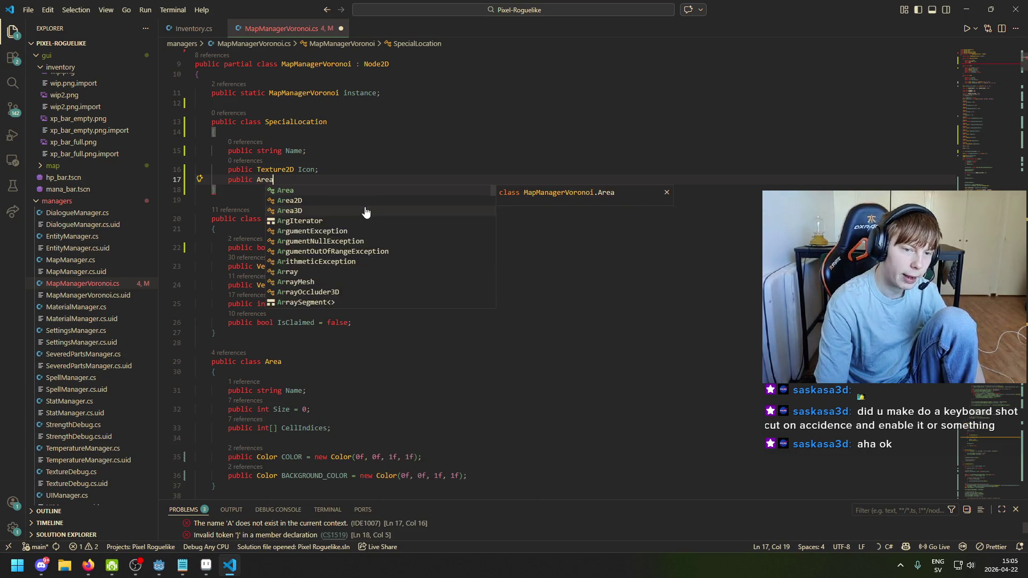
{"action": "type", "text": "area"}
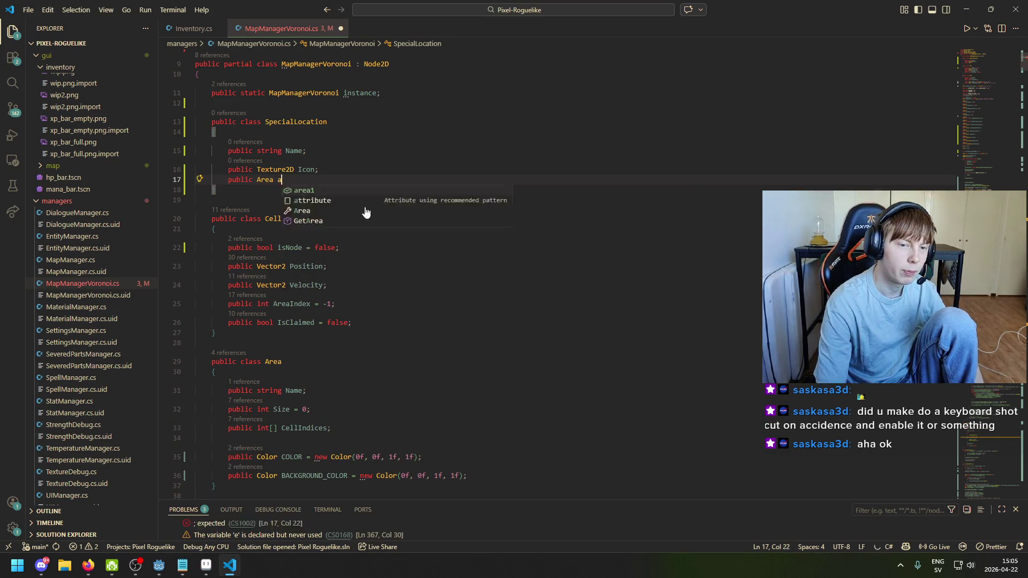
{"action": "type", "text": ";"}
{"action": "key", "text": "ctrl+s"}
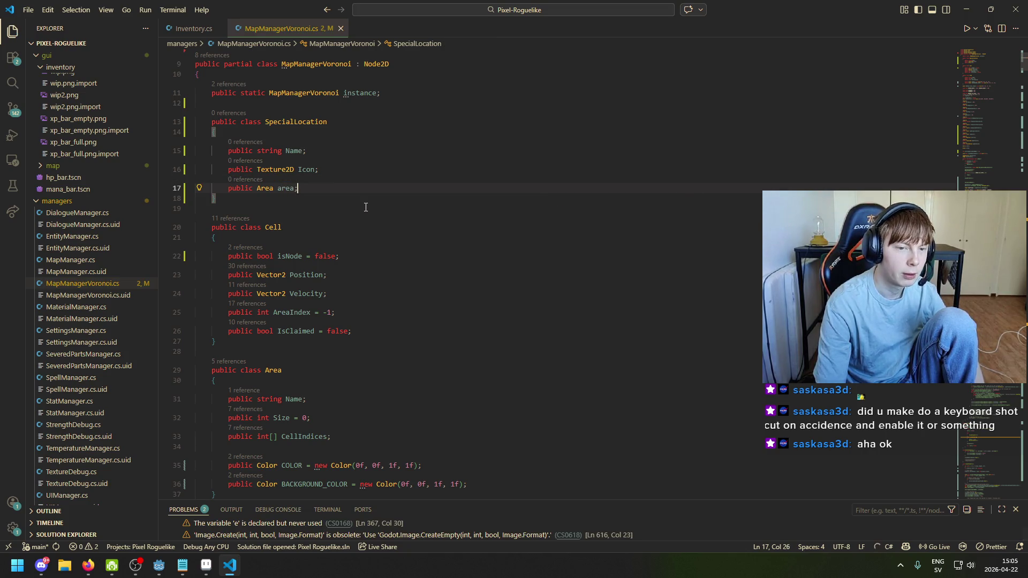
{"action": "key", "text": "Left"}
{"action": "key", "text": "ctrl+shift+Left"}
{"action": "key", "text": "BackSpace"}
{"action": "type", "text": "A"}
{"action": "key", "text": "ctrl+s"}
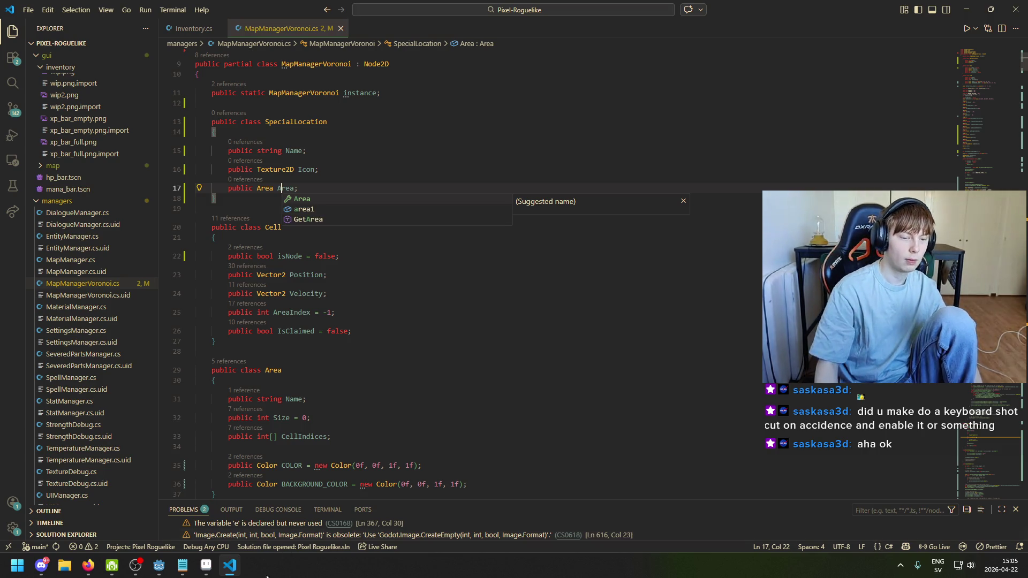
Add 'public int CellIndex;' below the Area field and save the file
{"action": "mouse_move", "coordinate": [234, 572]}
{"action": "key", "text": "Escape"}
{"action": "left_click", "coordinate": [342, 169]}
{"action": "scroll", "coordinate": [375, 373], "scroll_direction": "up", "scroll_amount": 3}
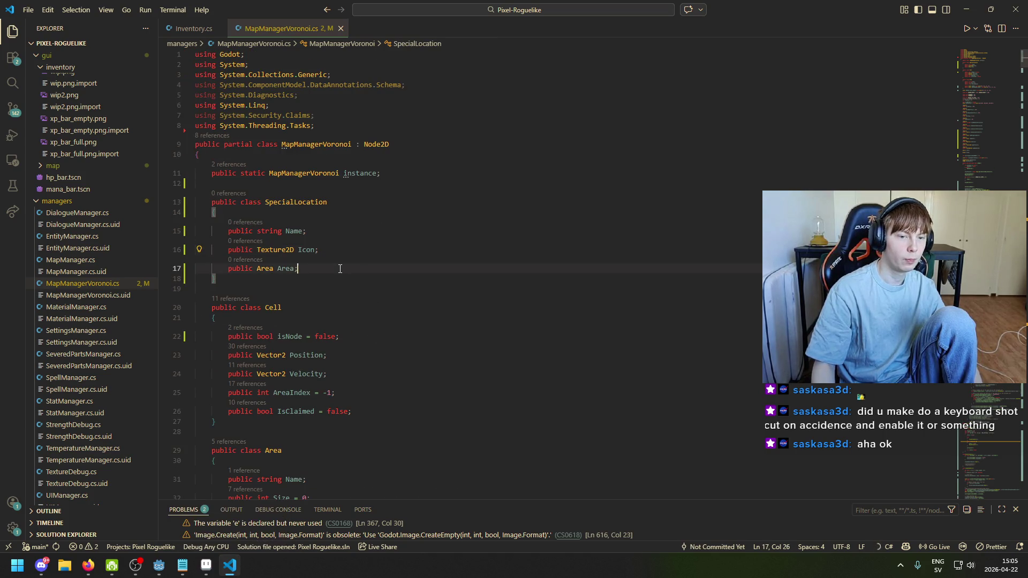
{"action": "type", "text": "p"}
{"action": "key", "text": "Return"}
{"action": "type", "text": "puib"}
{"action": "key", "text": "BackSpace"}
{"action": "key", "text": "BackSpace"}
{"action": "type", "text": "blic int "}
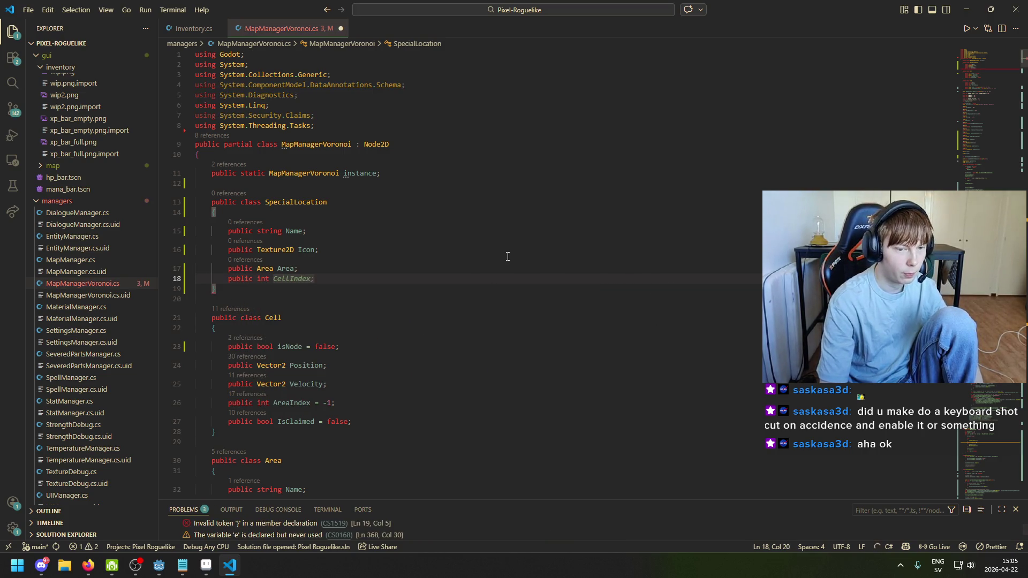
{"action": "type", "text": "Cell"}
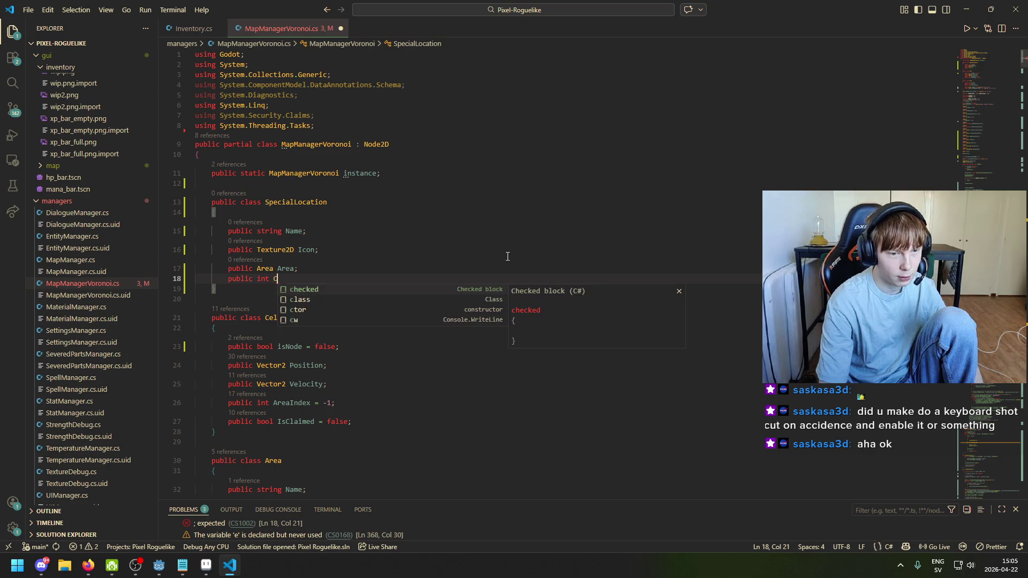
{"action": "key", "text": "Return"}
{"action": "key", "text": "BackSpace"}
{"action": "key", "text": "BackSpace"}
{"action": "key", "text": "BackSpace"}
{"action": "key", "text": "Tab"}
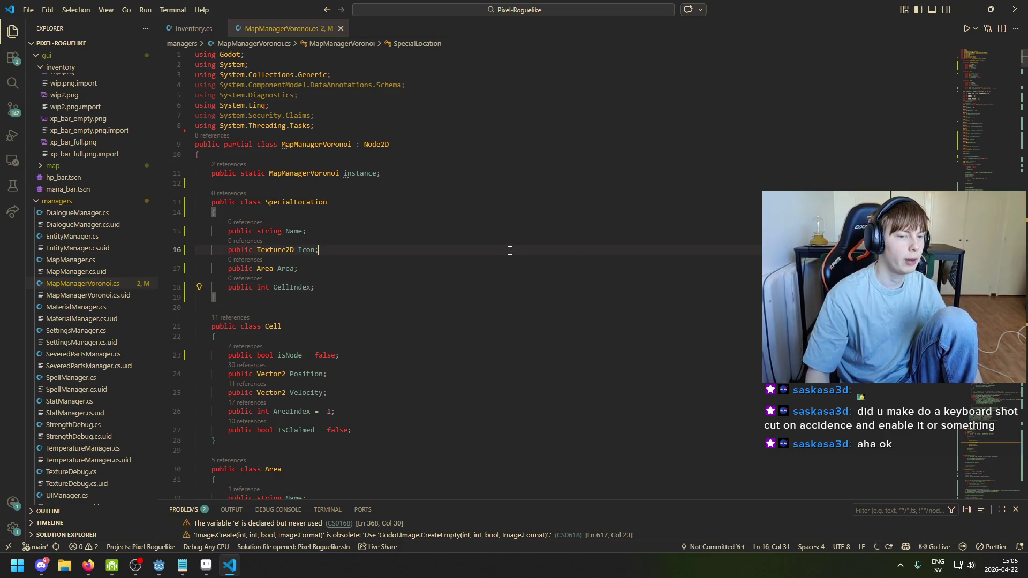
{"action": "key", "text": "ctrl+s"}
Highlight every use of SpecialLocation in the file
{"action": "left_click", "coordinate": [269, 287]}
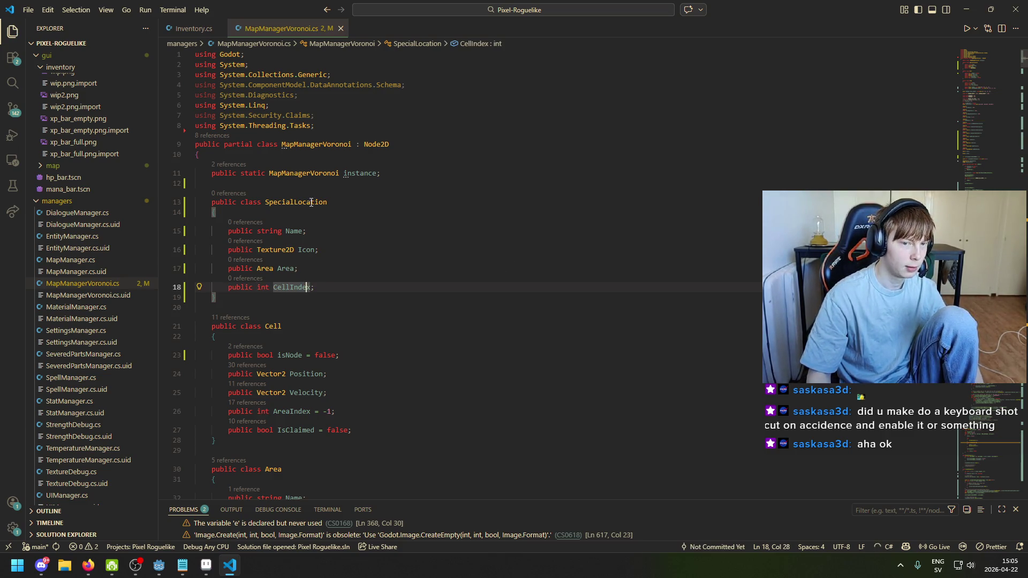
{"action": "left_click", "coordinate": [314, 203]}
{"action": "left_click", "coordinate": [409, 185]}
{"action": "scroll", "coordinate": [455, 219], "scroll_direction": "down", "scroll_amount": 10}
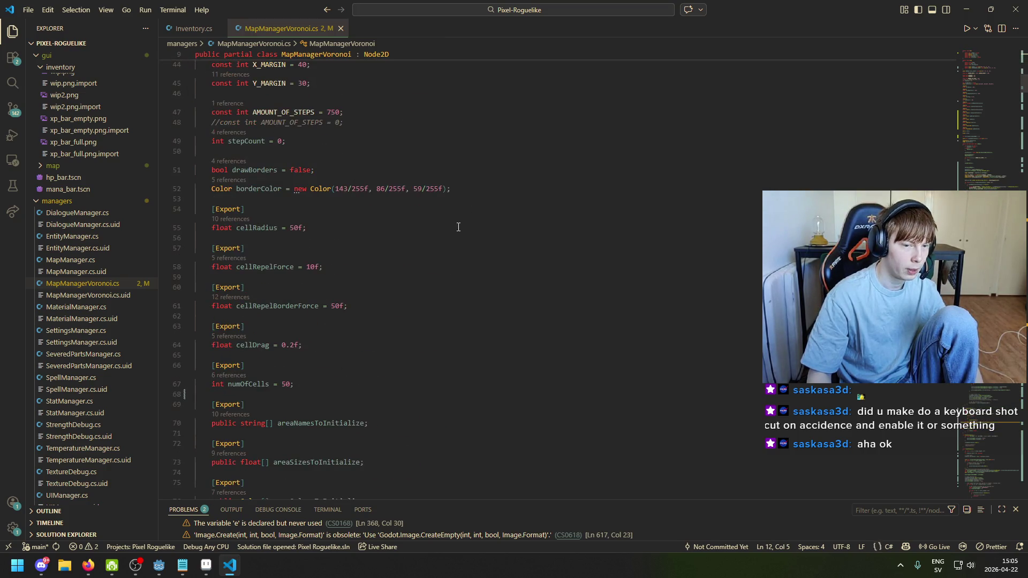
Duplicate the exported backgroundAreaColors declaration below itself, fixing the attribute's indentation
{"action": "scroll", "coordinate": [458, 227], "scroll_direction": "up", "scroll_amount": 2}
{"action": "scroll", "coordinate": [394, 265], "scroll_direction": "down", "scroll_amount": 5}
{"action": "scroll", "coordinate": [389, 262], "scroll_direction": "down", "scroll_amount": 5}
{"action": "left_click", "coordinate": [383, 271]}
{"action": "scroll", "coordinate": [380, 272], "scroll_direction": "down", "scroll_amount": 4}
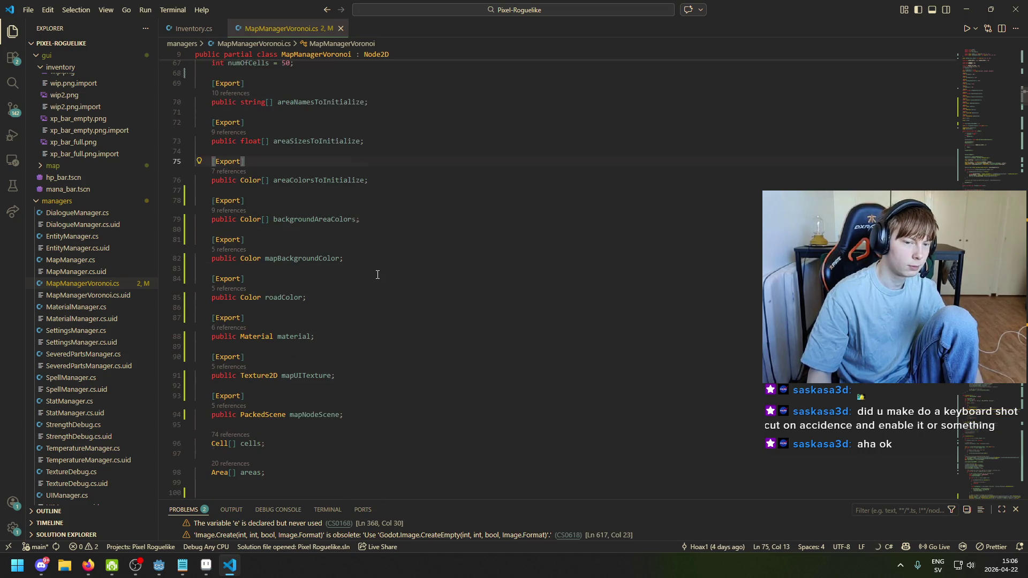
{"action": "key", "text": "Down"}
{"action": "key", "text": "Down"}
{"action": "key", "text": "Down"}
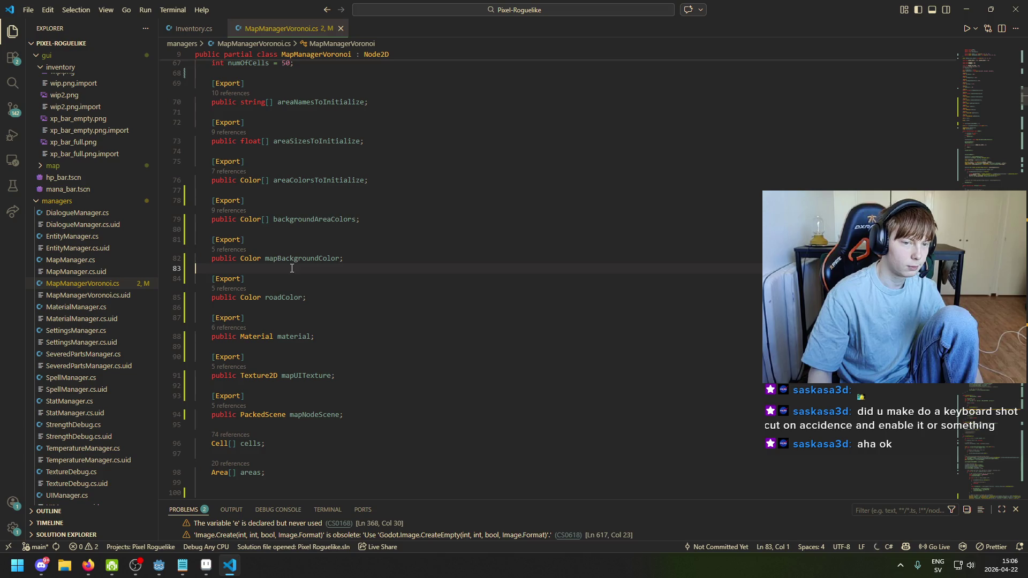
{"action": "left_click_drag", "start_coordinate": [395, 223], "coordinate": [160, 199]}
{"action": "key", "text": "ctrl+c"}
{"action": "scroll", "coordinate": [293, 236], "scroll_direction": "up", "scroll_amount": 3}
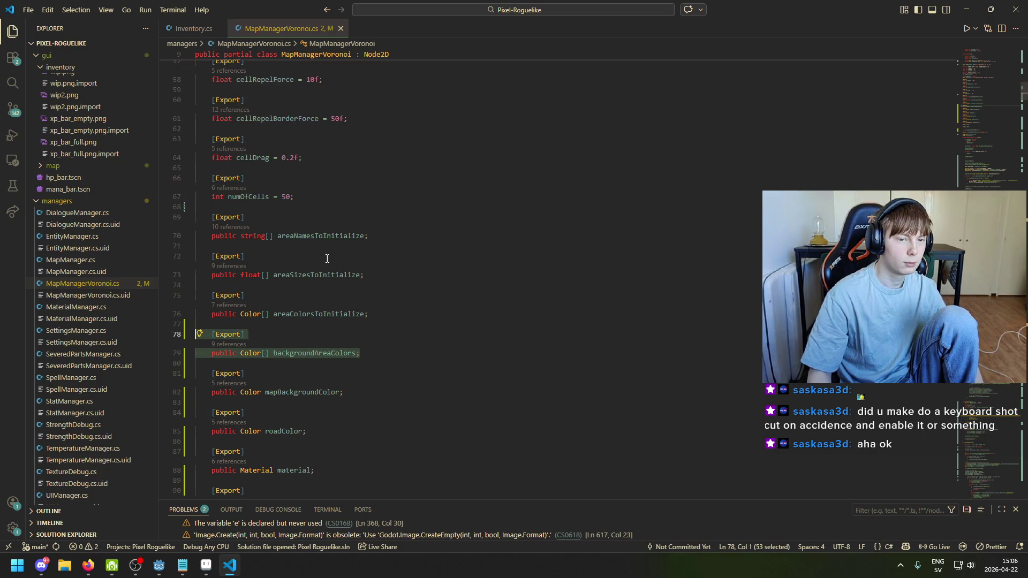
{"action": "left_click", "coordinate": [394, 353]}
{"action": "key", "text": "Return"}
{"action": "key", "text": "Return"}
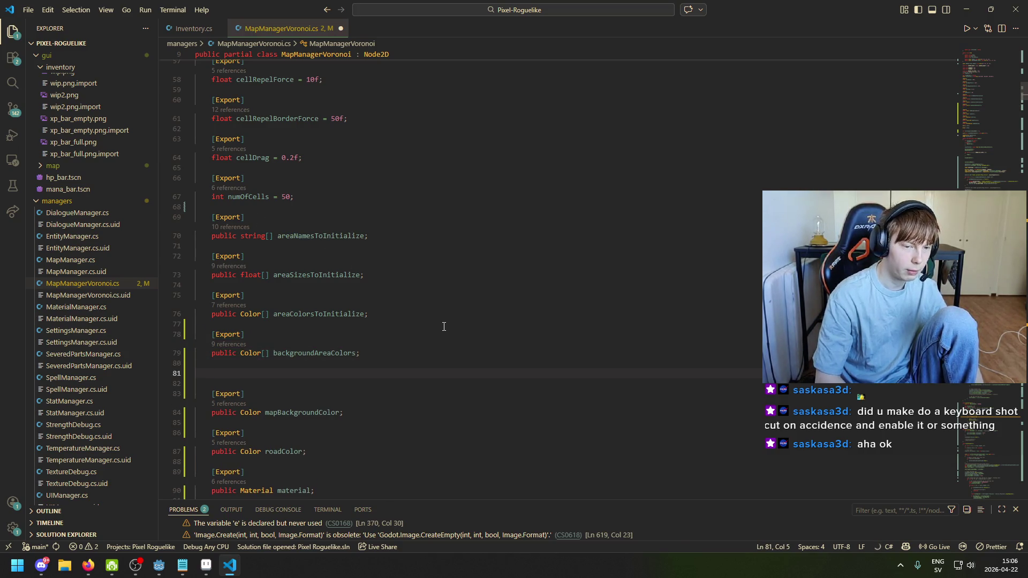
{"action": "key", "text": "ctrl+v"}
{"action": "key", "text": "Up"}
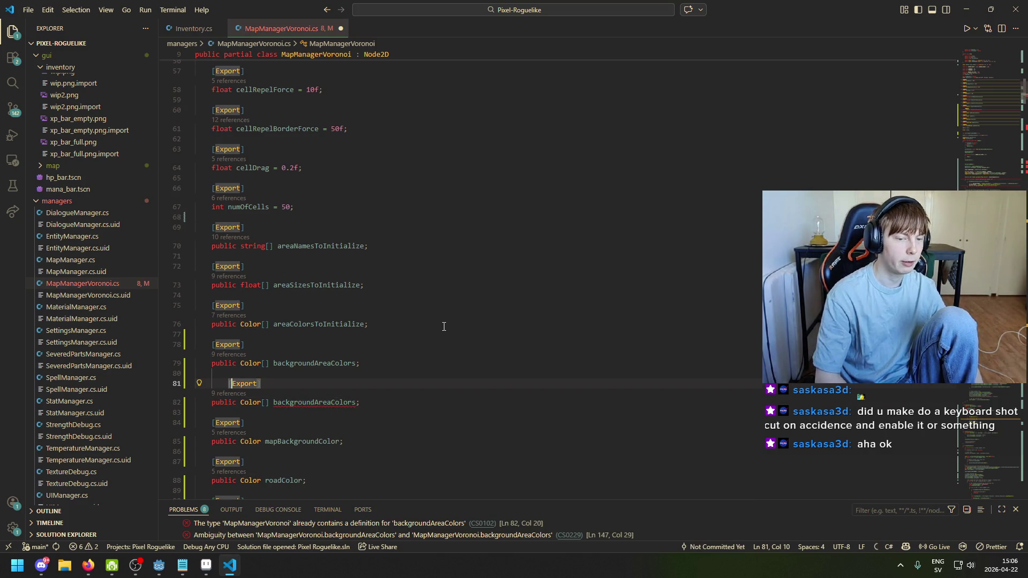
{"action": "key", "text": "shift+Tab"}
{"action": "key", "text": "Down"}
{"action": "key", "text": "ctrl+Right"}
{"action": "key", "text": "ctrl+Right"}
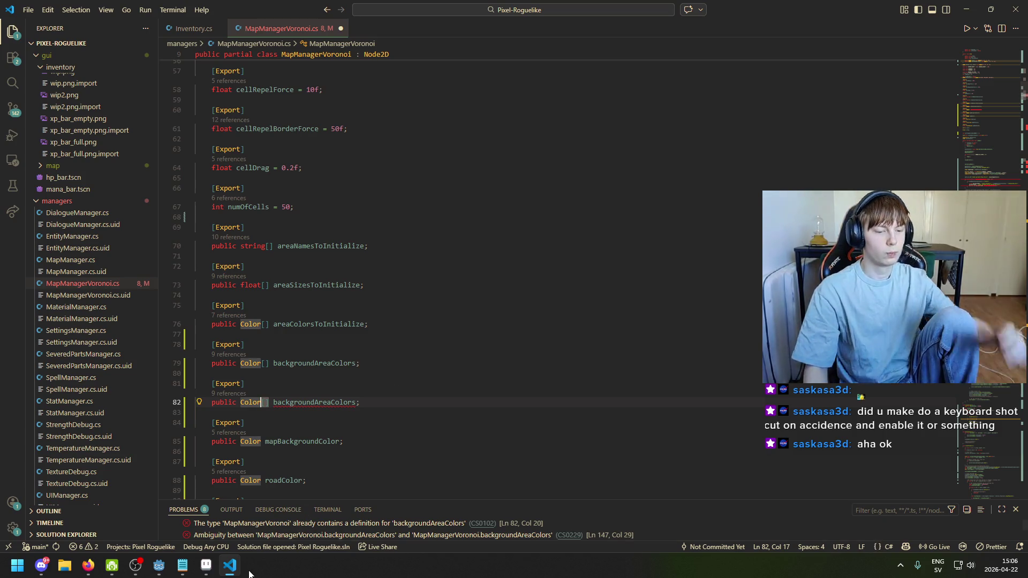
{"action": "left_click", "coordinate": [183, 565]}
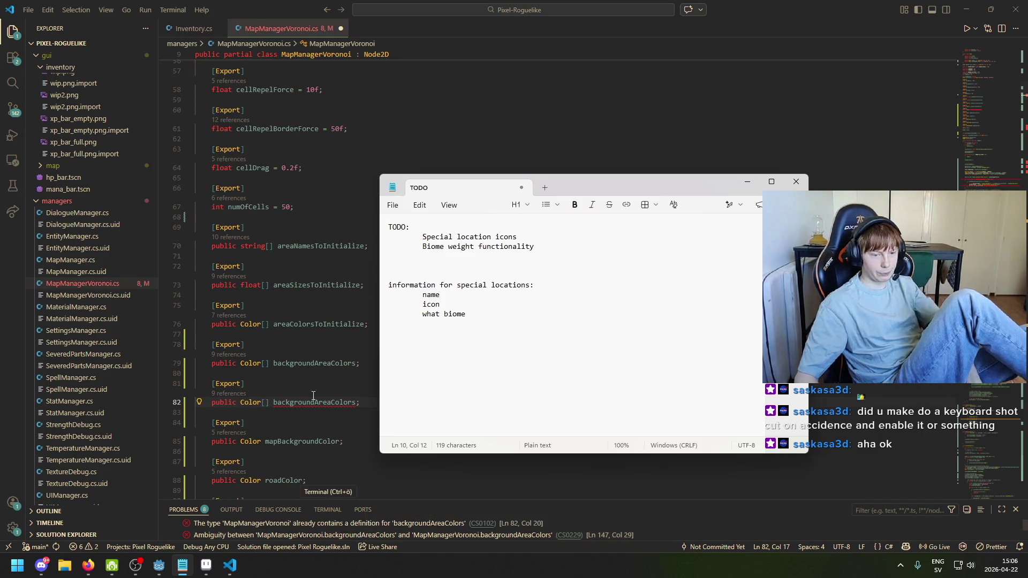
{"action": "left_click", "coordinate": [355, 363]}
Rename the copy to specialLocationNames and change its type to string[]
{"action": "double_click", "coordinate": [315, 402]}
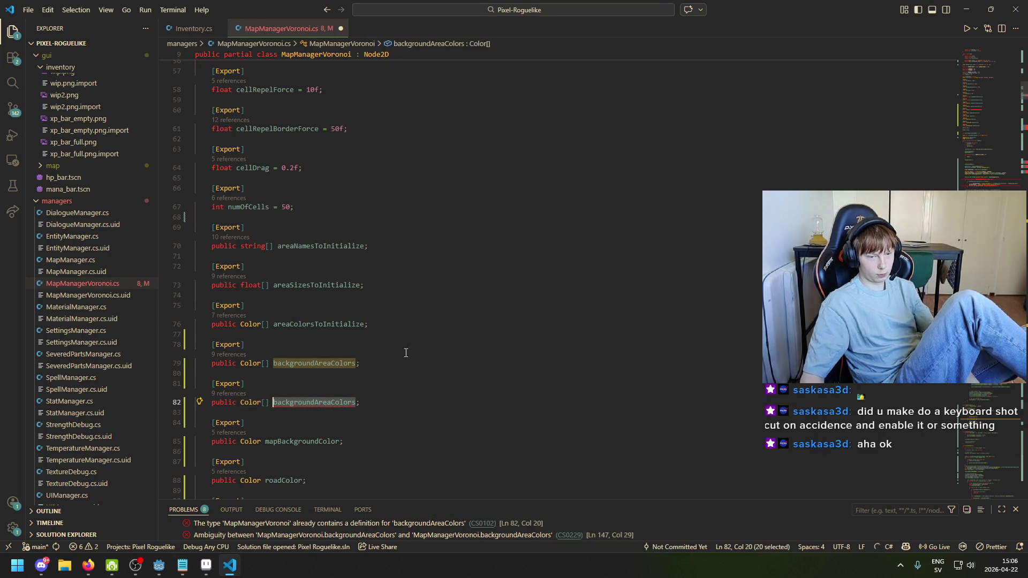
{"action": "type", "text": "speci"}
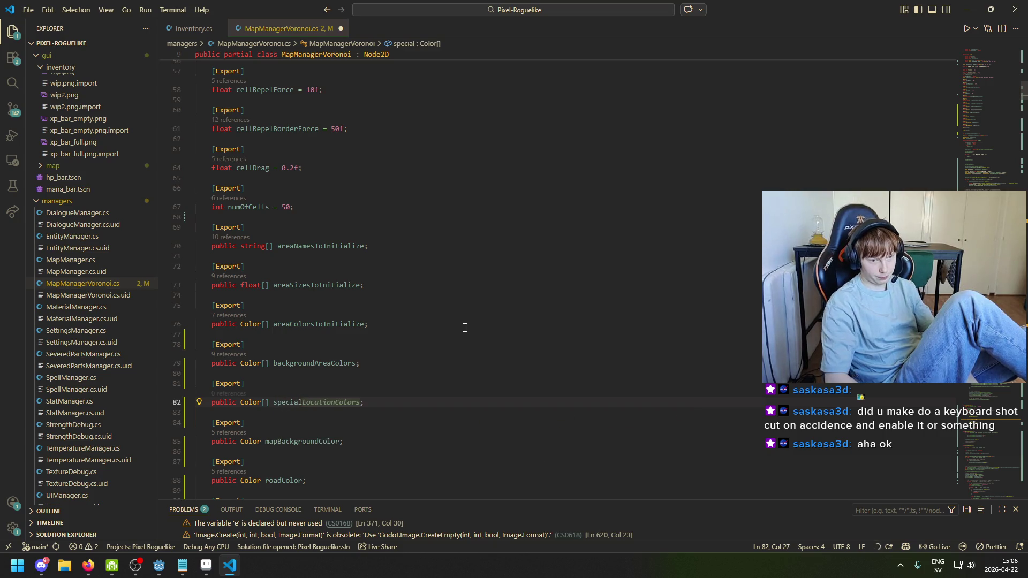
{"action": "scroll", "coordinate": [454, 318], "scroll_direction": "up", "scroll_amount": 15}
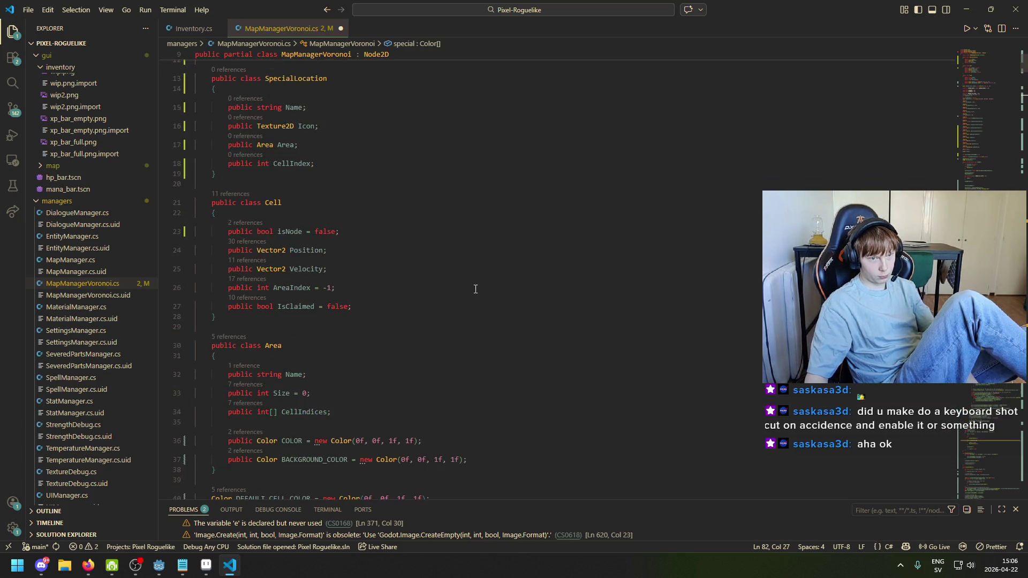
{"action": "scroll", "coordinate": [475, 289], "scroll_direction": "down", "scroll_amount": 15}
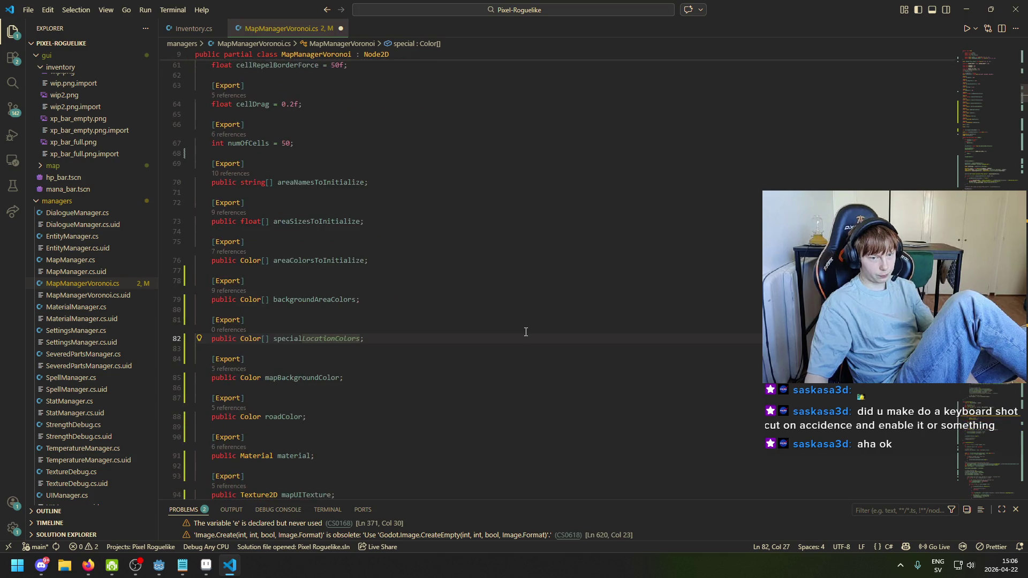
{"action": "type", "text": "Nam"}
{"action": "key", "text": "ctrl+Left"}
{"action": "key", "text": "ctrl+Left"}
{"action": "key", "text": "ctrl+Left"}
{"action": "key", "text": "ctrl+shift+Right"}
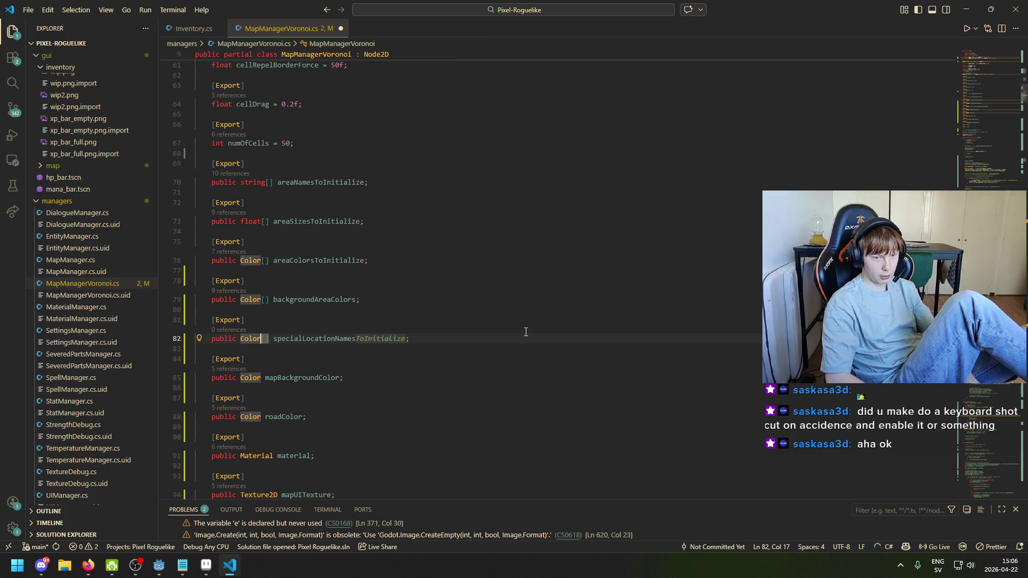
{"action": "type", "text": "stri"}
{"action": "key", "text": "Tab"}
{"action": "type", "text": "[]"}
{"action": "key", "text": "End"}
Begin another [Export] attribute on a new line below specialLocationNames
{"action": "key", "text": "Return"}
{"action": "key", "text": "Return"}
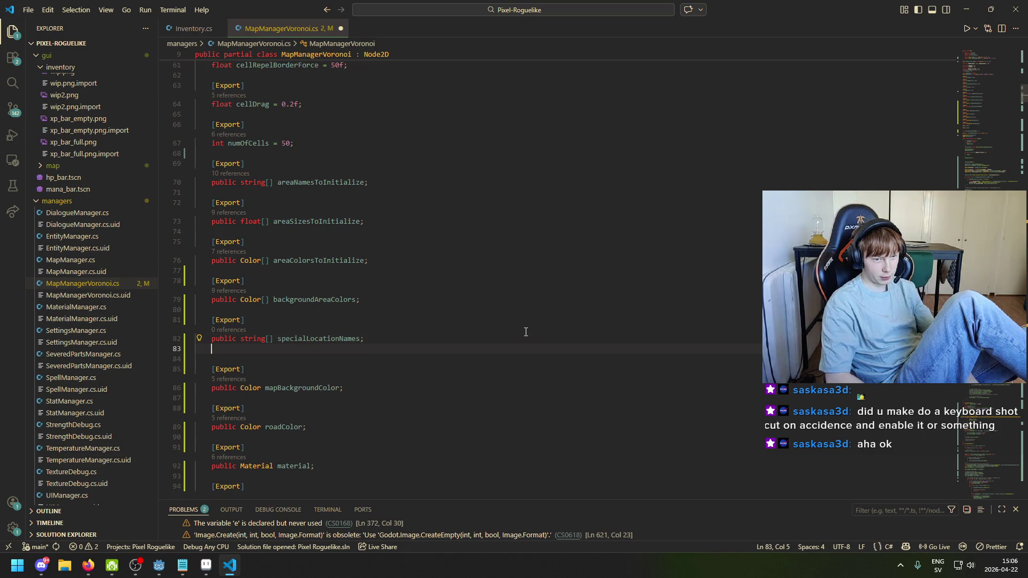
{"action": "type", "text": "`["}
{"action": "type", "text": "Export"}
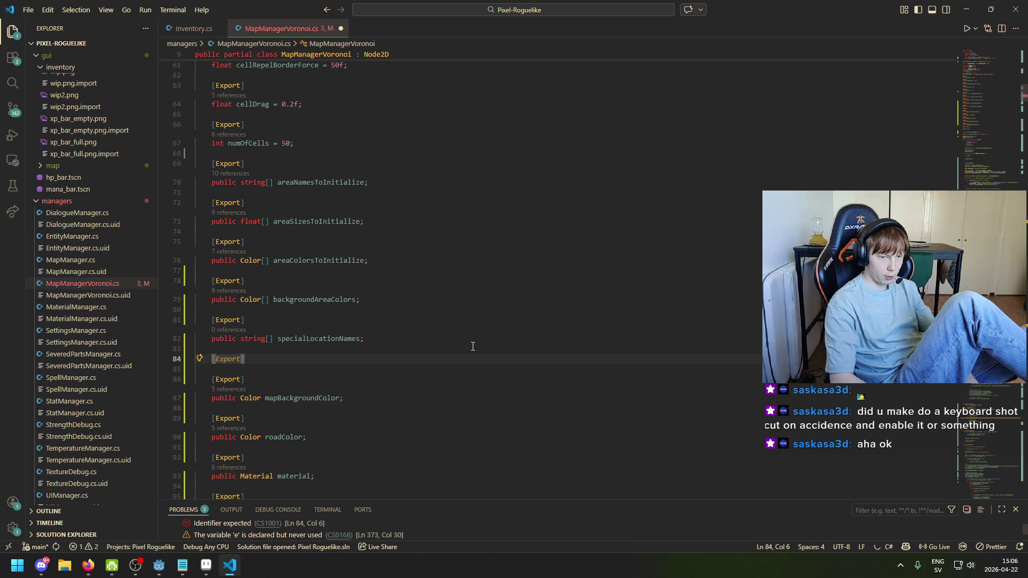
{"action": "key", "text": "End"}
{"action": "key", "text": "Return"}
Add an exported Texture2D[] specialLocationIcons field, then begin another [Export] public declaration
{"action": "type", "text": "public"}
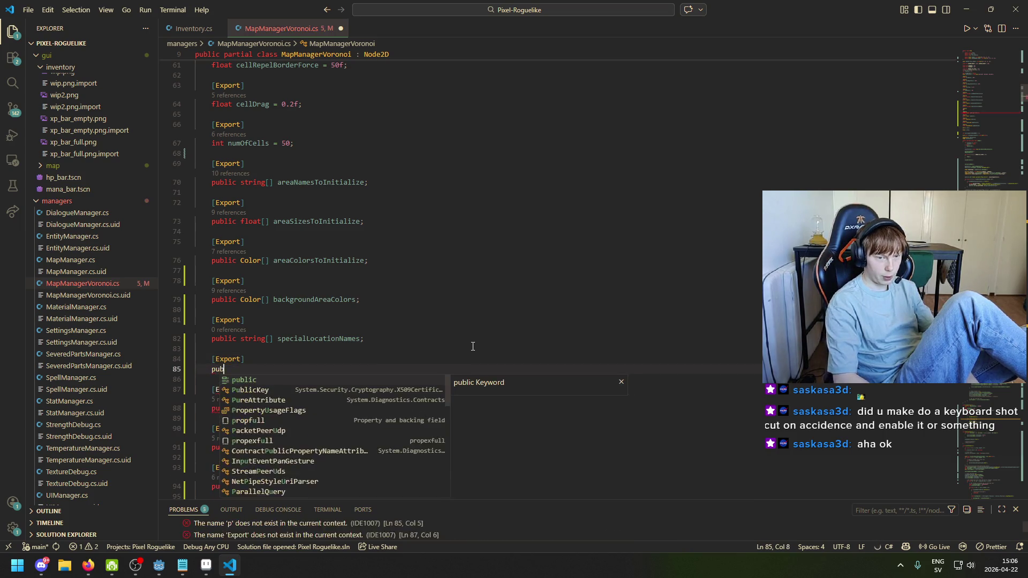
{"action": "scroll", "coordinate": [480, 362], "scroll_direction": "up", "scroll_amount": 20}
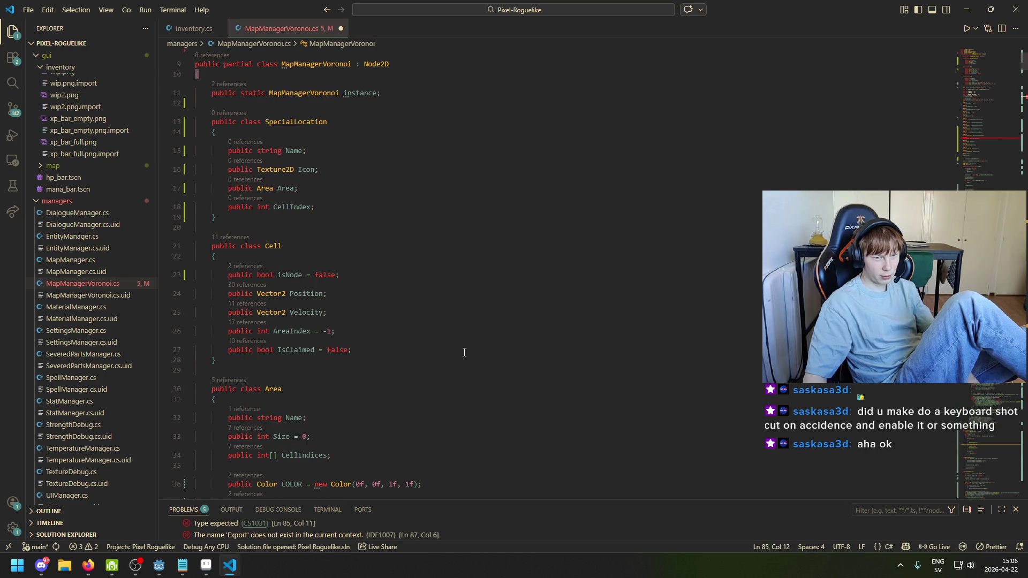
{"action": "scroll", "coordinate": [464, 353], "scroll_direction": "up", "scroll_amount": 1}
{"action": "scroll", "coordinate": [463, 353], "scroll_direction": "down", "scroll_amount": 20}
{"action": "key", "text": "Tab"}
{"action": "key", "text": "Return"}
{"action": "key", "text": "Return"}
{"action": "type", "text": "["}
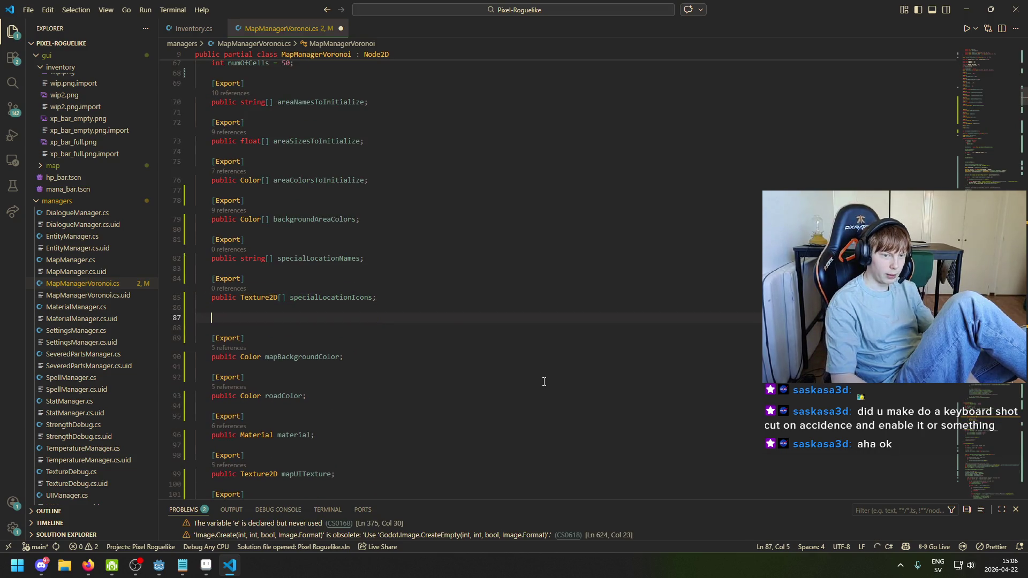
{"action": "type", "text": "Exp"}
{"action": "key", "text": "Tab"}
{"action": "key", "text": "End"}
{"action": "key", "text": "Return"}
{"action": "type", "text": "public"}
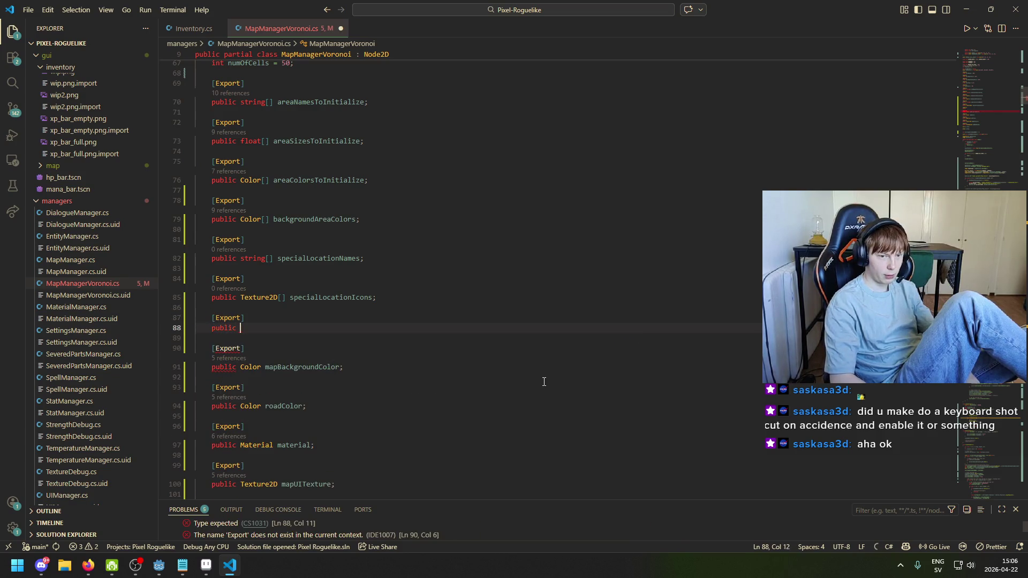
Review the Area type on the SpecialLocation's Area field
{"action": "scroll", "coordinate": [524, 310], "scroll_direction": "up", "scroll_amount": 15}
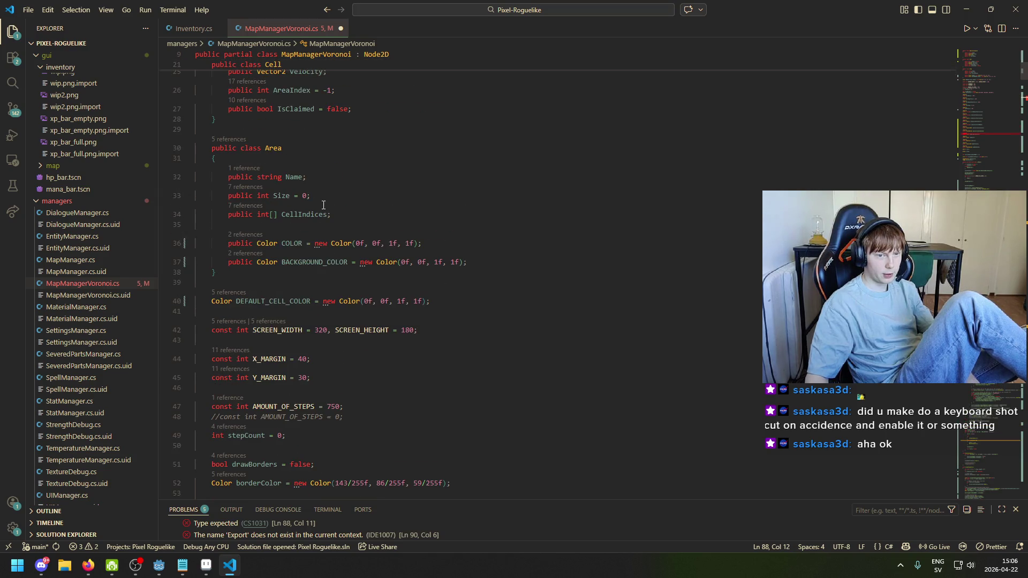
{"action": "scroll", "coordinate": [376, 248], "scroll_direction": "up", "scroll_amount": 3}
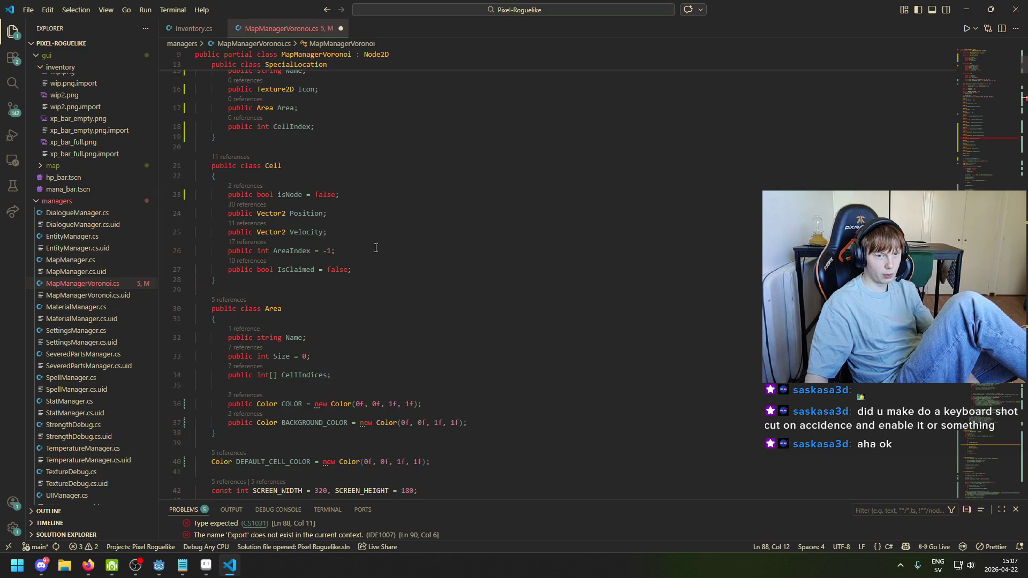
{"action": "scroll", "coordinate": [304, 232], "scroll_direction": "up", "scroll_amount": 3}
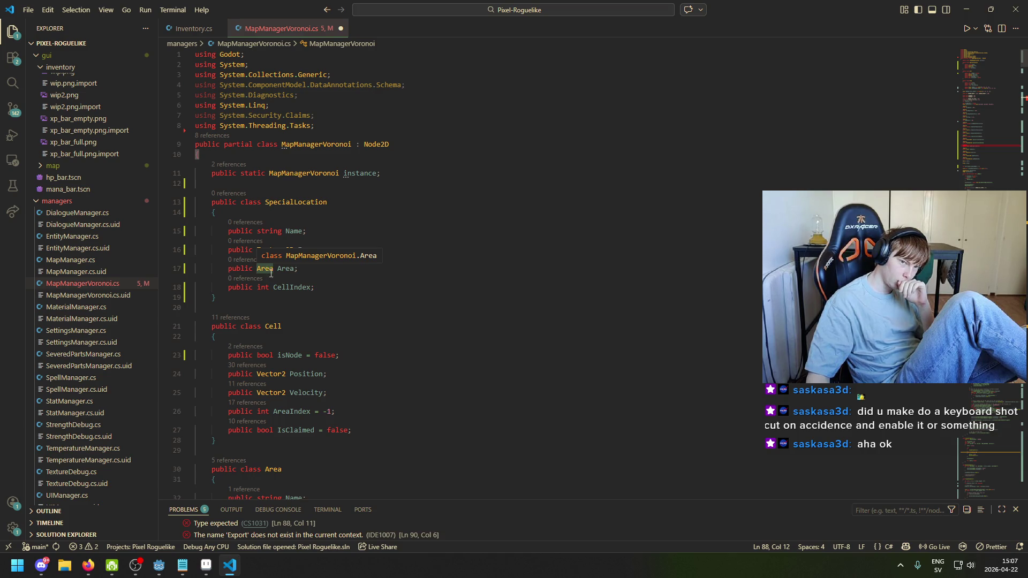
{"action": "scroll", "coordinate": [277, 215], "scroll_direction": "down", "scroll_amount": 2}
{"action": "left_click_drag", "start_coordinate": [278, 214], "coordinate": [254, 217]}
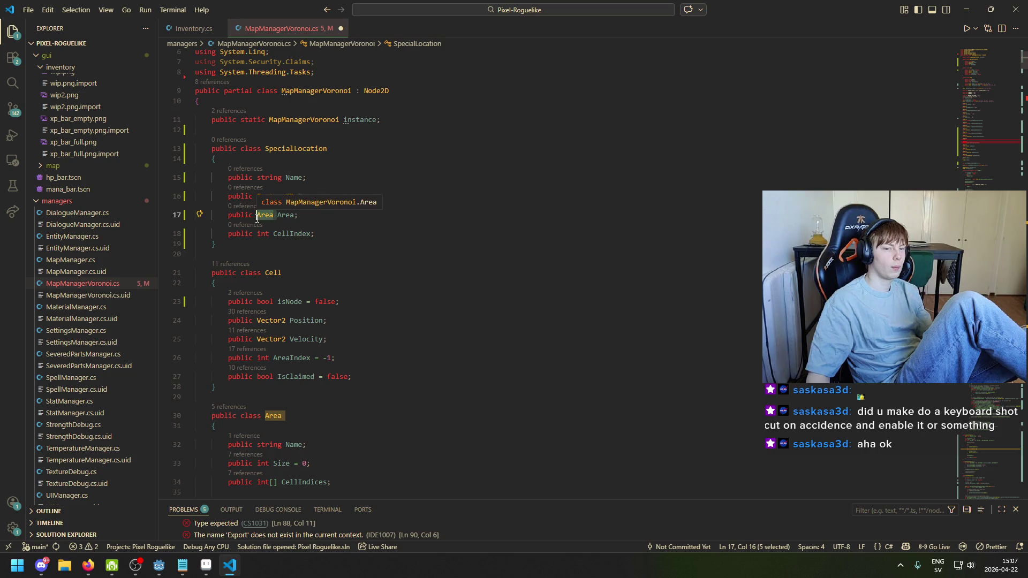
{"action": "scroll", "coordinate": [283, 241], "scroll_direction": "down", "scroll_amount": 20}
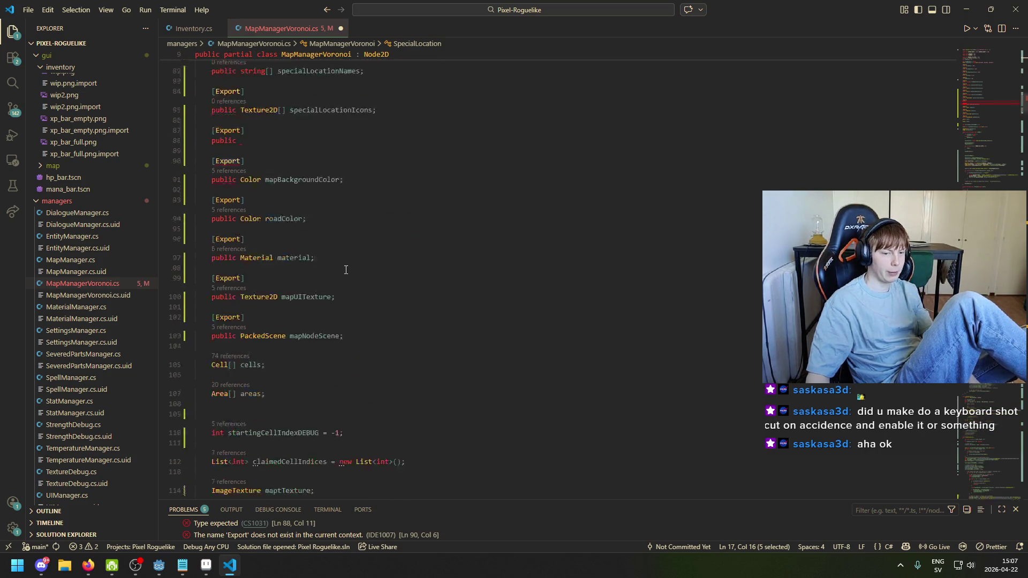
{"action": "scroll", "coordinate": [353, 287], "scroll_direction": "down", "scroll_amount": 6}
{"action": "scroll", "coordinate": [343, 292], "scroll_direction": "up", "scroll_amount": 6}
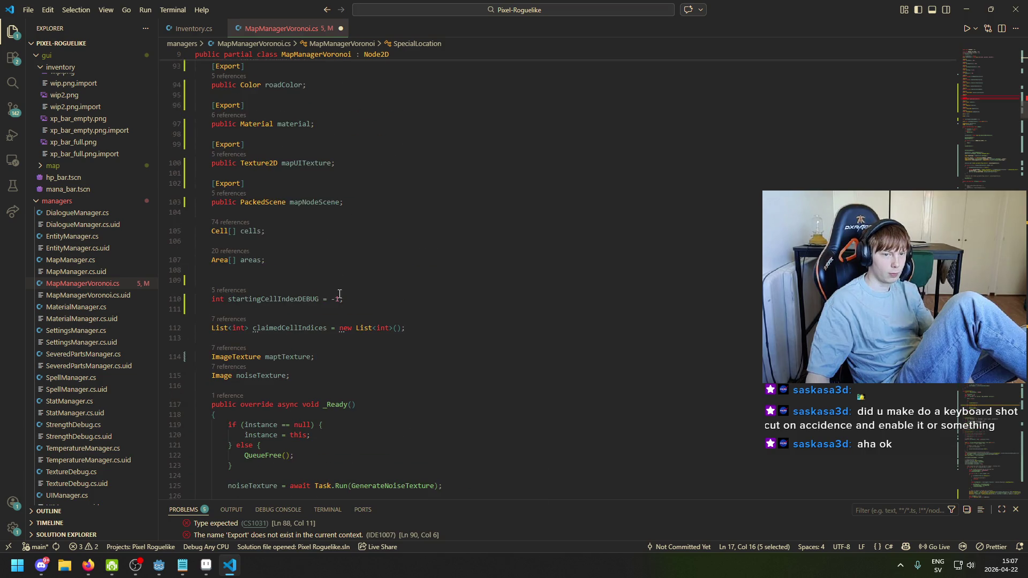
{"action": "scroll", "coordinate": [362, 303], "scroll_direction": "up", "scroll_amount": 8}
Complete the exported field as string[] specialLocationAreaNames and save the script
{"action": "left_click", "coordinate": [252, 321]}
{"action": "left_click", "coordinate": [291, 298]}
{"action": "type", "text": "string"}
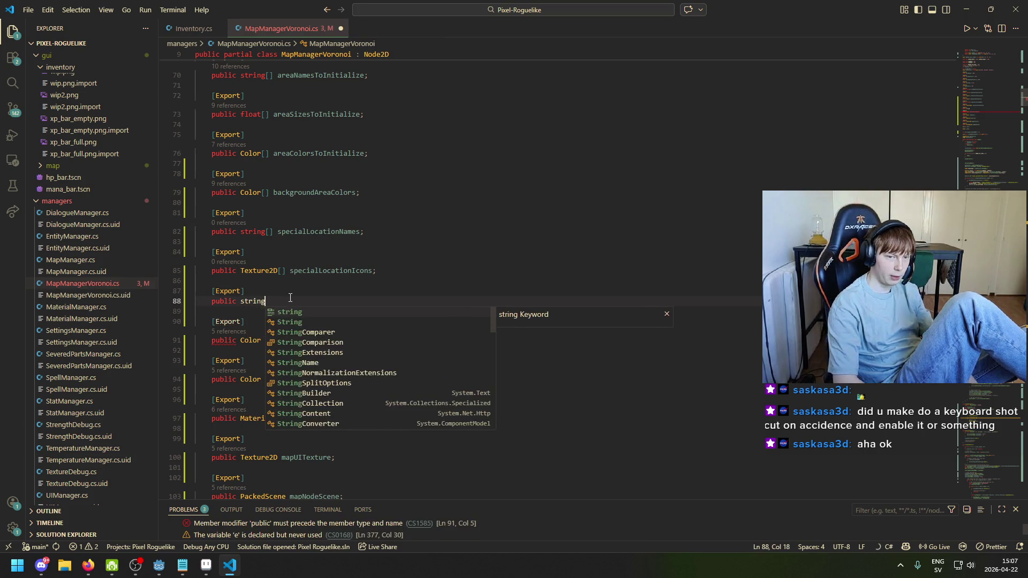
{"action": "type", "text": "[] specialLocati"}
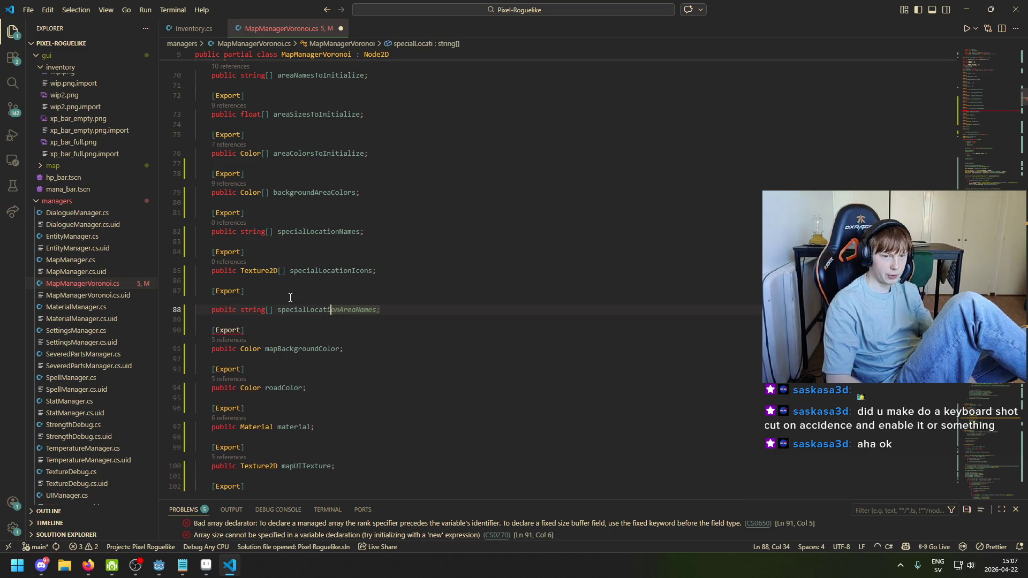
{"action": "key", "text": "Tab"}
{"action": "key", "text": "ctrl+s"}
Review the Cell, Area and SpecialLocation classes, then switch over to Godot
{"action": "scroll", "coordinate": [481, 264], "scroll_direction": "up", "scroll_amount": 15}
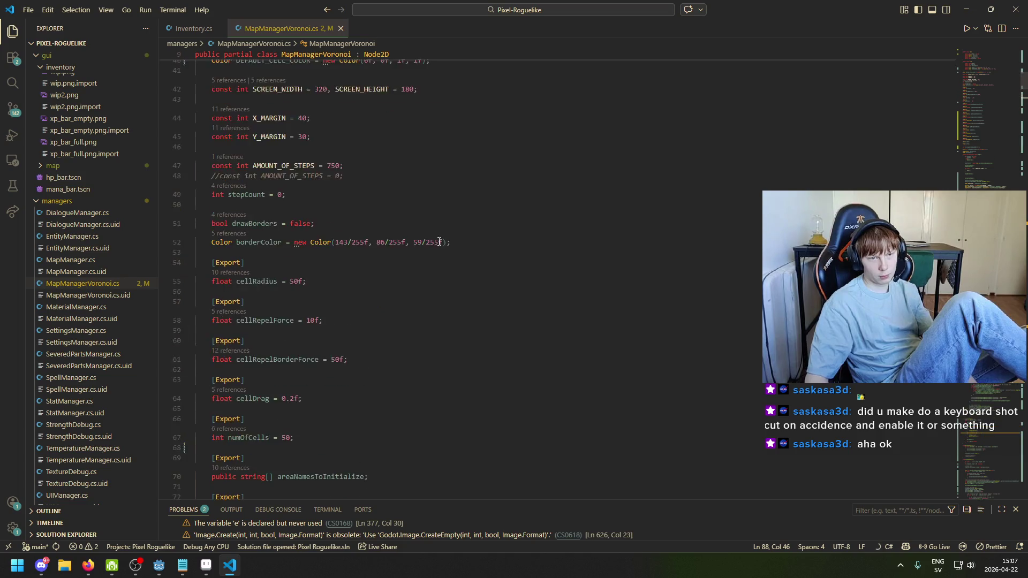
{"action": "scroll", "coordinate": [480, 264], "scroll_direction": "up", "scroll_amount": 1}
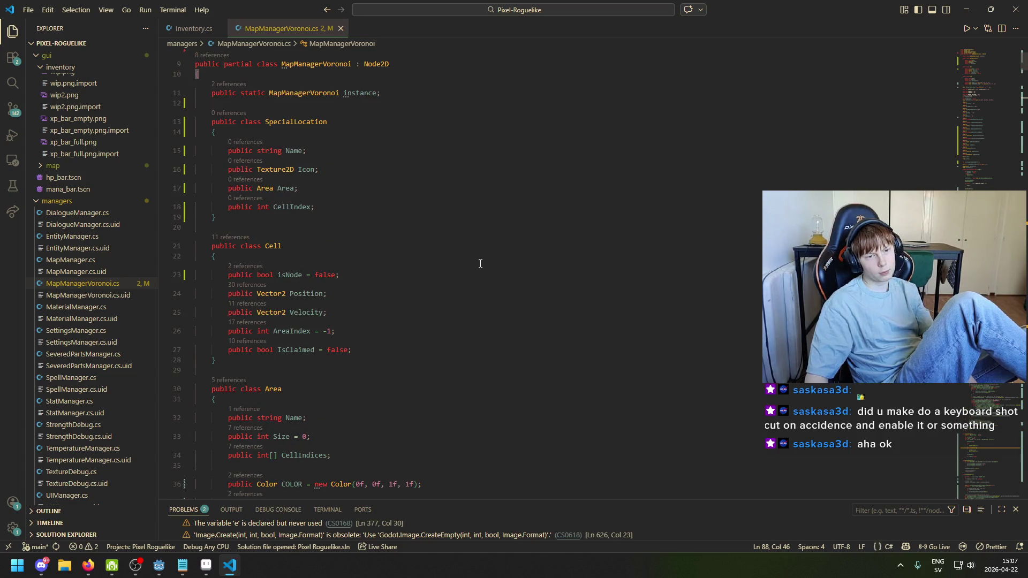
{"action": "left_click", "coordinate": [341, 314]}
{"action": "scroll", "coordinate": [342, 307], "scroll_direction": "up", "scroll_amount": 3}
{"action": "scroll", "coordinate": [328, 278], "scroll_direction": "down", "scroll_amount": 2}
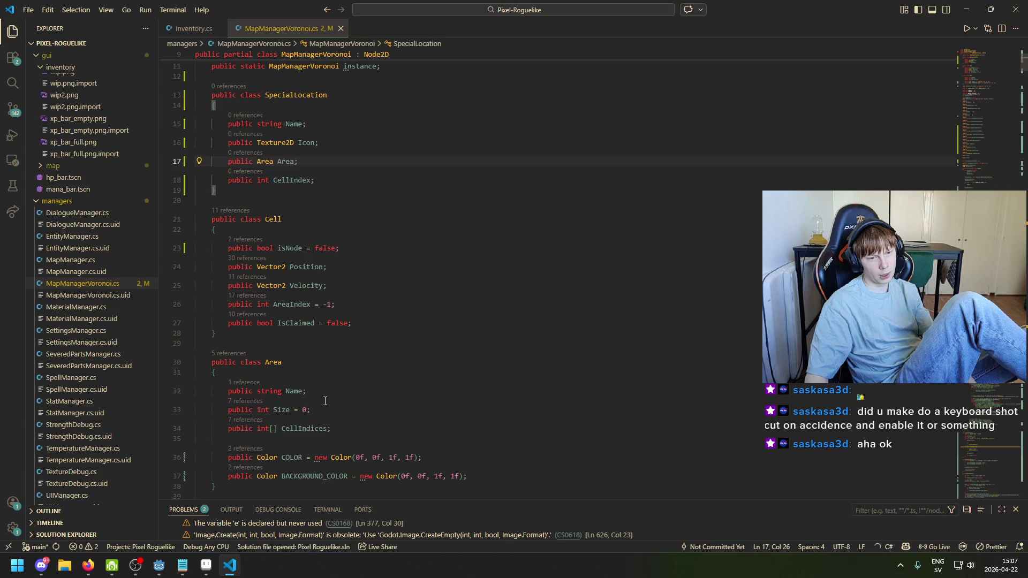
{"action": "left_click_drag", "start_coordinate": [230, 391], "coordinate": [326, 396]}
{"action": "left_click", "coordinate": [327, 396]}
{"action": "scroll", "coordinate": [344, 316], "scroll_direction": "up", "scroll_amount": 3}
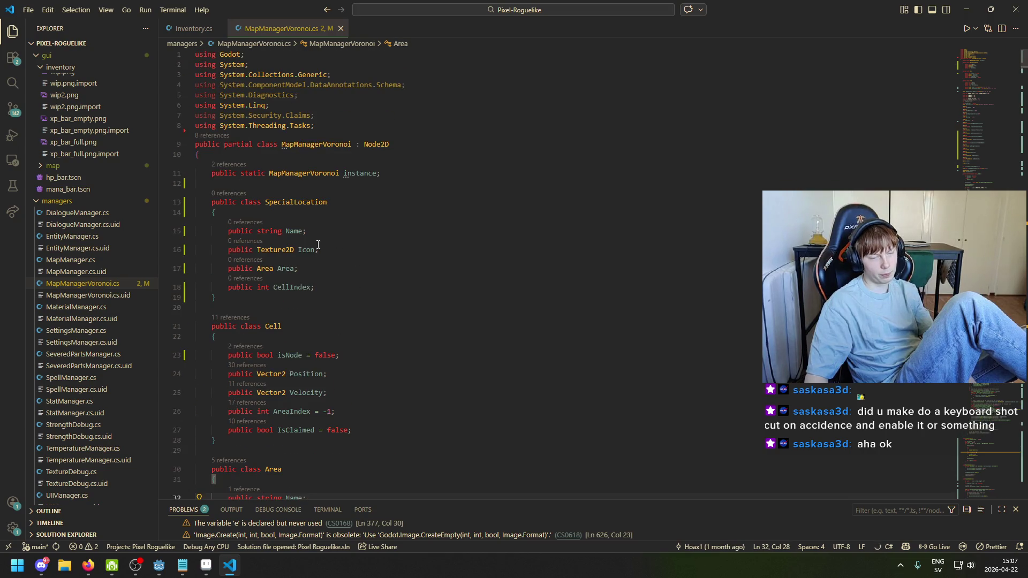
{"action": "left_click", "coordinate": [300, 287]}
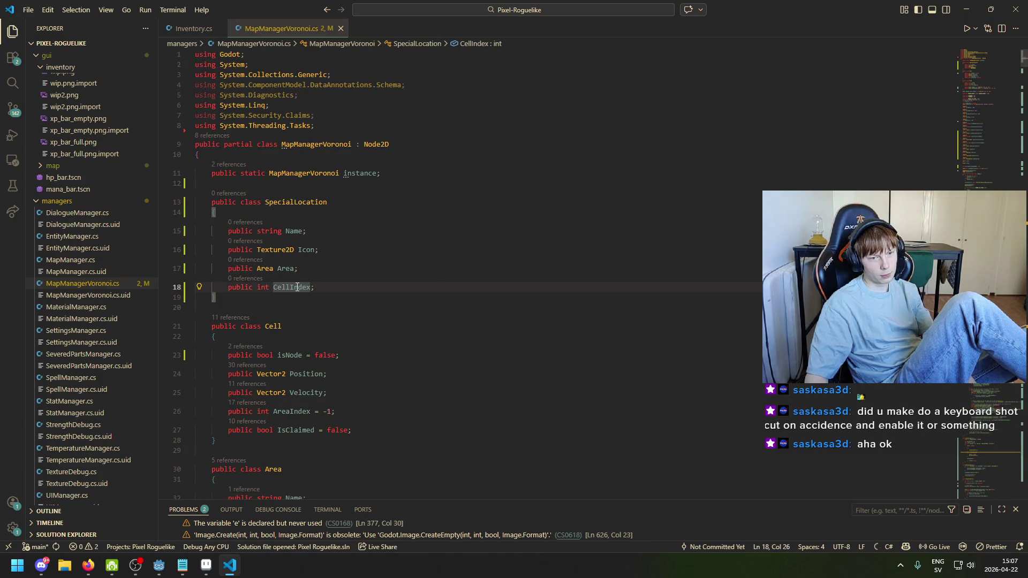
{"action": "left_click", "coordinate": [325, 271]}
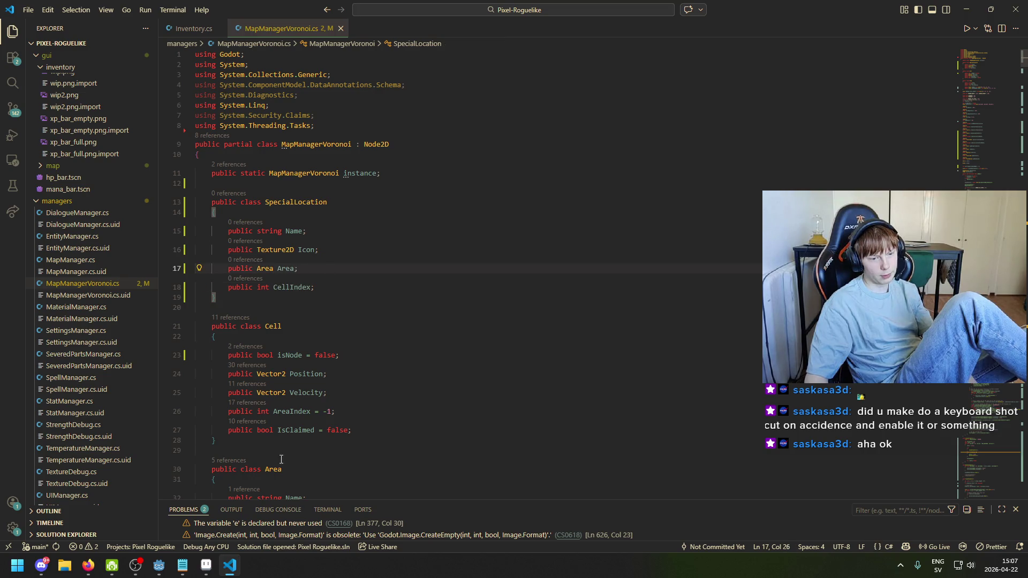
{"action": "left_click", "coordinate": [159, 565]}
{"action": "left_click", "coordinate": [65, 179]}
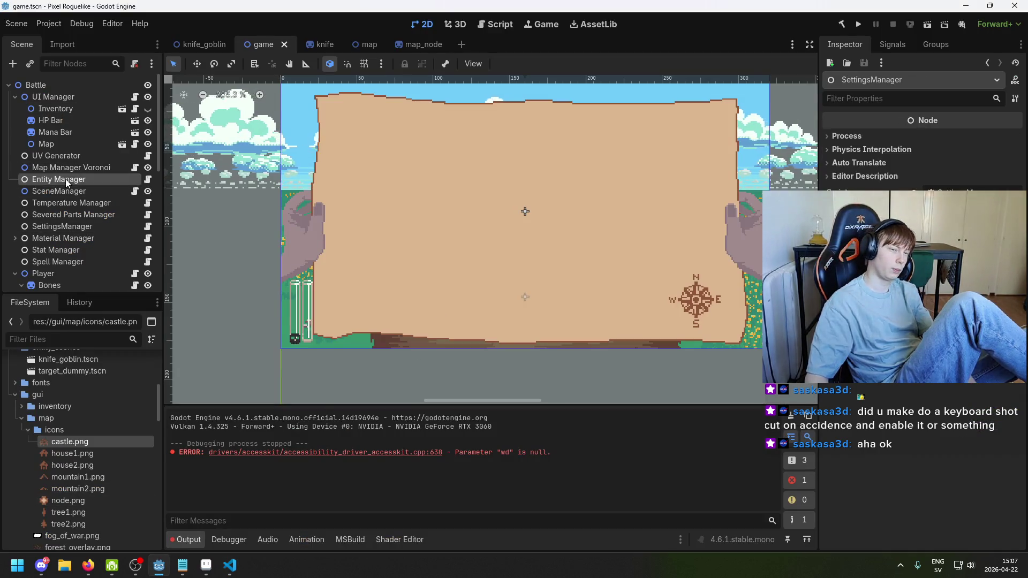
Select the Map Manager Voronoi node and rebuild the .NET project to expose the new fields
{"action": "left_click", "coordinate": [86, 167]}
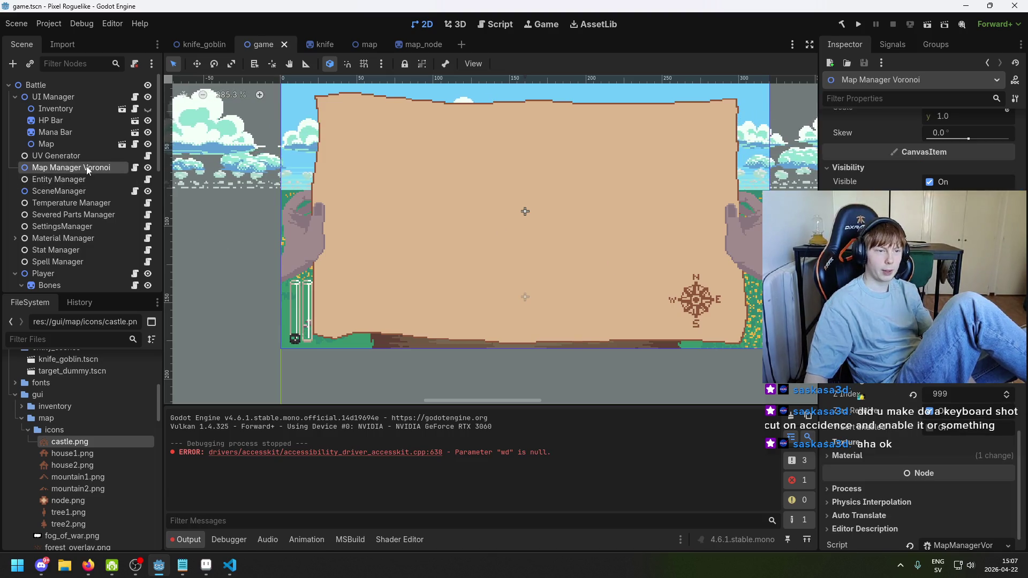
{"action": "left_click", "coordinate": [841, 23]}
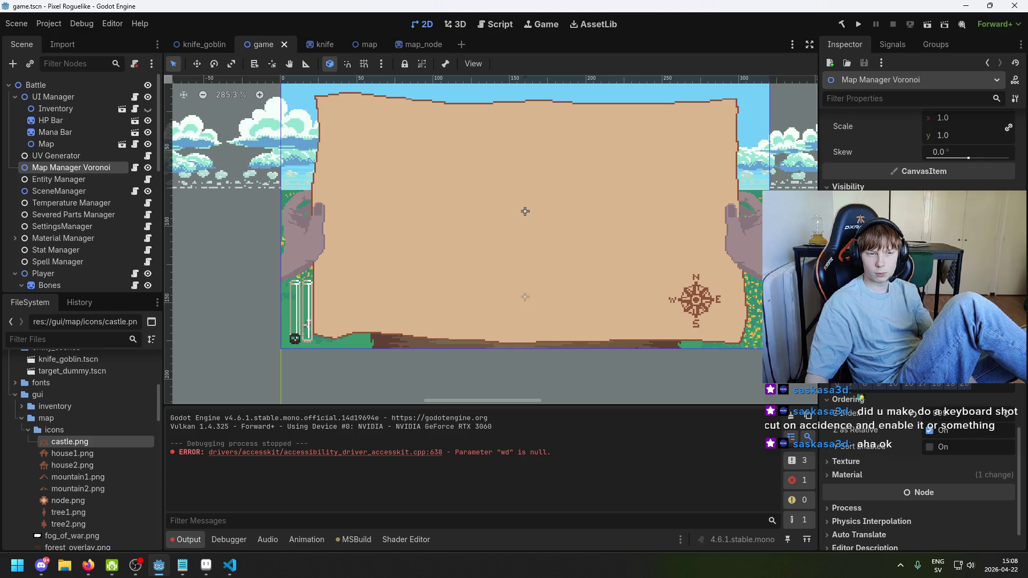
{"action": "scroll", "coordinate": [932, 389], "scroll_direction": "up", "scroll_amount": 5}
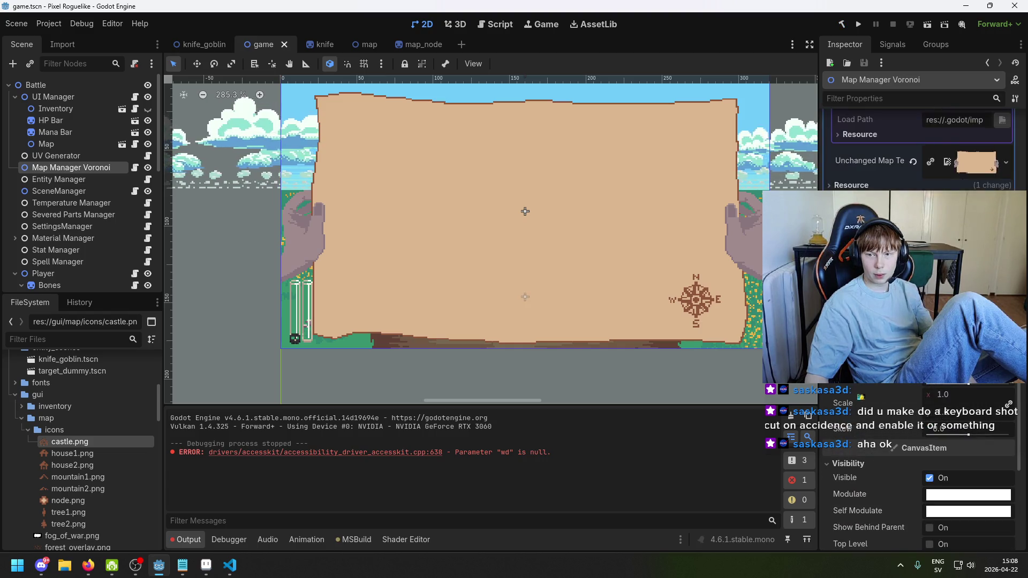
{"action": "scroll", "coordinate": [933, 389], "scroll_direction": "up", "scroll_amount": 6}
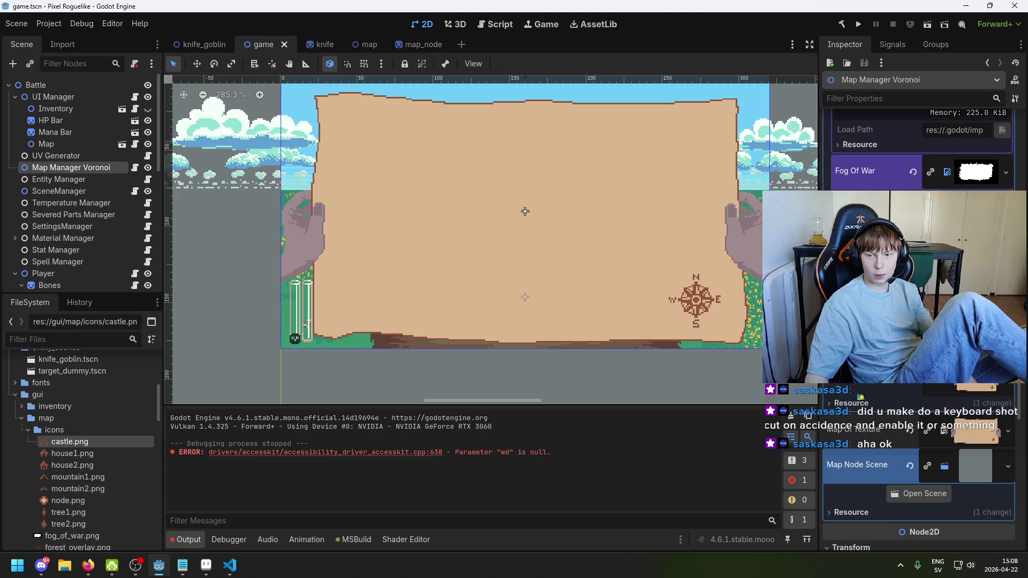
{"action": "scroll", "coordinate": [932, 389], "scroll_direction": "up", "scroll_amount": 5}
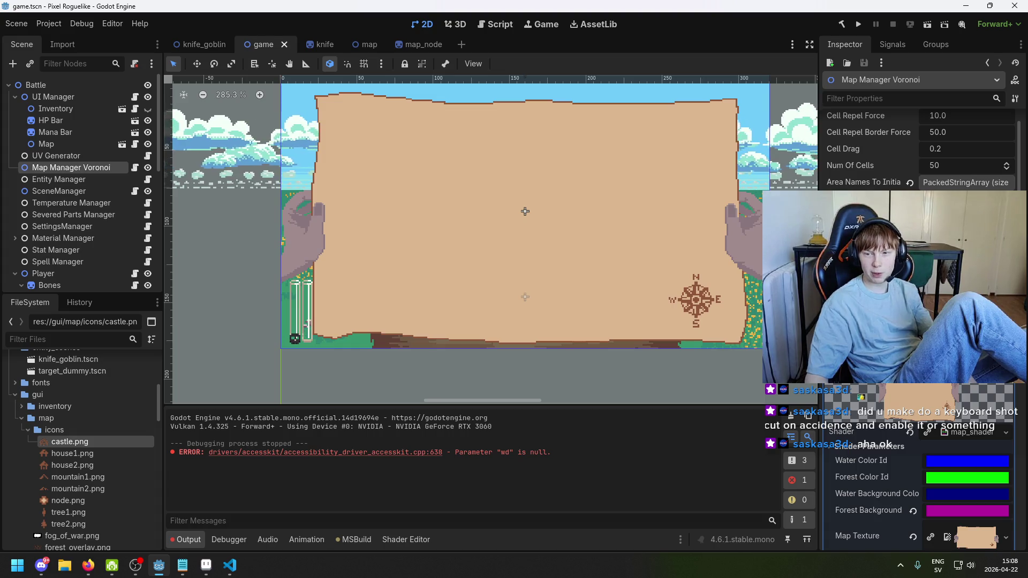
{"action": "scroll", "coordinate": [919, 428], "scroll_direction": "up", "scroll_amount": 1}
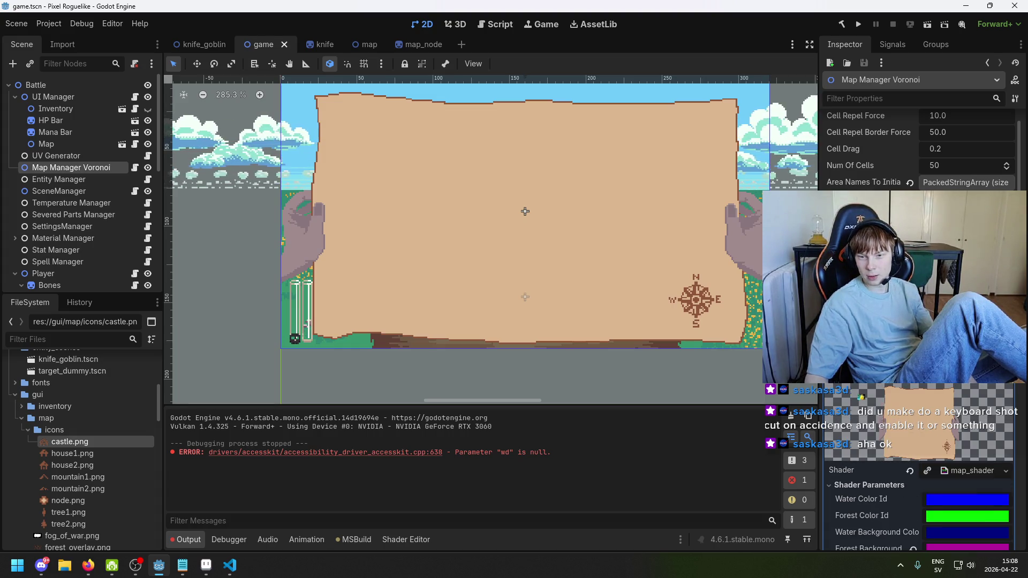
{"action": "scroll", "coordinate": [919, 428], "scroll_direction": "up", "scroll_amount": 1}
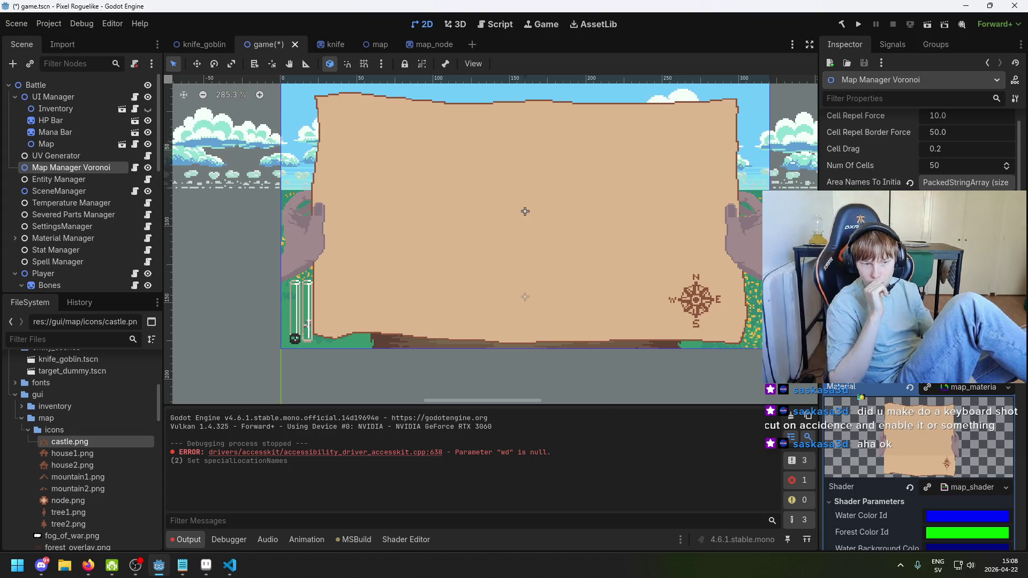
Check the castle sprite, then assign castle.png to Special Location Icons
{"action": "key", "text": "alt+Tab"}
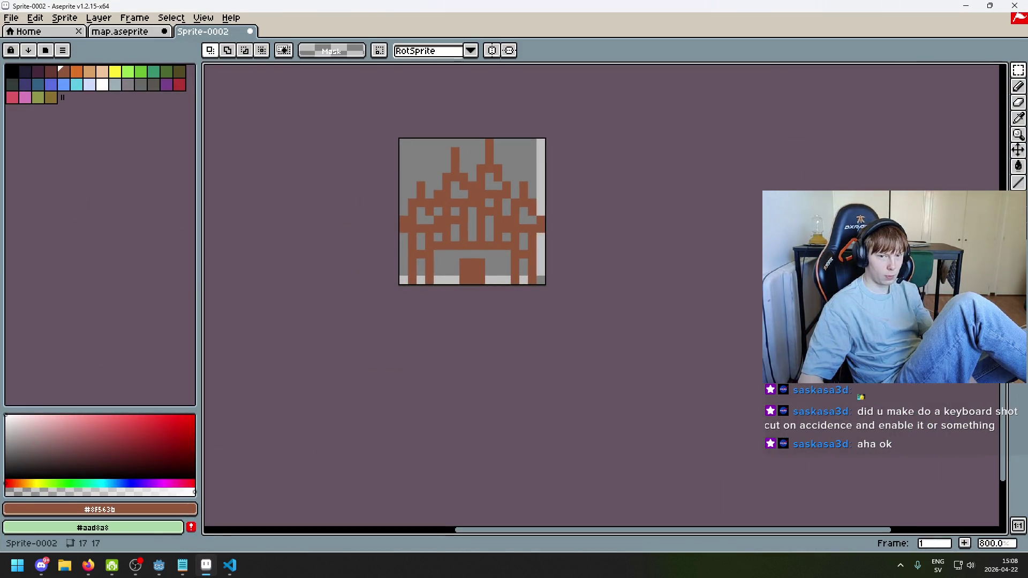
{"action": "left_click", "coordinate": [207, 566]}
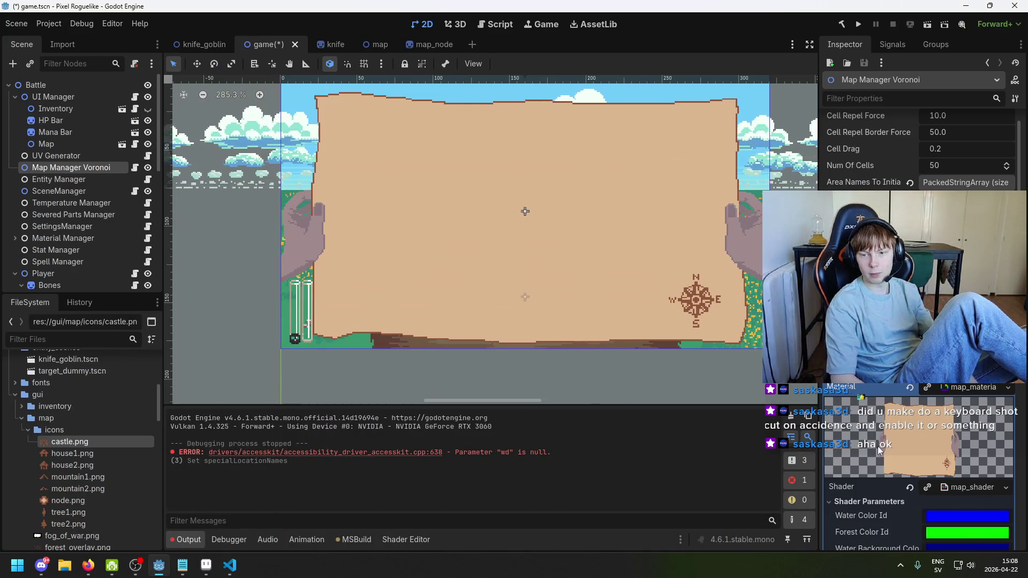
{"action": "scroll", "coordinate": [919, 460], "scroll_direction": "down", "scroll_amount": 2}
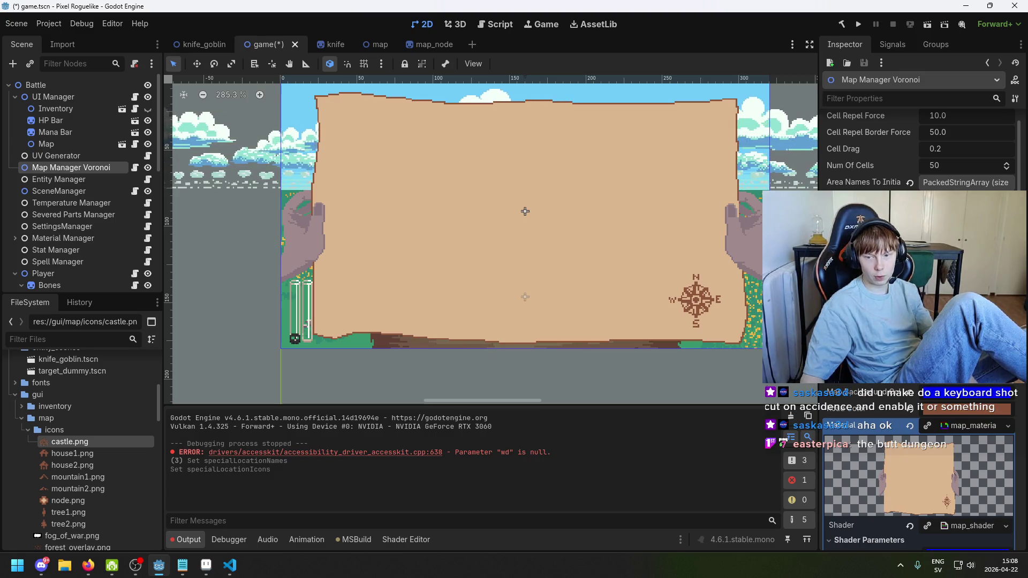
{"action": "scroll", "coordinate": [920, 471], "scroll_direction": "up", "scroll_amount": 1}
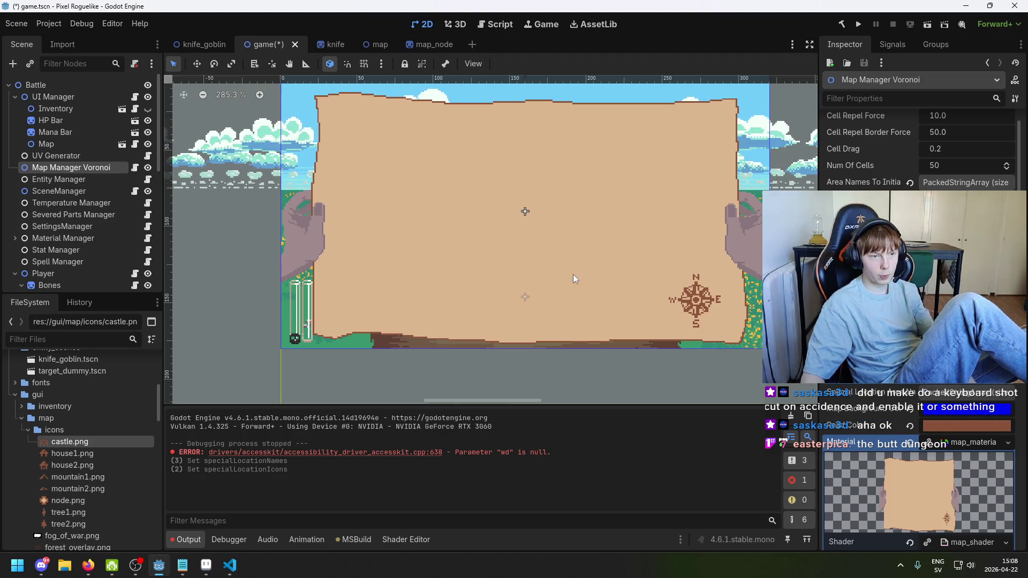
{"action": "scroll", "coordinate": [87, 480], "scroll_direction": "down", "scroll_amount": 2}
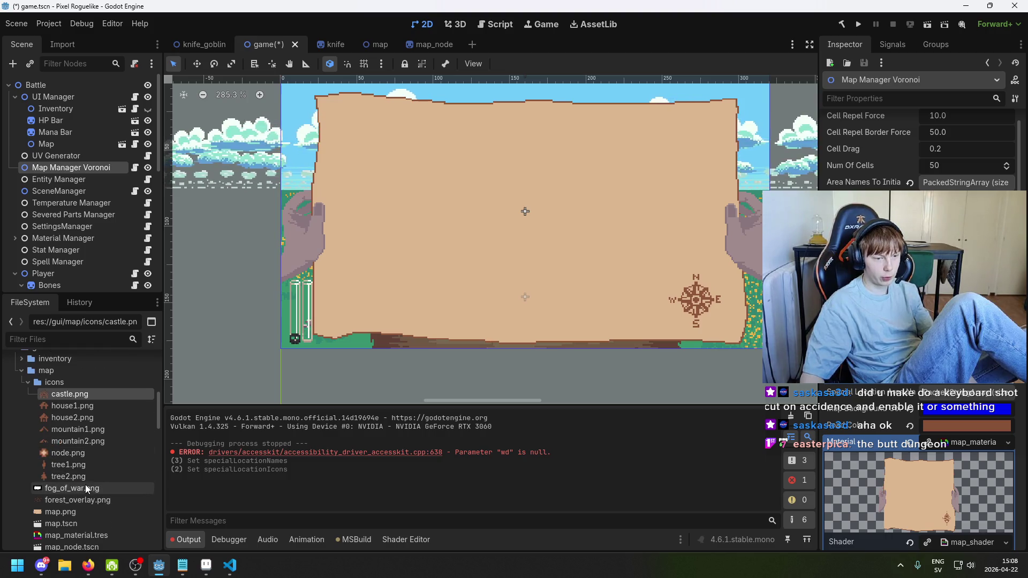
{"action": "mouse_move", "coordinate": [75, 394]}
{"action": "left_mouse_down"}
{"action": "mouse_move", "coordinate": [300, 353]}
{"action": "mouse_move", "coordinate": [836, 367]}
{"action": "mouse_move", "coordinate": [930, 386]}
{"action": "left_mouse_up"}
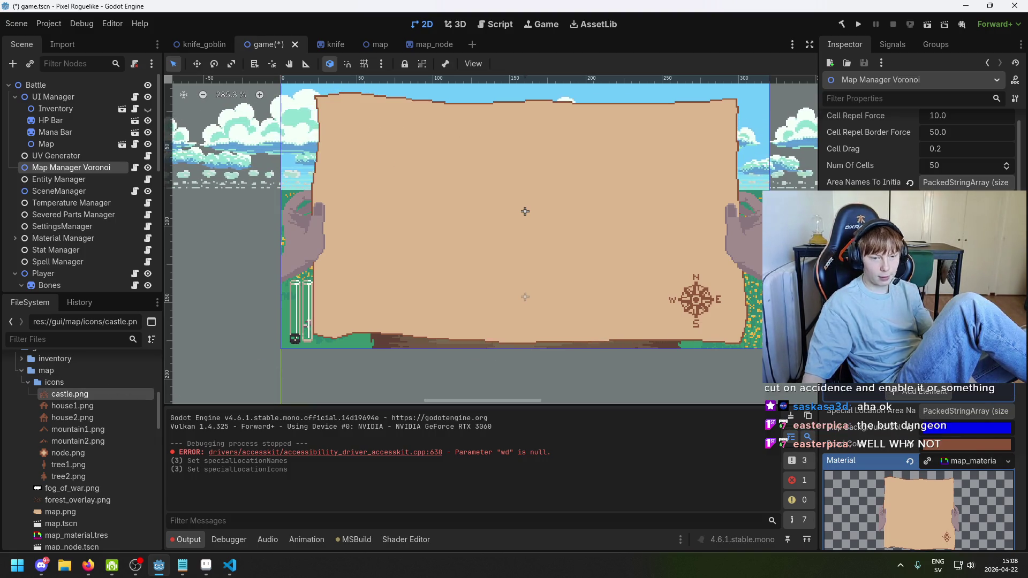
Add one empty entry to the Special Location Area Names array
{"action": "left_click", "coordinate": [941, 411]}
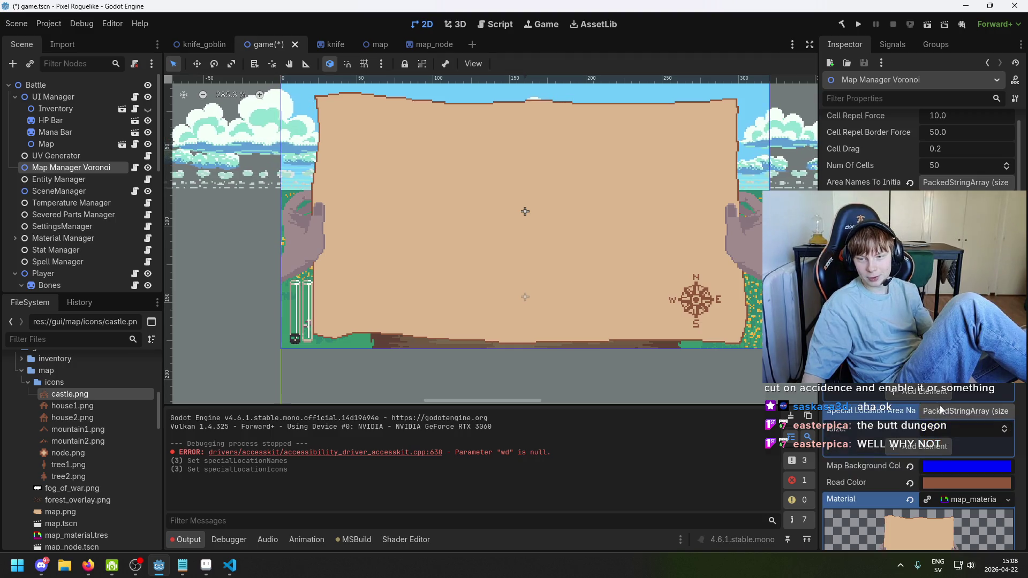
{"action": "left_click", "coordinate": [951, 445]}
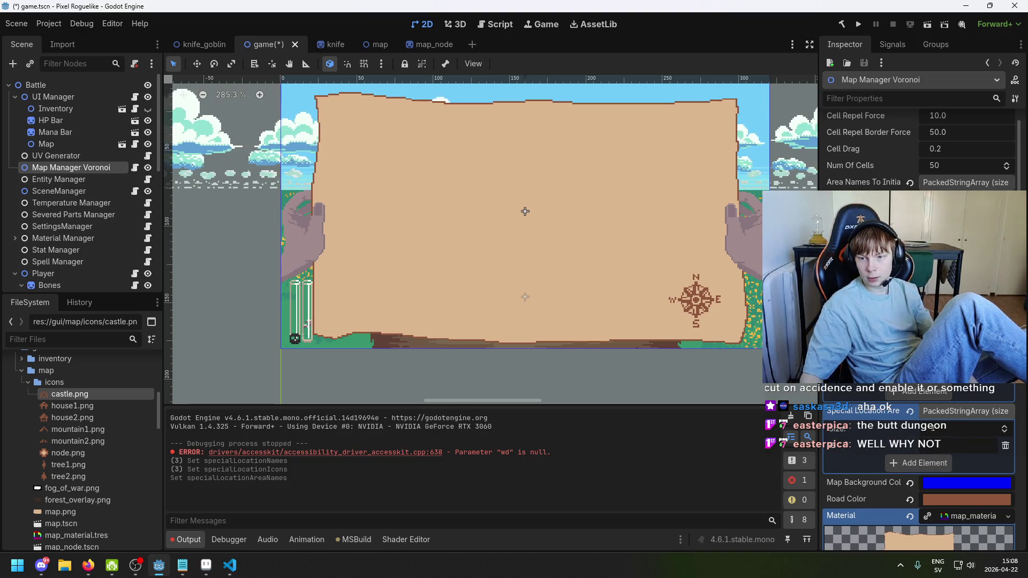
{"action": "scroll", "coordinate": [962, 397], "scroll_direction": "down", "scroll_amount": 2}
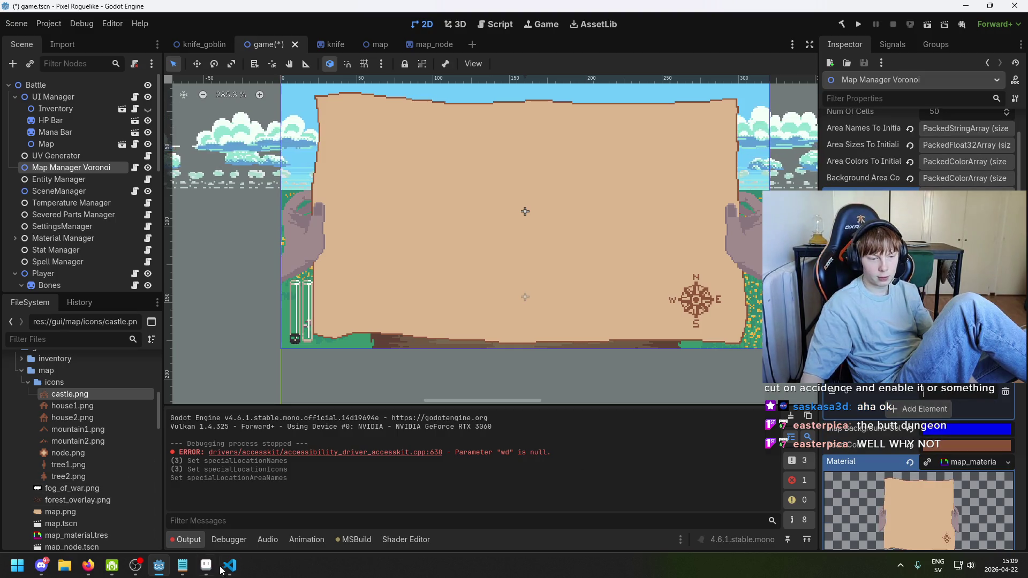
{"action": "left_click", "coordinate": [182, 569]}
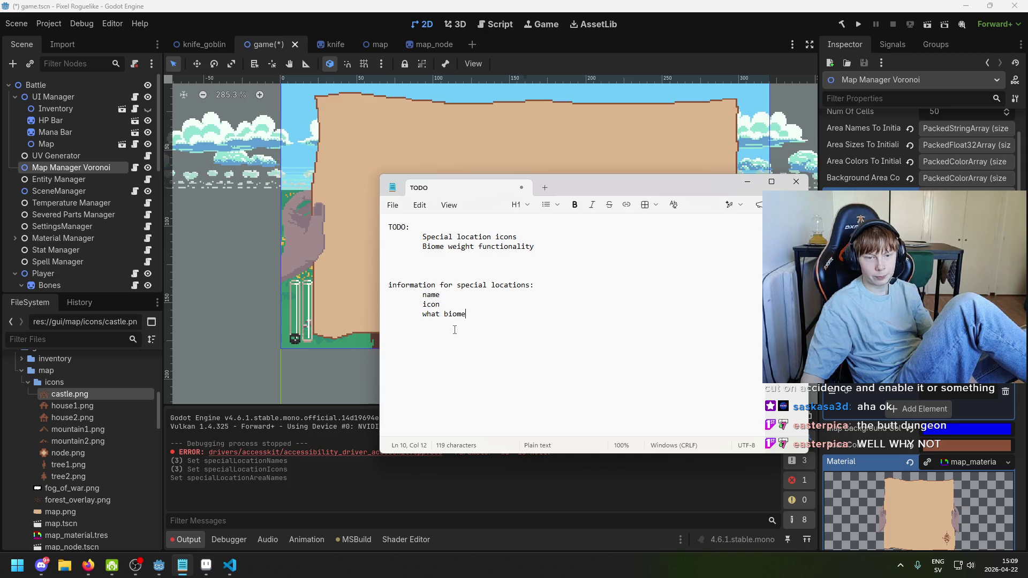
{"action": "left_click", "coordinate": [182, 570]}
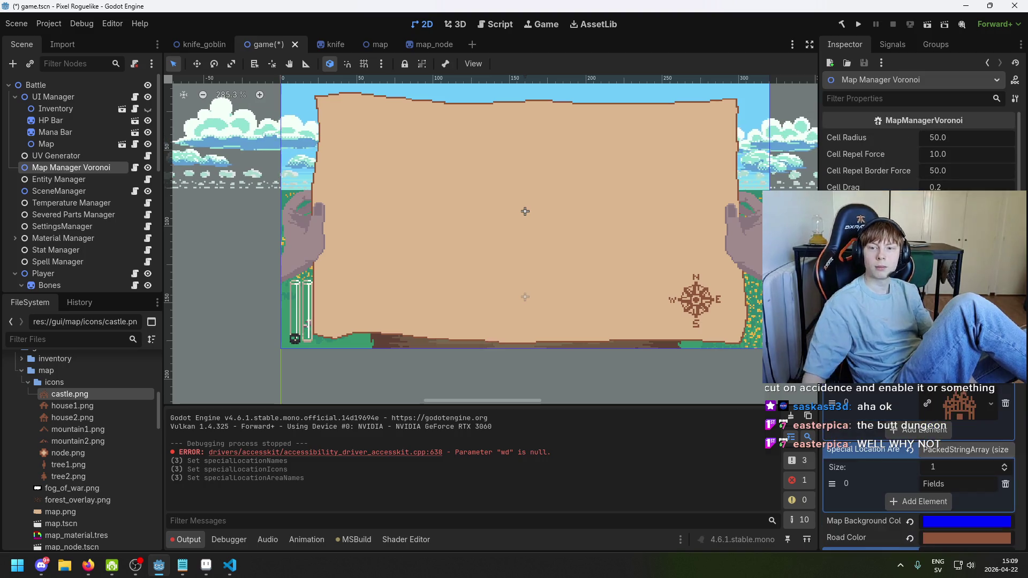
{"action": "scroll", "coordinate": [919, 471], "scroll_direction": "up", "scroll_amount": 3}
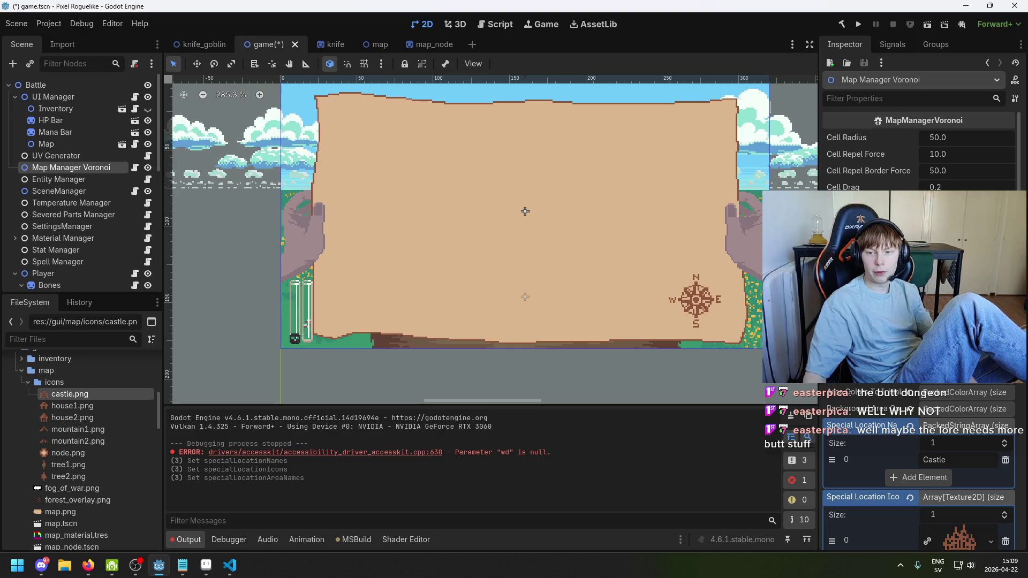
Save the game scene and correct the area name entry from 'Fields' to 'Field'
{"action": "key", "text": "ctrl+s"}
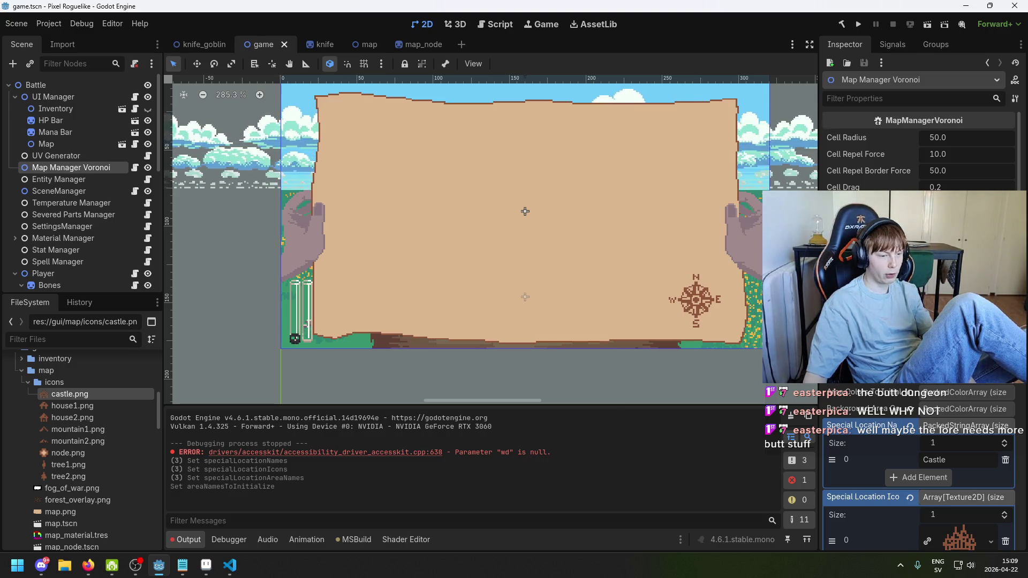
{"action": "scroll", "coordinate": [919, 321], "scroll_direction": "down", "scroll_amount": 1}
{"action": "scroll", "coordinate": [966, 387], "scroll_direction": "down", "scroll_amount": 4}
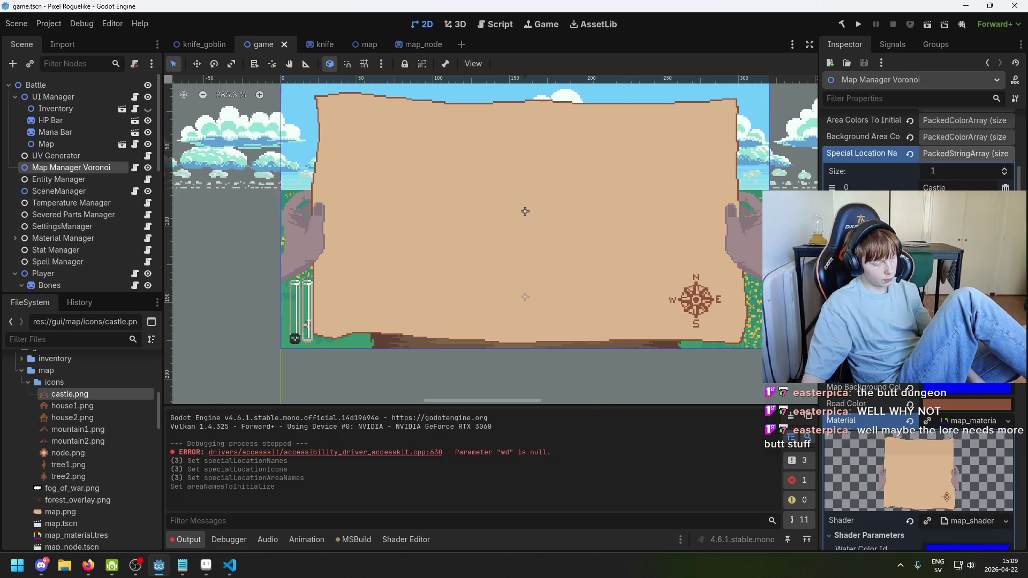
{"action": "key", "text": "ctrl+s"}
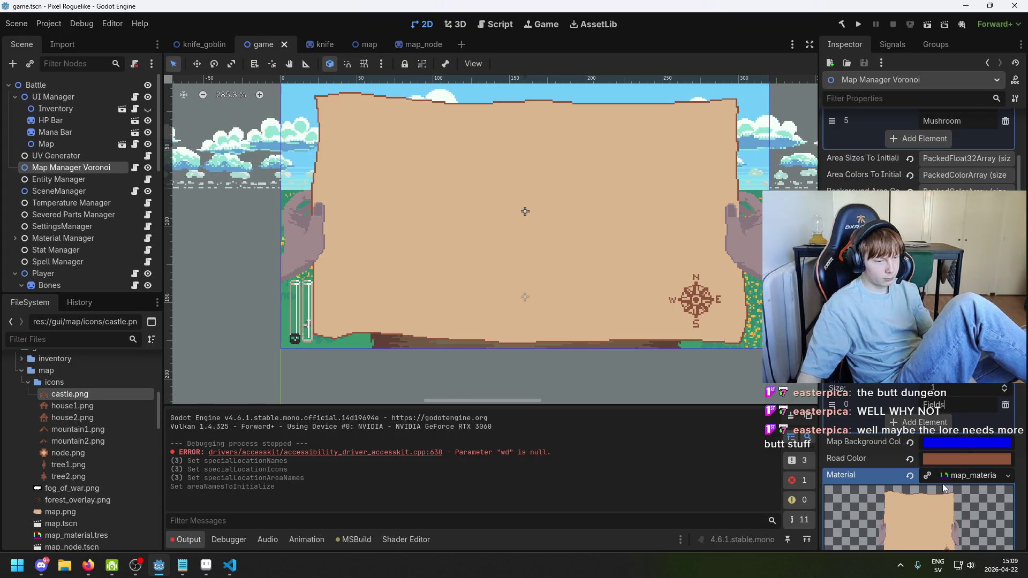
{"action": "key", "text": "BackSpace"}
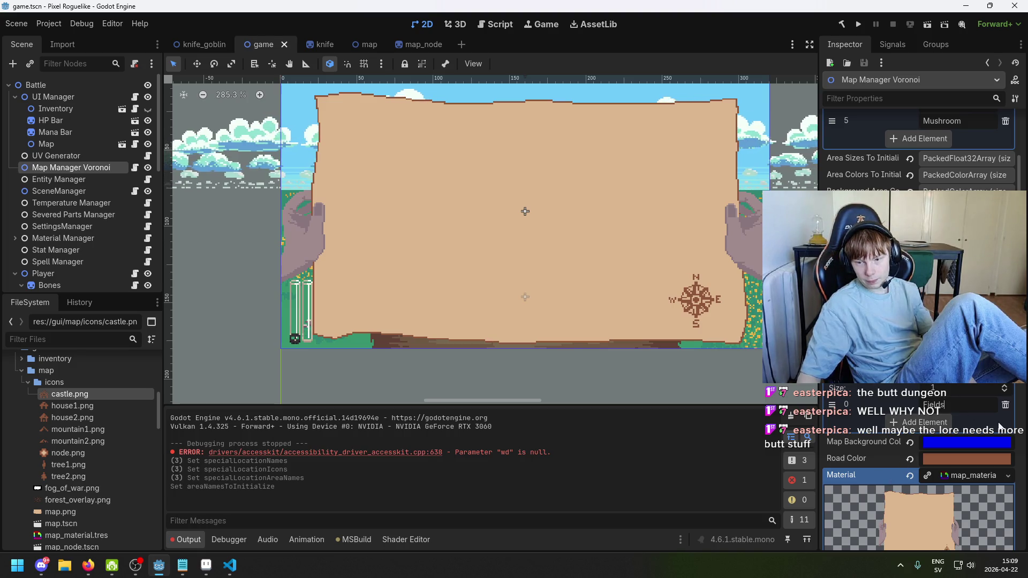
{"action": "key", "text": "ctrl+s"}
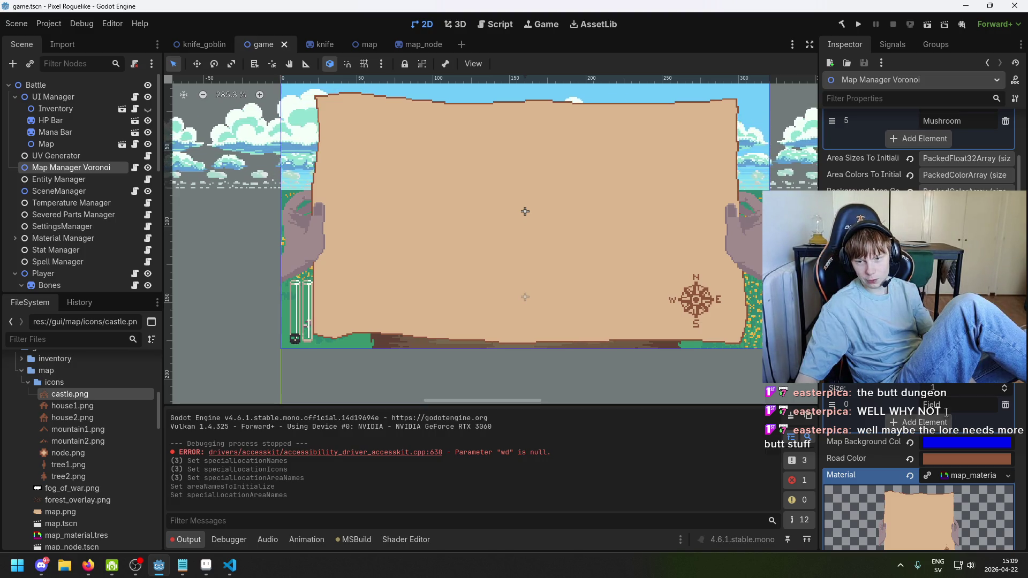
{"action": "left_click", "coordinate": [238, 565]}
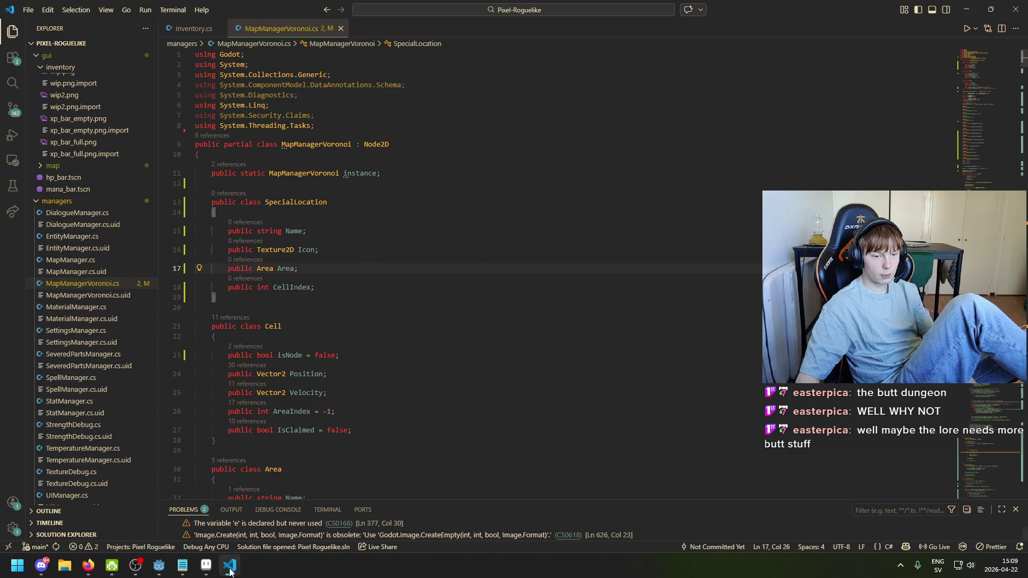
Review SpecialLocation's Name, Icon, Area and CellIndex fields, then return to Godot
{"action": "left_click", "coordinate": [230, 569]}
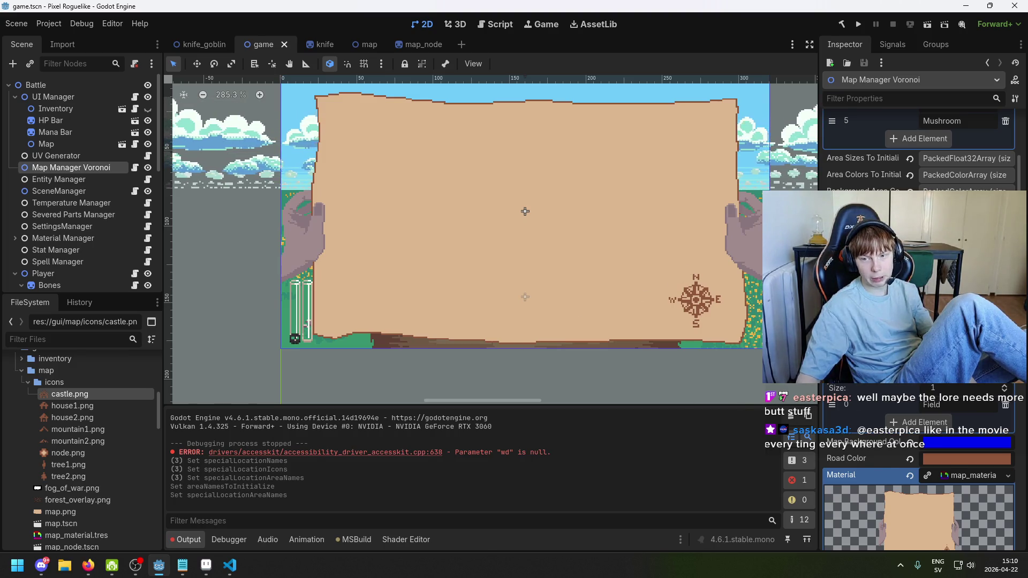
Check the TODO notes, then bring the 17×17 castle sprite up in Aseprite
{"action": "scroll", "coordinate": [919, 295], "scroll_direction": "up", "scroll_amount": 2}
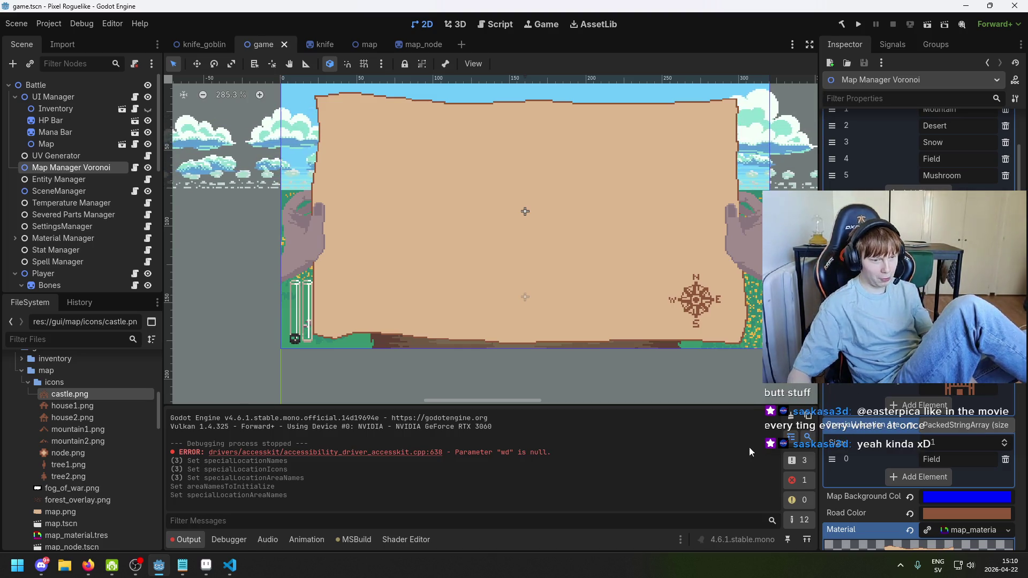
{"action": "left_click", "coordinate": [182, 565]}
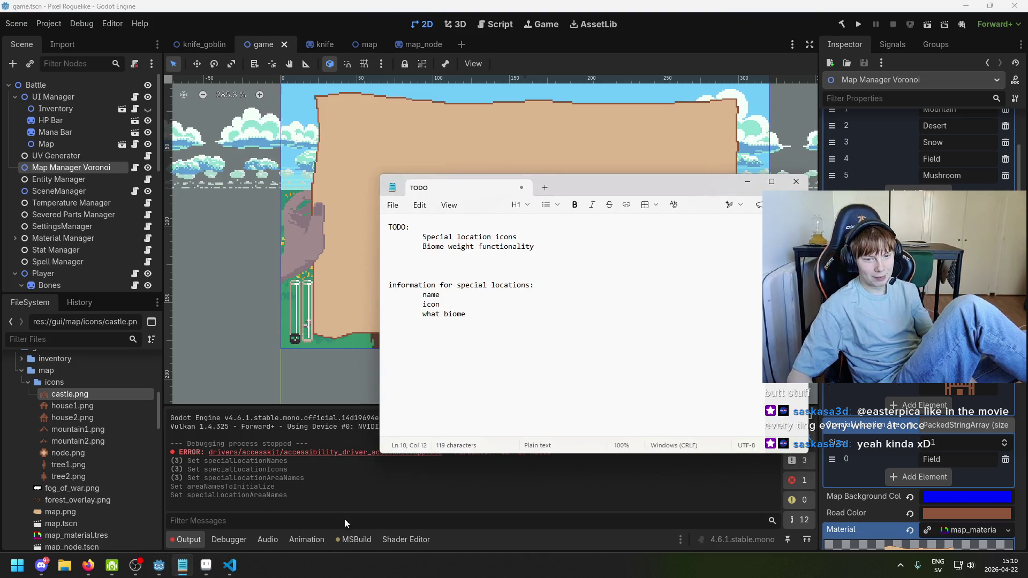
{"action": "left_click", "coordinate": [551, 275]}
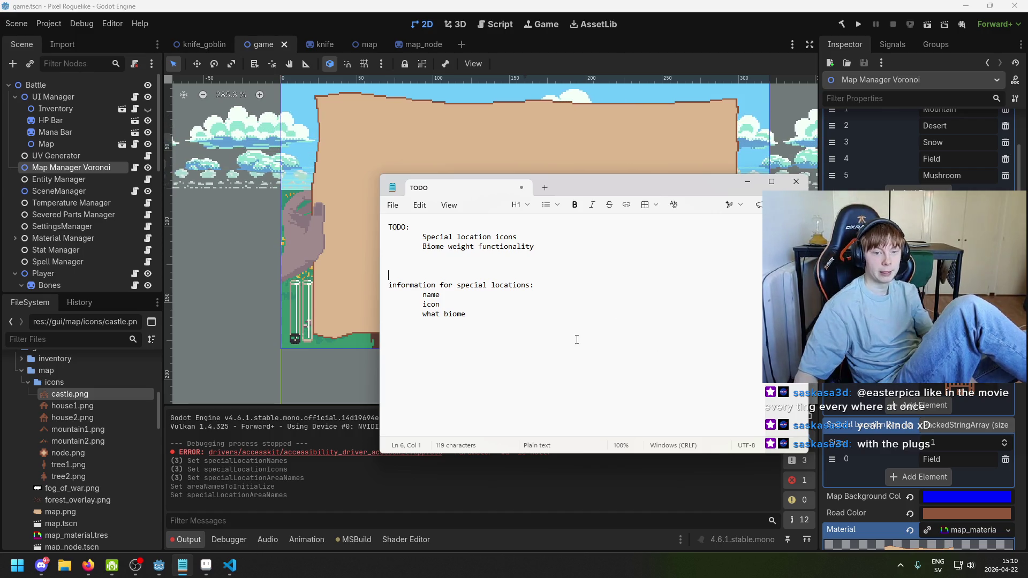
{"action": "left_click", "coordinate": [210, 569]}
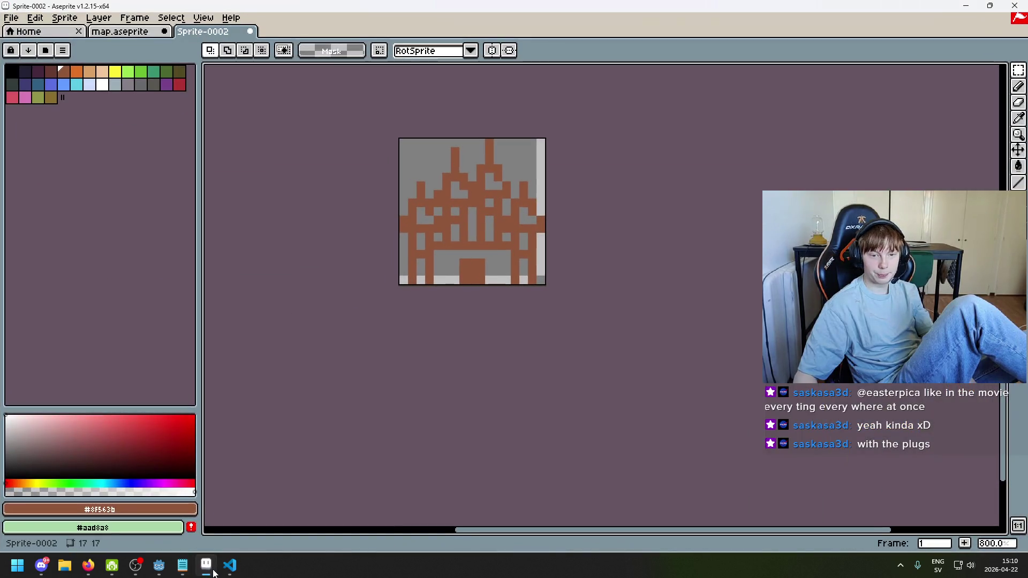
Cross-check the castle sprite, TODO special-location notes and map script, then return to Godot
{"action": "left_click", "coordinate": [230, 566]}
{"action": "left_click", "coordinate": [206, 566]}
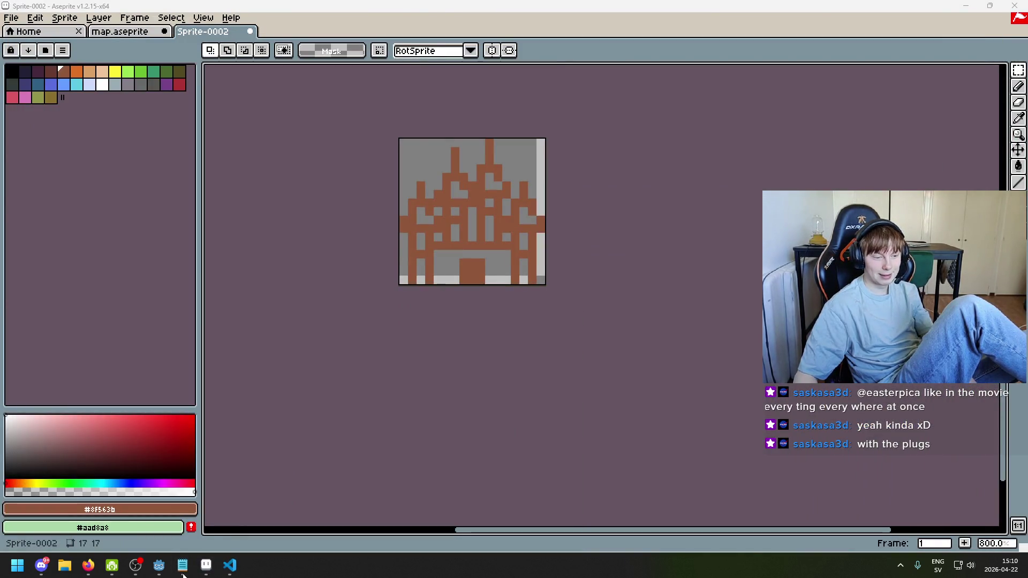
{"action": "left_click", "coordinate": [183, 572]}
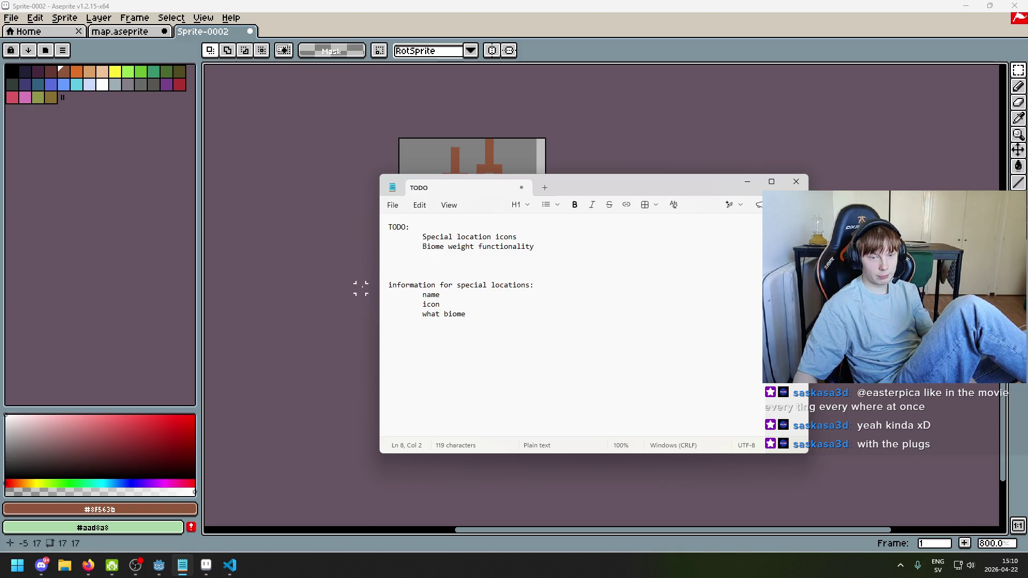
{"action": "key", "text": "Right"}
{"action": "key", "text": "Right"}
{"action": "key", "text": "Right"}
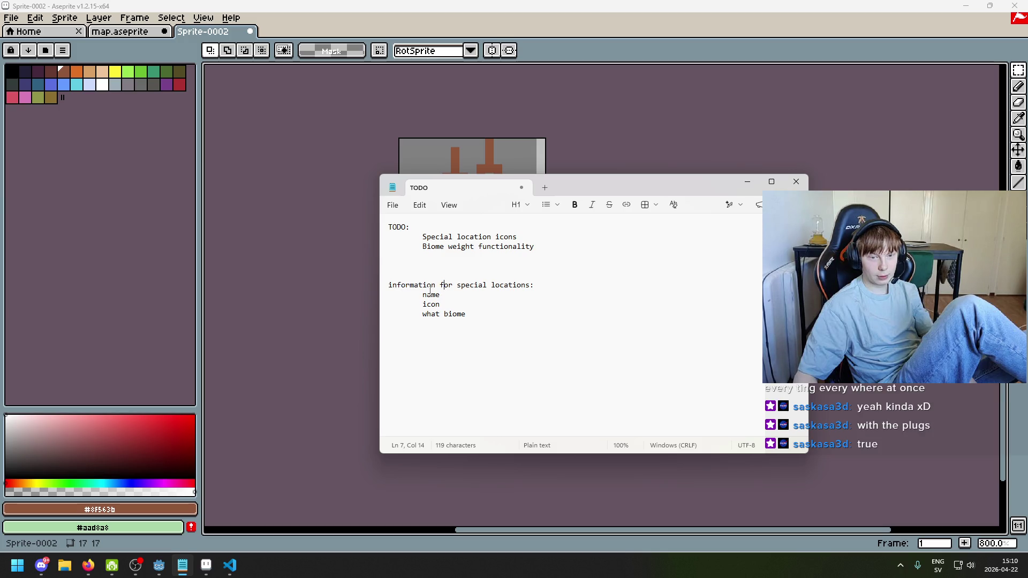
{"action": "left_click", "coordinate": [457, 314]}
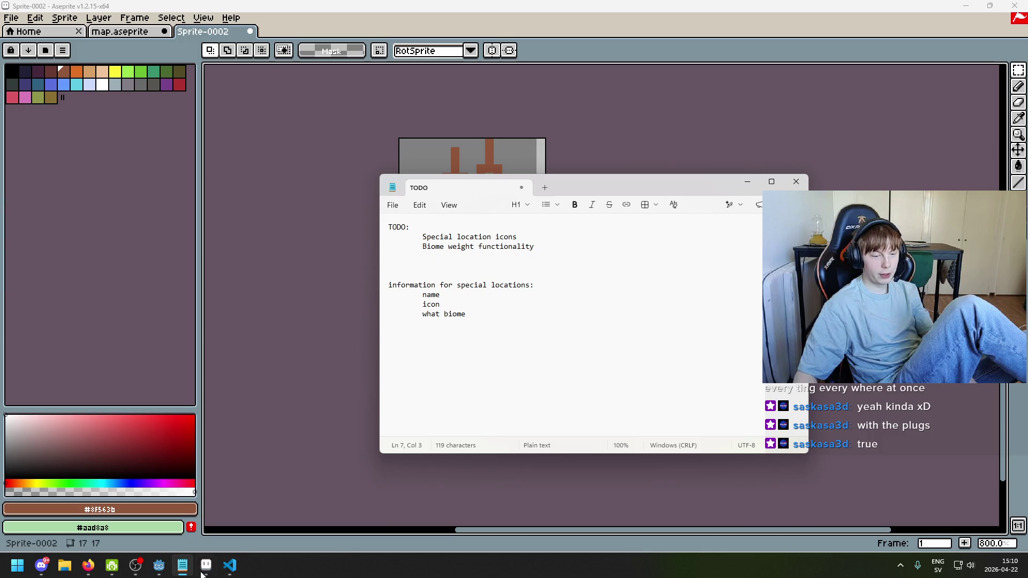
{"action": "left_click", "coordinate": [230, 565]}
{"action": "left_click", "coordinate": [183, 565]}
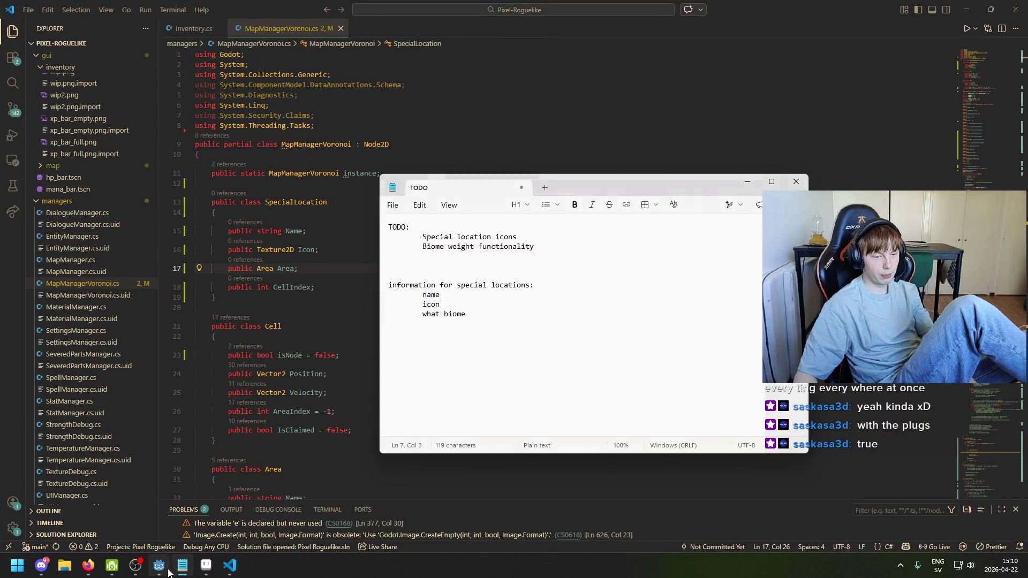
{"action": "left_click", "coordinate": [159, 565]}
Enter 'Castle', review the special location and material properties, then open a private Firefox window
{"action": "type", "text": "Castle"}
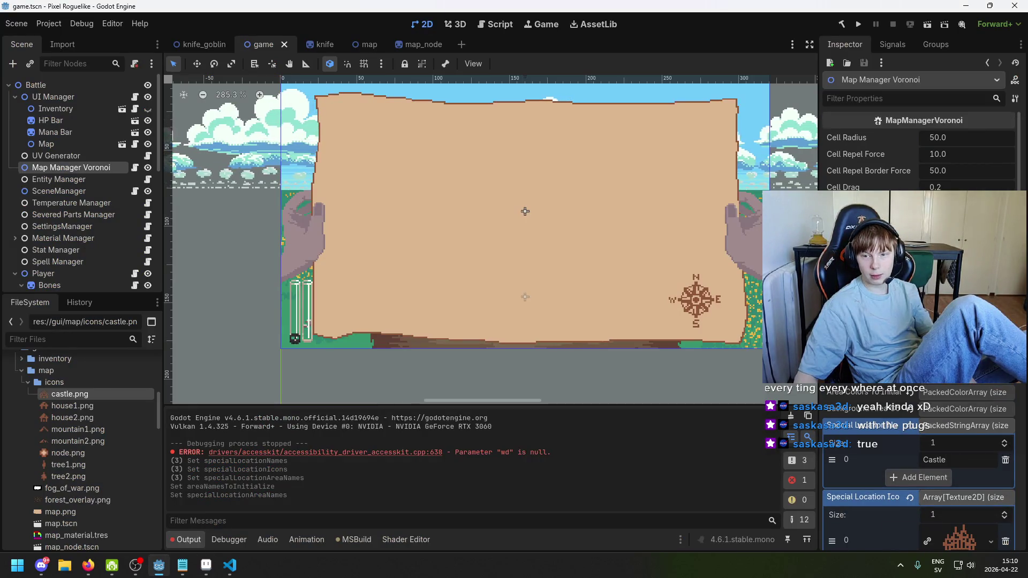
{"action": "scroll", "coordinate": [920, 322], "scroll_direction": "down", "scroll_amount": 5}
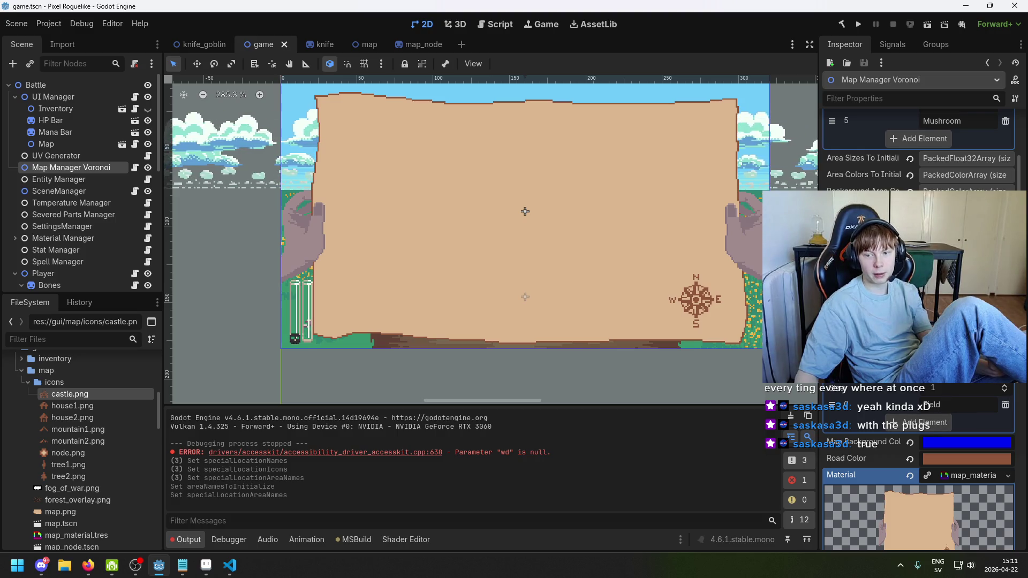
{"action": "scroll", "coordinate": [919, 466], "scroll_direction": "down", "scroll_amount": 2}
{"action": "scroll", "coordinate": [920, 466], "scroll_direction": "down", "scroll_amount": 3}
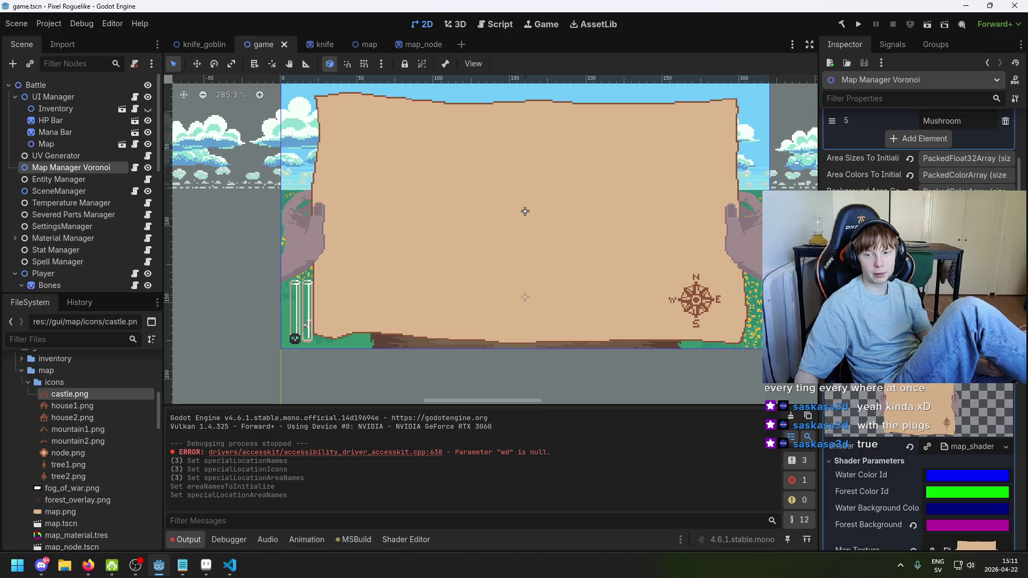
{"action": "scroll", "coordinate": [919, 466], "scroll_direction": "up", "scroll_amount": 3}
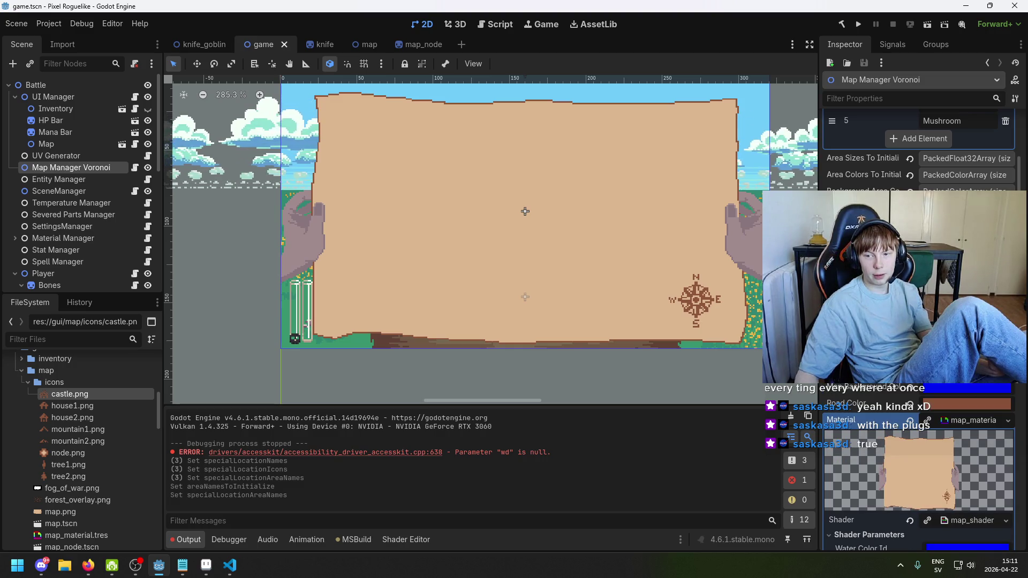
{"action": "scroll", "coordinate": [919, 466], "scroll_direction": "up", "scroll_amount": 2}
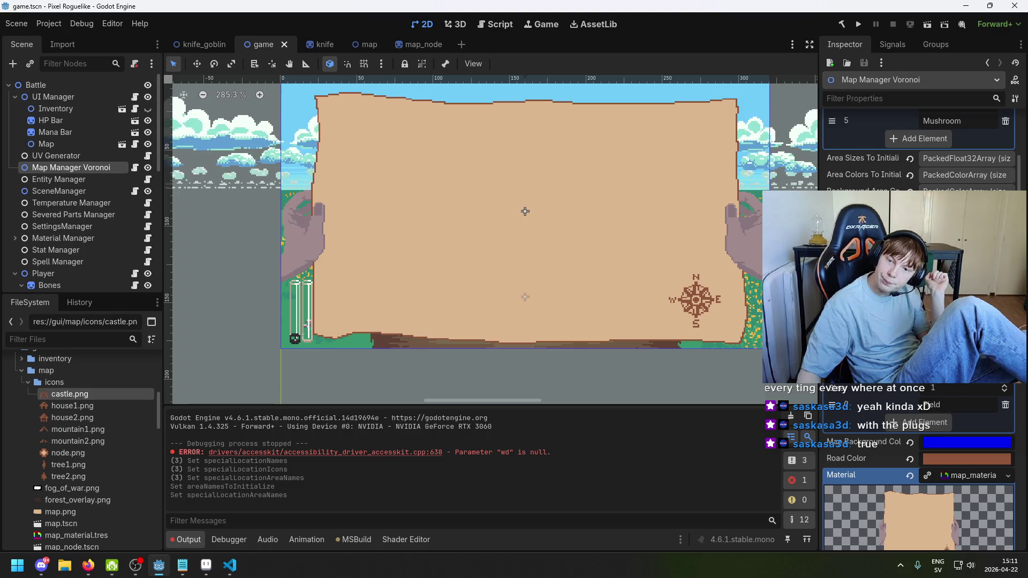
{"action": "scroll", "coordinate": [920, 466], "scroll_direction": "up", "scroll_amount": 2}
{"action": "scroll", "coordinate": [927, 182], "scroll_direction": "down", "scroll_amount": 4}
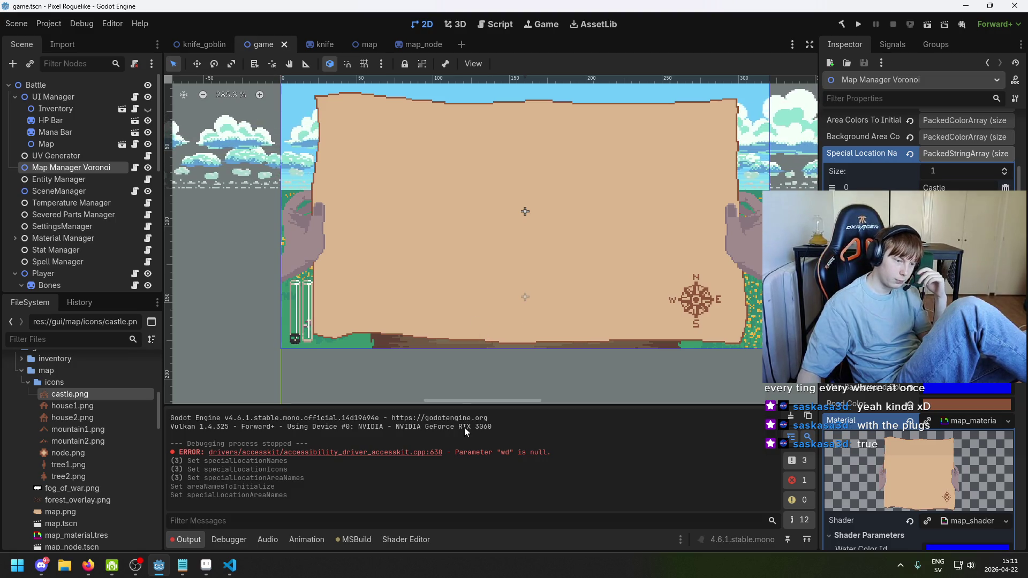
{"action": "mouse_move", "coordinate": [229, 566]}
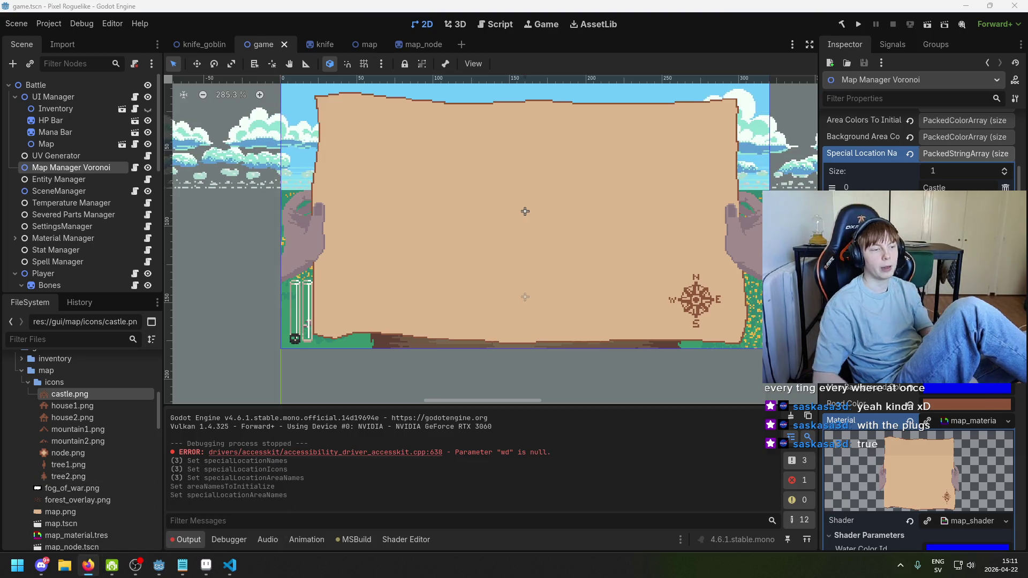
{"action": "left_click", "coordinate": [88, 566]}
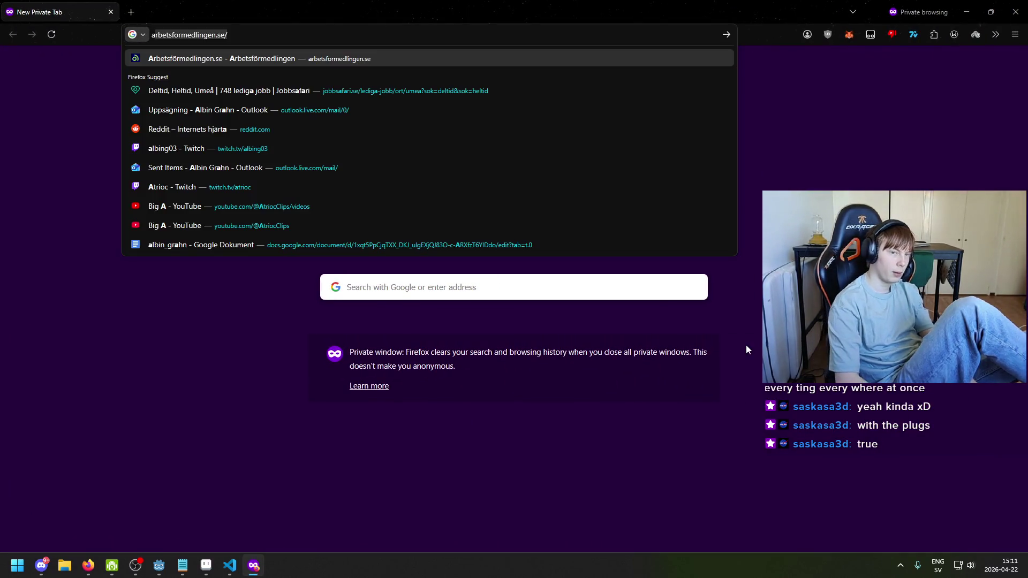
Head the Notepad TODO list with 'Custom Inspector Thingies' and enter 'godot custom inspector' in Firefox
{"action": "left_click", "coordinate": [182, 566]}
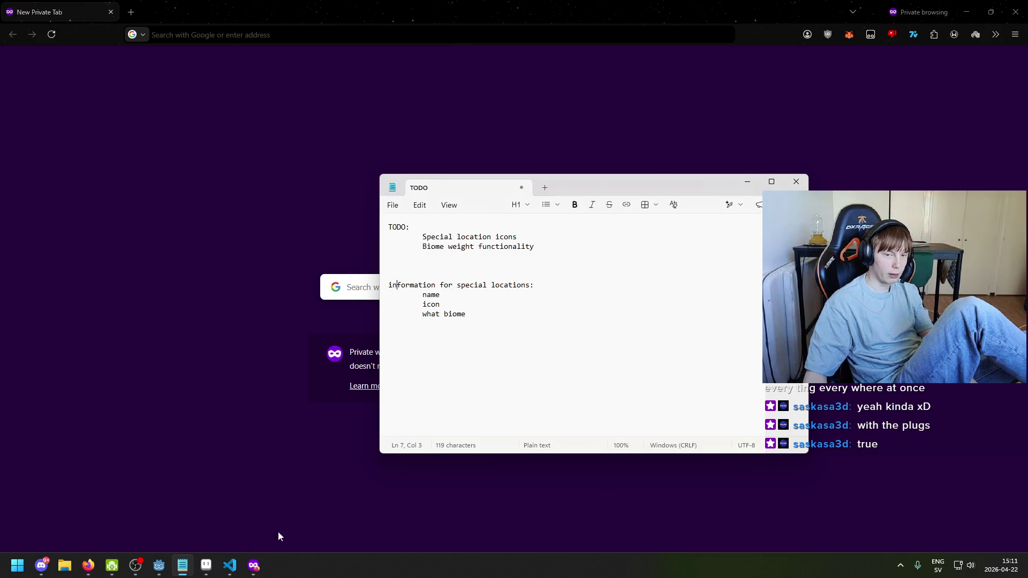
{"action": "key", "text": "Return"}
{"action": "key", "text": "Return"}
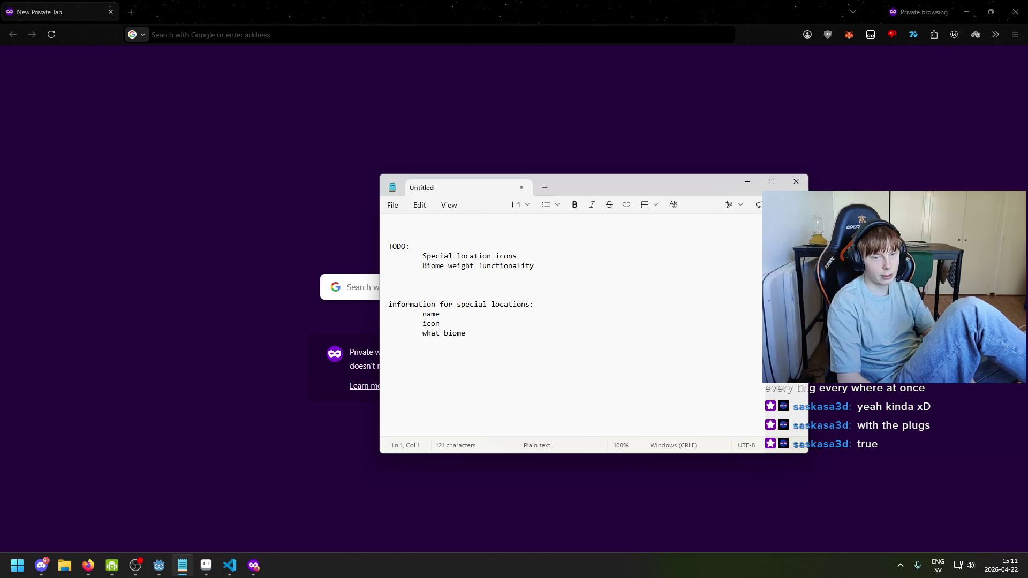
{"action": "type", "text": "Custom Inspector"}
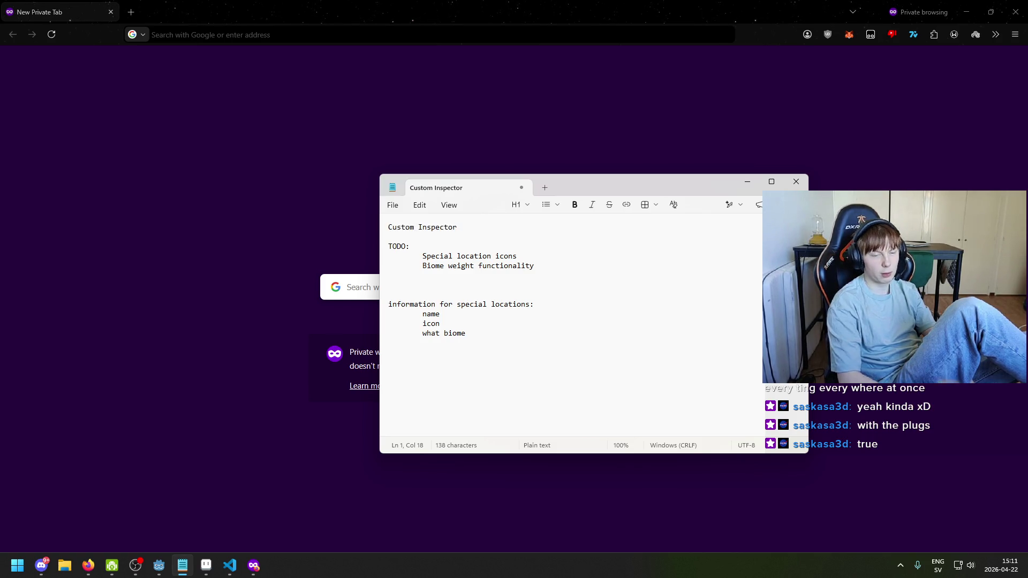
{"action": "type", "text": "Thingies"}
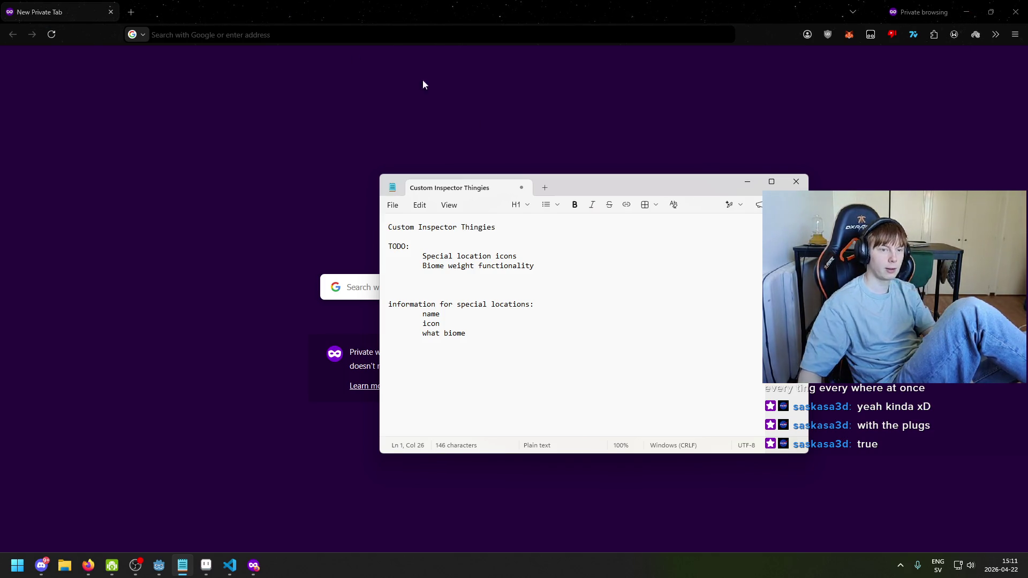
{"action": "left_click", "coordinate": [298, 37]}
{"action": "type", "text": "godot custom inspe"}
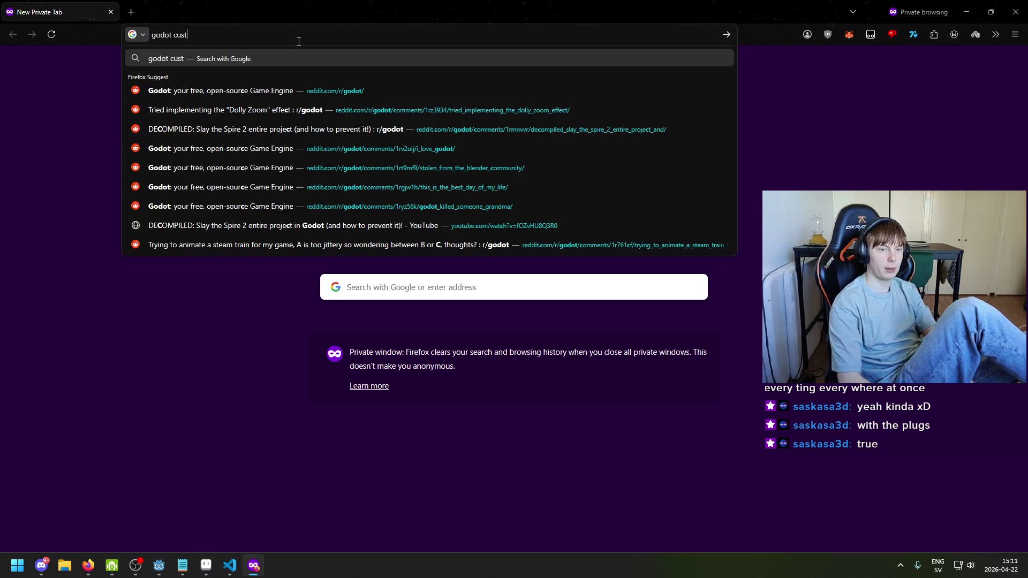
{"action": "type", "text": "ctor"}
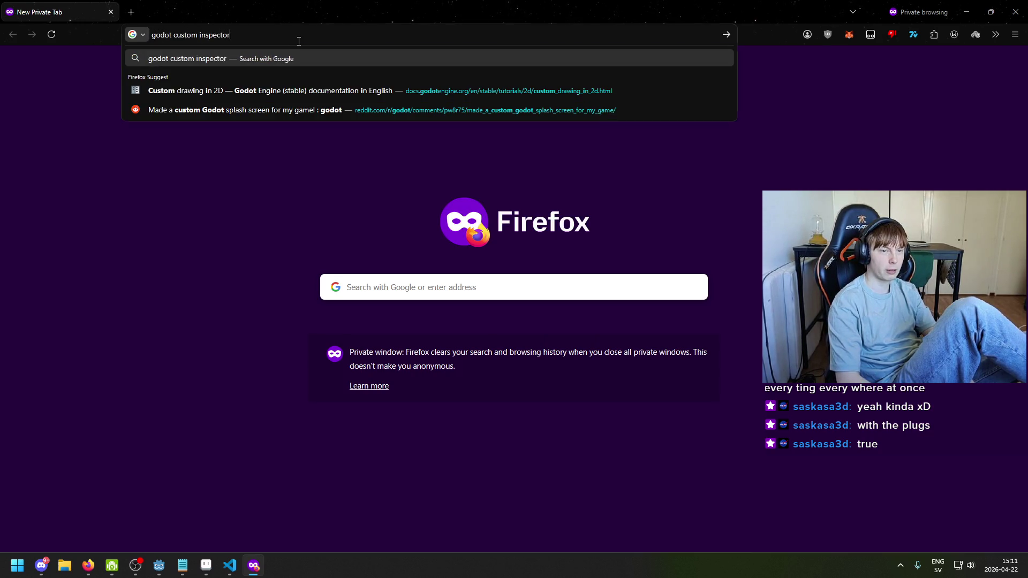
Run the search, accept the consent prompt and open the Inspector plugins docs in a new tab
{"action": "key", "text": "Return"}
{"action": "left_click", "coordinate": [551, 452]}
{"action": "right_click", "coordinate": [192, 165]}
{"action": "left_click", "coordinate": [225, 173]}
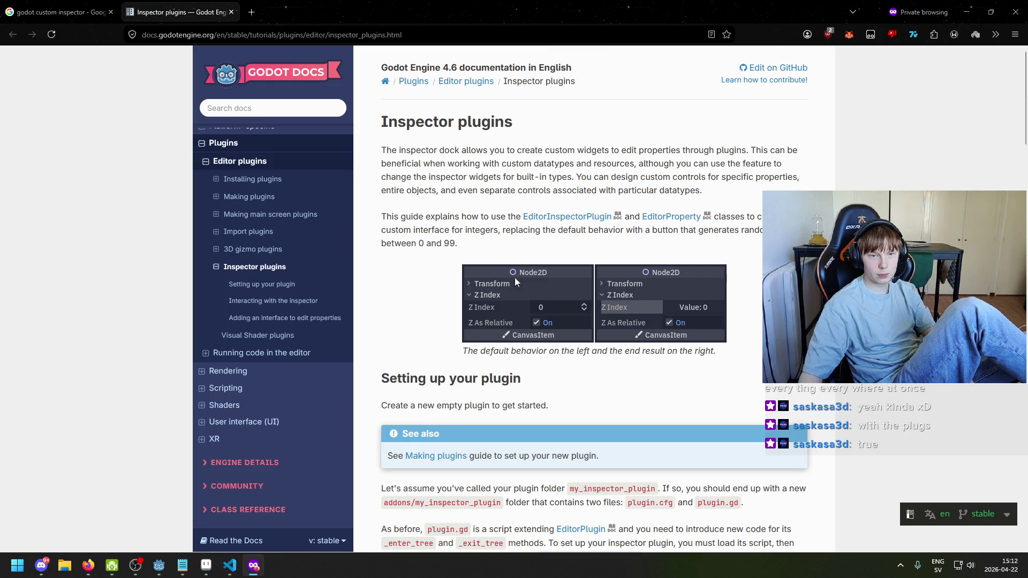
Read the Inspector plugins intro, highlighting the lines about custom widgets and EditorInspectorPlugin
{"action": "left_click_drag", "start_coordinate": [416, 150], "coordinate": [752, 148]}
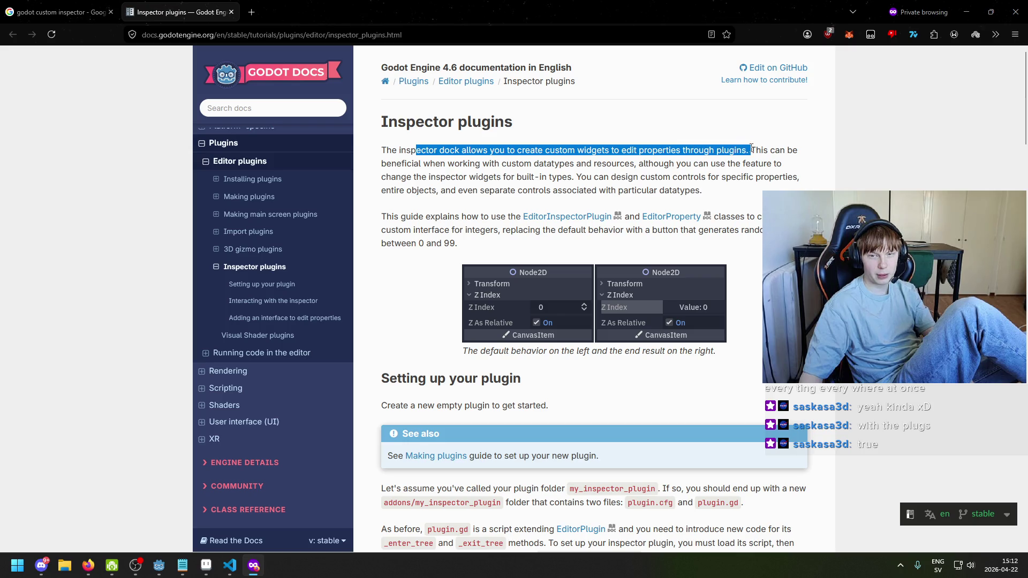
{"action": "mouse_move", "coordinate": [387, 164]}
{"action": "left_mouse_down"}
{"action": "mouse_move", "coordinate": [522, 177]}
{"action": "mouse_move", "coordinate": [718, 163]}
{"action": "left_mouse_up"}
{"action": "left_click_drag", "start_coordinate": [378, 180], "coordinate": [726, 179]}
{"action": "mouse_move", "coordinate": [381, 191]}
{"action": "left_mouse_down"}
{"action": "mouse_move", "coordinate": [656, 192]}
{"action": "mouse_move", "coordinate": [702, 204]}
{"action": "left_mouse_up"}
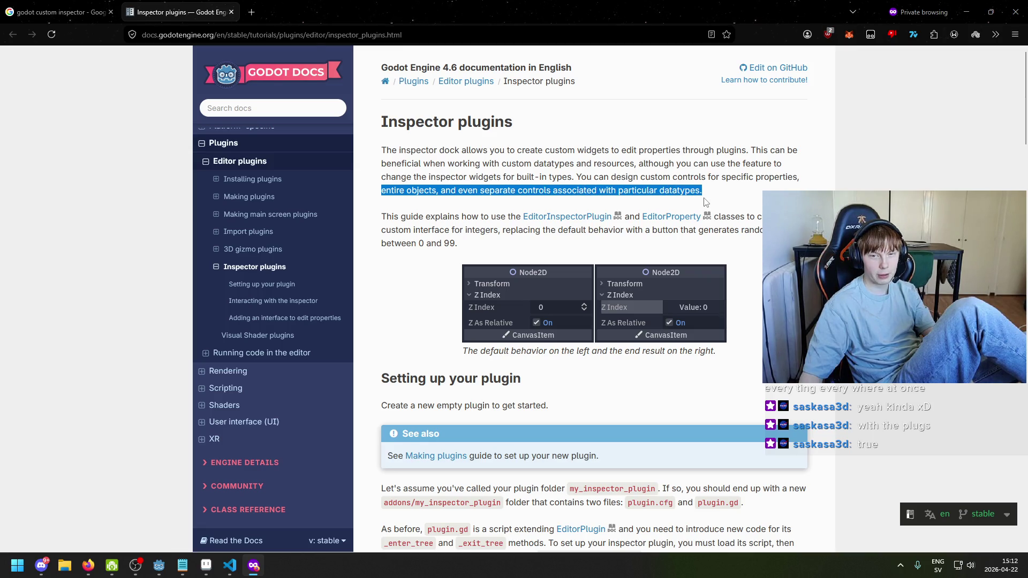
{"action": "left_click_drag", "start_coordinate": [378, 217], "coordinate": [596, 226]}
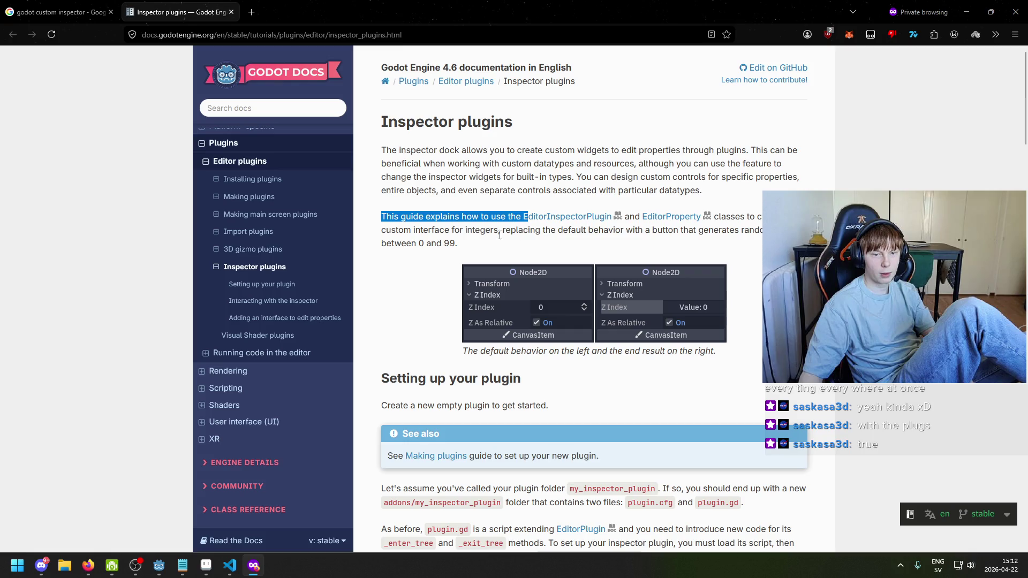
{"action": "left_click", "coordinate": [500, 236]}
{"action": "mouse_move", "coordinate": [441, 217]}
{"action": "left_mouse_down"}
{"action": "mouse_move", "coordinate": [561, 217]}
{"action": "mouse_move", "coordinate": [643, 235]}
{"action": "mouse_move", "coordinate": [771, 218]}
{"action": "mouse_move", "coordinate": [613, 217]}
{"action": "left_mouse_up"}
{"action": "left_click", "coordinate": [454, 266]}
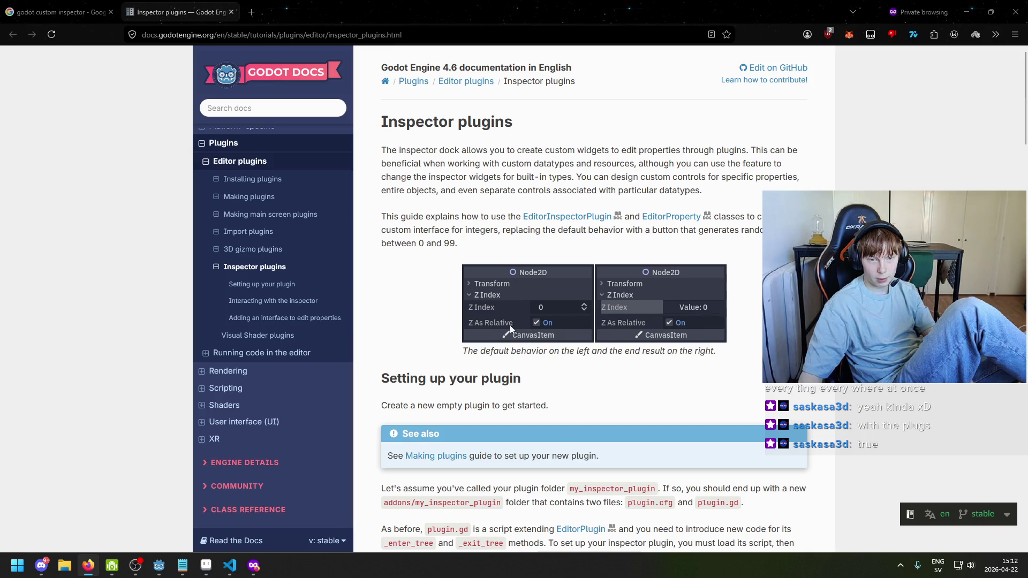
Scroll to the plugin setup example, switch it to C# and read the Plugin.cs code
{"action": "scroll", "coordinate": [615, 341], "scroll_direction": "down", "scroll_amount": 2}
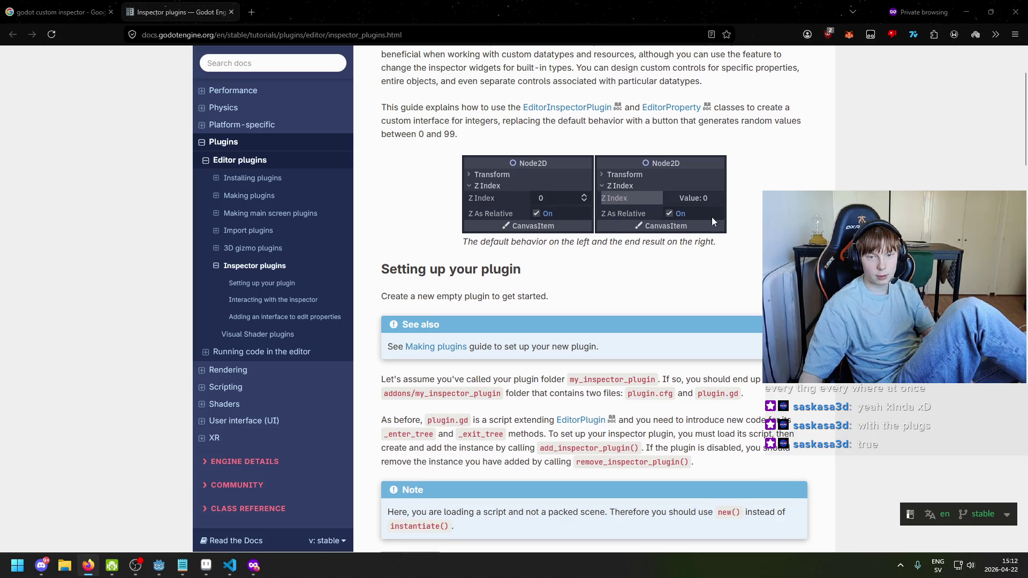
{"action": "scroll", "coordinate": [694, 228], "scroll_direction": "down", "scroll_amount": 2}
{"action": "scroll", "coordinate": [554, 205], "scroll_direction": "down", "scroll_amount": 5}
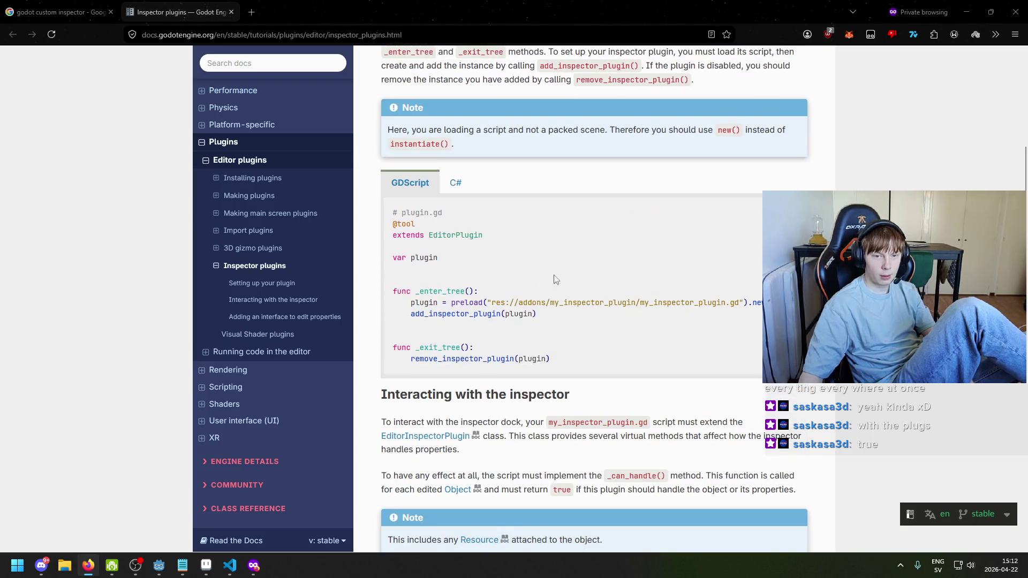
{"action": "left_click", "coordinate": [454, 184]}
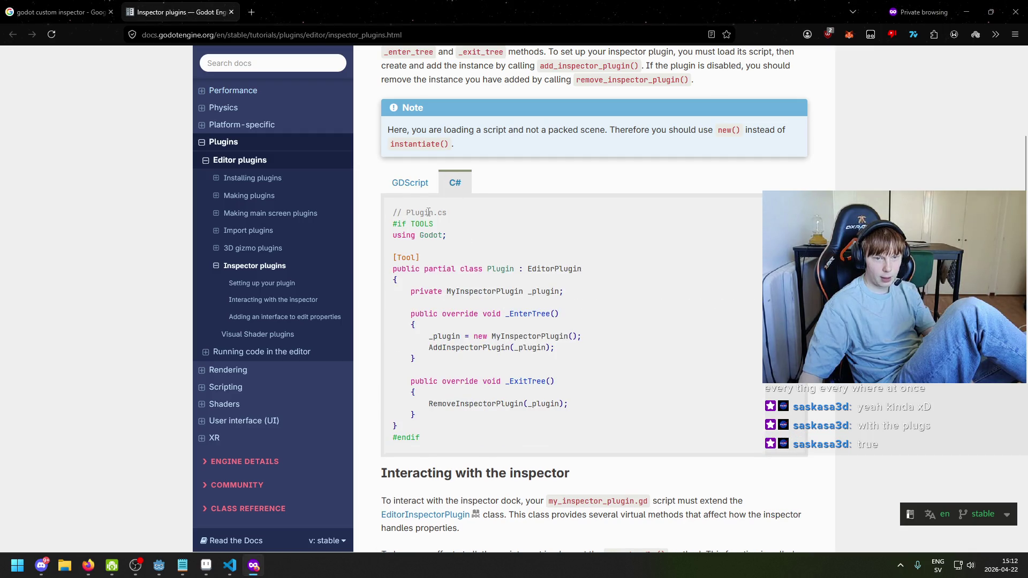
{"action": "left_click", "coordinate": [410, 184]}
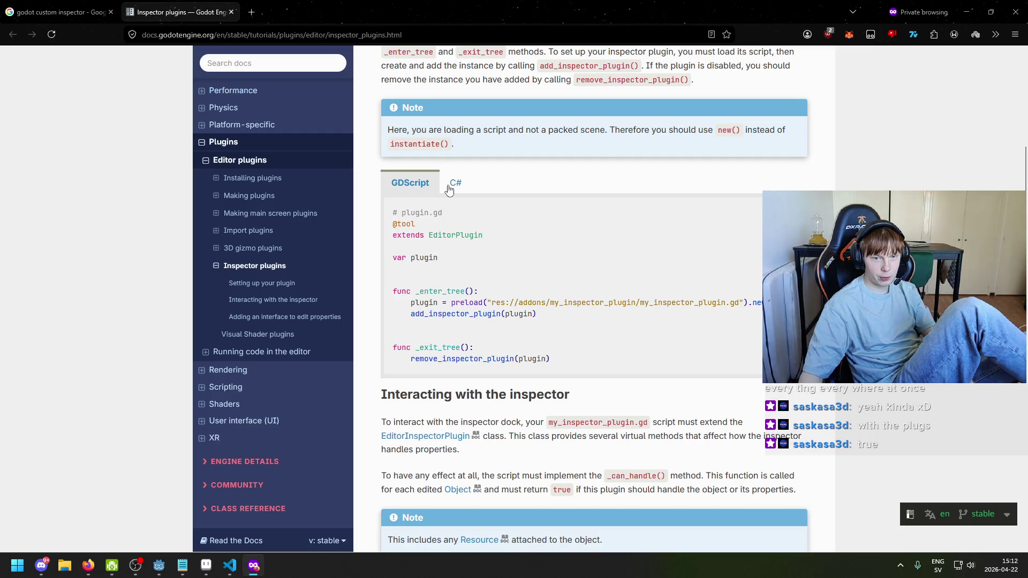
{"action": "left_click", "coordinate": [449, 190]}
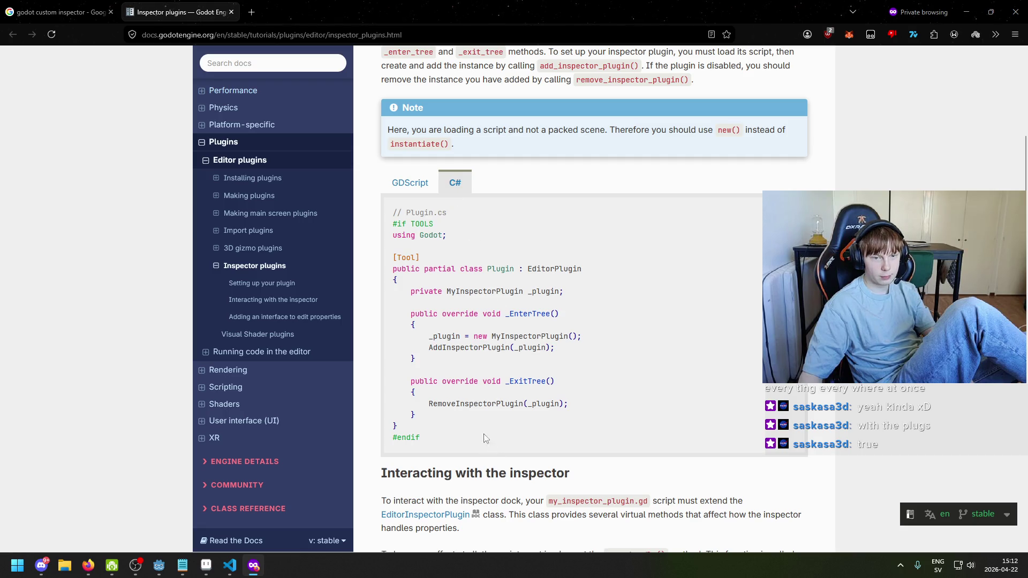
{"action": "mouse_move", "coordinate": [388, 222]}
{"action": "left_mouse_down"}
{"action": "mouse_move", "coordinate": [399, 281]}
{"action": "mouse_move", "coordinate": [499, 417]}
{"action": "left_mouse_up"}
{"action": "left_click", "coordinate": [502, 426]}
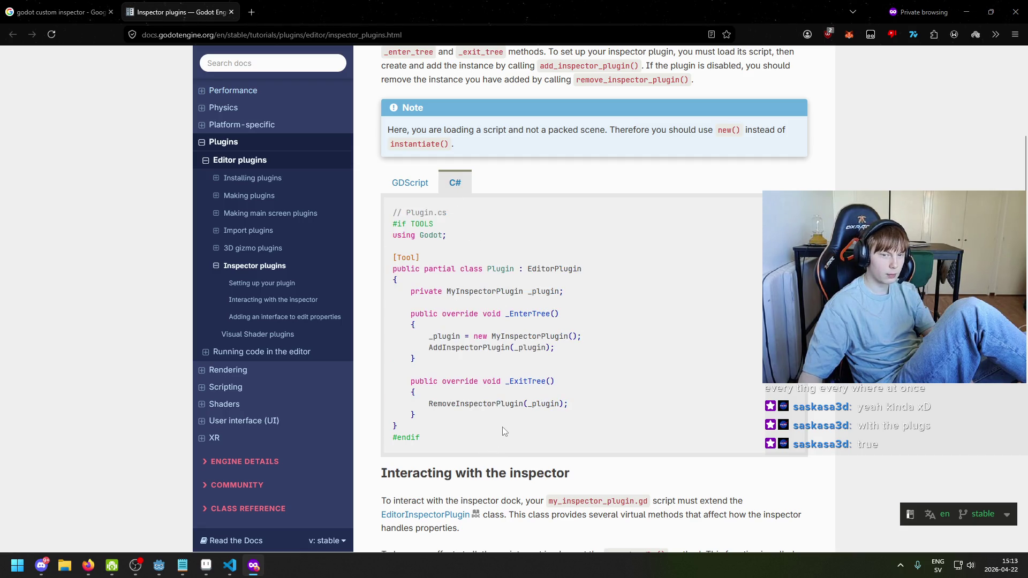
Read the setup notes on the addons/my_inspector_plugin folder and removing the plugin instance
{"action": "scroll", "coordinate": [501, 423], "scroll_direction": "up", "scroll_amount": 3}
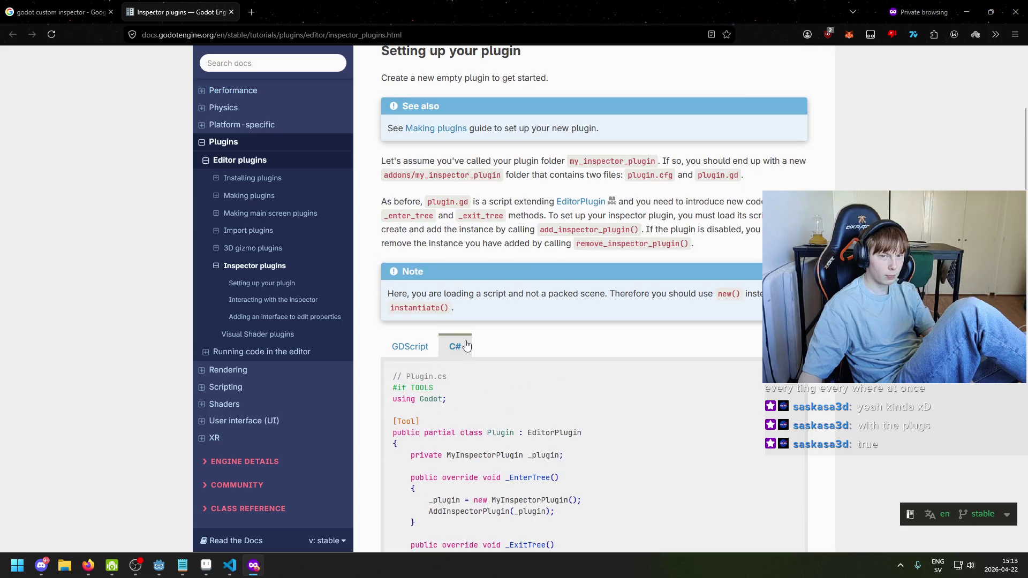
{"action": "scroll", "coordinate": [476, 349], "scroll_direction": "up", "scroll_amount": 1}
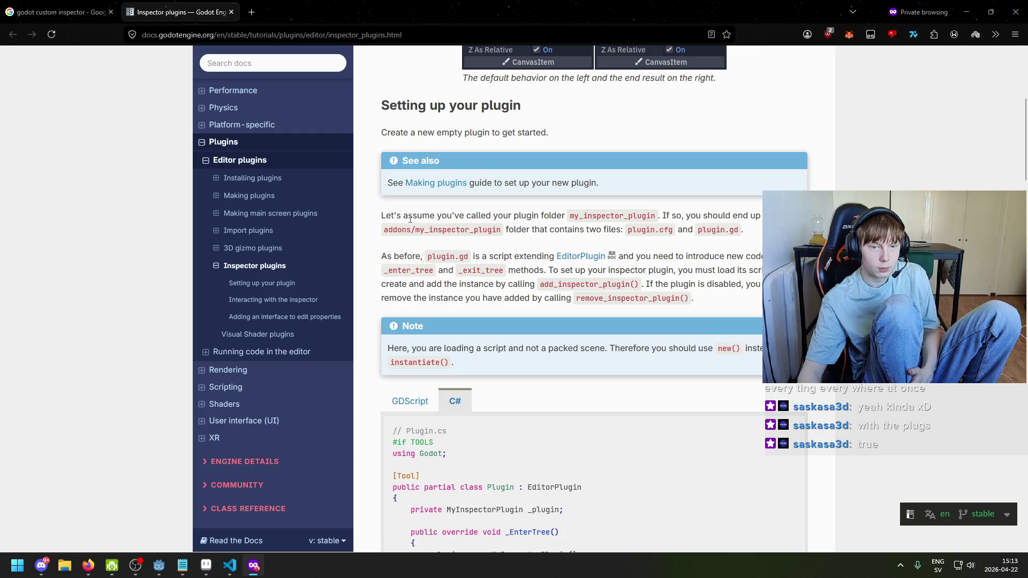
{"action": "left_click_drag", "start_coordinate": [392, 216], "coordinate": [660, 213]}
{"action": "left_click", "coordinate": [566, 219]}
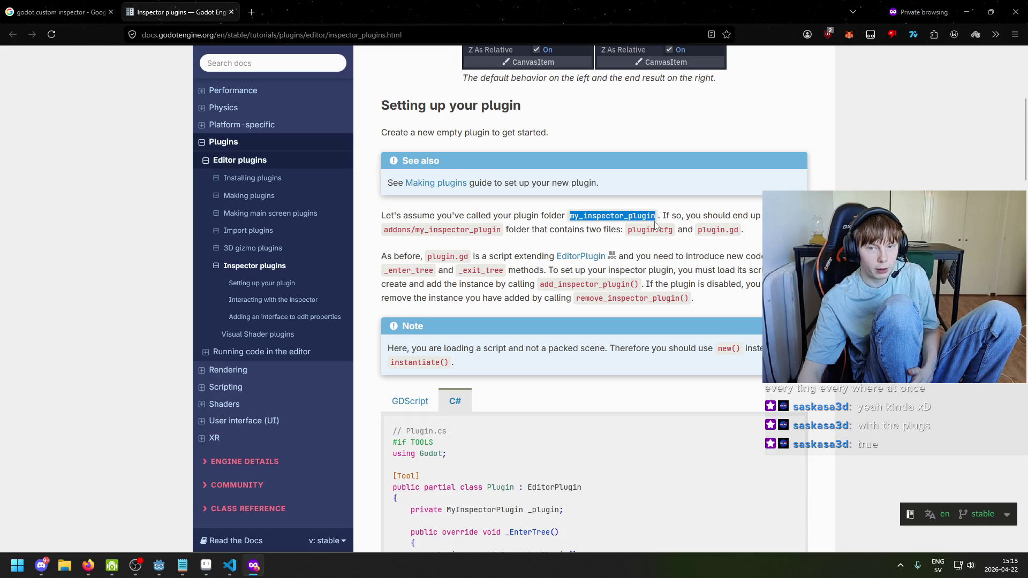
{"action": "left_click_drag", "start_coordinate": [388, 229], "coordinate": [503, 232]}
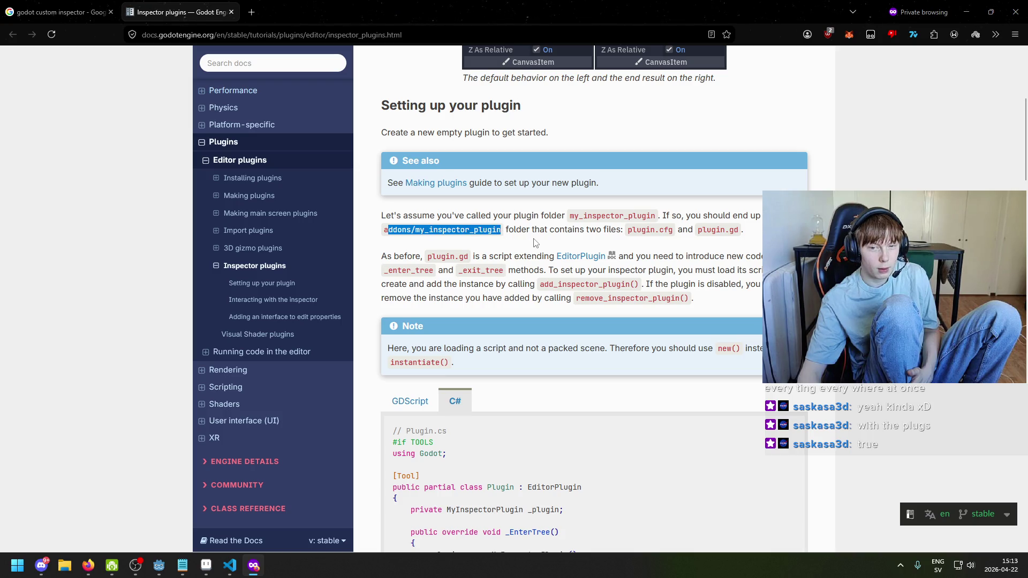
{"action": "left_click", "coordinate": [534, 243]}
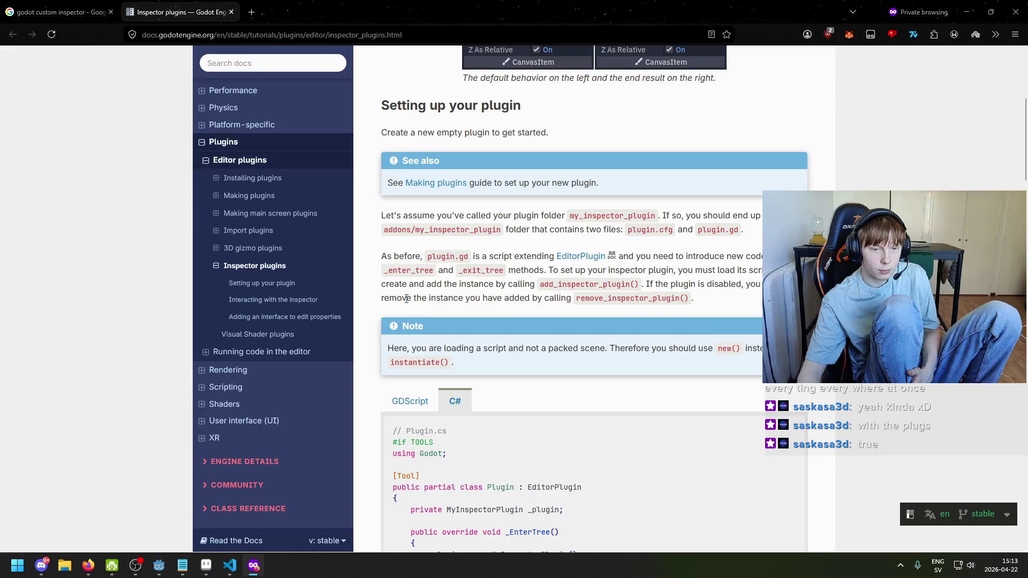
{"action": "left_click_drag", "start_coordinate": [407, 298], "coordinate": [512, 303]}
{"action": "left_click", "coordinate": [544, 312]}
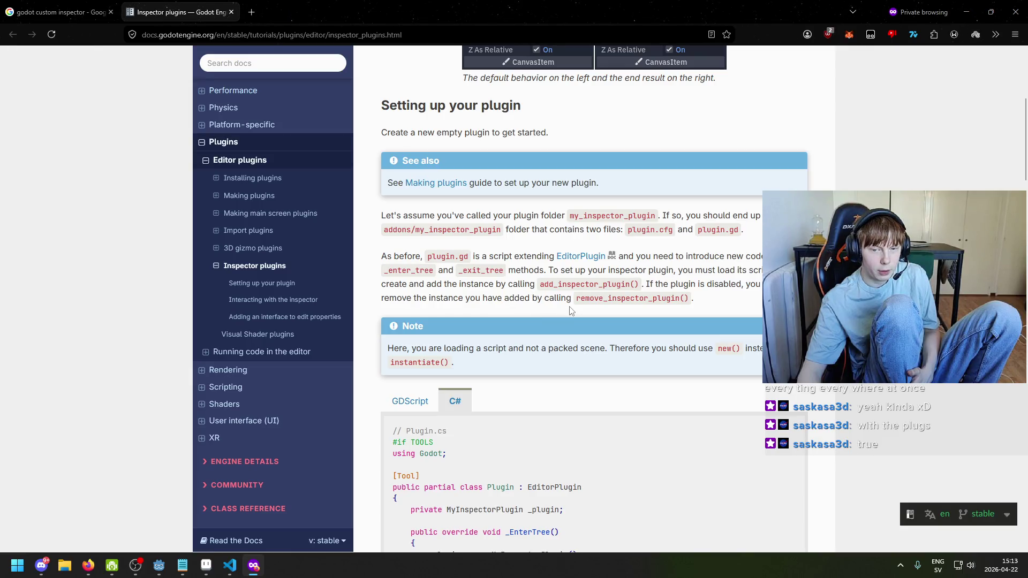
{"action": "scroll", "coordinate": [578, 303], "scroll_direction": "down", "scroll_amount": 2}
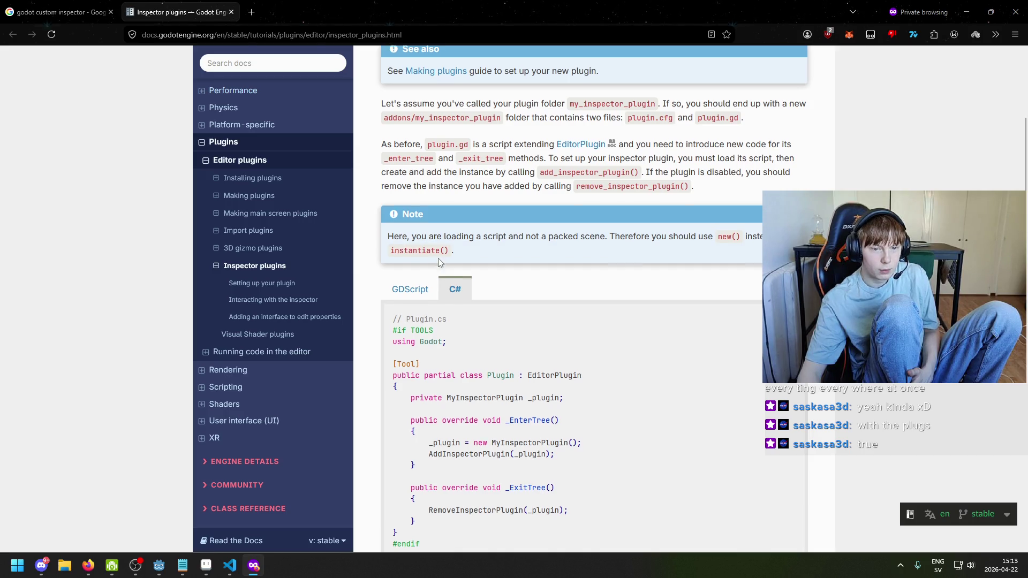
{"action": "scroll", "coordinate": [396, 242], "scroll_direction": "down", "scroll_amount": 2}
{"action": "scroll", "coordinate": [392, 217], "scroll_direction": "down", "scroll_amount": 2}
{"action": "mouse_move", "coordinate": [399, 317]}
{"action": "left_mouse_down"}
{"action": "mouse_move", "coordinate": [428, 294]}
{"action": "mouse_move", "coordinate": [351, 147]}
{"action": "mouse_move", "coordinate": [373, 141]}
{"action": "left_mouse_up"}
{"action": "left_click", "coordinate": [467, 289]}
{"action": "scroll", "coordinate": [471, 292], "scroll_direction": "down", "scroll_amount": 11}
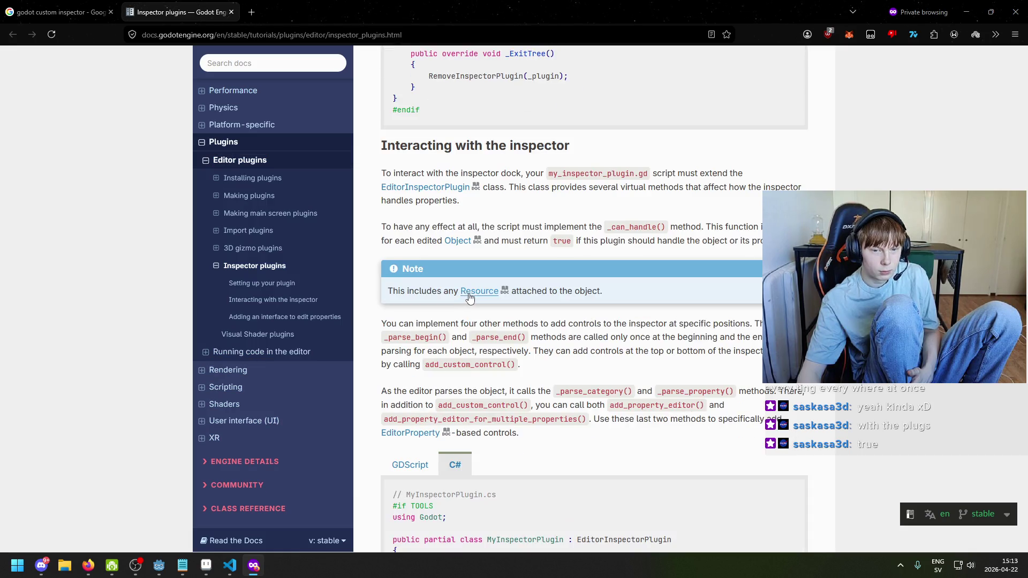
{"action": "scroll", "coordinate": [512, 292], "scroll_direction": "up", "scroll_amount": 6}
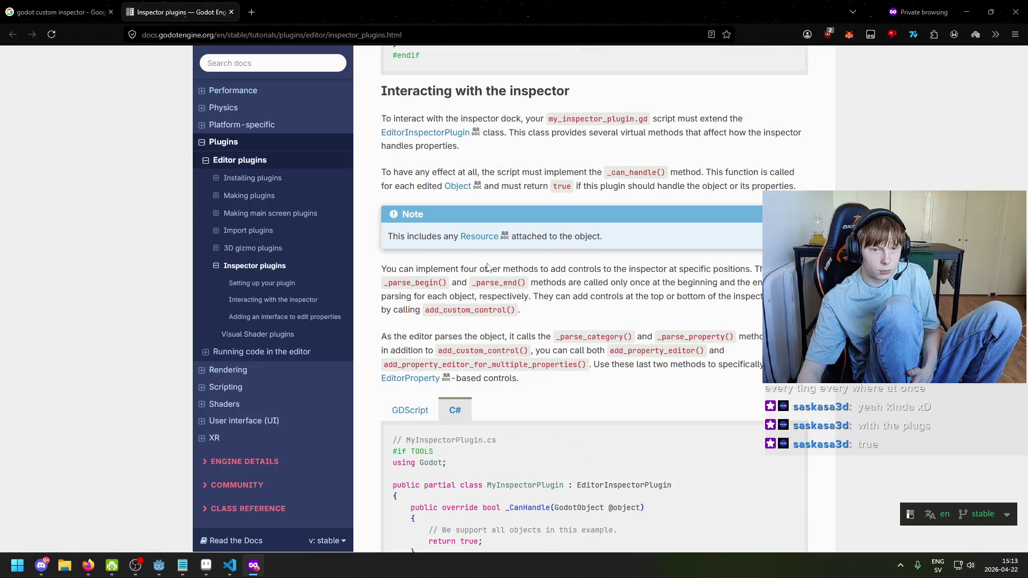
{"action": "scroll", "coordinate": [551, 302], "scroll_direction": "down", "scroll_amount": 5}
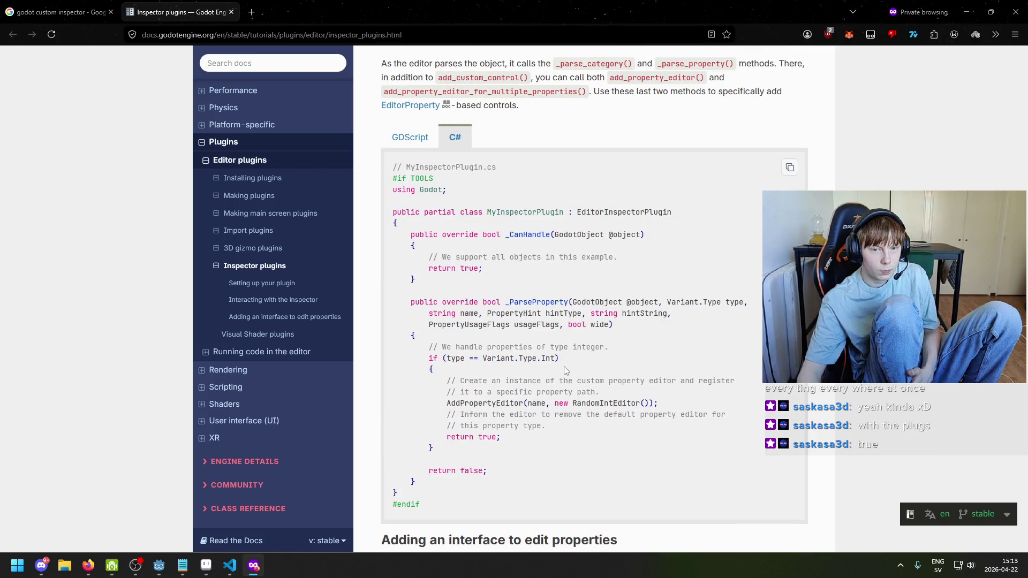
{"action": "scroll", "coordinate": [565, 371], "scroll_direction": "down", "scroll_amount": 5}
{"action": "scroll", "coordinate": [459, 254], "scroll_direction": "down", "scroll_amount": 5}
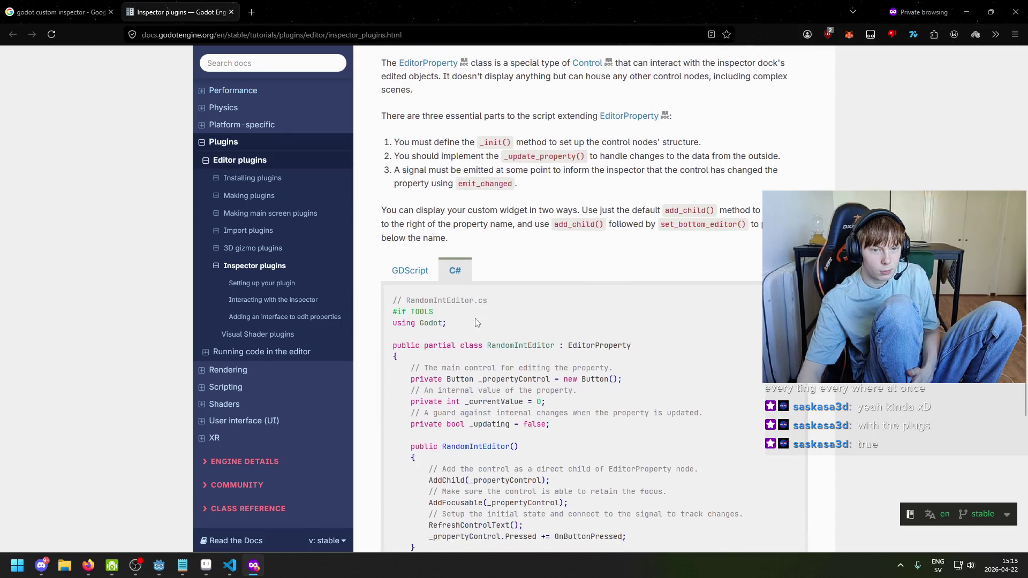
{"action": "scroll", "coordinate": [508, 325], "scroll_direction": "down", "scroll_amount": 13}
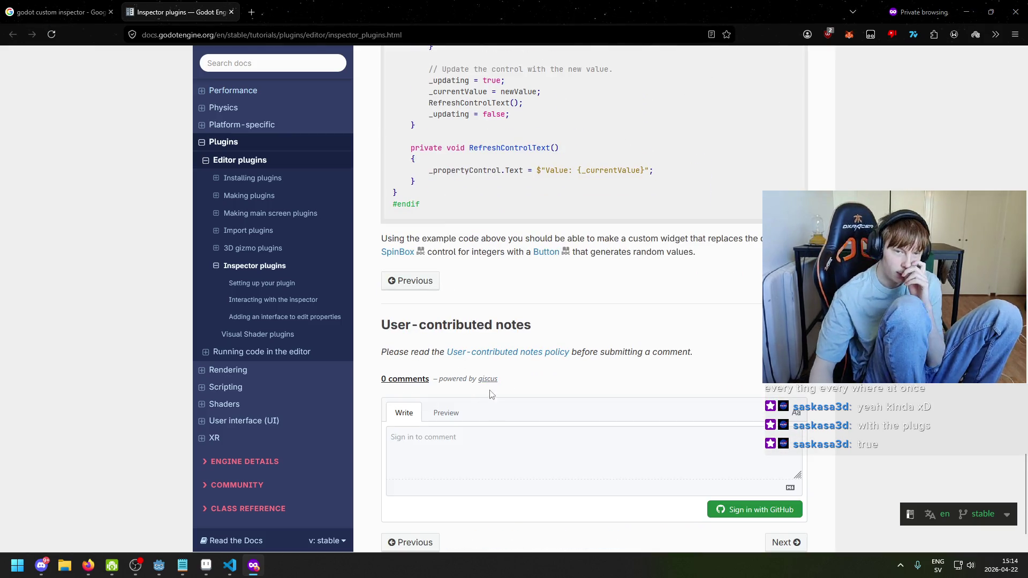
{"action": "scroll", "coordinate": [530, 348], "scroll_direction": "down", "scroll_amount": 2}
{"action": "scroll", "coordinate": [527, 320], "scroll_direction": "up", "scroll_amount": 10}
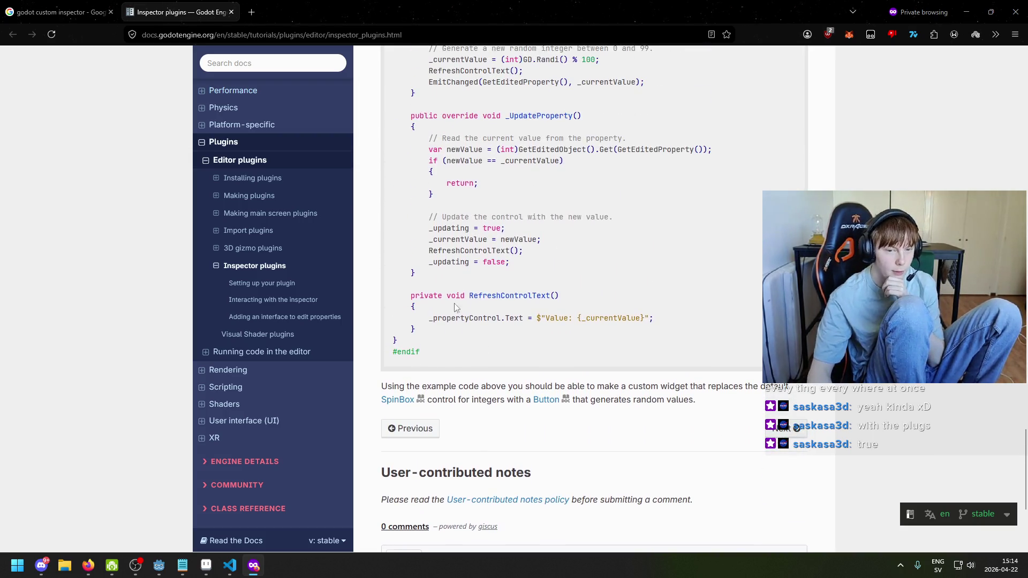
{"action": "scroll", "coordinate": [466, 390], "scroll_direction": "up", "scroll_amount": 5}
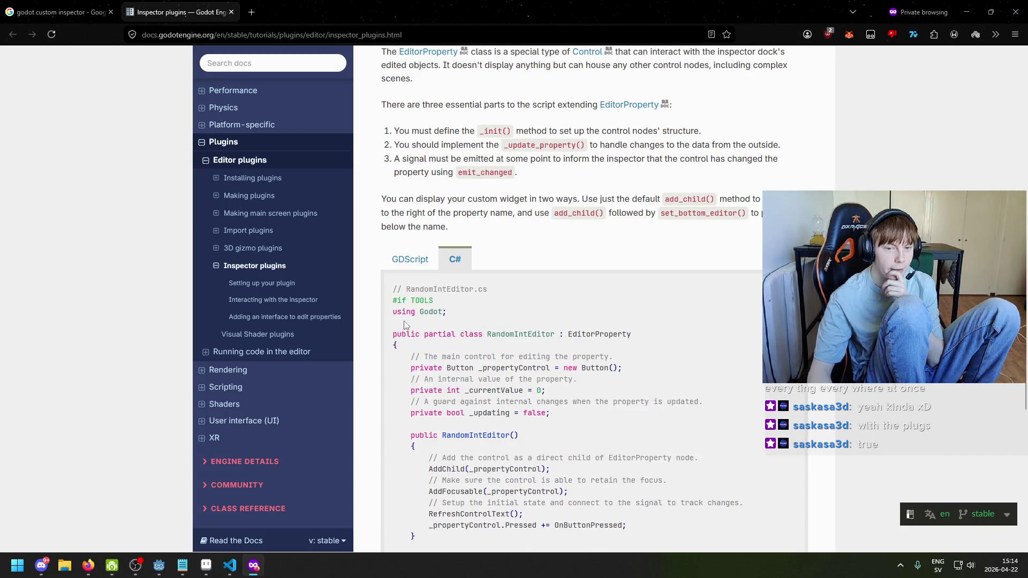
{"action": "scroll", "coordinate": [394, 289], "scroll_direction": "up", "scroll_amount": 7}
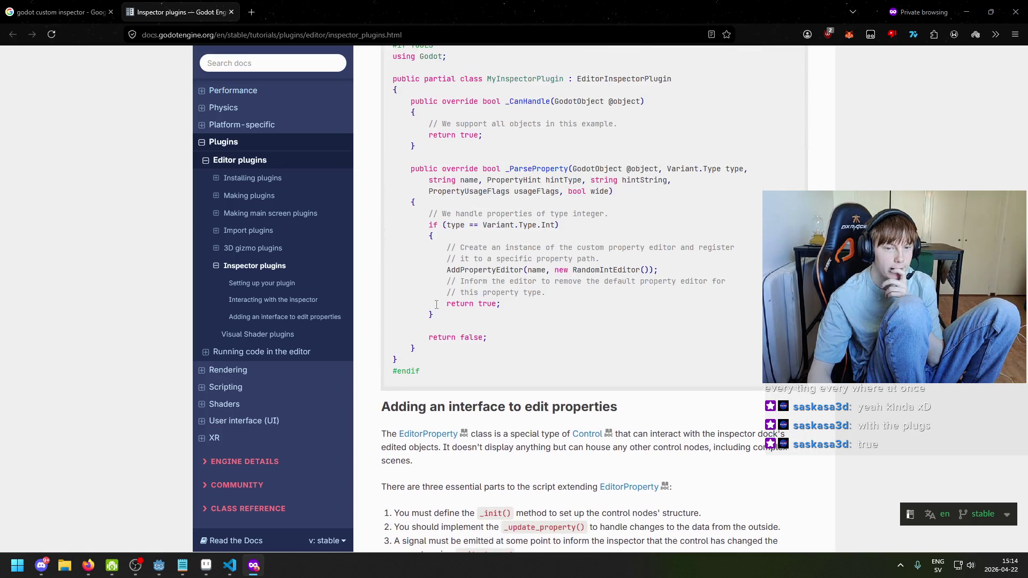
{"action": "scroll", "coordinate": [467, 343], "scroll_direction": "down", "scroll_amount": 4}
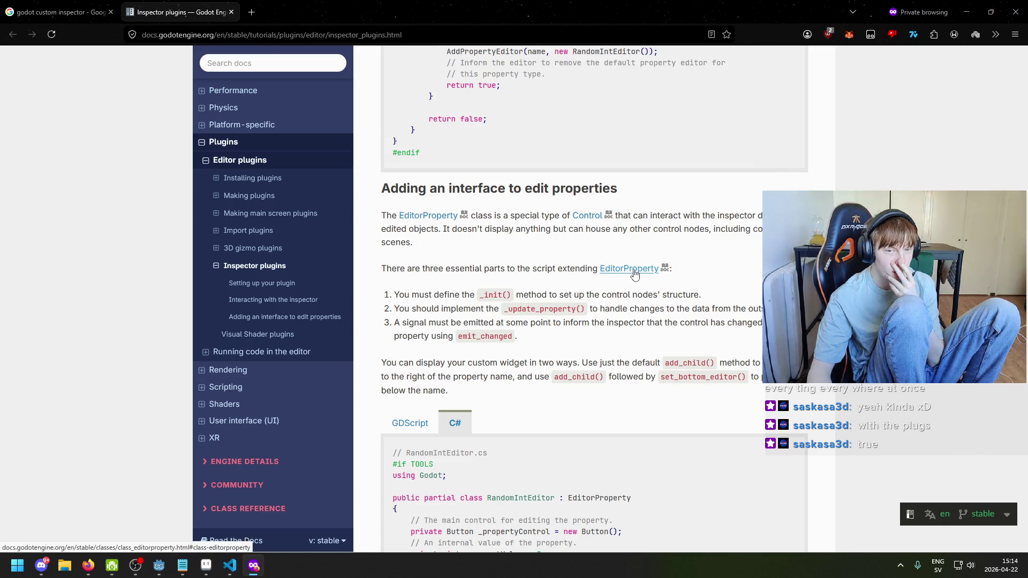
{"action": "scroll", "coordinate": [635, 274], "scroll_direction": "up", "scroll_amount": 6}
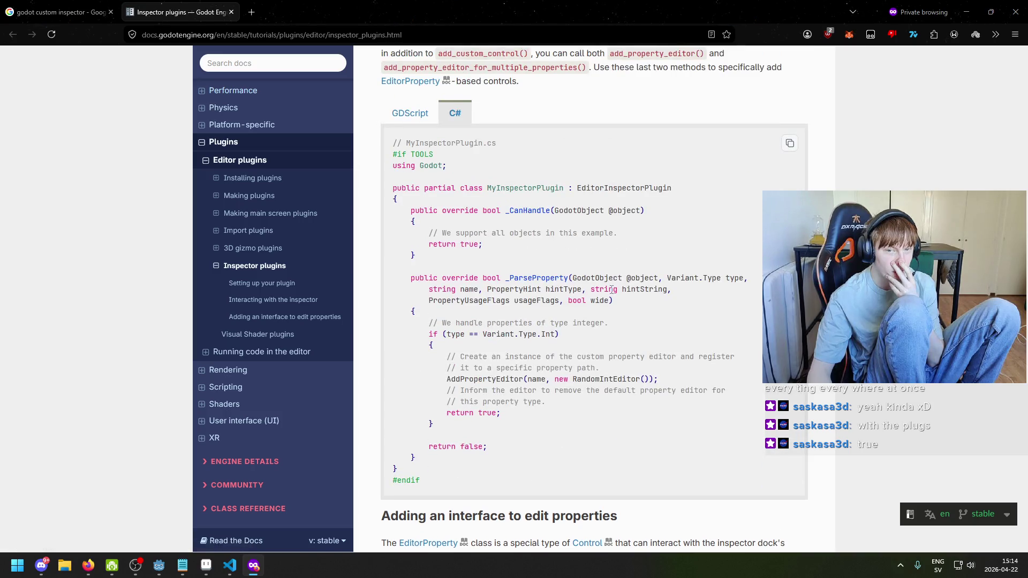
{"action": "scroll", "coordinate": [612, 290], "scroll_direction": "up", "scroll_amount": 7}
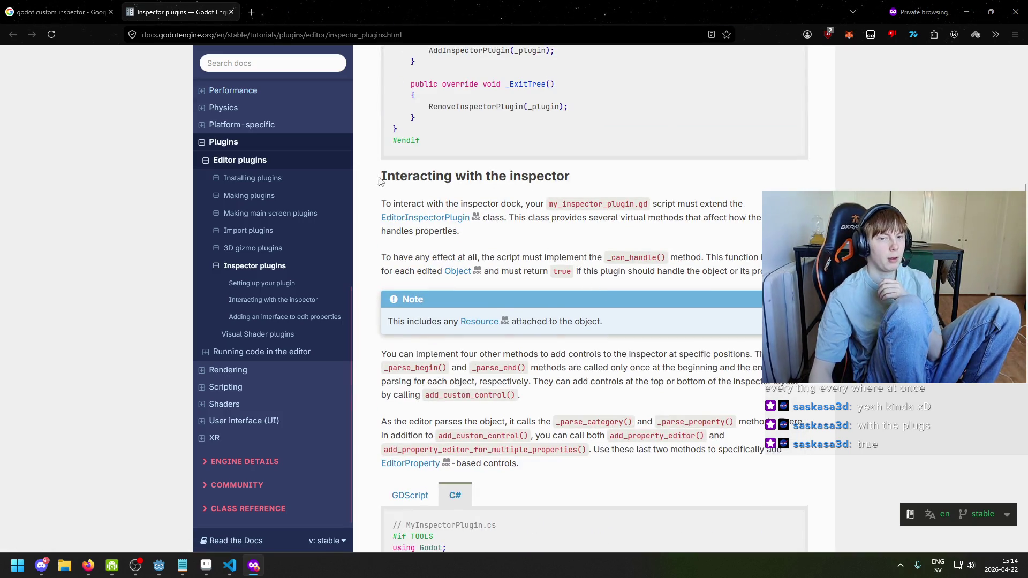
{"action": "left_click", "coordinate": [251, 12]}
{"action": "type", "text": "youtube"}
{"action": "key", "text": "Return"}
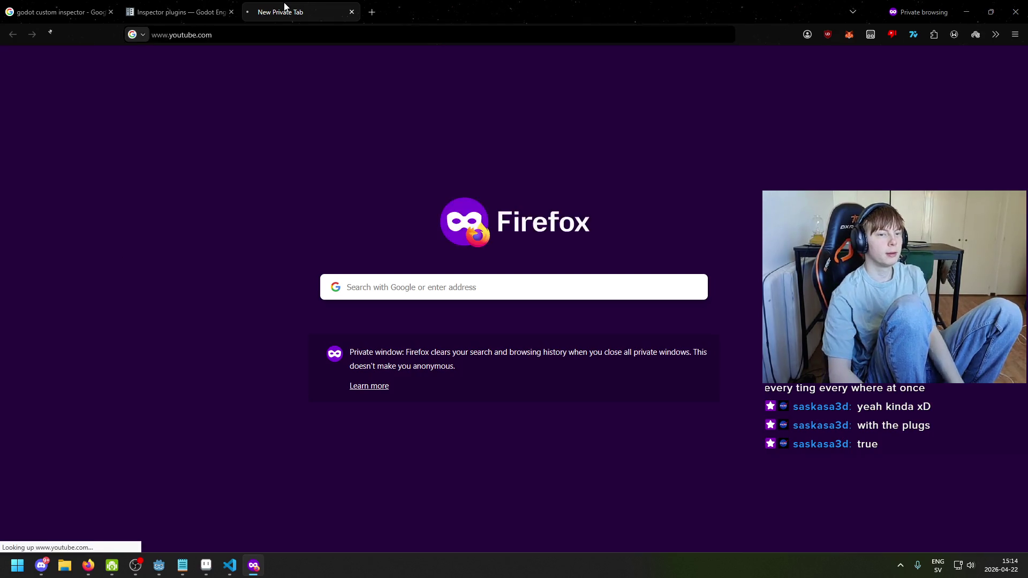
Glance back at the Inspector plugins docs, then return to the YouTube tab
{"action": "key", "text": "ctrl+shift+Tab"}
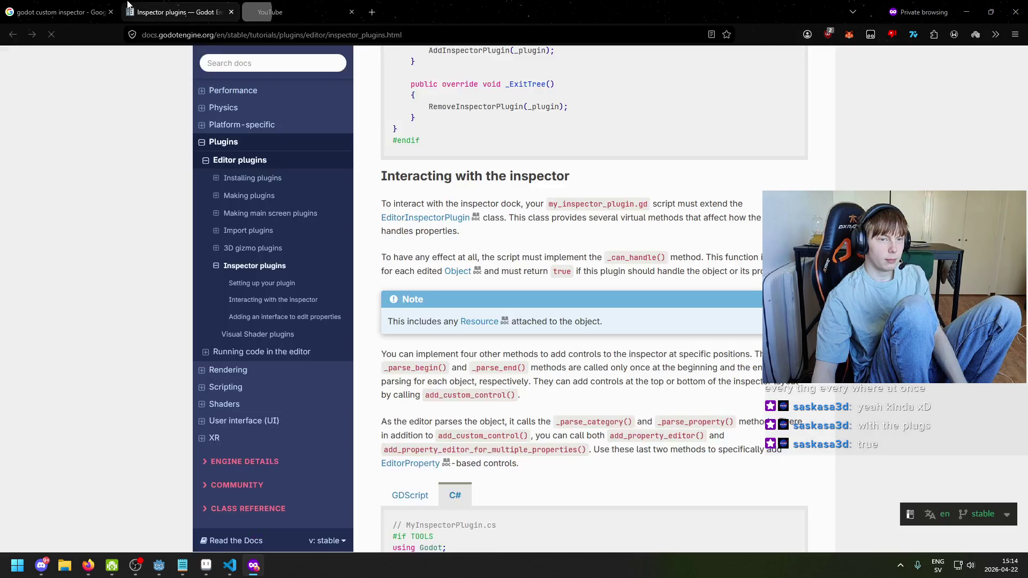
{"action": "scroll", "coordinate": [426, 231], "scroll_direction": "up", "scroll_amount": 8}
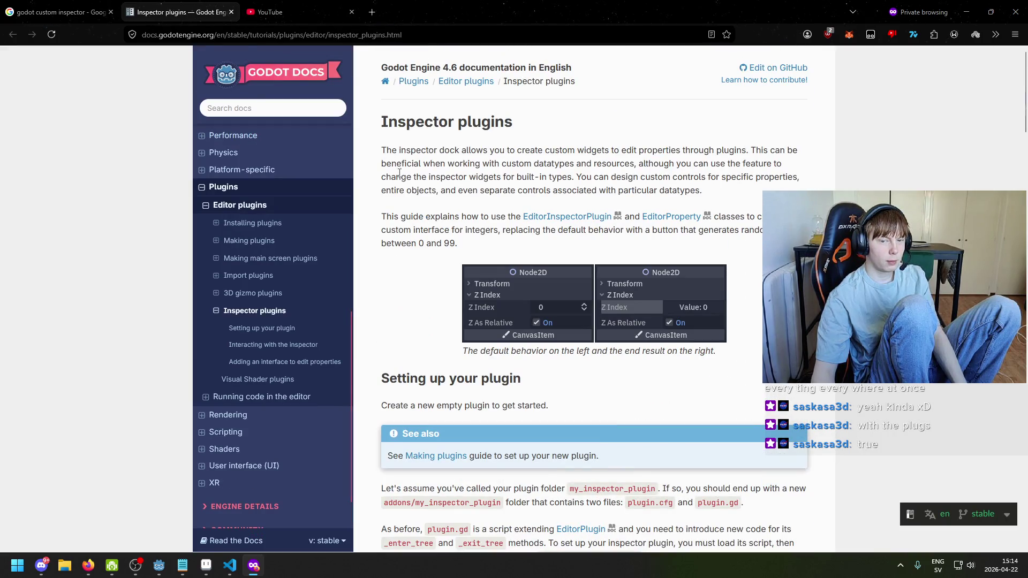
{"action": "key", "text": "ctrl+Tab"}
Accept YouTube cookies, search 'godot inspector plugin c#' and open 'Customize your inspector | Godot 4'
{"action": "left_click", "coordinate": [588, 466]}
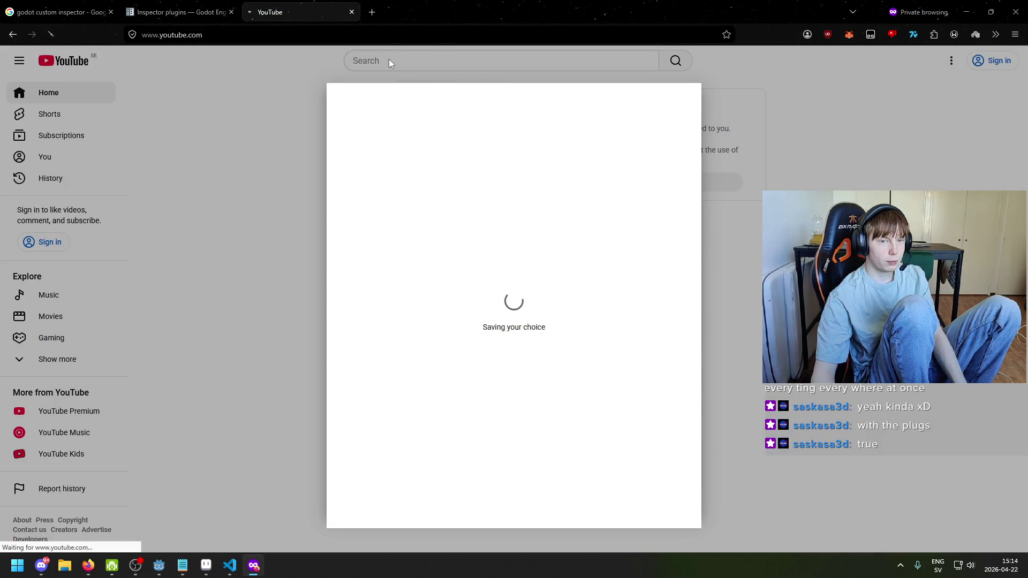
{"action": "left_click", "coordinate": [409, 59]}
{"action": "type", "text": "g"}
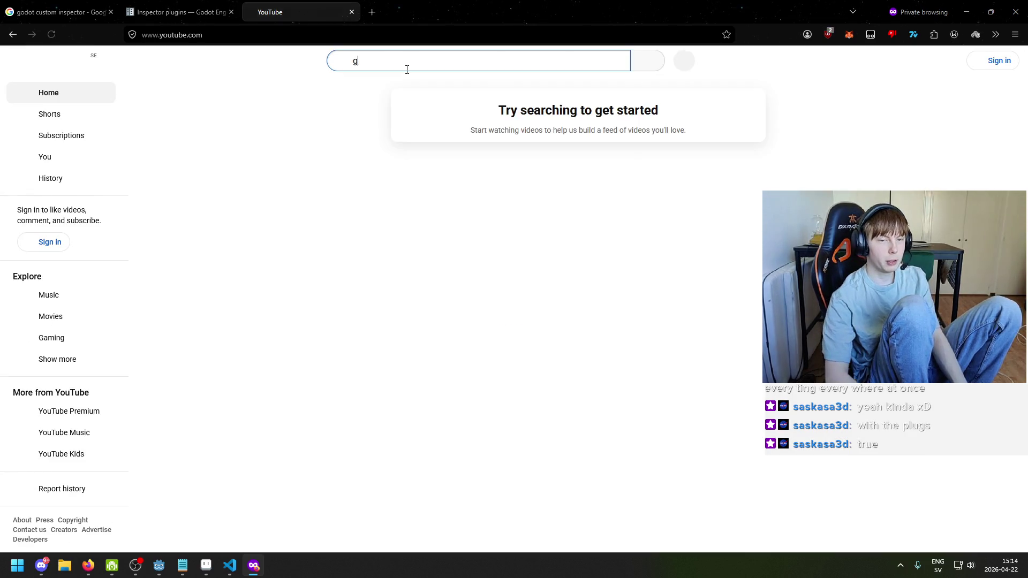
{"action": "type", "text": "odot insp"}
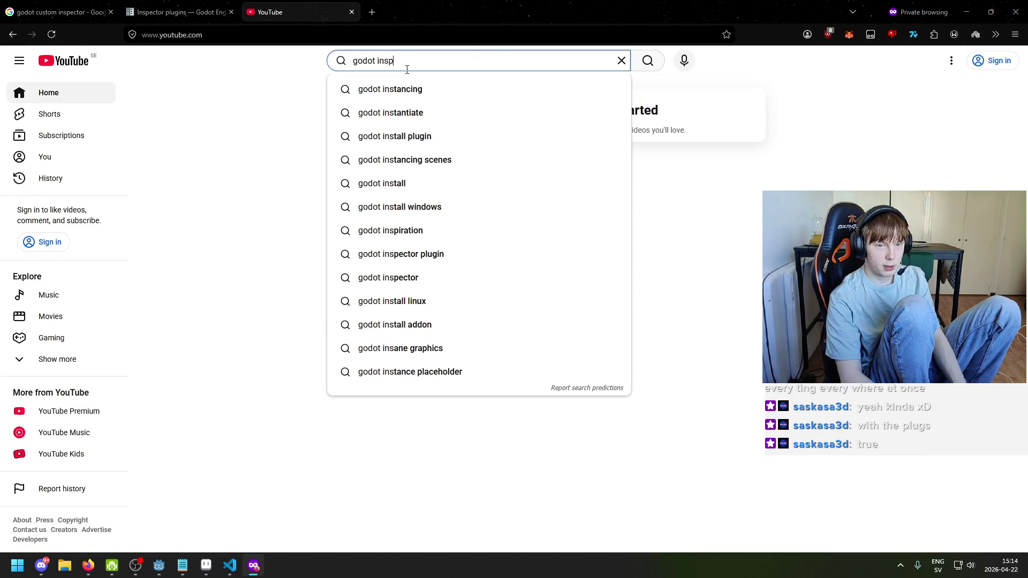
{"action": "type", "text": "ector plugin "}
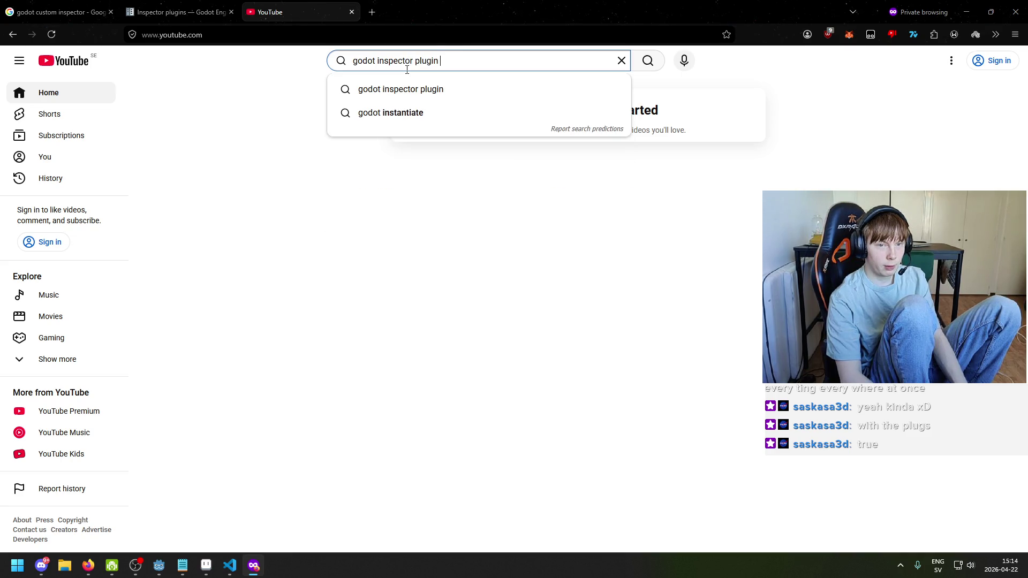
{"action": "type", "text": "c#"}
{"action": "key", "text": "Return"}
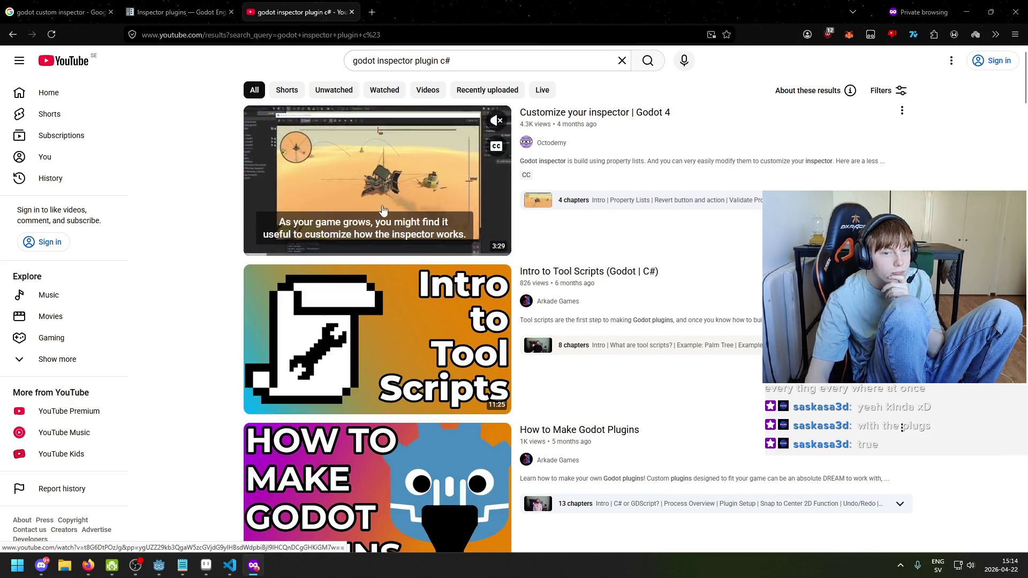
{"action": "left_click", "coordinate": [312, 149]}
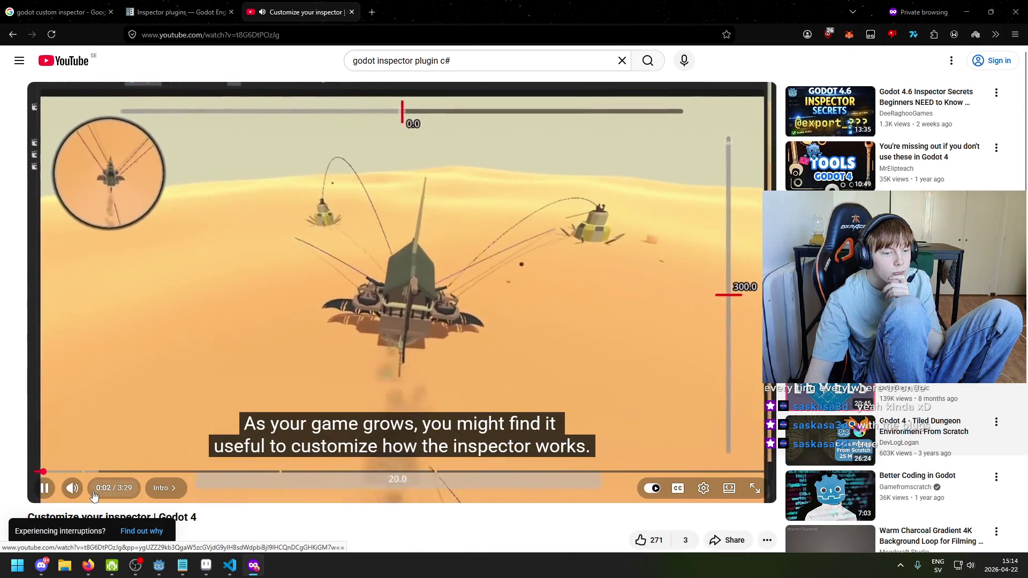
Restart the 'Customize your inspector' video from the beginning and lower the system volume
{"action": "left_click", "coordinate": [179, 367]}
{"action": "left_click", "coordinate": [36, 472]}
{"action": "left_click", "coordinate": [108, 385]}
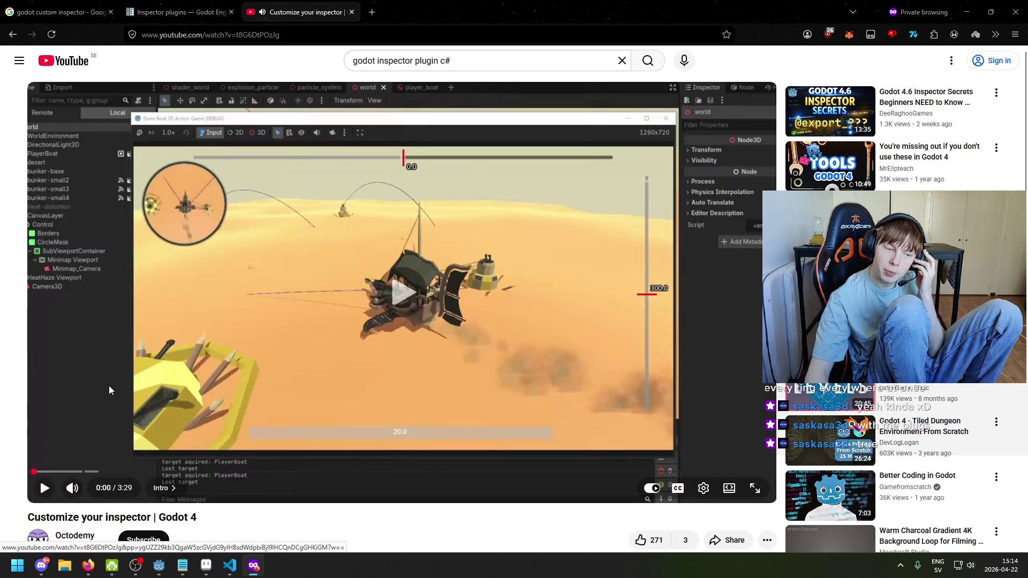
{"action": "left_click", "coordinate": [230, 353]}
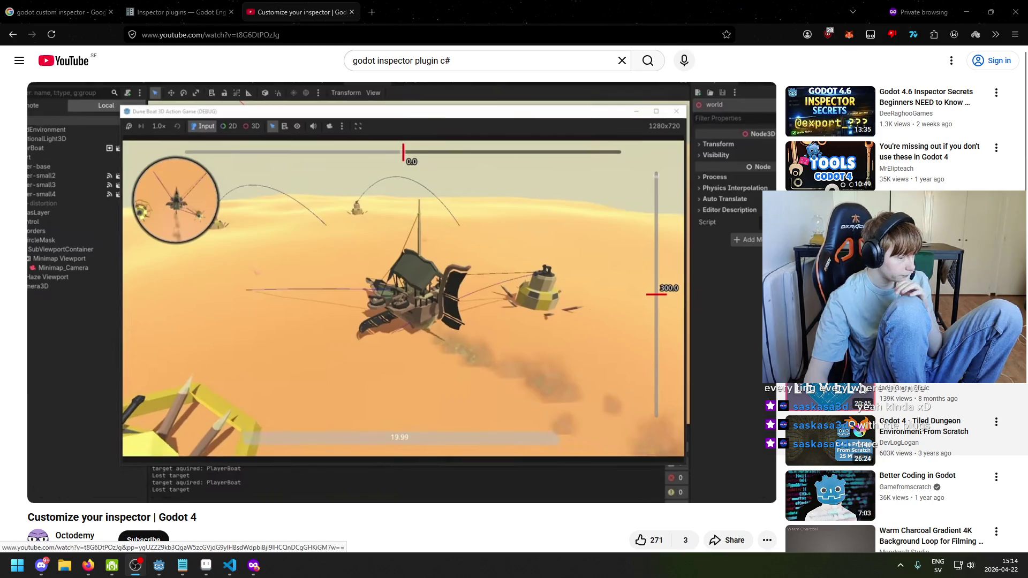
{"action": "key", "text": "XF86AudioLowerVolume"}
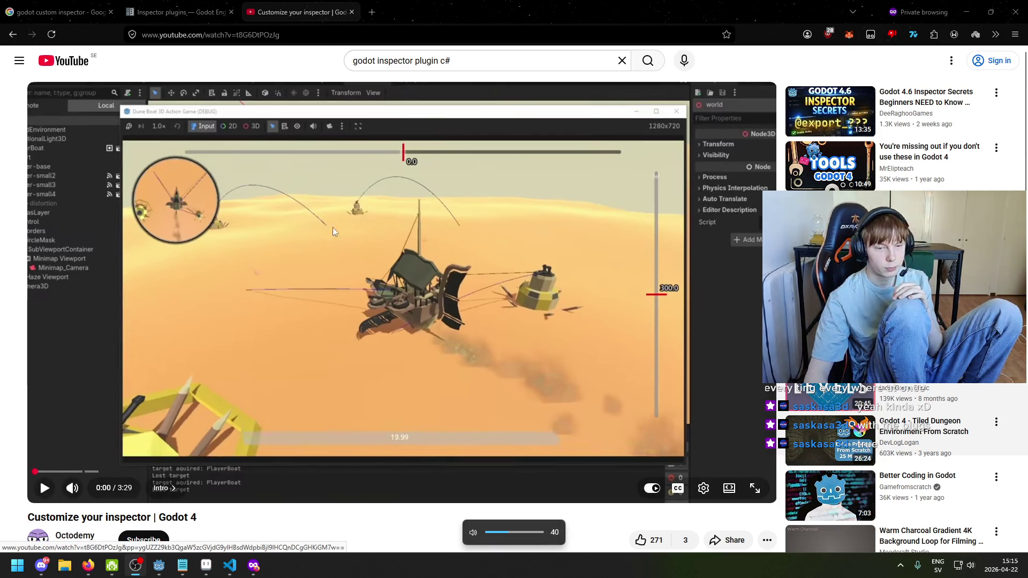
{"action": "left_click", "coordinate": [392, 211]}
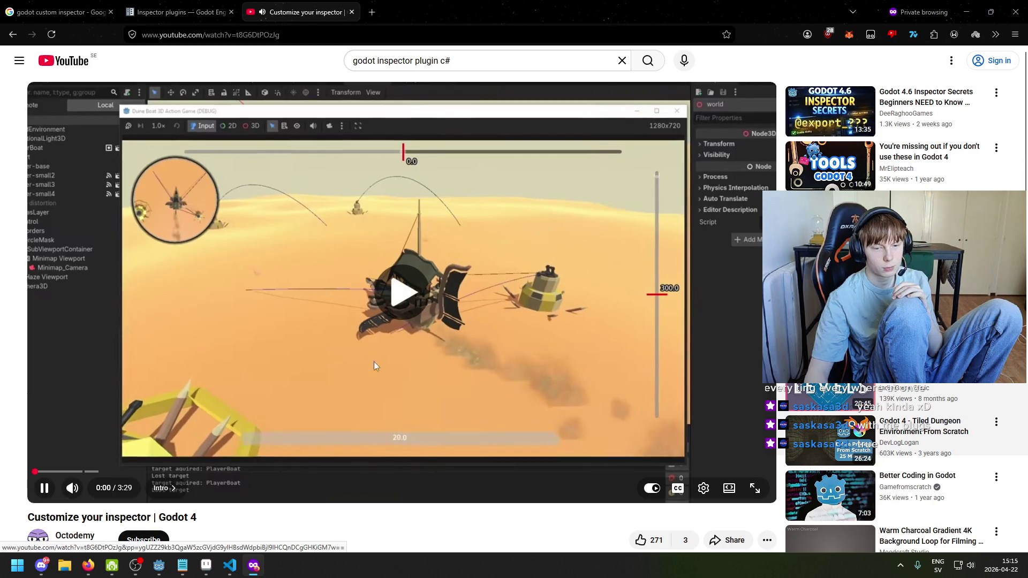
{"action": "key", "text": "XF86AudioLowerVolume"}
{"action": "key", "text": "XF86AudioLowerVolume"}
{"action": "key", "text": "XF86AudioLowerVolume"}
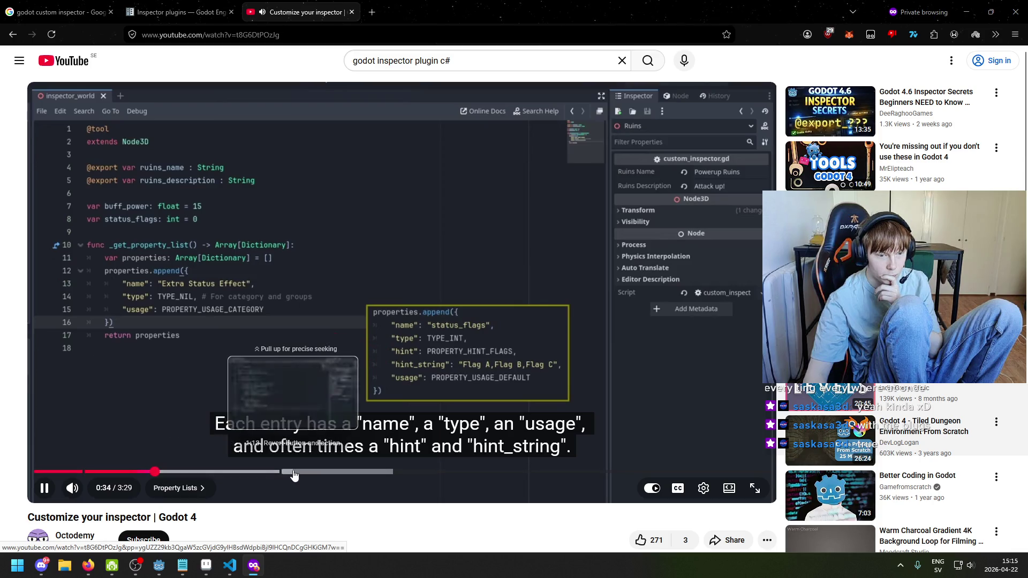
Pause the video at 0:36 on the tool-scripts point and go back to the search results
{"action": "left_click", "coordinate": [382, 321]}
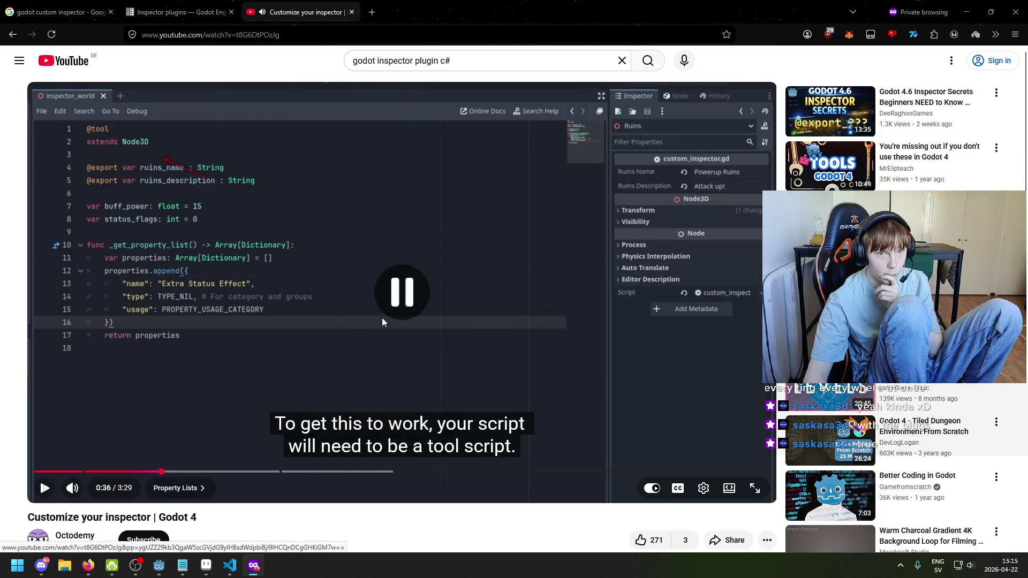
{"action": "scroll", "coordinate": [384, 372], "scroll_direction": "down", "scroll_amount": 2}
{"action": "scroll", "coordinate": [203, 326], "scroll_direction": "down", "scroll_amount": 5}
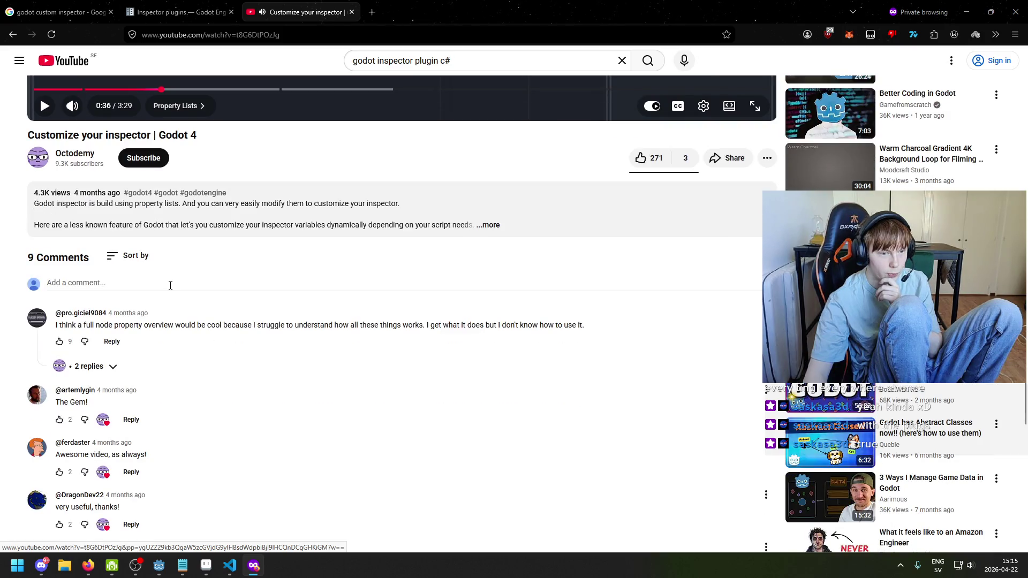
{"action": "scroll", "coordinate": [329, 341], "scroll_direction": "up", "scroll_amount": 6}
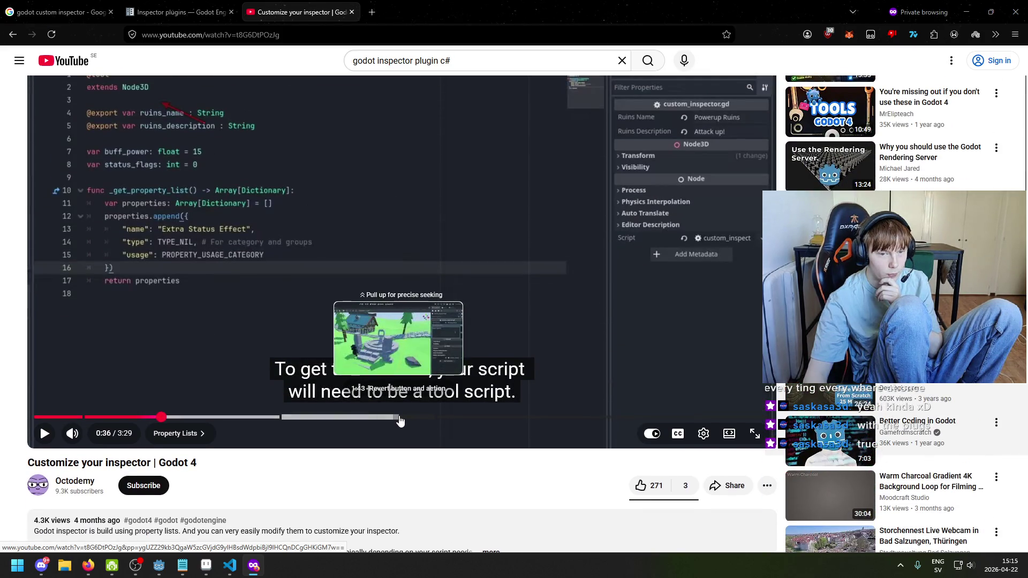
{"action": "key", "text": "alt+Left"}
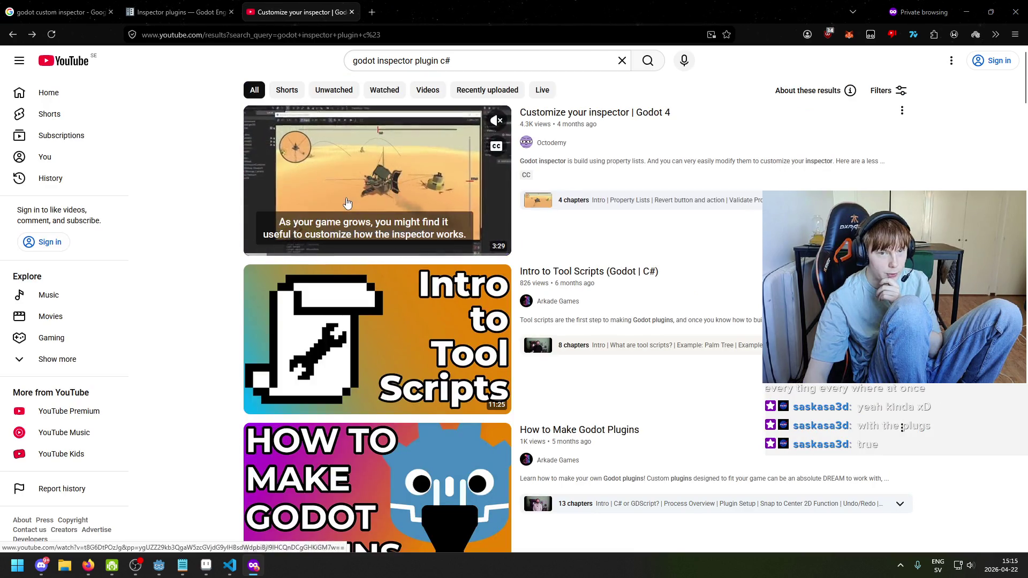
Open 'Intro to Tool Scripts (Godot | C#)' from the results and jump to 'What are tool scripts?'
{"action": "scroll", "coordinate": [300, 263], "scroll_direction": "down", "scroll_amount": 4}
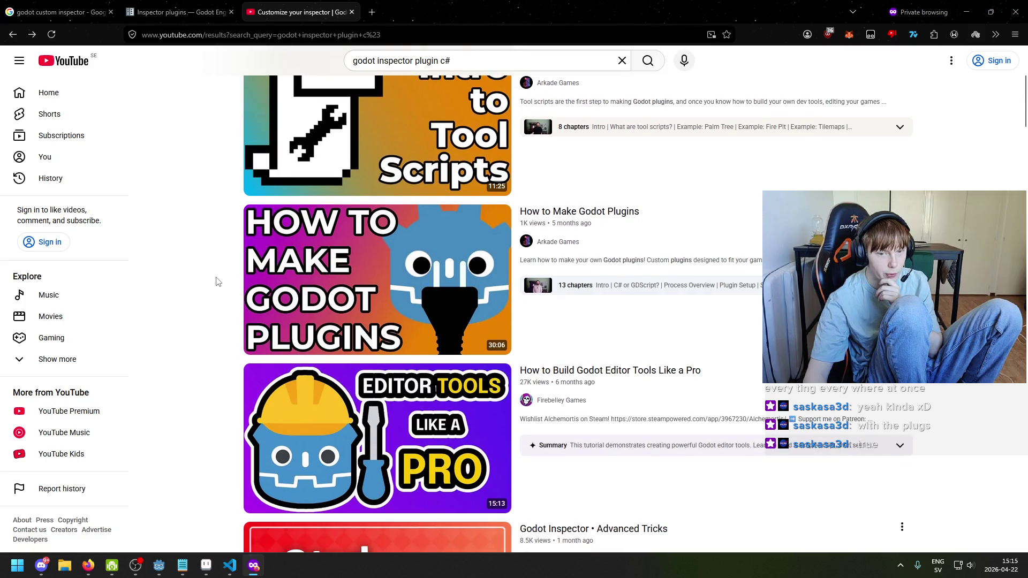
{"action": "scroll", "coordinate": [204, 332], "scroll_direction": "down", "scroll_amount": 5}
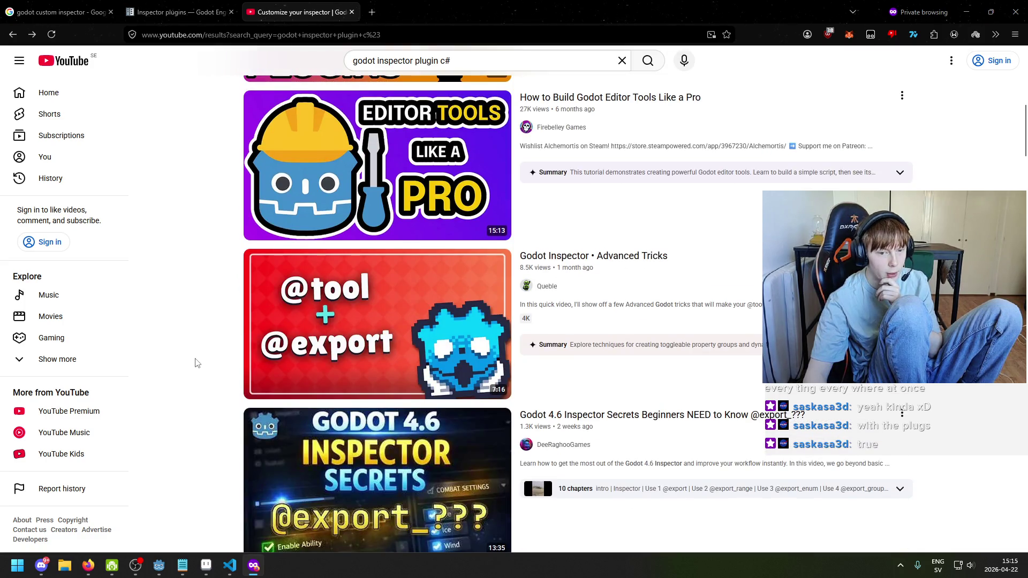
{"action": "scroll", "coordinate": [204, 373], "scroll_direction": "down", "scroll_amount": 7}
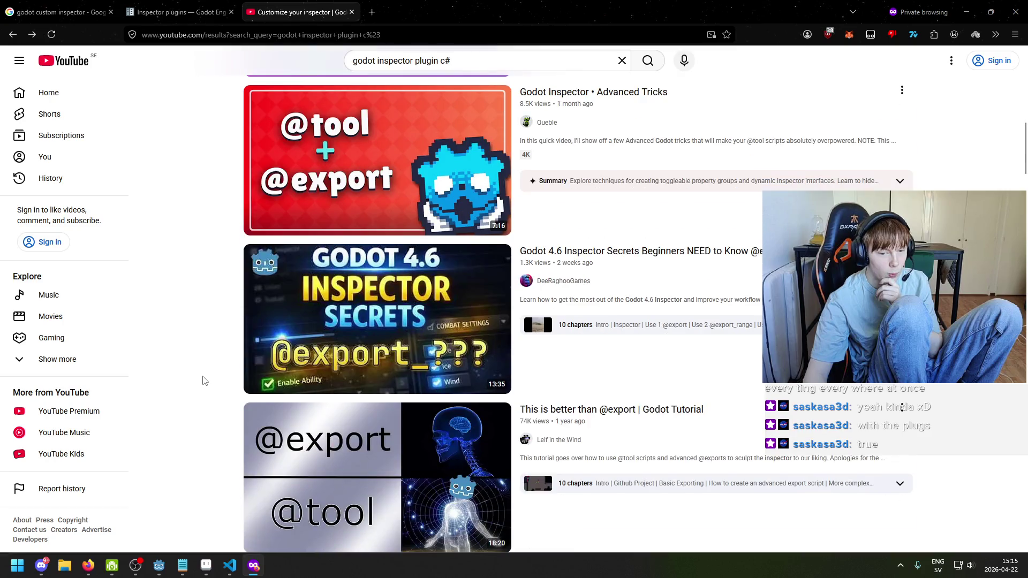
{"action": "scroll", "coordinate": [223, 380], "scroll_direction": "up", "scroll_amount": 15}
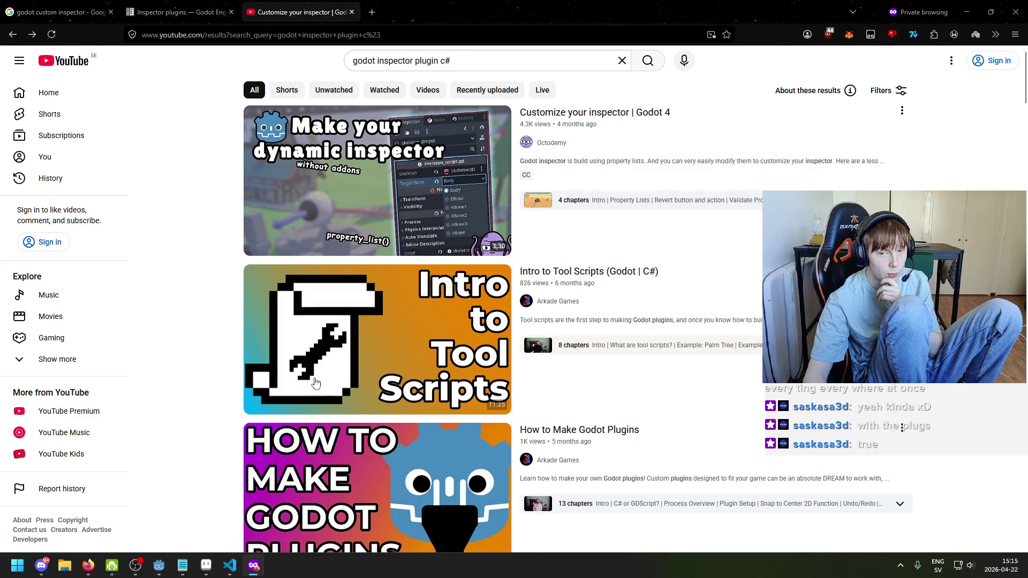
{"action": "left_click", "coordinate": [303, 362]}
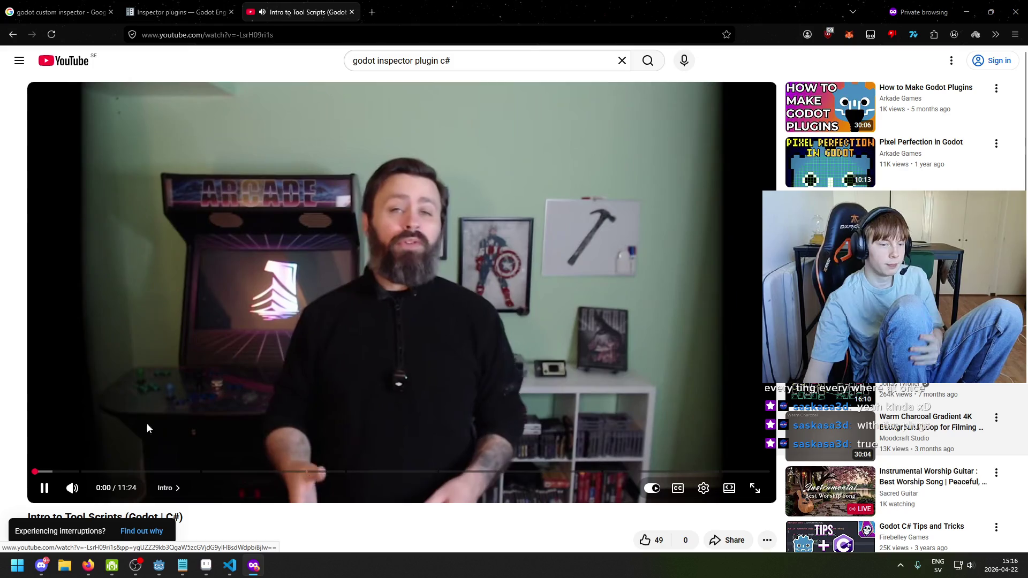
{"action": "left_click", "coordinate": [79, 472]}
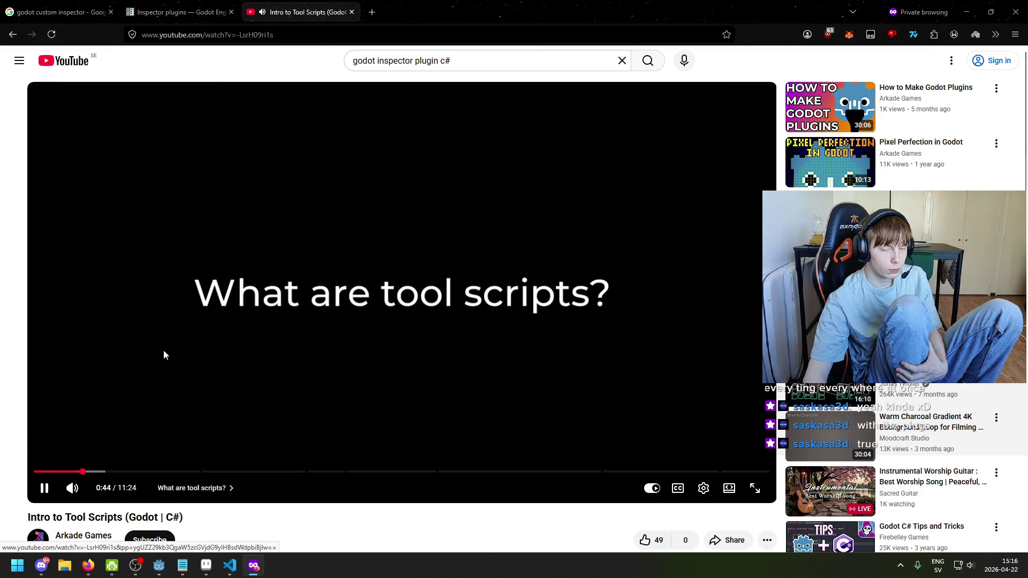
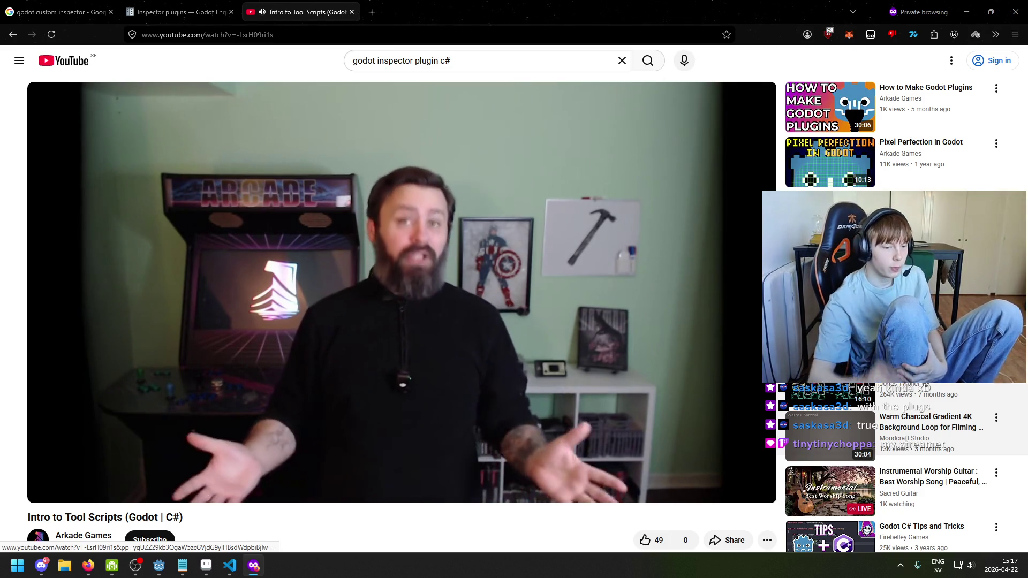
Pause the Intro to Tool Scripts video and bring the Godot editor with game.tscn forward
{"action": "left_click", "coordinate": [169, 452]}
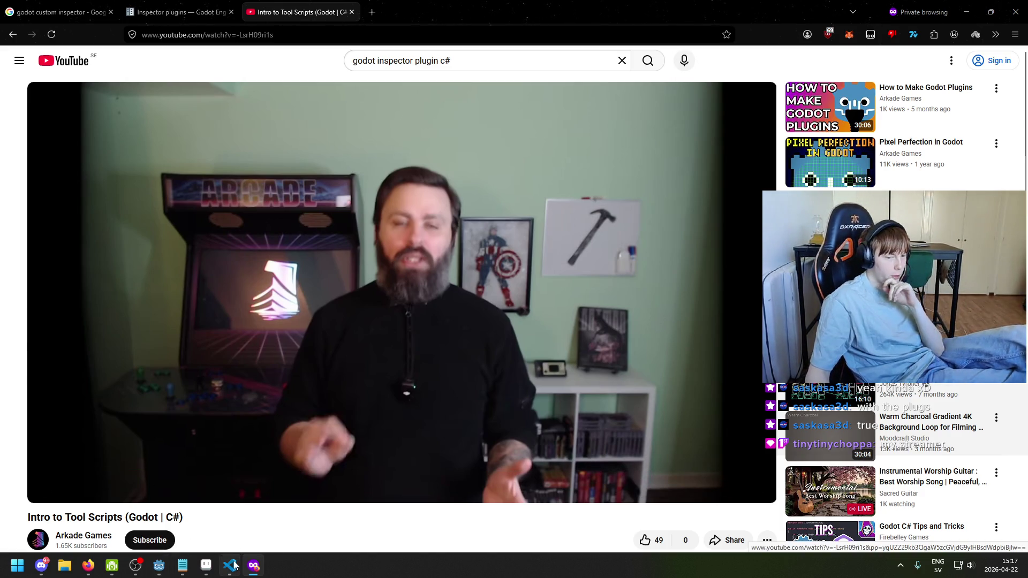
{"action": "mouse_move", "coordinate": [234, 565]}
{"action": "left_click", "coordinate": [159, 565]}
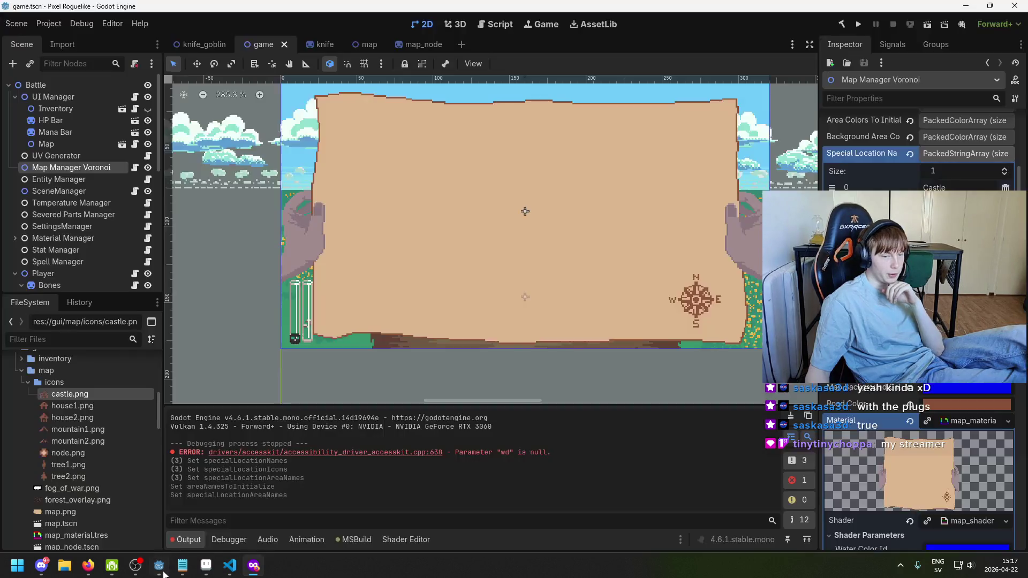
Check the Notepad TODO list and select its 'Special location icons' item
{"action": "scroll", "coordinate": [914, 403], "scroll_direction": "up", "scroll_amount": 3}
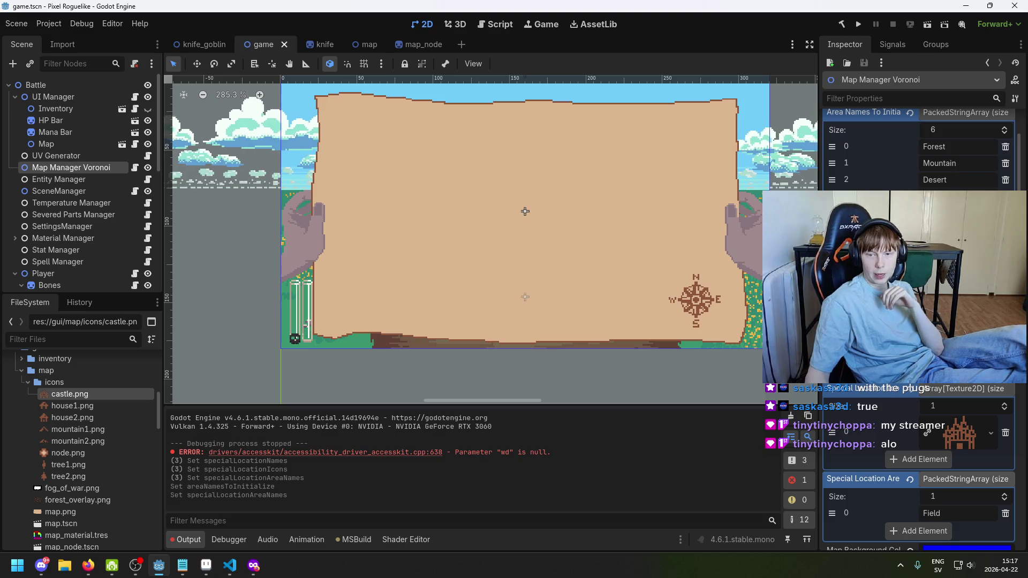
{"action": "scroll", "coordinate": [915, 402], "scroll_direction": "down", "scroll_amount": 3}
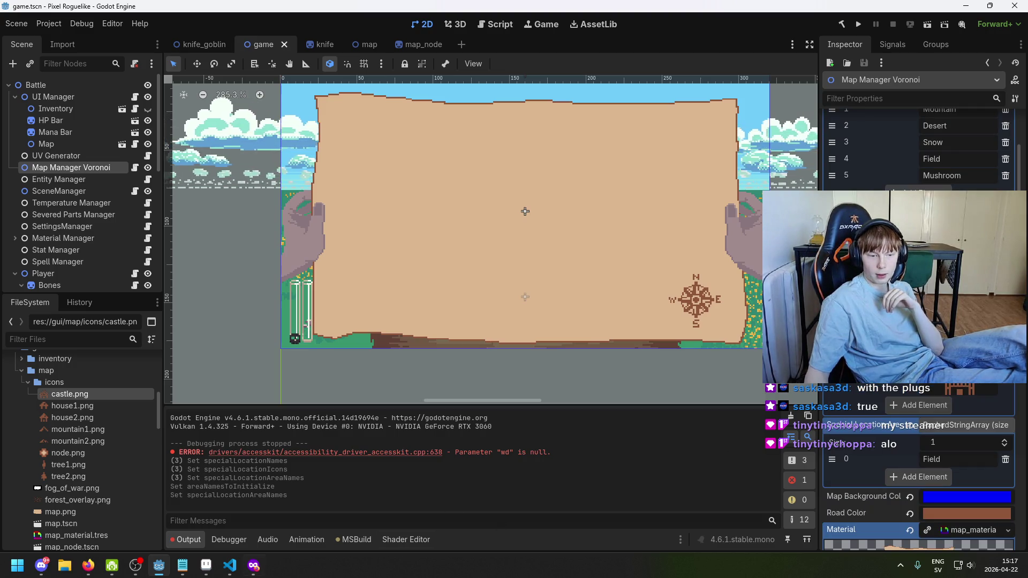
{"action": "left_click", "coordinate": [182, 565]}
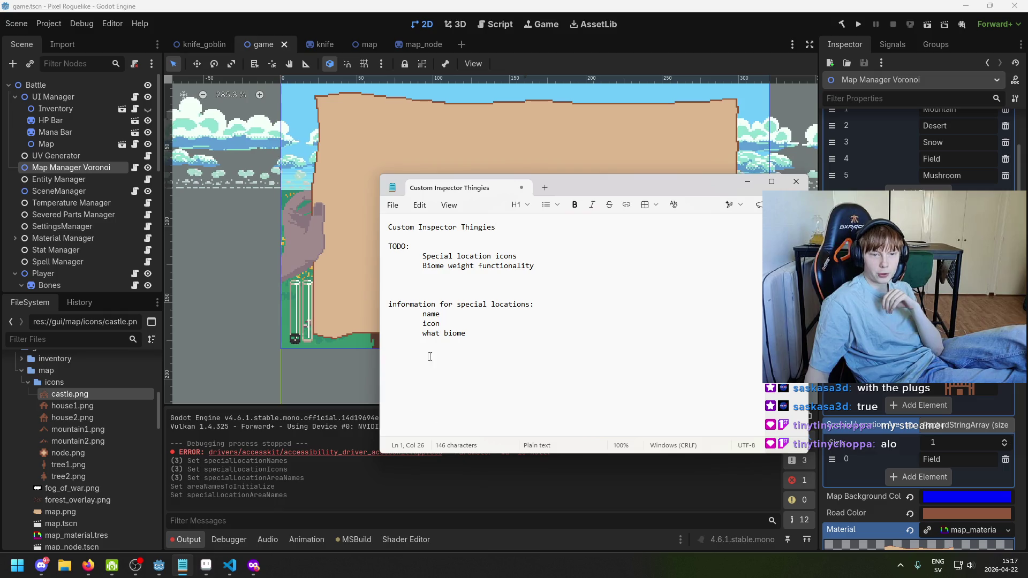
{"action": "left_click_drag", "start_coordinate": [420, 264], "coordinate": [554, 259]}
{"action": "left_click", "coordinate": [429, 256]}
{"action": "key", "text": "alt+Tab"}
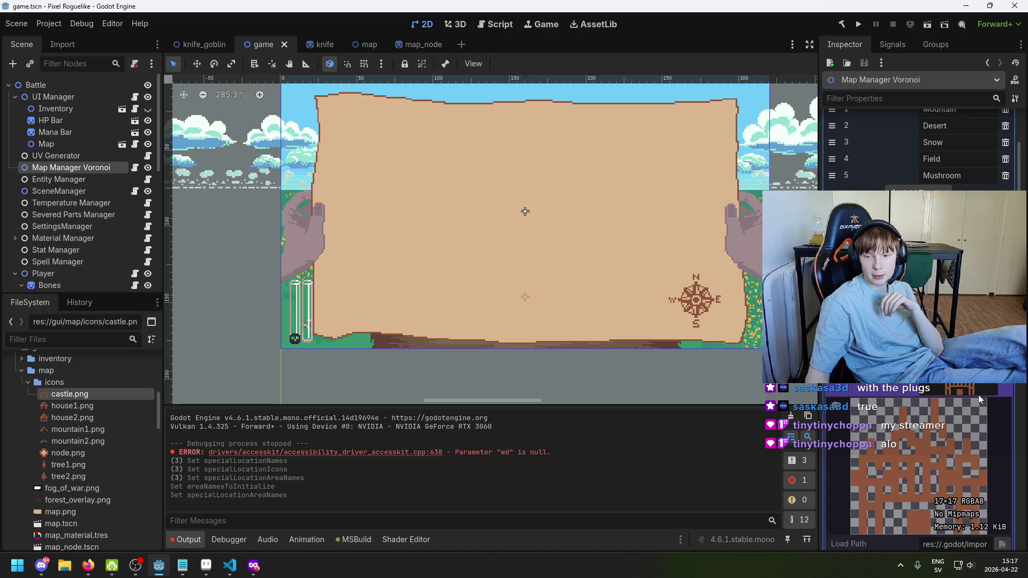
Review the Map Manager Voronoi arrays in the Inspector, then place the cursor below MapManagerVoronoi.cs's instance field
{"action": "scroll", "coordinate": [919, 300], "scroll_direction": "down", "scroll_amount": 3}
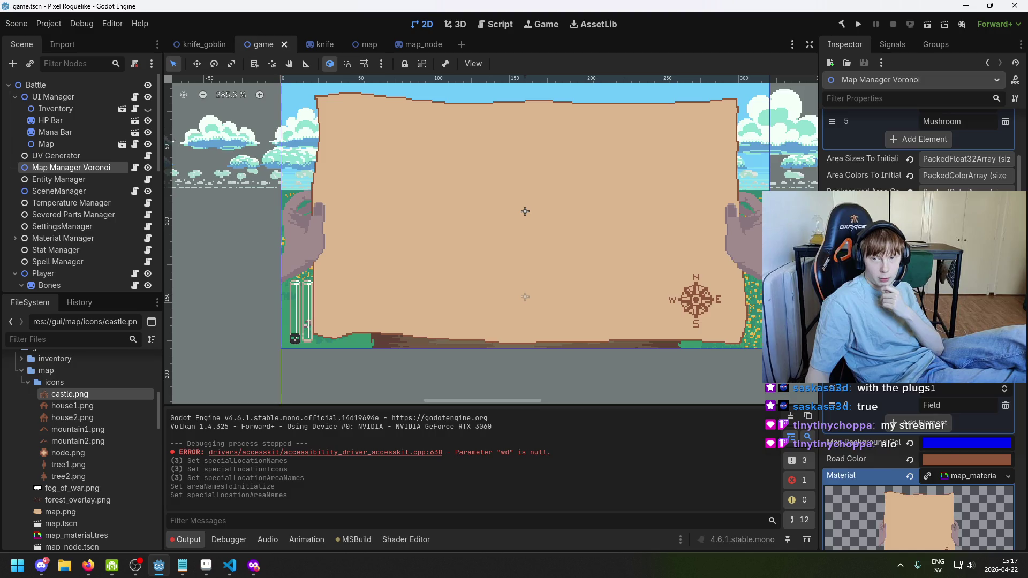
{"action": "scroll", "coordinate": [900, 181], "scroll_direction": "up", "scroll_amount": 4}
{"action": "scroll", "coordinate": [918, 161], "scroll_direction": "down", "scroll_amount": 4}
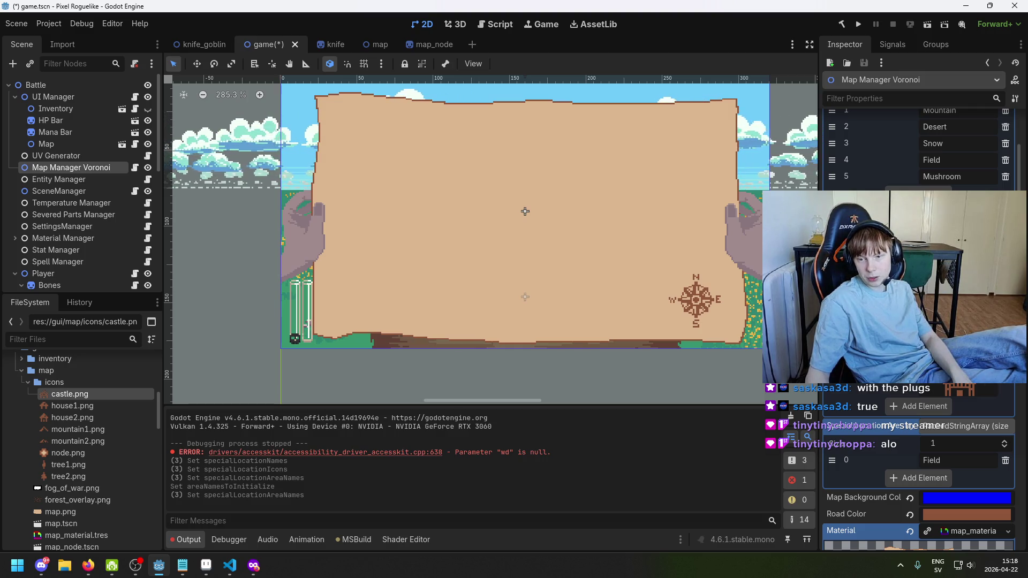
{"action": "scroll", "coordinate": [951, 408], "scroll_direction": "down", "scroll_amount": 4}
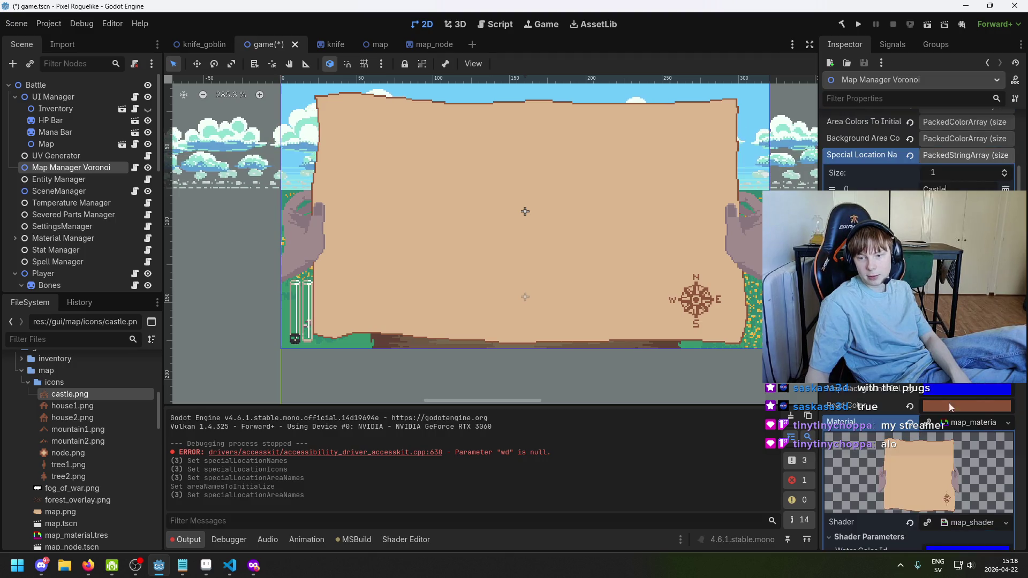
{"action": "scroll", "coordinate": [950, 408], "scroll_direction": "up", "scroll_amount": 8}
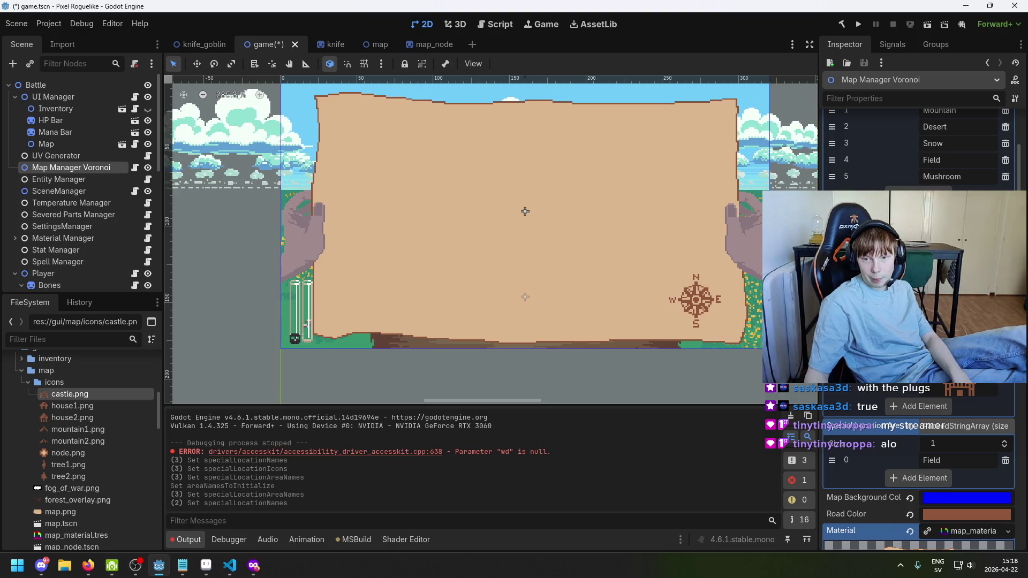
{"action": "scroll", "coordinate": [919, 321], "scroll_direction": "up", "scroll_amount": 2}
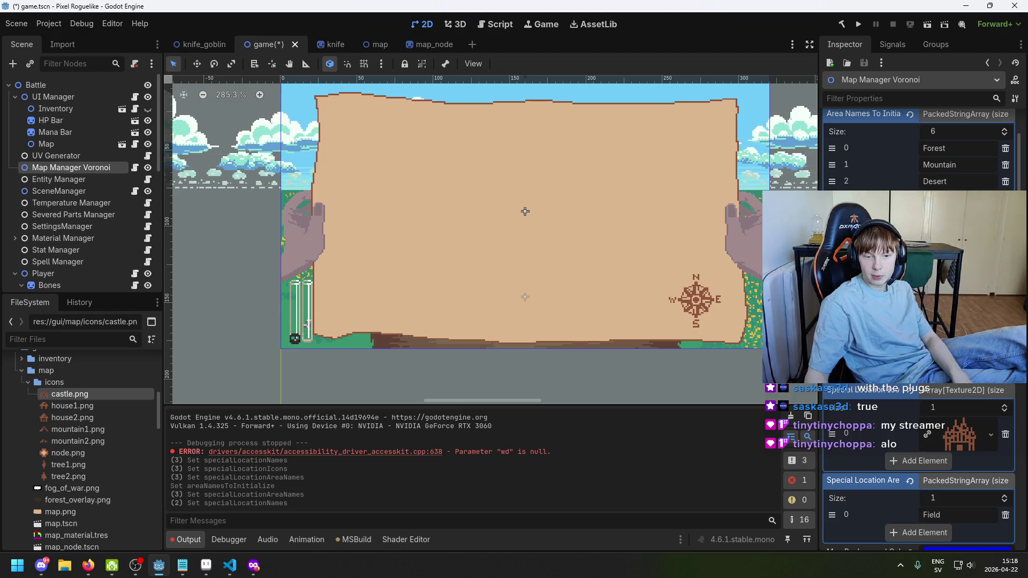
{"action": "scroll", "coordinate": [918, 322], "scroll_direction": "down", "scroll_amount": 2}
{"action": "left_click", "coordinate": [230, 566]}
{"action": "left_click", "coordinate": [314, 197]}
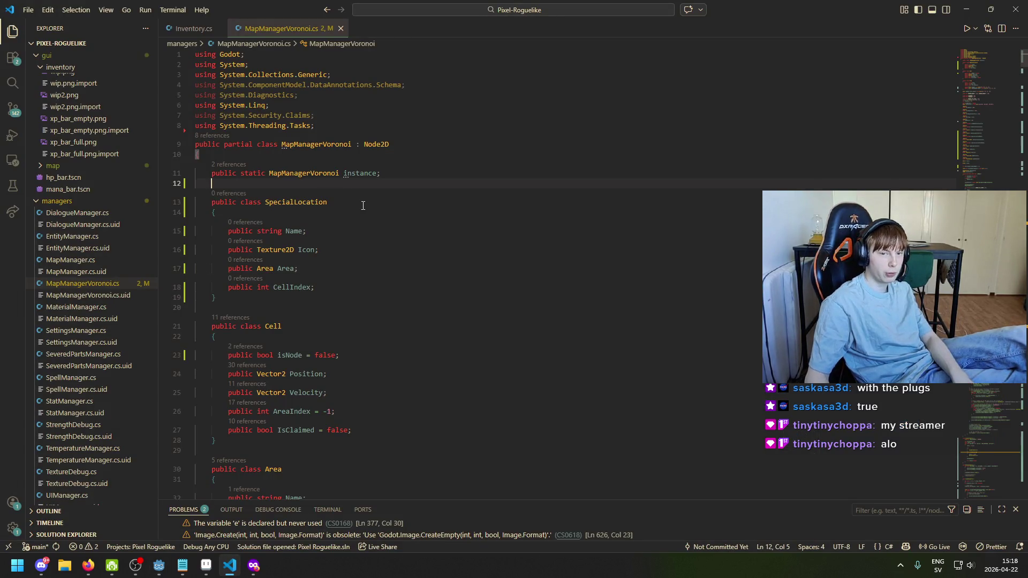
Add an [Export] attribute line below the instance field
{"action": "scroll", "coordinate": [352, 268], "scroll_direction": "down", "scroll_amount": 5}
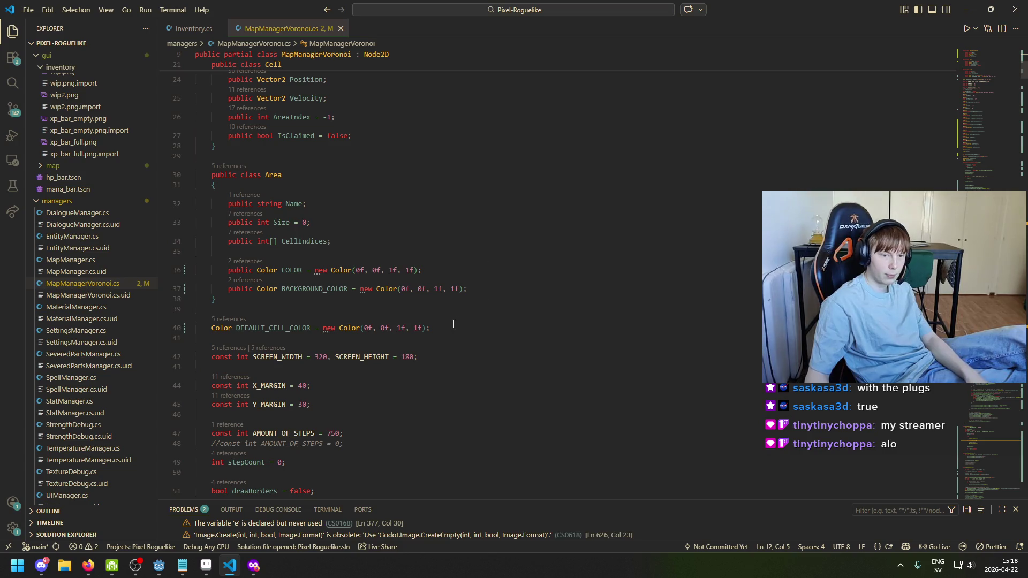
{"action": "scroll", "coordinate": [316, 273], "scroll_direction": "up", "scroll_amount": 5}
{"action": "scroll", "coordinate": [311, 268], "scroll_direction": "down", "scroll_amount": 5}
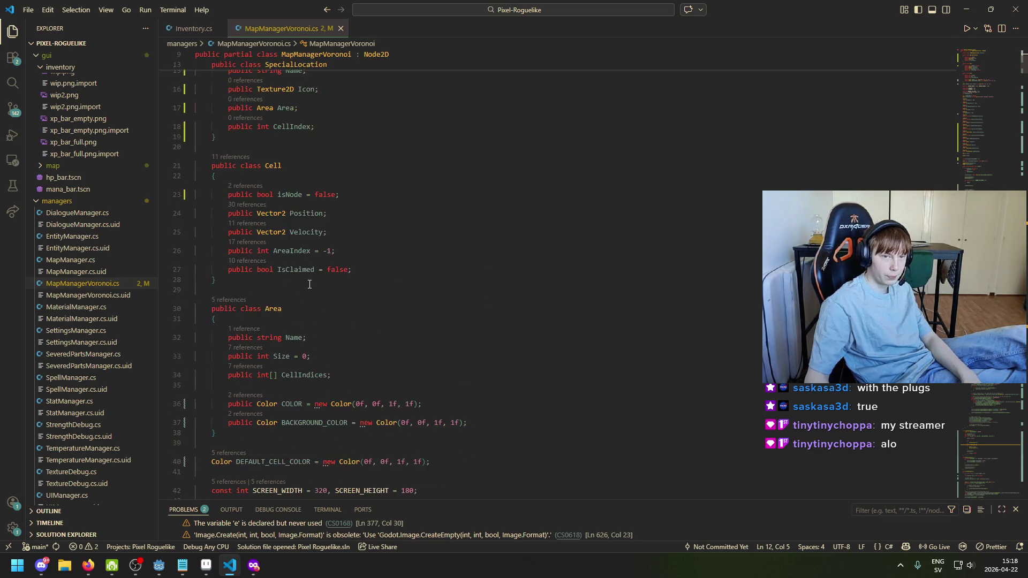
{"action": "scroll", "coordinate": [327, 204], "scroll_direction": "up", "scroll_amount": 7}
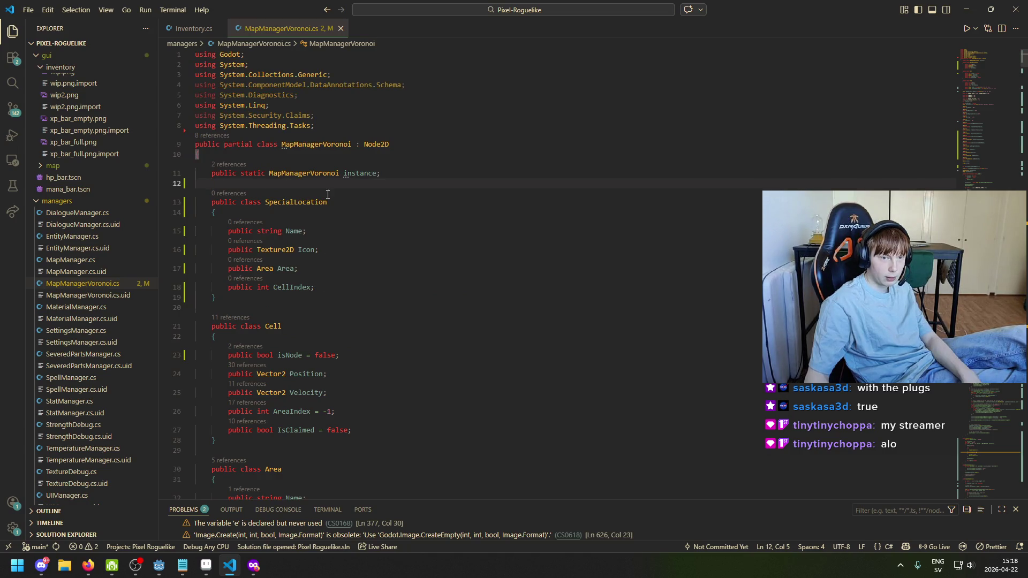
{"action": "key", "text": "Return"}
{"action": "key", "text": "Return"}
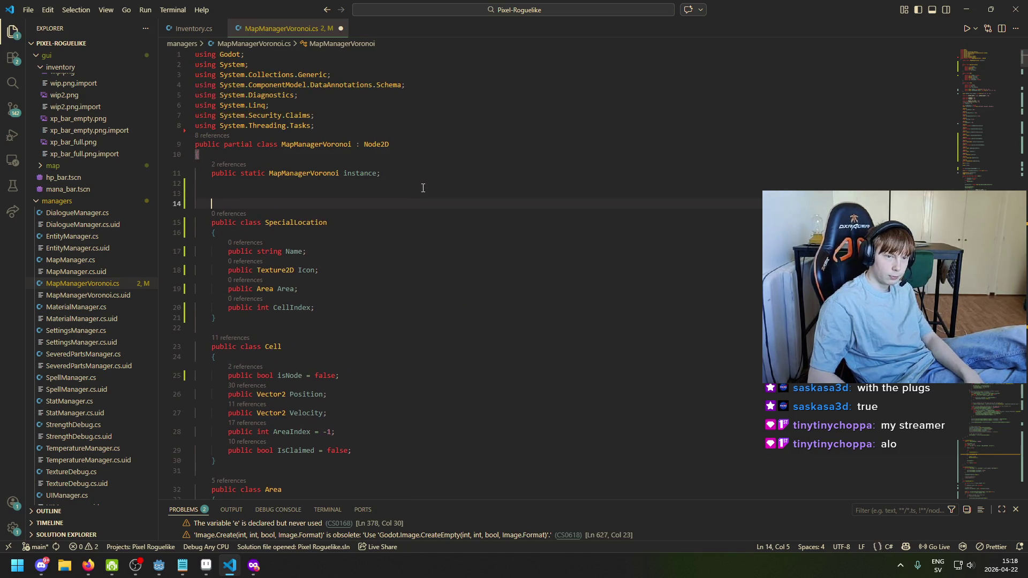
{"action": "type", "text": "["}
{"action": "key", "text": "Escape"}
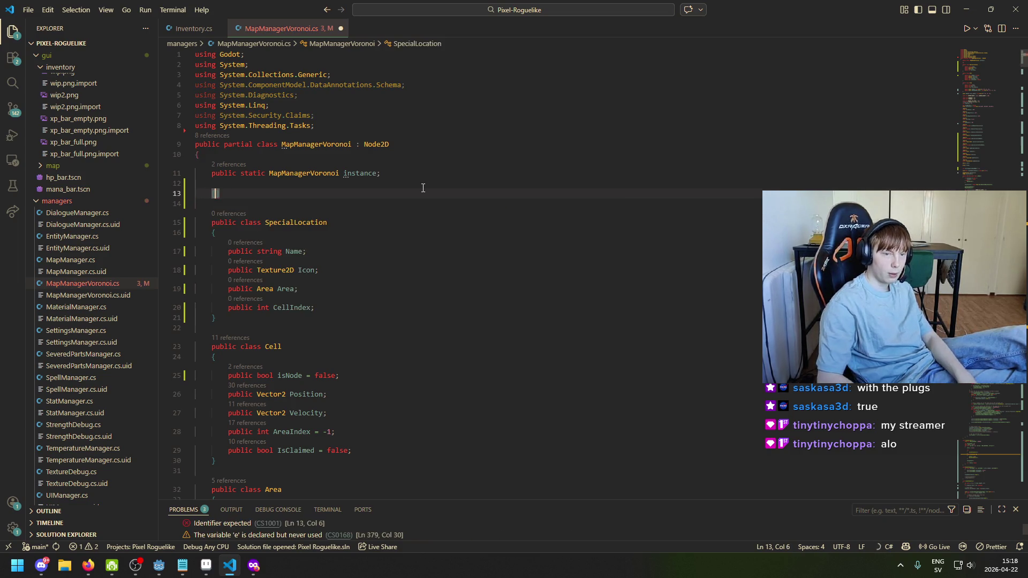
{"action": "type", "text": "Export"}
{"action": "key", "text": "Escape"}
Begin an indented 'public (' field line under the attribute and return to Godot
{"action": "key", "text": "Down"}
{"action": "key", "text": "Return"}
{"action": "key", "text": "BackSpace"}
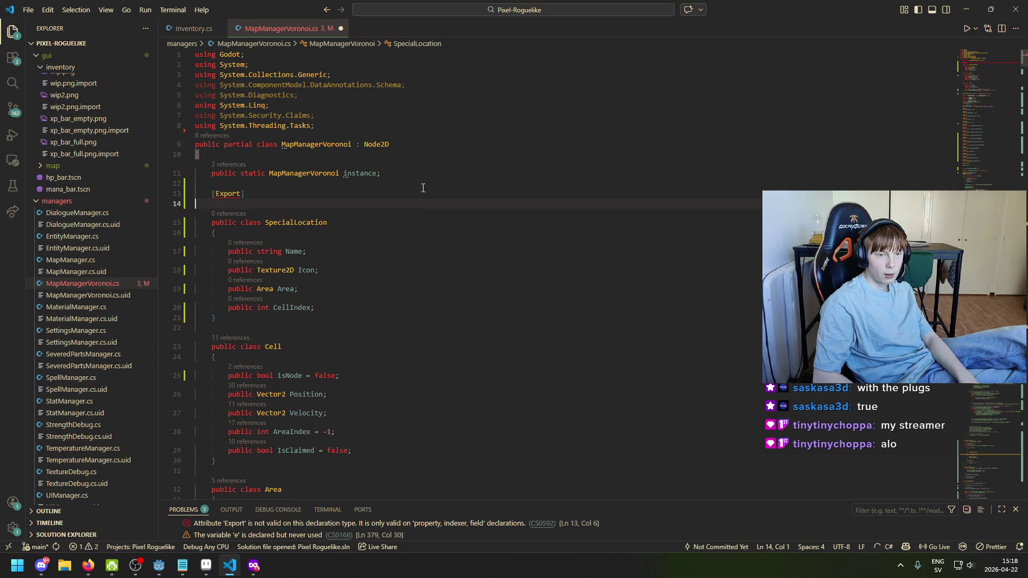
{"action": "key", "text": "Return"}
{"action": "key", "text": "Up"}
{"action": "key", "text": "Tab"}
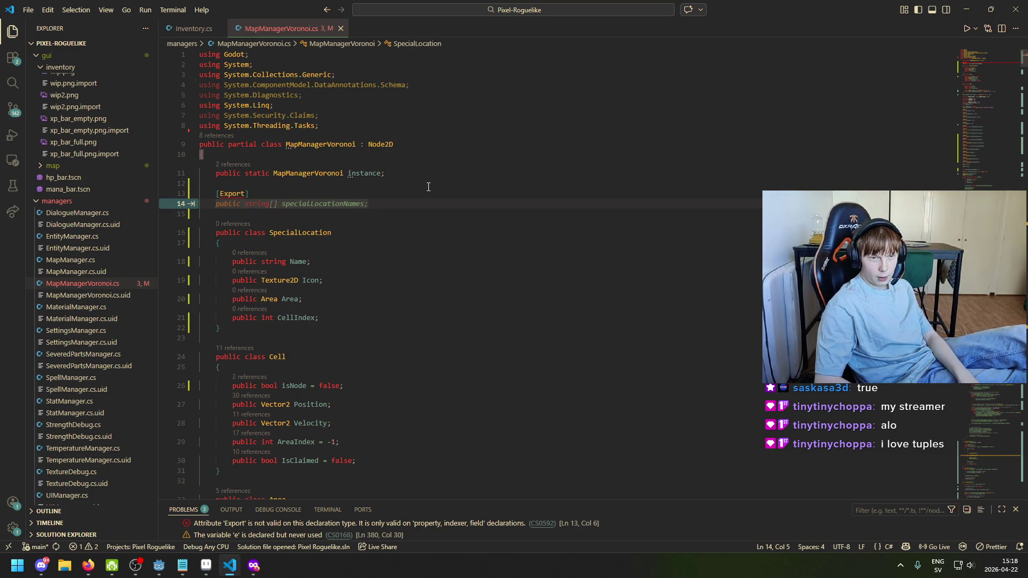
{"action": "type", "text": "public "}
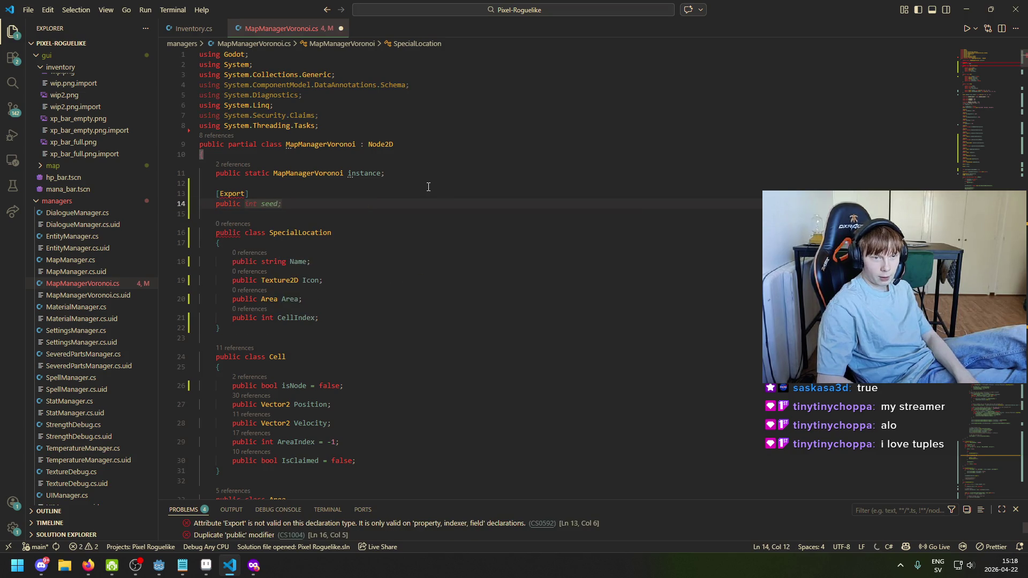
{"action": "type", "text": "("}
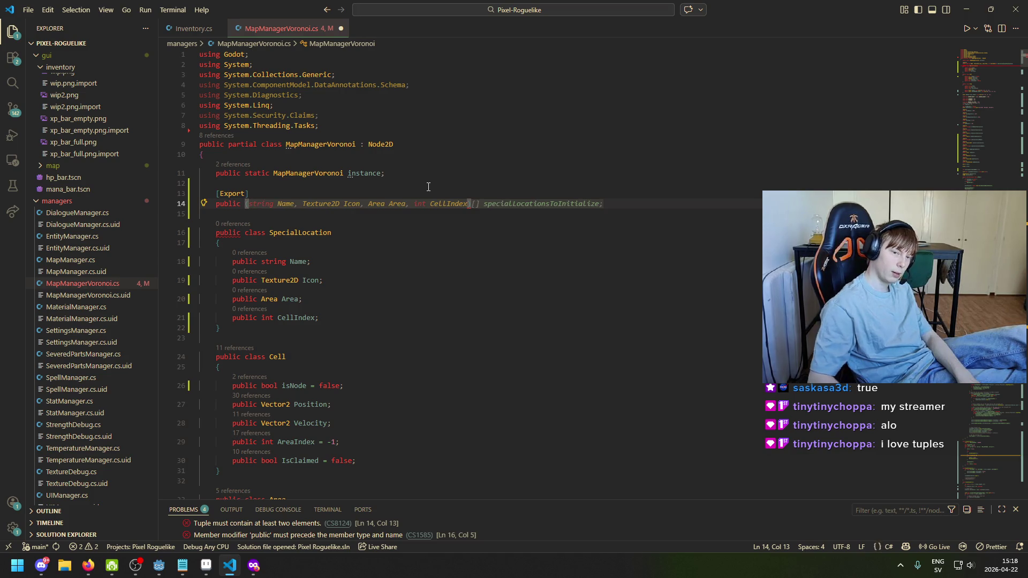
{"action": "left_click", "coordinate": [159, 566]}
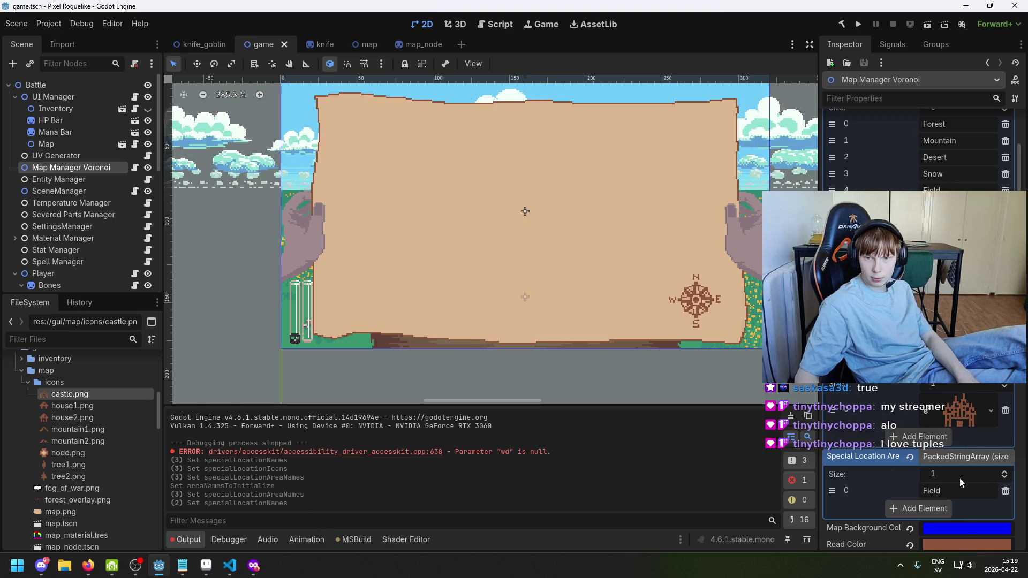
Complete the field as a (string, Texture2D, string)[] specialLocationsToInitialize declaration
{"action": "left_click", "coordinate": [233, 572]}
{"action": "type", "text": "StrongBox, "}
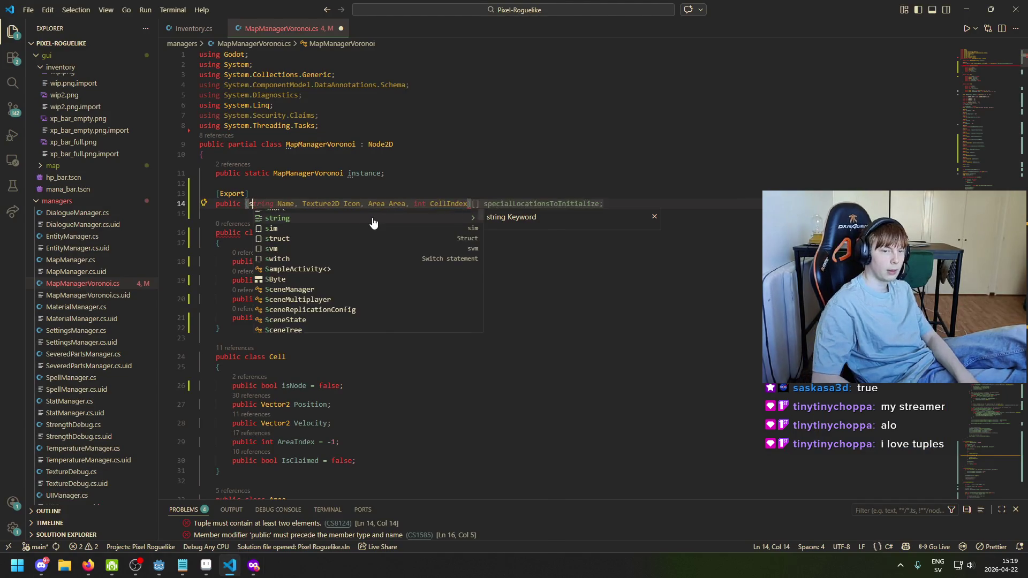
{"action": "type", "text": "S"}
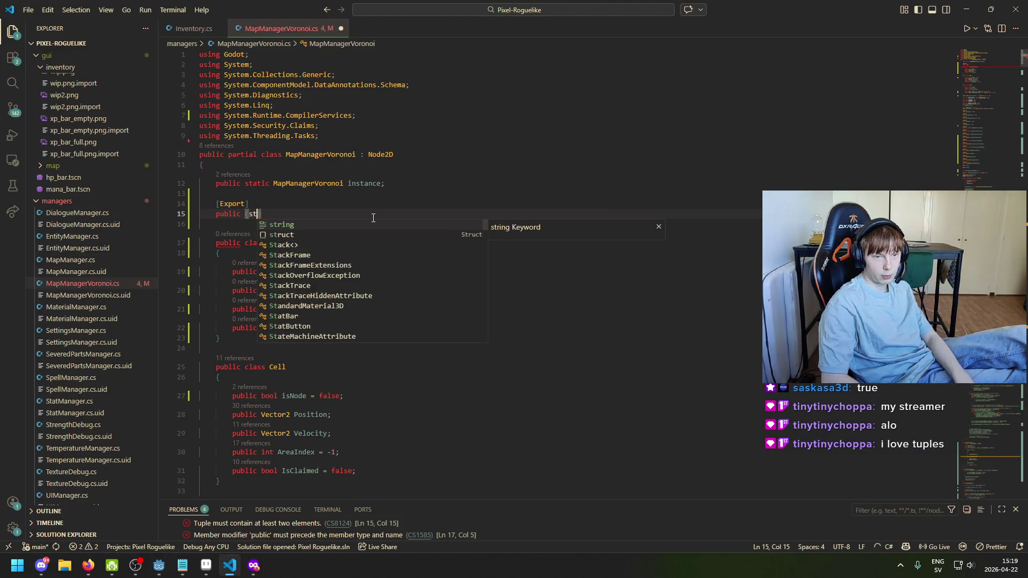
{"action": "key", "text": "Tab"}
{"action": "key", "text": "ctrl+BackSpace"}
{"action": "type", "text": "(string"}
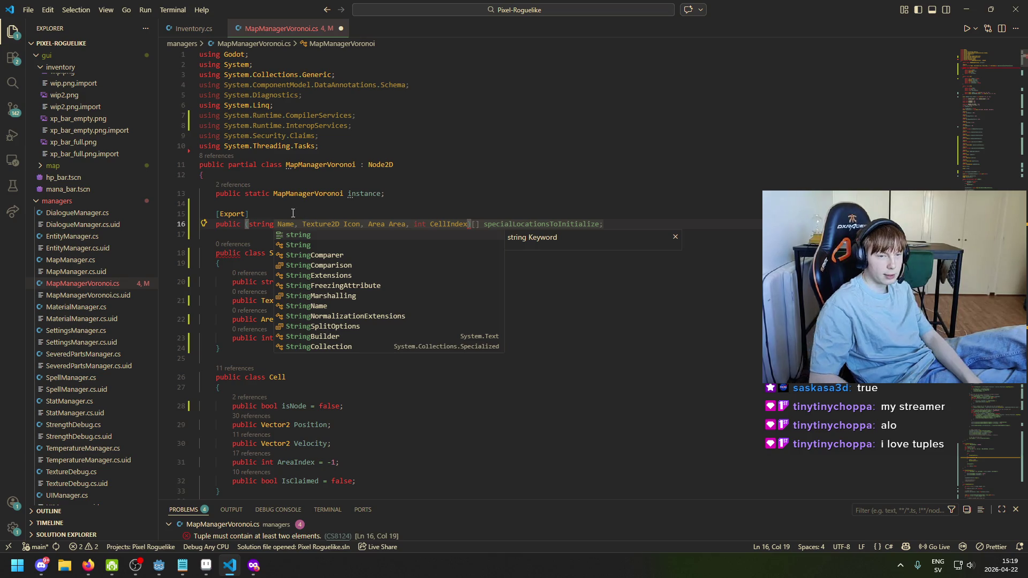
{"action": "type", "text": ", V"}
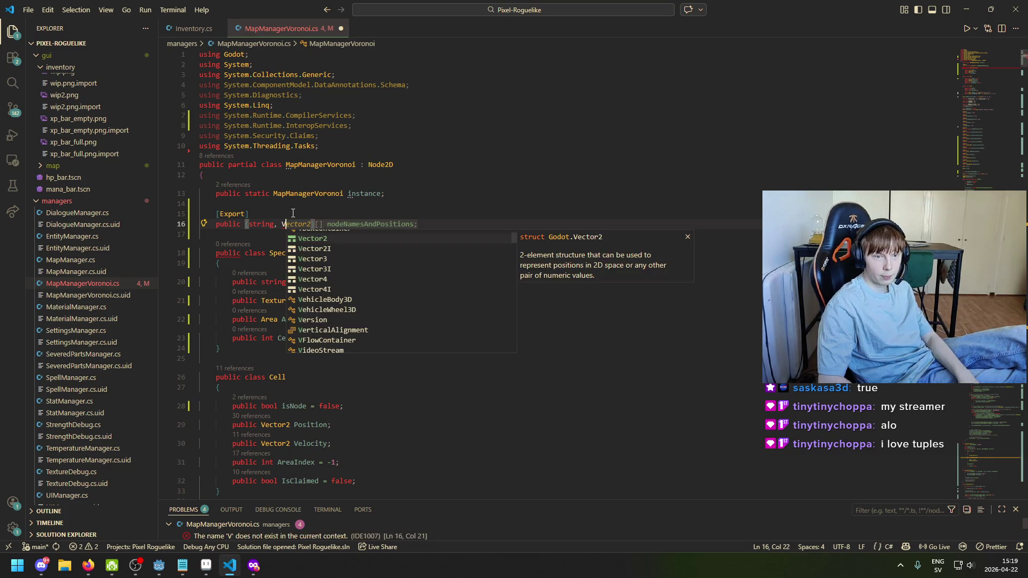
{"action": "key", "text": "Escape"}
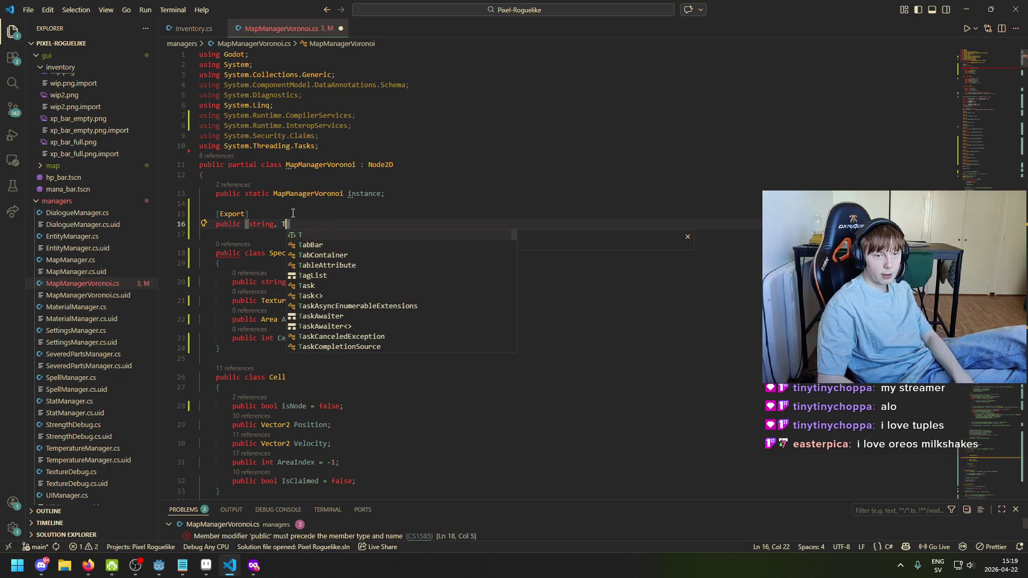
{"action": "type", "text": "Textg"}
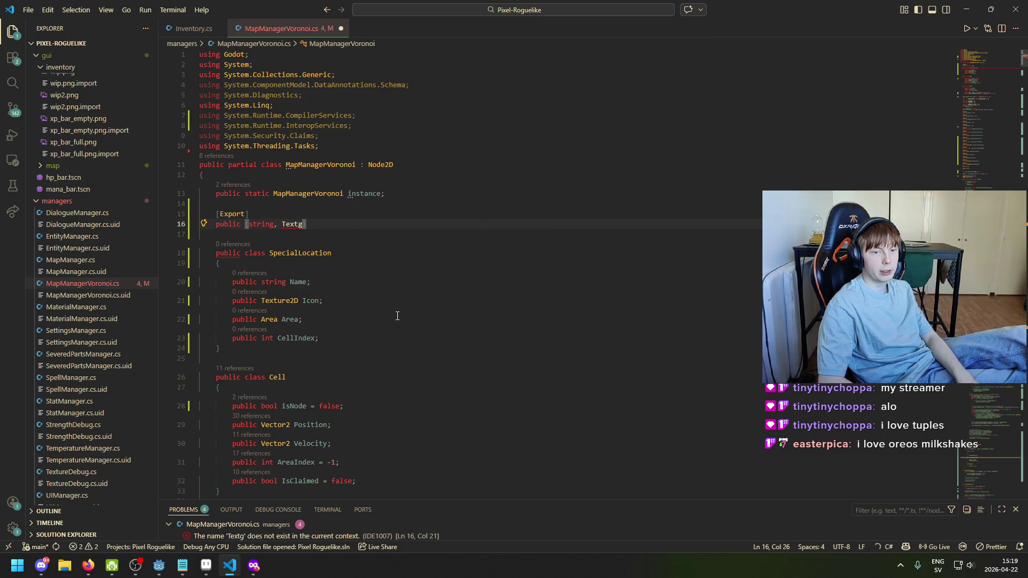
{"action": "key", "text": "BackSpace"}
{"action": "key", "text": "BackSpace"}
{"action": "key", "text": "BackSpace"}
{"action": "key", "text": "BackSpace"}
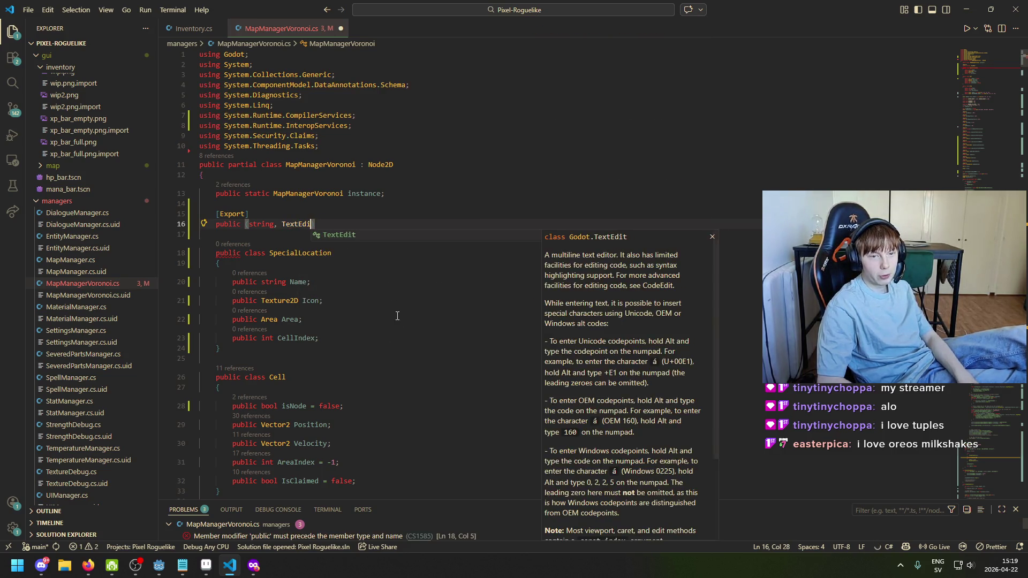
{"action": "type", "text": "exture"}
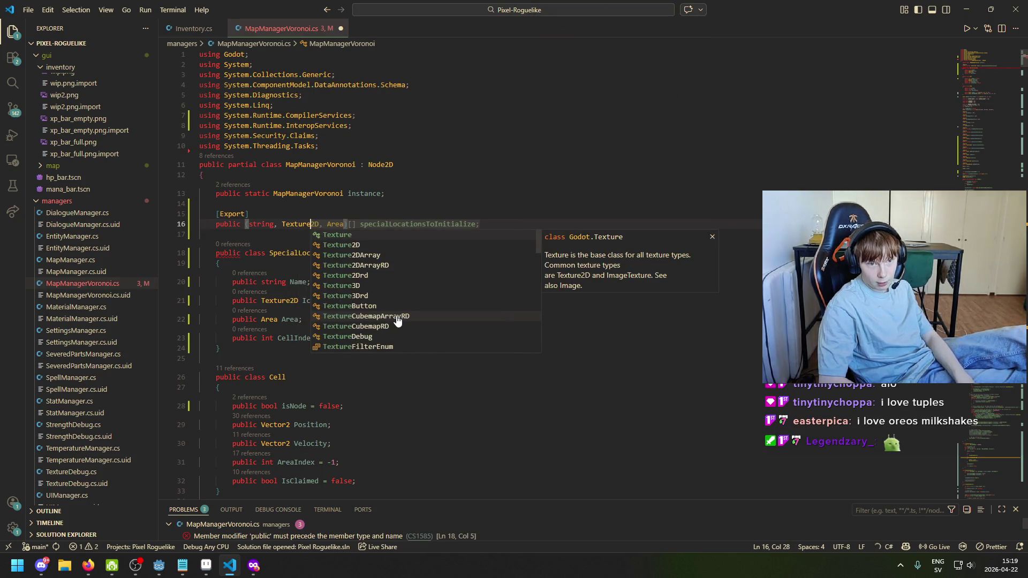
{"action": "type", "text": "2D"}
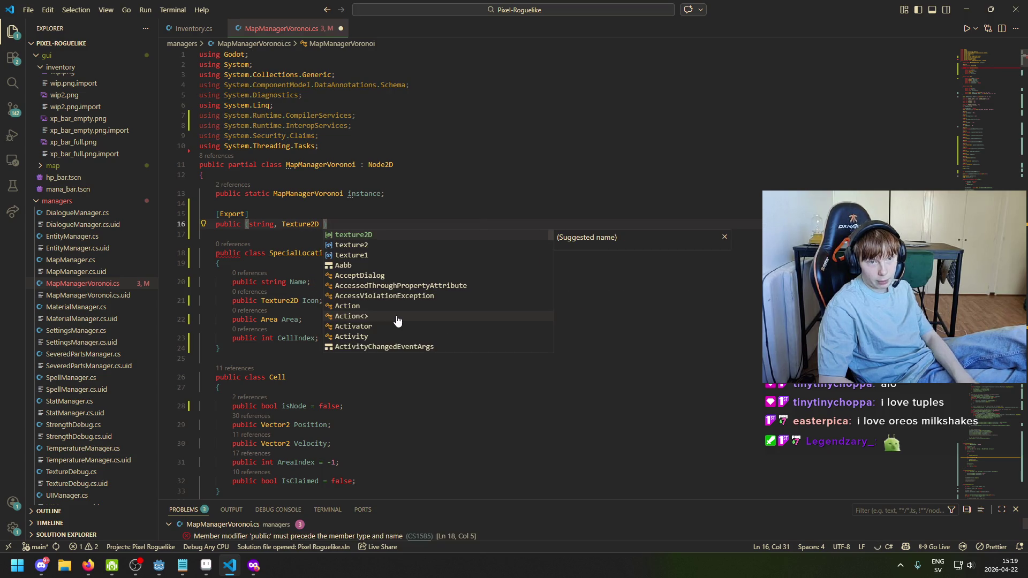
{"action": "key", "text": "BackSpace"}
{"action": "type", "text": ", string)"}
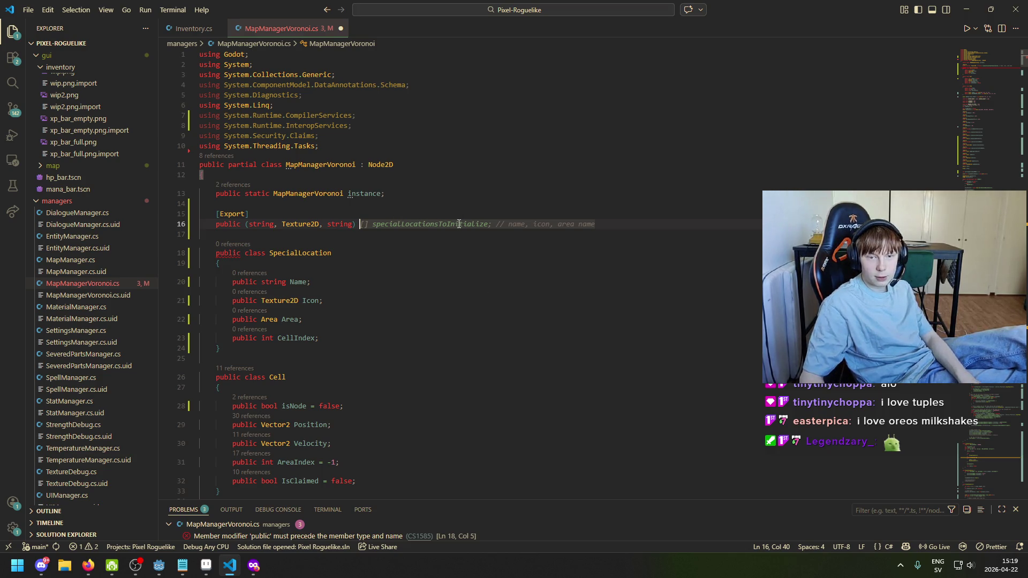
{"action": "key", "text": "Tab"}
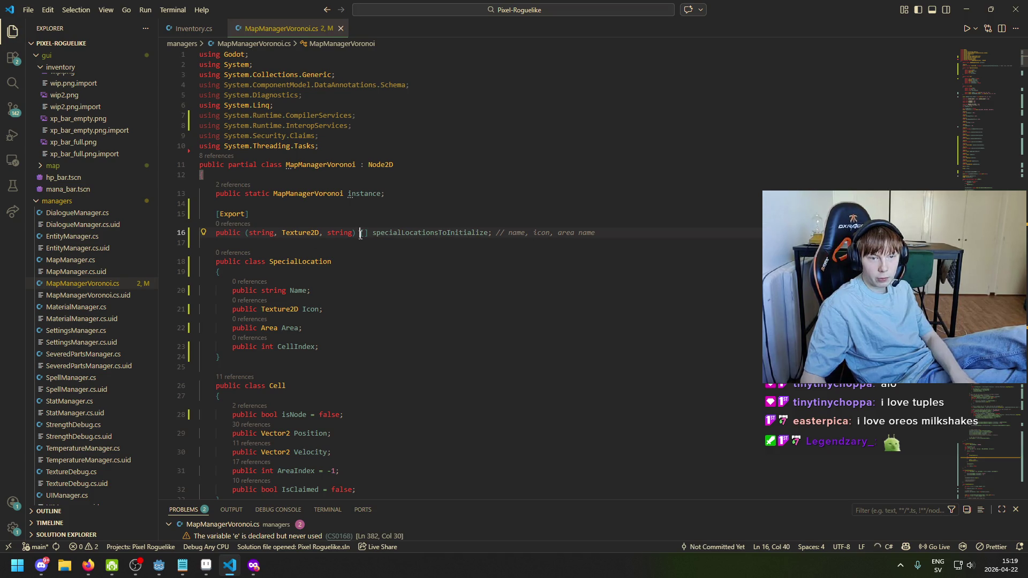
Check the GD0102 error on the field and comment out line 16 with //
{"action": "left_click", "coordinate": [442, 233]}
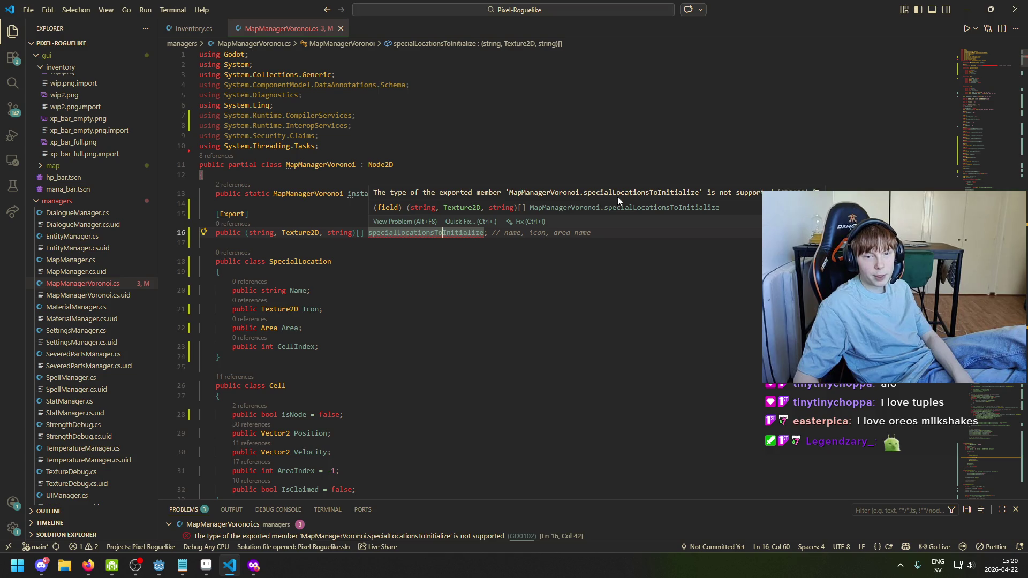
{"action": "left_click", "coordinate": [216, 232]}
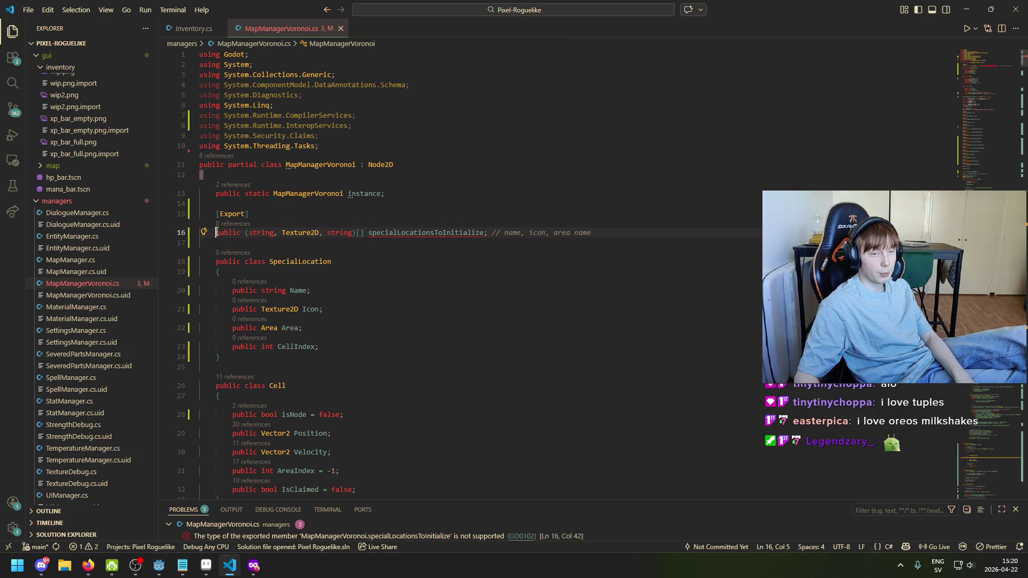
{"action": "type", "text": "//"}
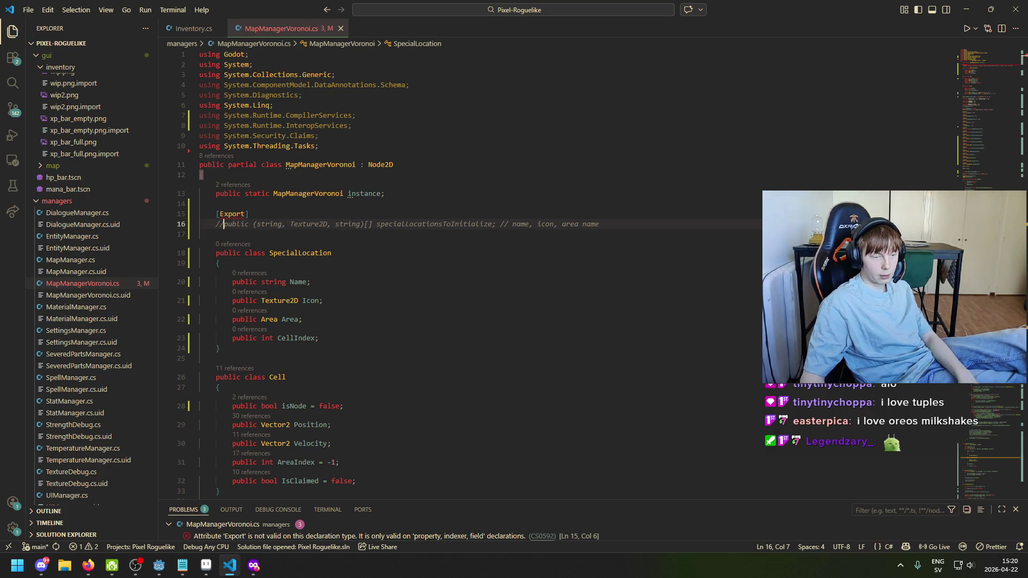
{"action": "left_click", "coordinate": [254, 565]}
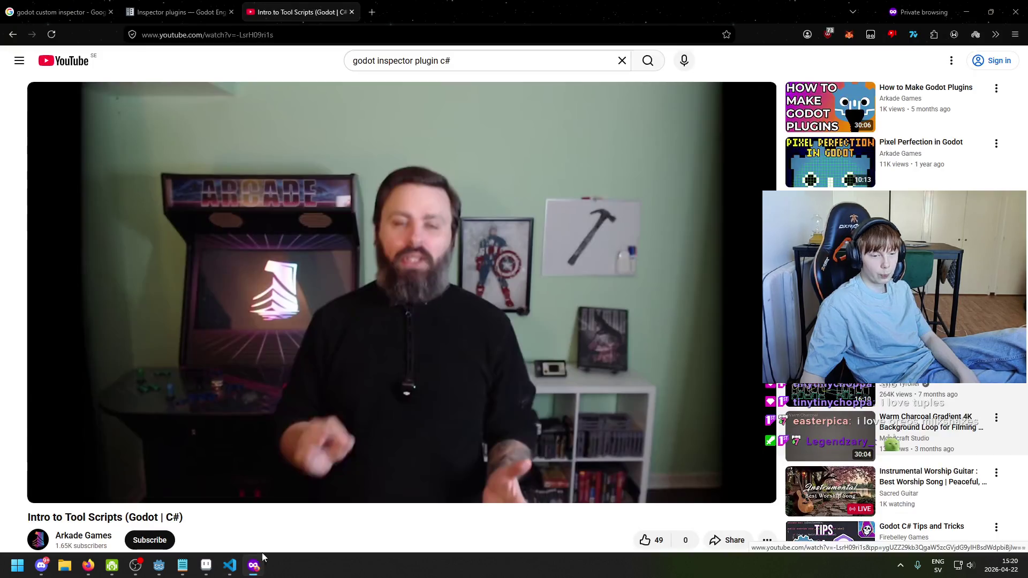
Play the Tool Scripts video and skim it forward from 2:41 to 7:23
{"action": "left_click", "coordinate": [388, 324]}
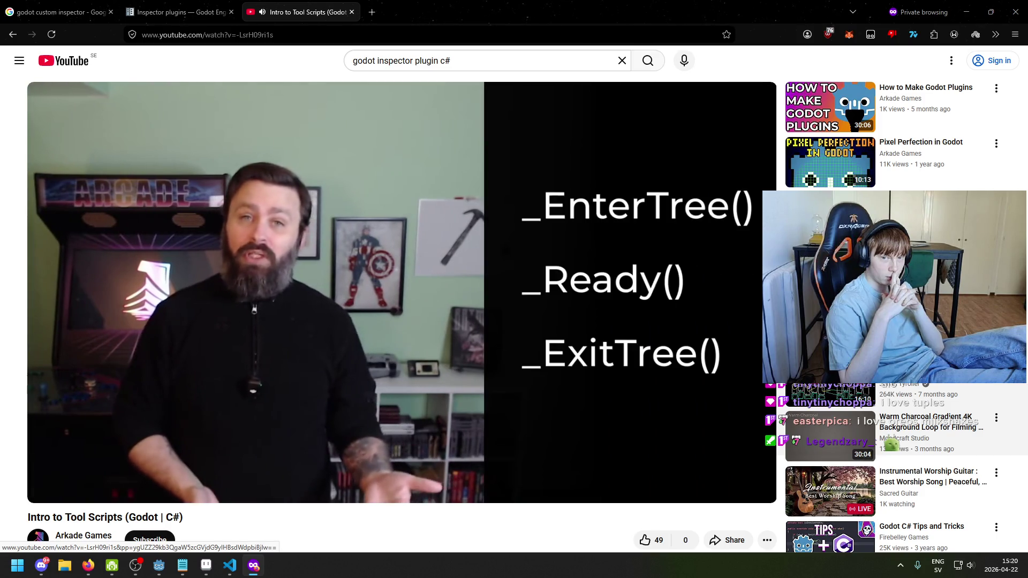
{"action": "left_click", "coordinate": [210, 330]}
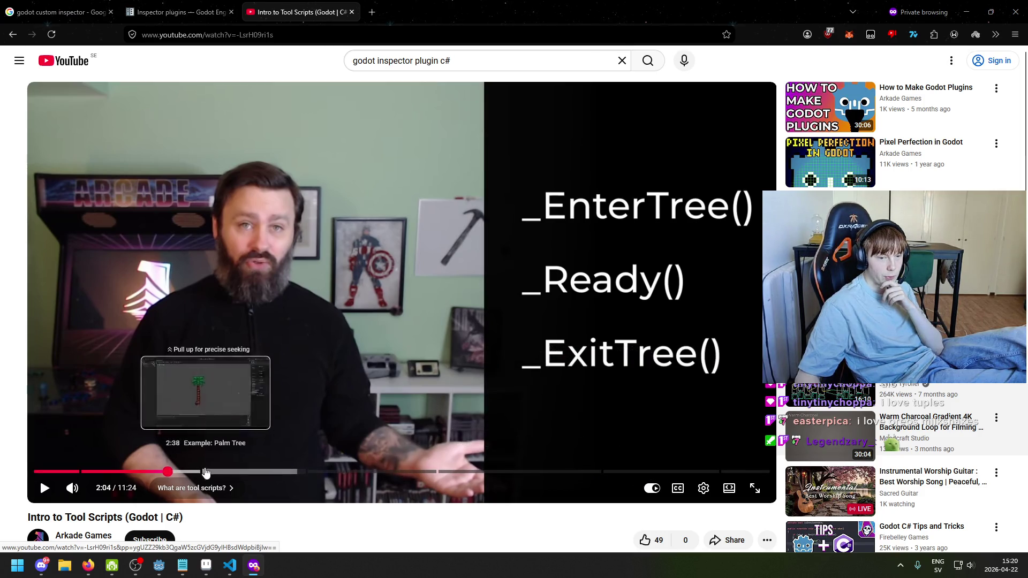
{"action": "left_click", "coordinate": [208, 472]}
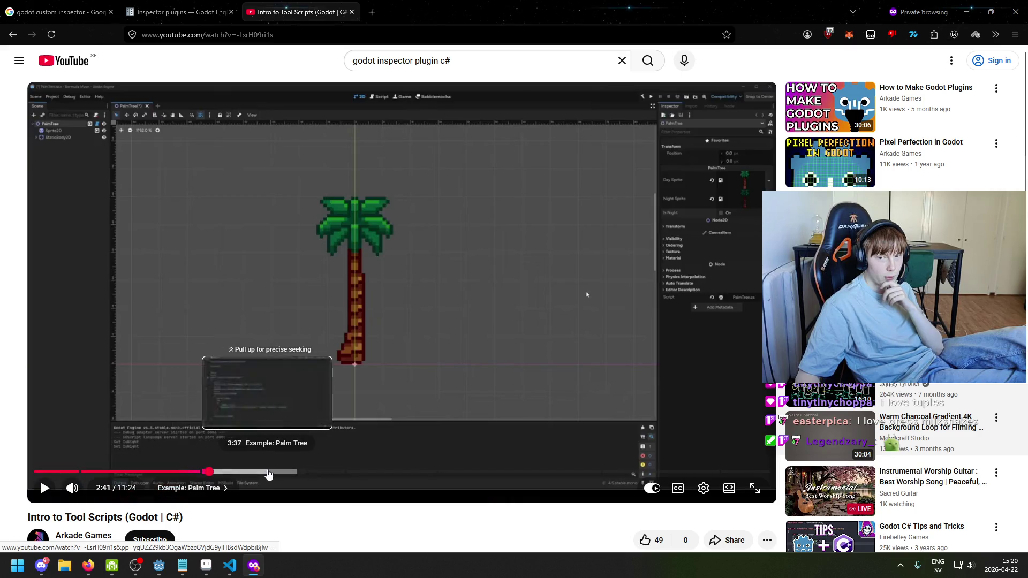
{"action": "left_click_drag", "start_coordinate": [271, 474], "coordinate": [300, 479]}
{"action": "left_click", "coordinate": [405, 480]}
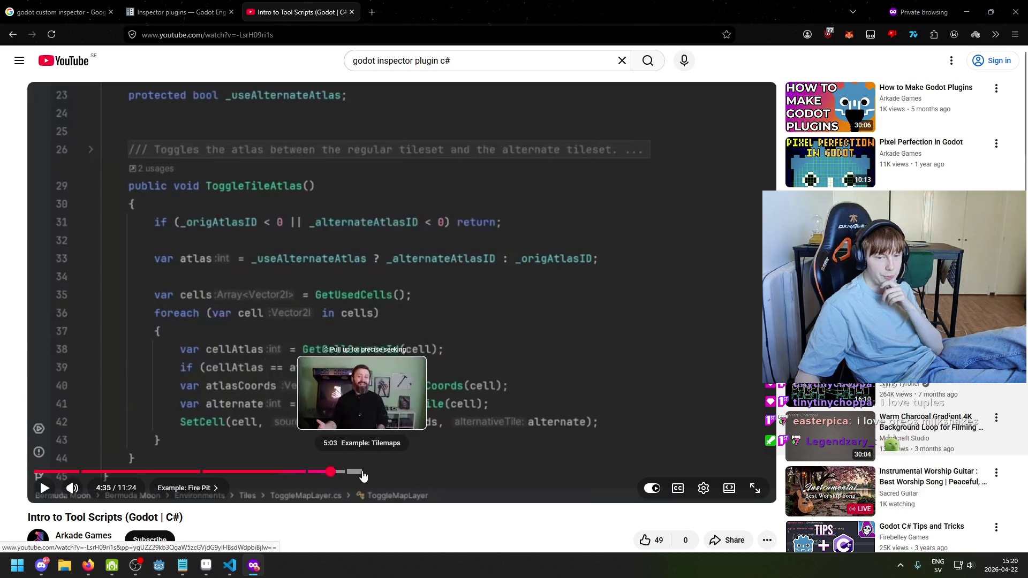
{"action": "left_click", "coordinate": [425, 474]}
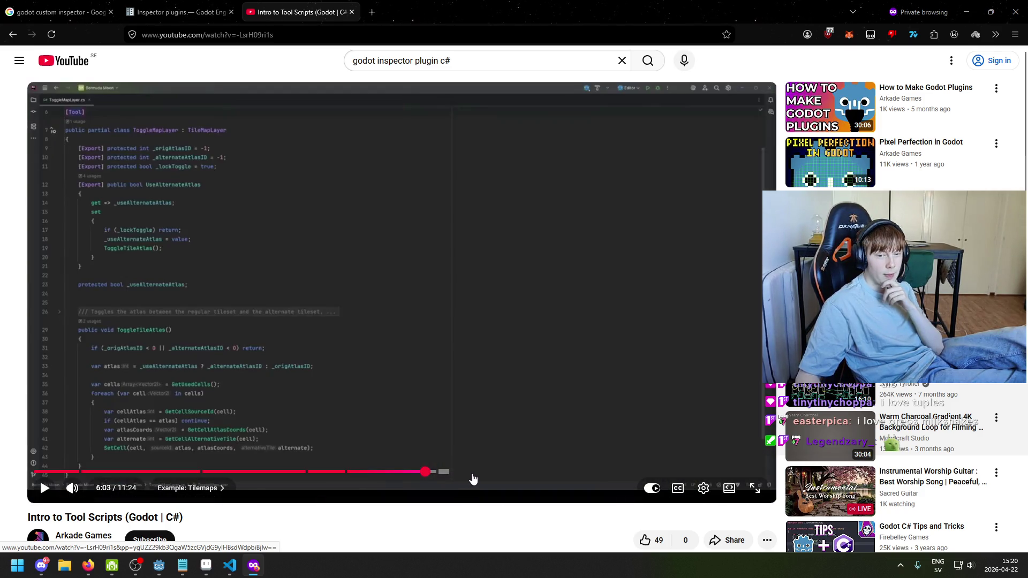
{"action": "left_click_drag", "start_coordinate": [473, 478], "coordinate": [513, 478]}
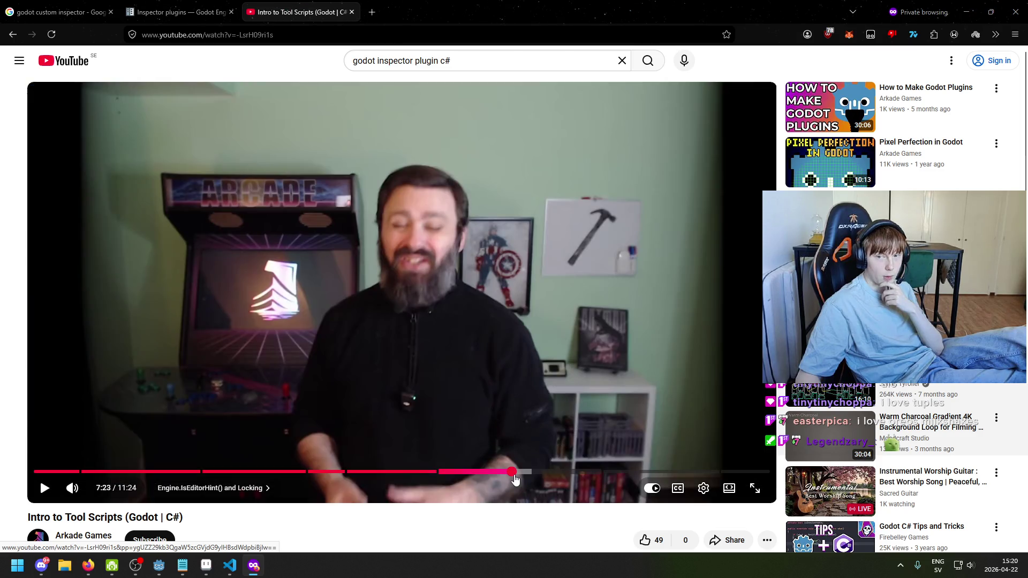
Return to the search results and play 'Customize your inspector | Godot 4' from the start
{"action": "key", "text": "alt+Left"}
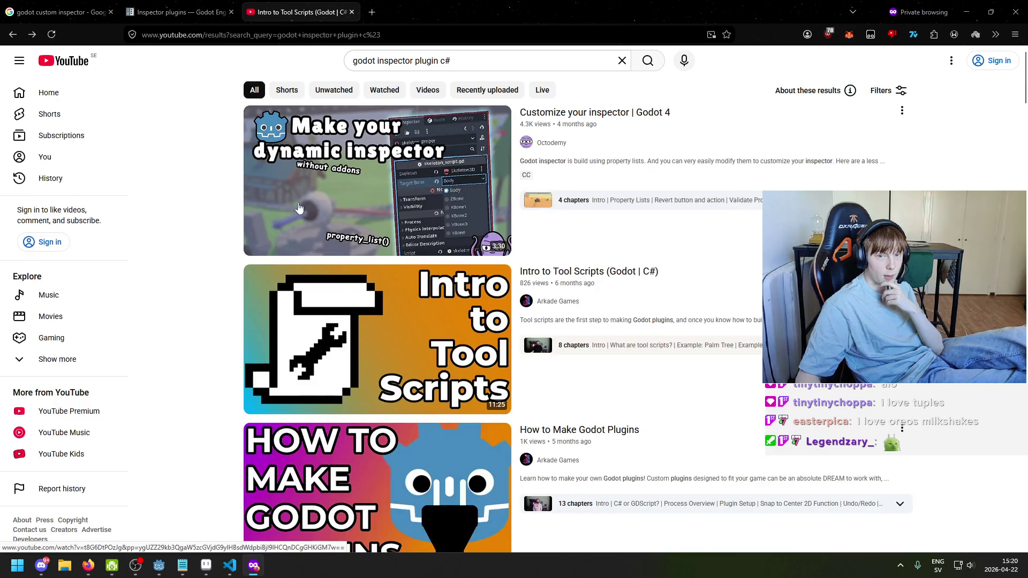
{"action": "left_click", "coordinate": [321, 155]}
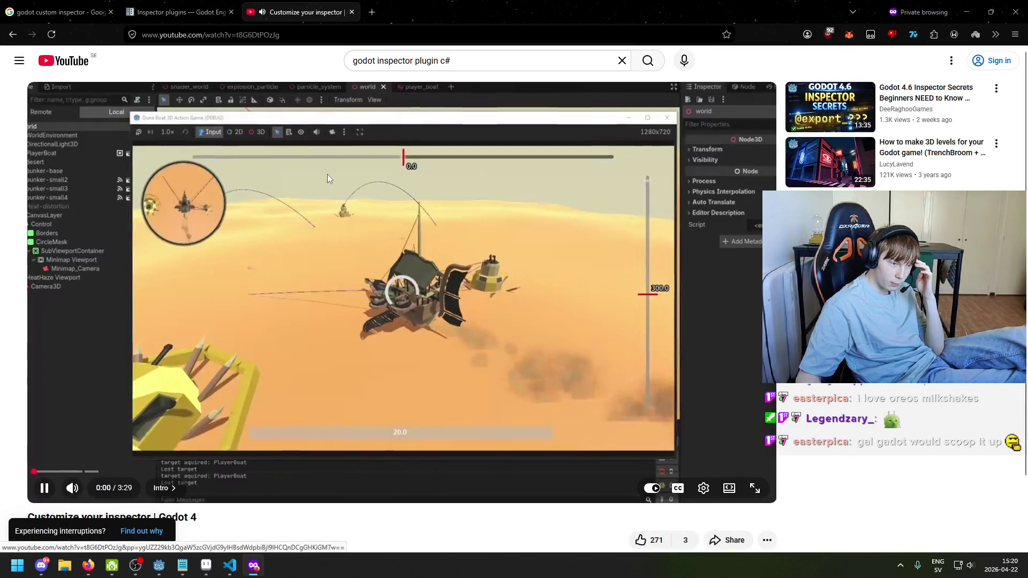
{"action": "left_click", "coordinate": [327, 175]}
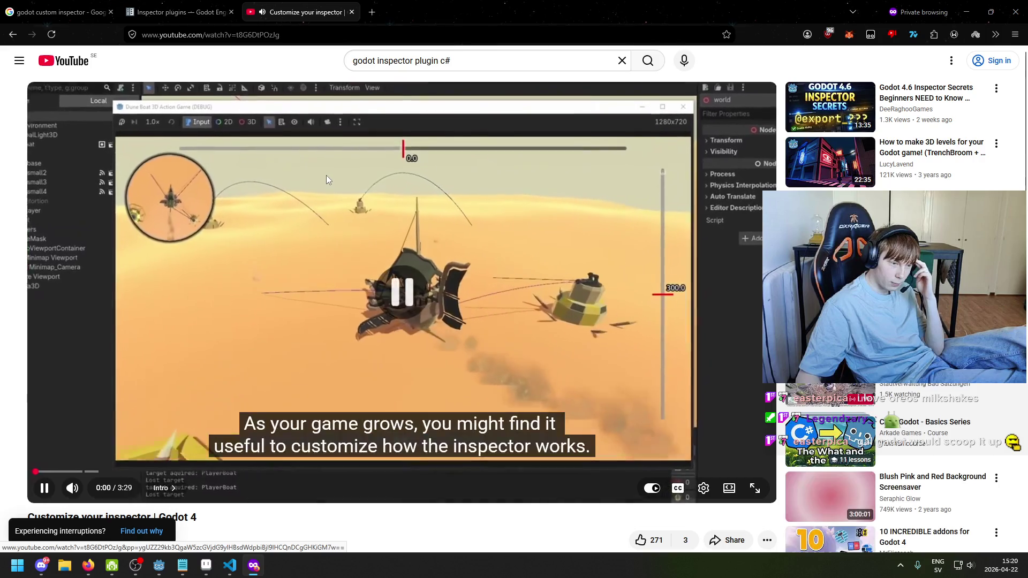
{"action": "left_click", "coordinate": [336, 208]}
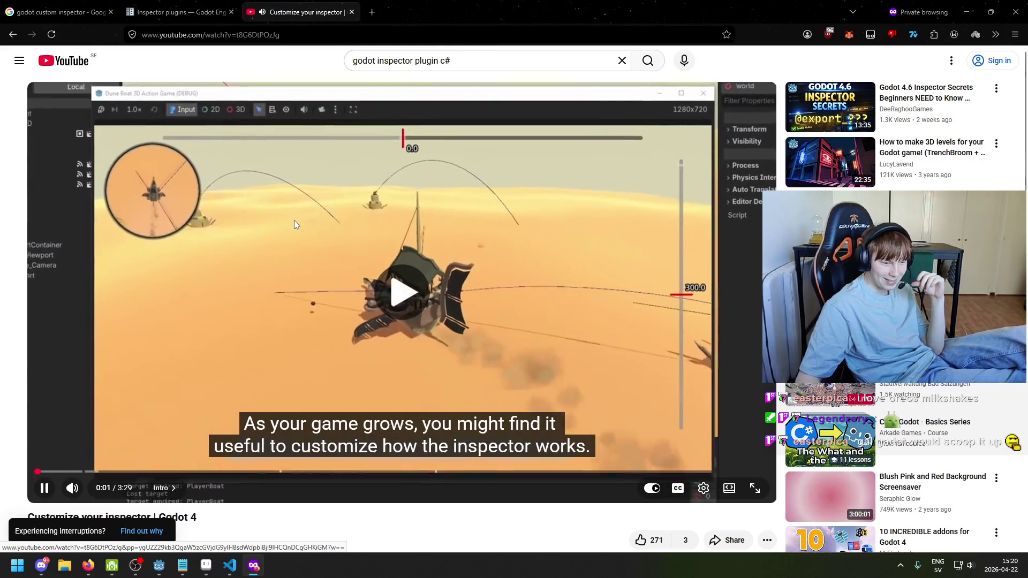
Resume the inspector video and turn off its subtitles
{"action": "left_click", "coordinate": [273, 247]}
{"action": "left_click", "coordinate": [273, 248]}
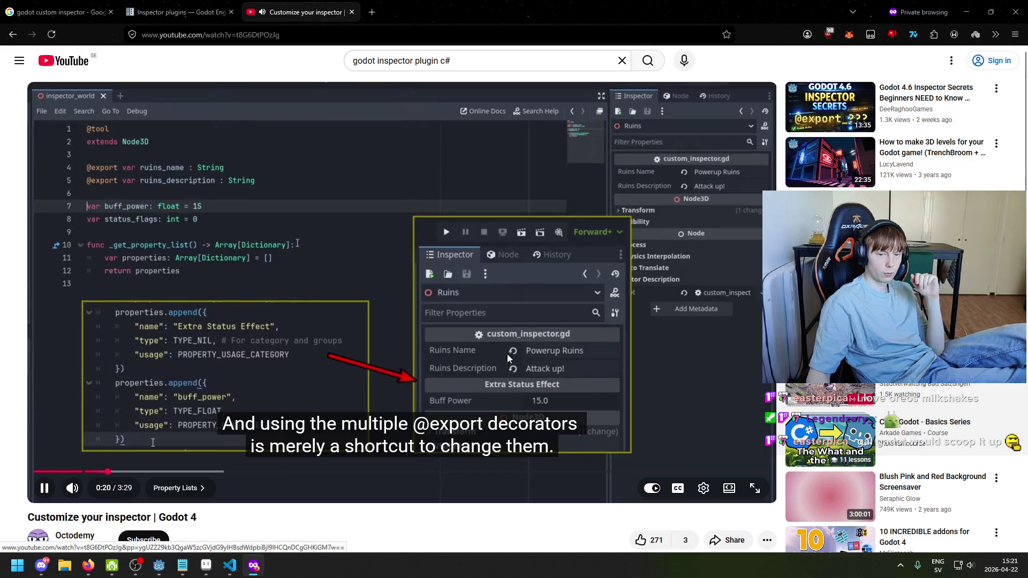
{"action": "left_click", "coordinate": [679, 495]}
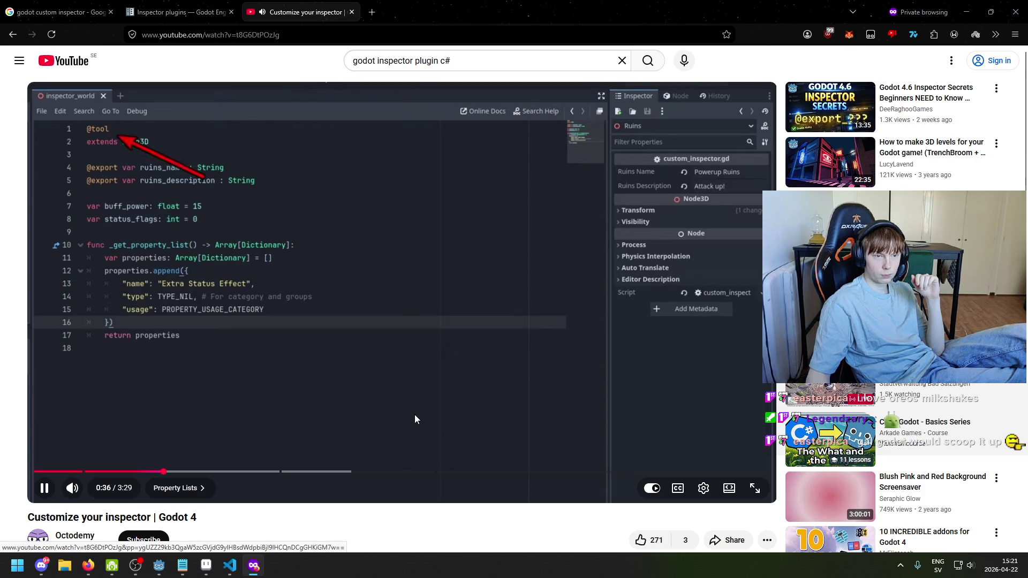
Pause repeatedly between 0:38 and 0:42 to read the _get_property_list buff_power code
{"action": "left_click", "coordinate": [97, 125]}
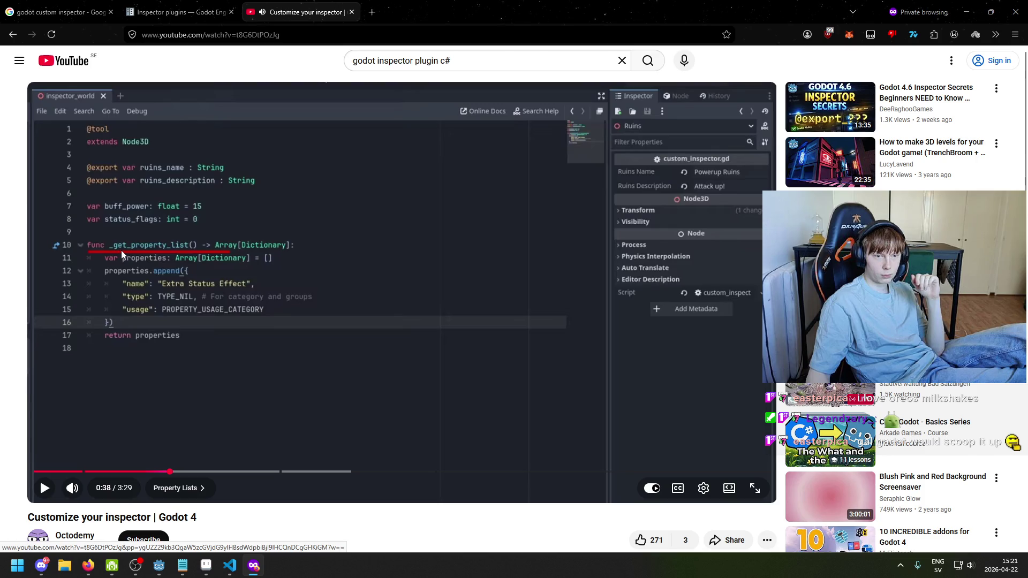
{"action": "left_click", "coordinate": [150, 277]}
{"action": "left_click", "coordinate": [179, 246]}
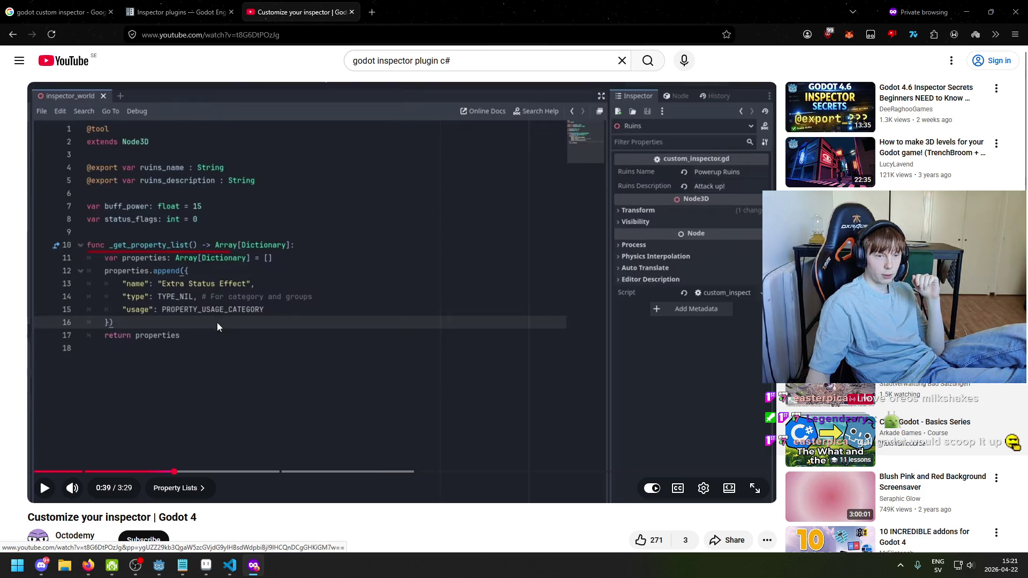
{"action": "left_click", "coordinate": [183, 326]}
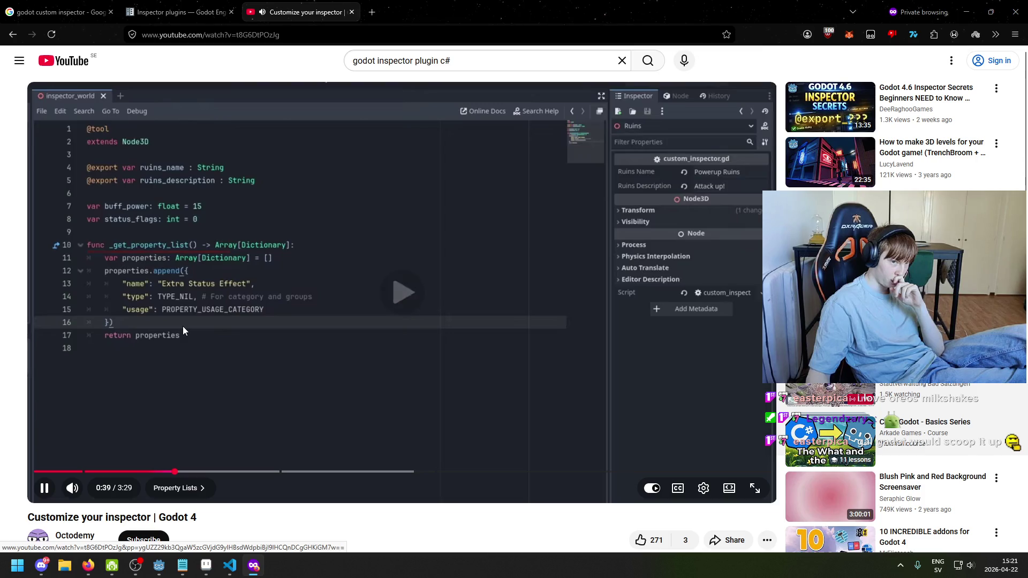
{"action": "left_click", "coordinate": [185, 344]}
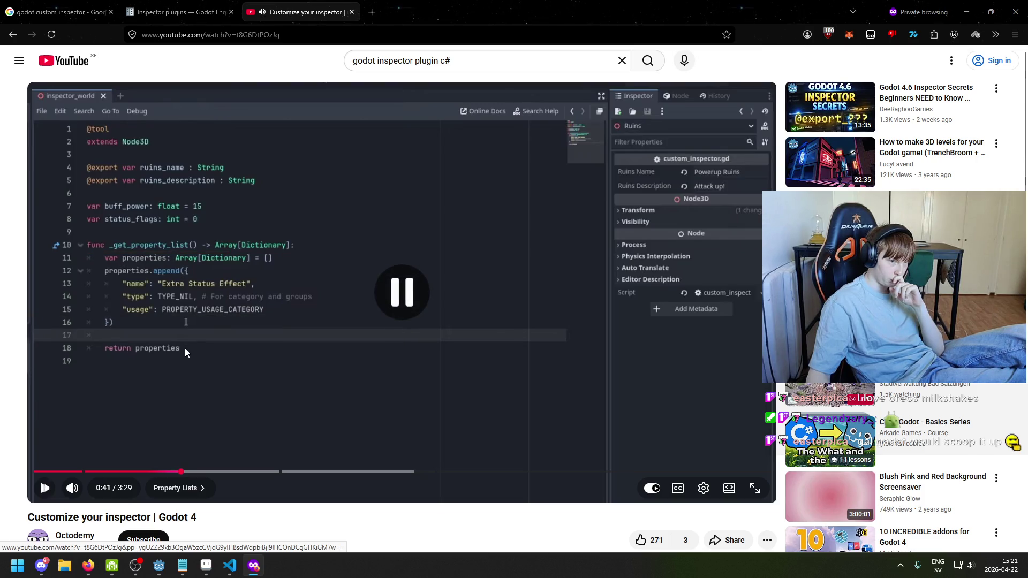
{"action": "left_click", "coordinate": [127, 324]}
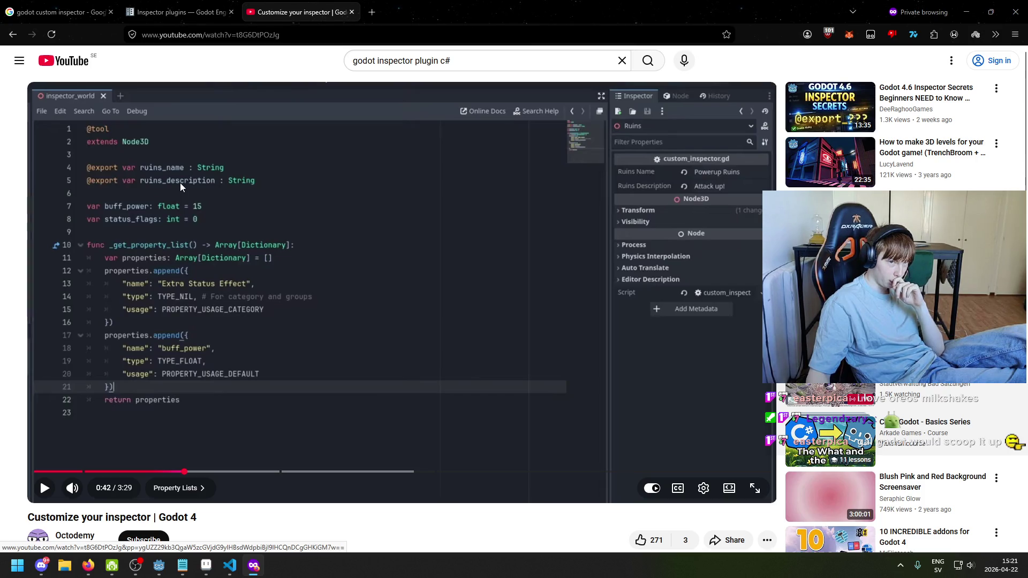
{"action": "mouse_move", "coordinate": [181, 193]}
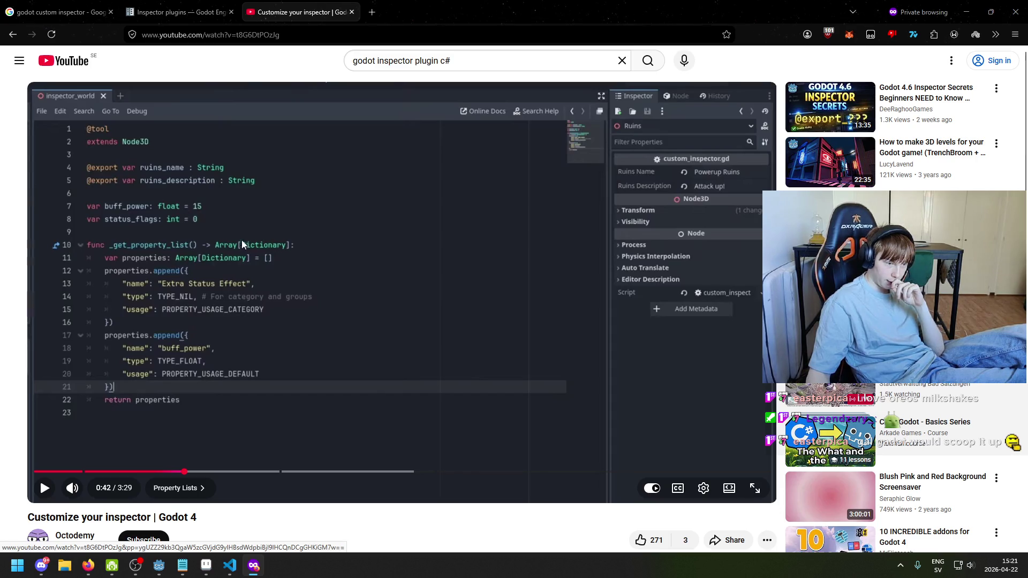
{"action": "scroll", "coordinate": [247, 278], "scroll_direction": "down", "scroll_amount": 9}
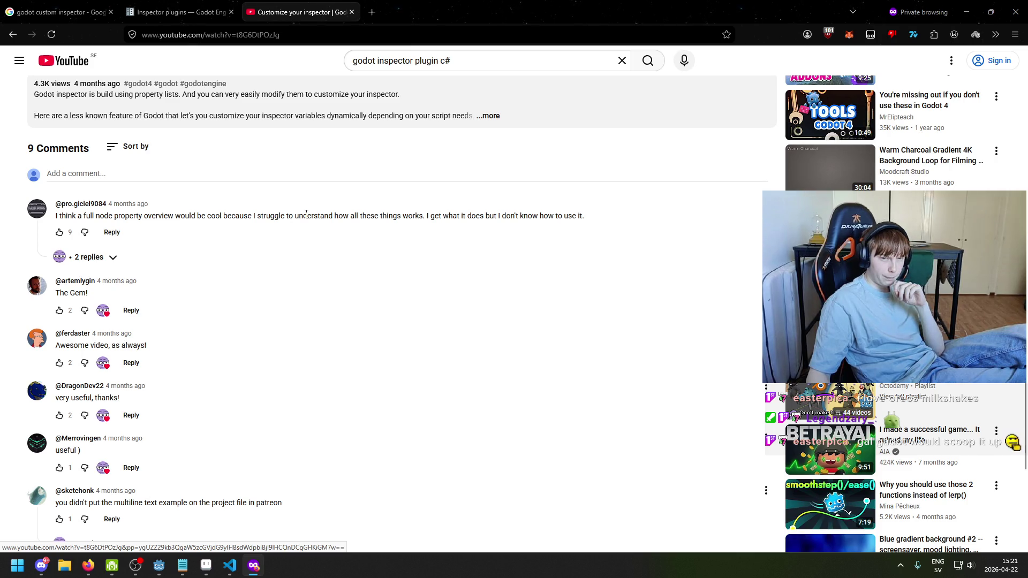
Resume the video to watch the _property_can_revert and _property_get_revert code
{"action": "scroll", "coordinate": [306, 214], "scroll_direction": "up", "scroll_amount": 9}
{"action": "left_click", "coordinate": [197, 400]}
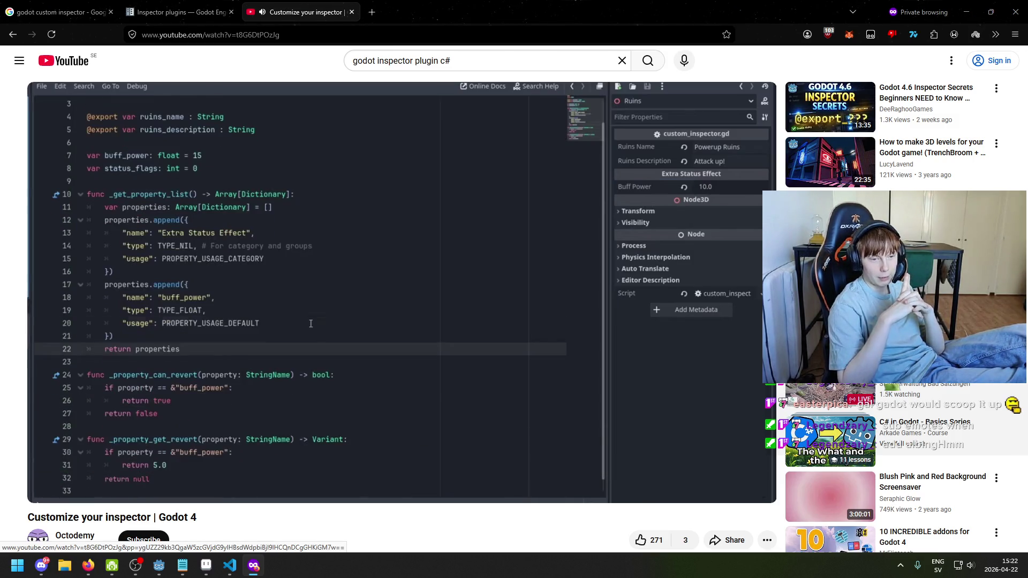
Pause at 1:30, then continue into the _validate_property skeleton example
{"action": "left_click", "coordinate": [442, 372]}
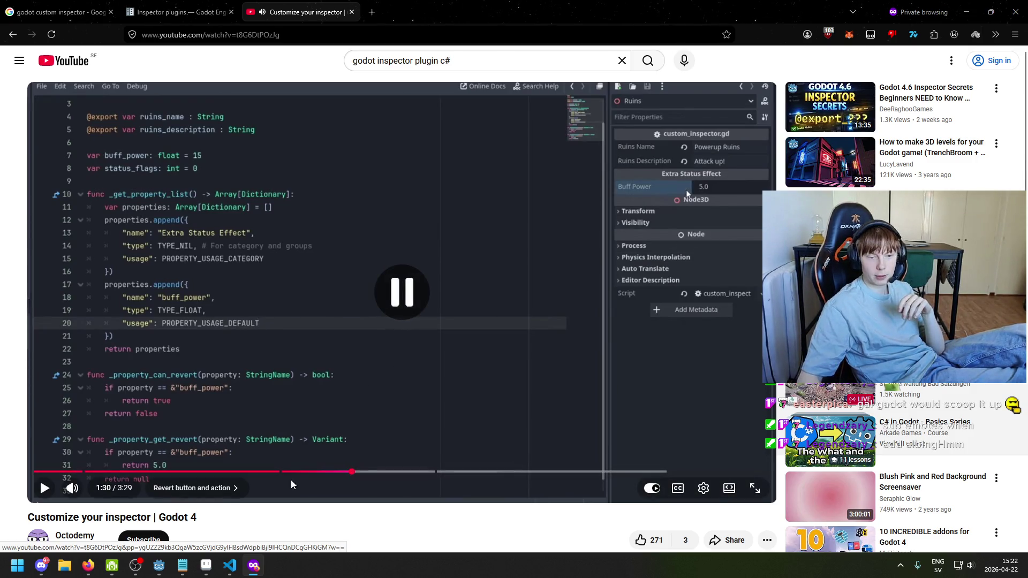
{"action": "left_click", "coordinate": [310, 314]}
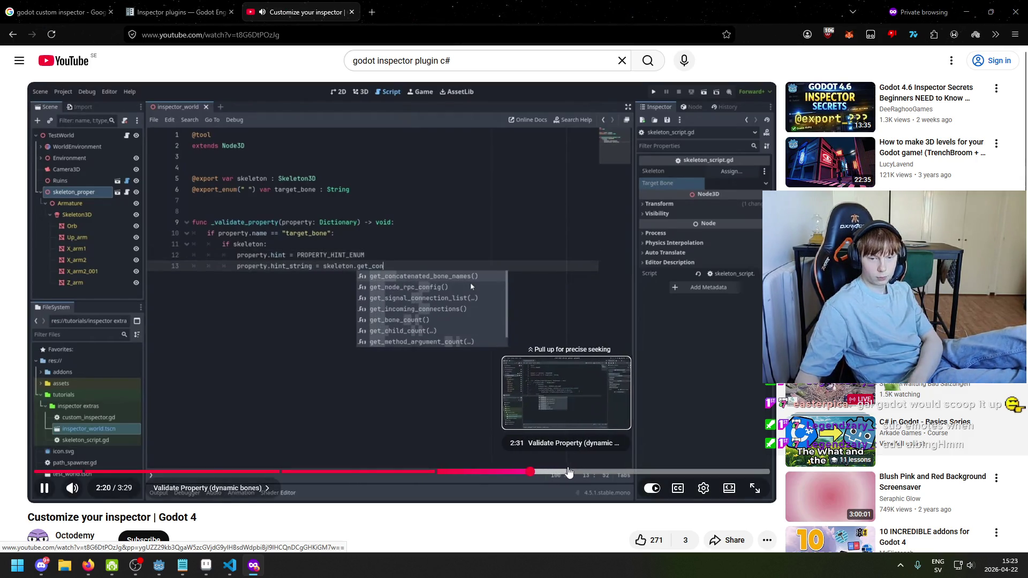
Skip ahead then back to 2:57, pause there, and switch the tutorial to fullscreen
{"action": "key", "text": "Right"}
{"action": "key", "text": "Right"}
{"action": "key", "text": "Right"}
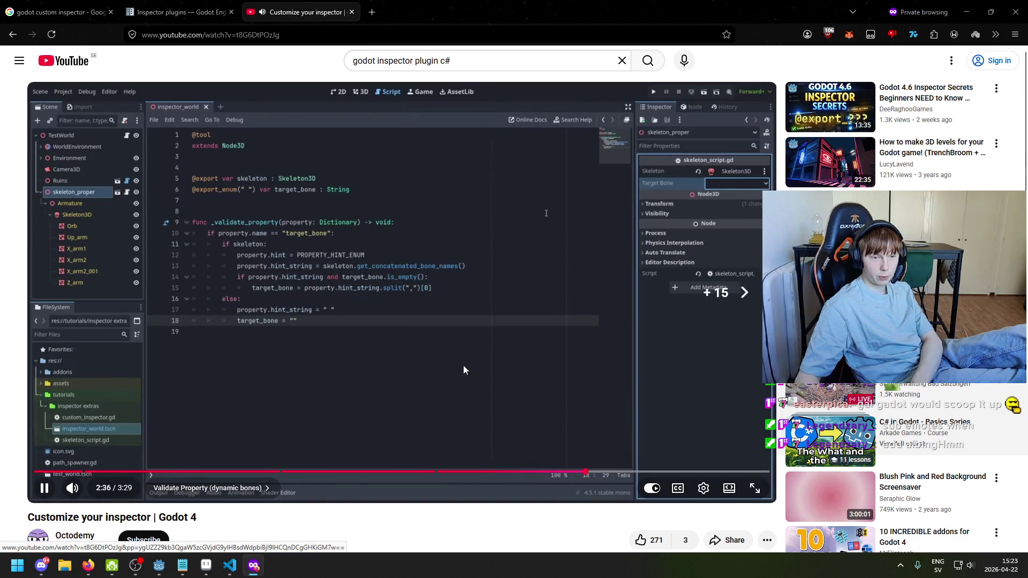
{"action": "key", "text": "Right"}
{"action": "key", "text": "Right"}
{"action": "key", "text": "Right"}
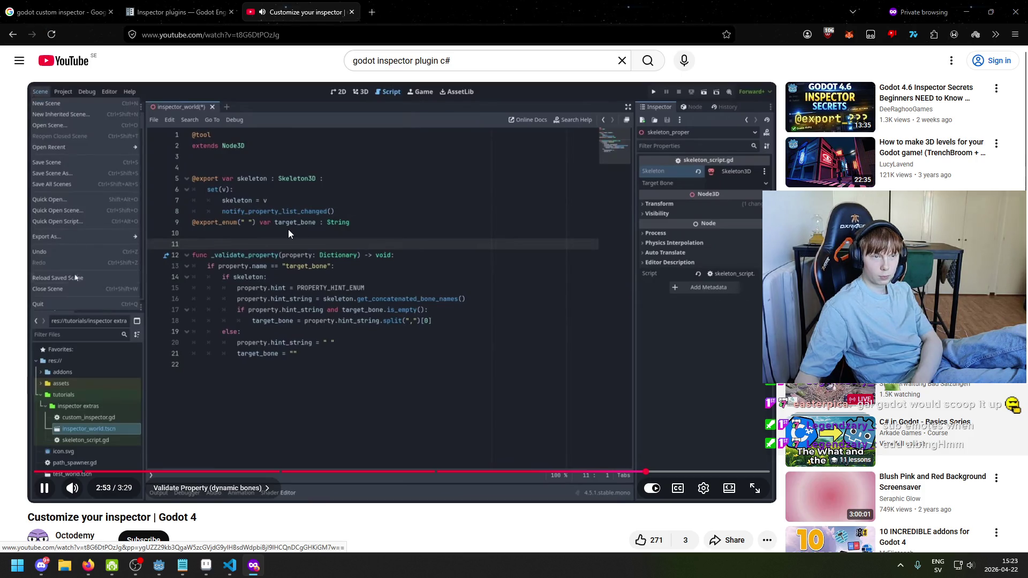
{"action": "key", "text": "Right"}
{"action": "key", "text": "Right"}
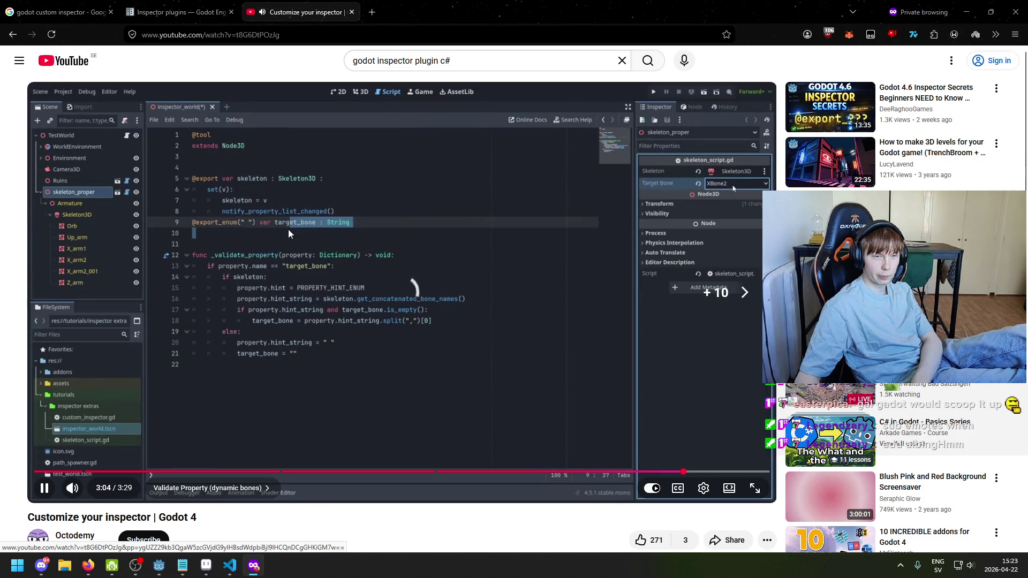
{"action": "key", "text": "Right"}
{"action": "key", "text": "Right"}
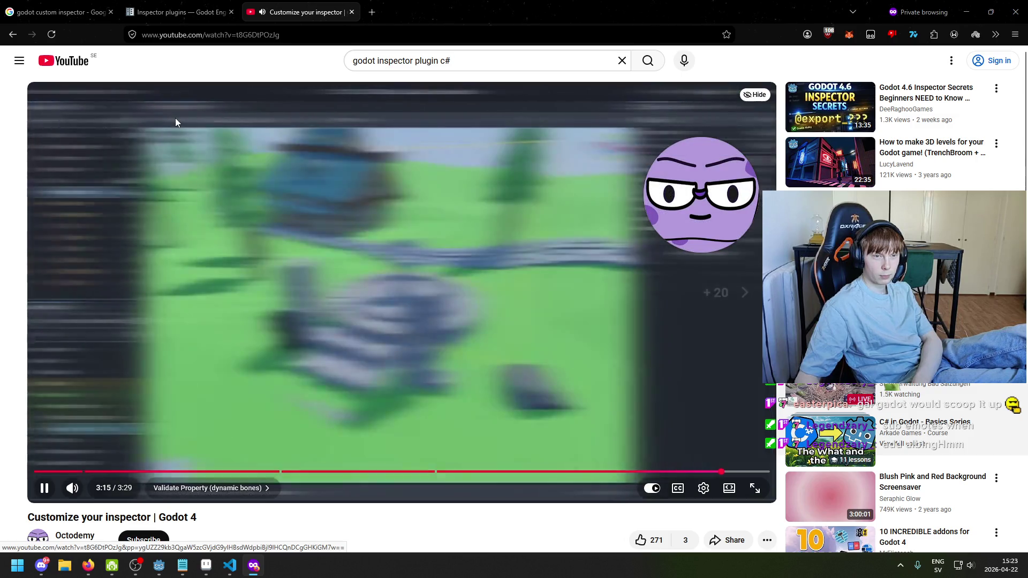
{"action": "key", "text": "Left"}
{"action": "key", "text": "Left"}
{"action": "key", "text": "Left"}
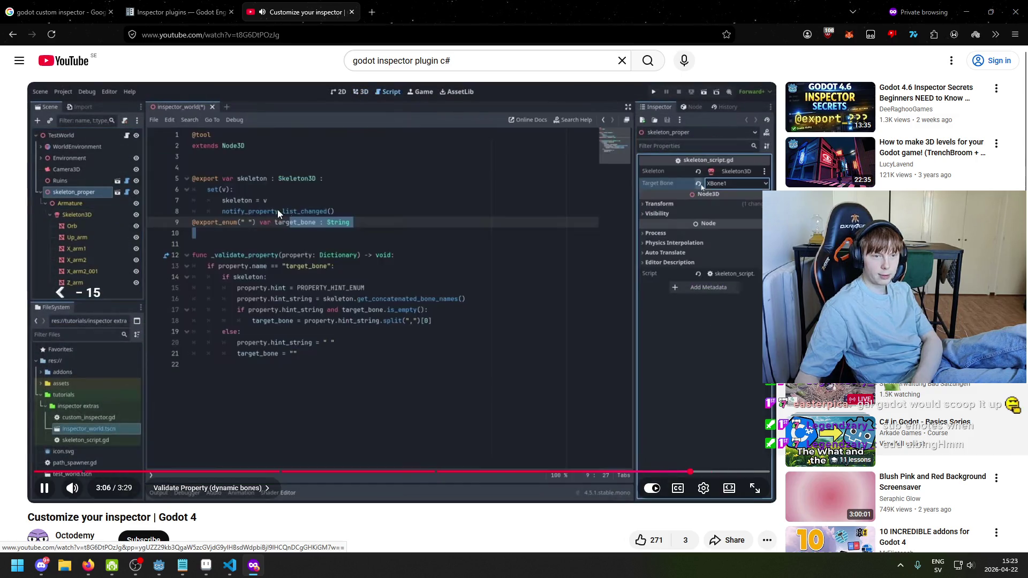
{"action": "key", "text": "Left"}
{"action": "key", "text": "Left"}
{"action": "key", "text": "space"}
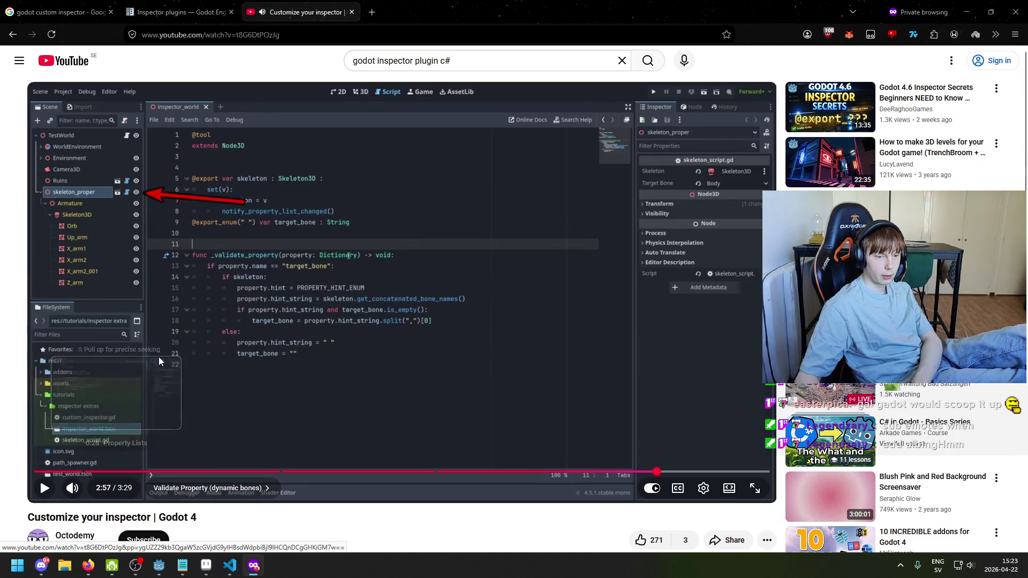
{"action": "key", "text": "f"}
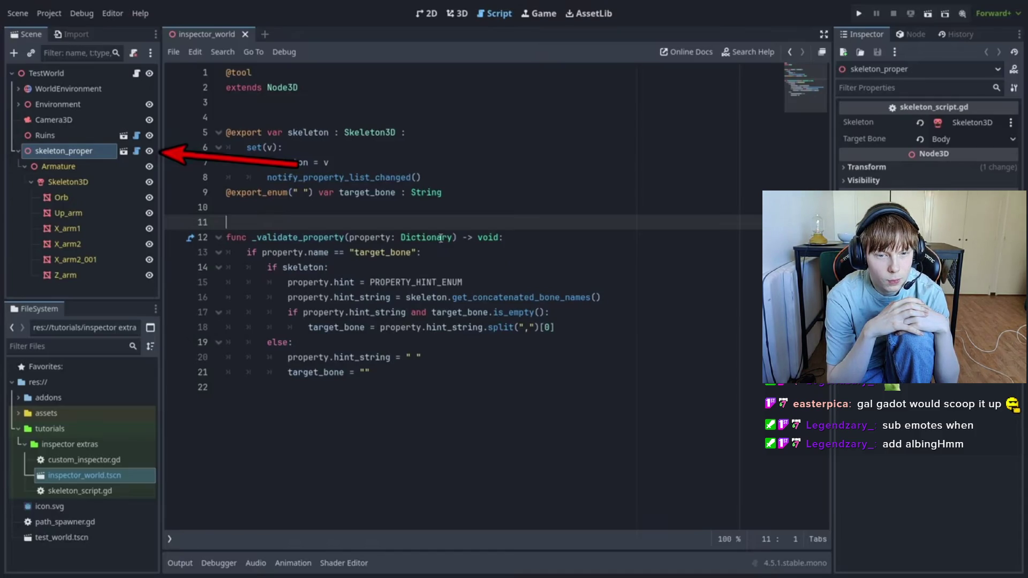
Restart the tutorial from 0:00 and play the intro, pausing at 0:12
{"action": "right_click", "coordinate": [403, 245]}
{"action": "left_click", "coordinate": [295, 319]}
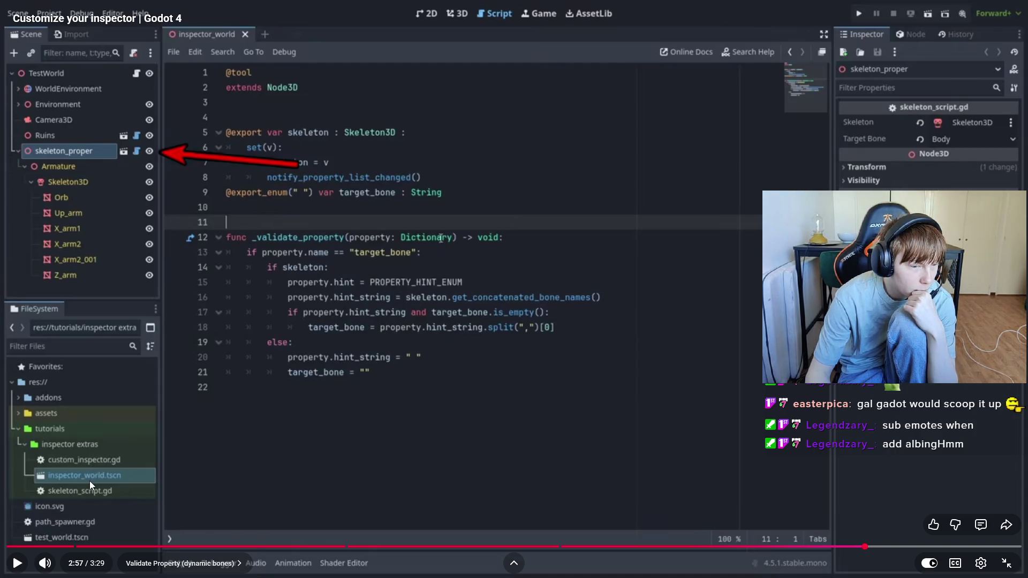
{"action": "left_click", "coordinate": [8, 547]}
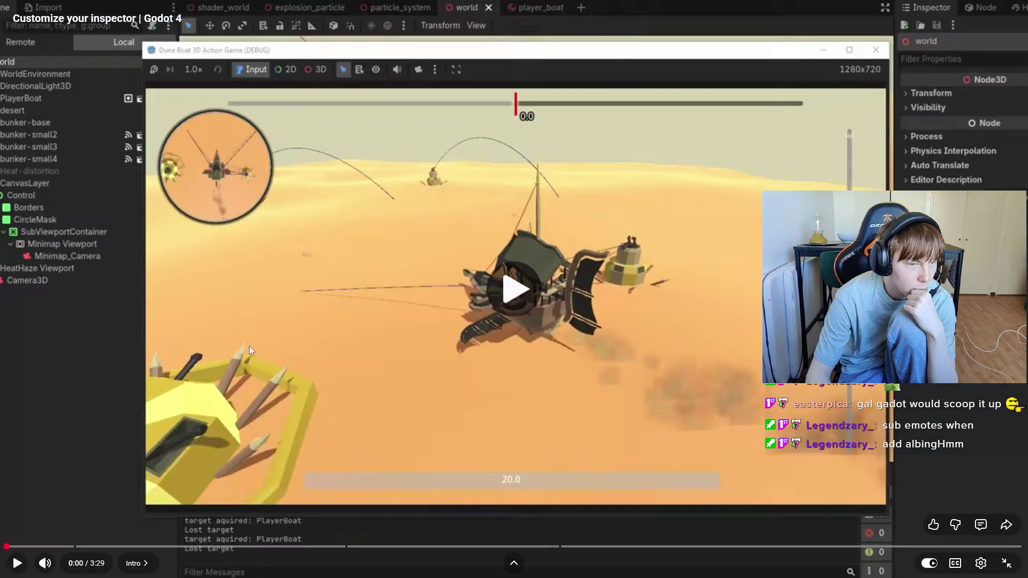
{"action": "left_click", "coordinate": [258, 339]}
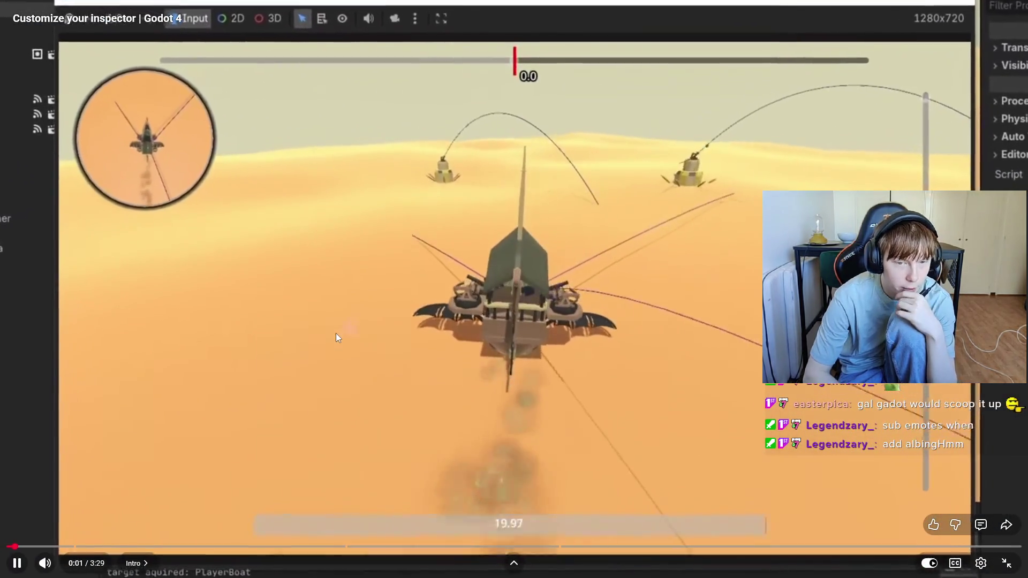
{"action": "key", "text": "Right"}
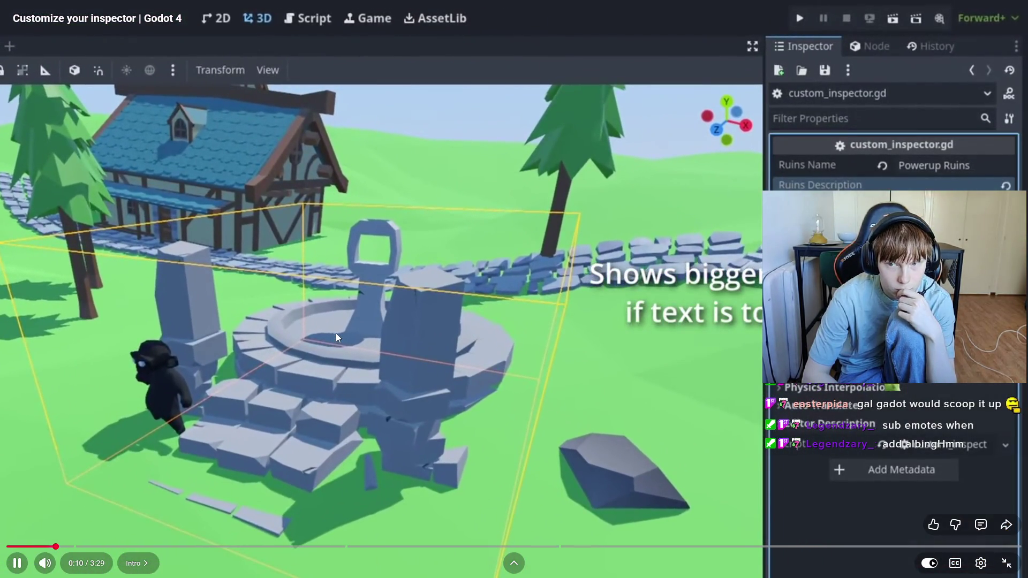
{"action": "key", "text": "space"}
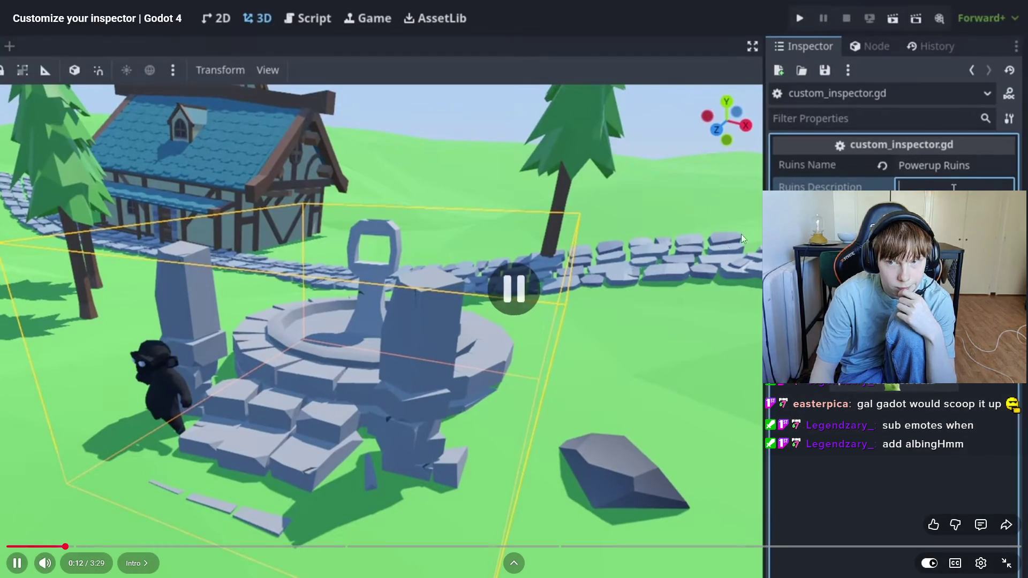
Resume to the property list code, exit fullscreen, and keep playing from 0:23
{"action": "key", "text": "space"}
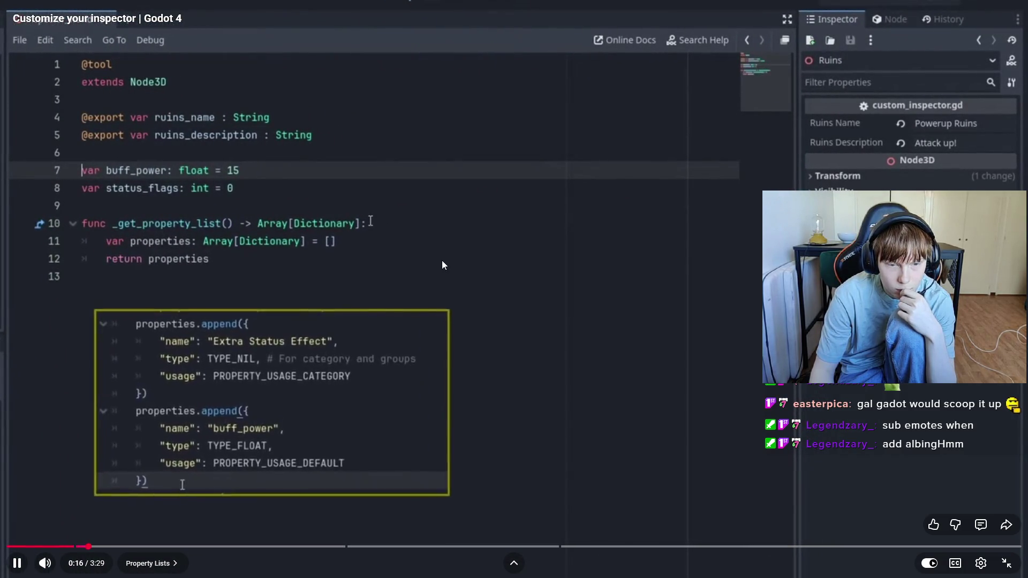
{"action": "key", "text": "space"}
{"action": "key", "text": "Escape"}
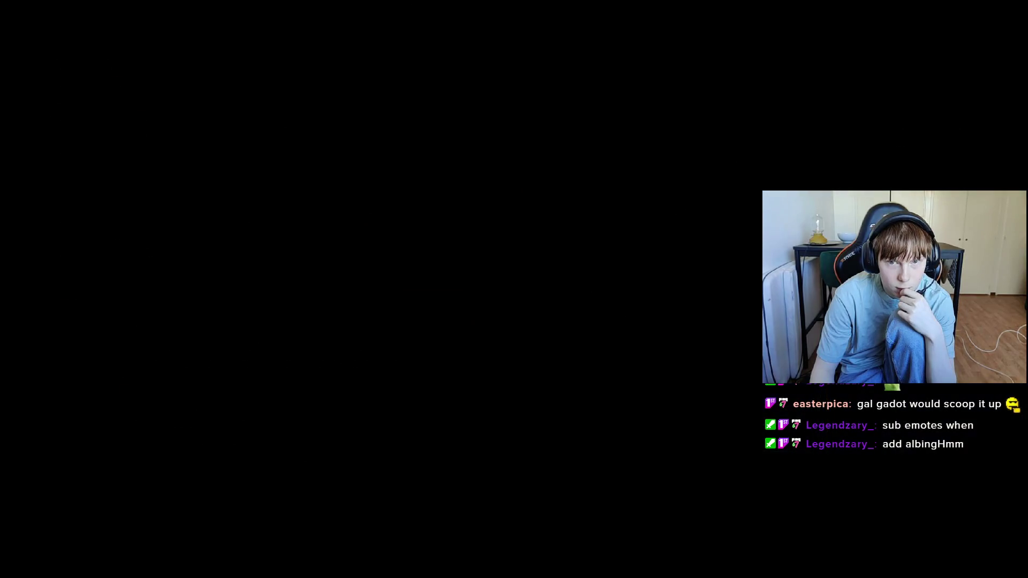
{"action": "left_click", "coordinate": [405, 316]}
{"action": "left_click", "coordinate": [405, 318]}
{"action": "left_click", "coordinate": [413, 330]}
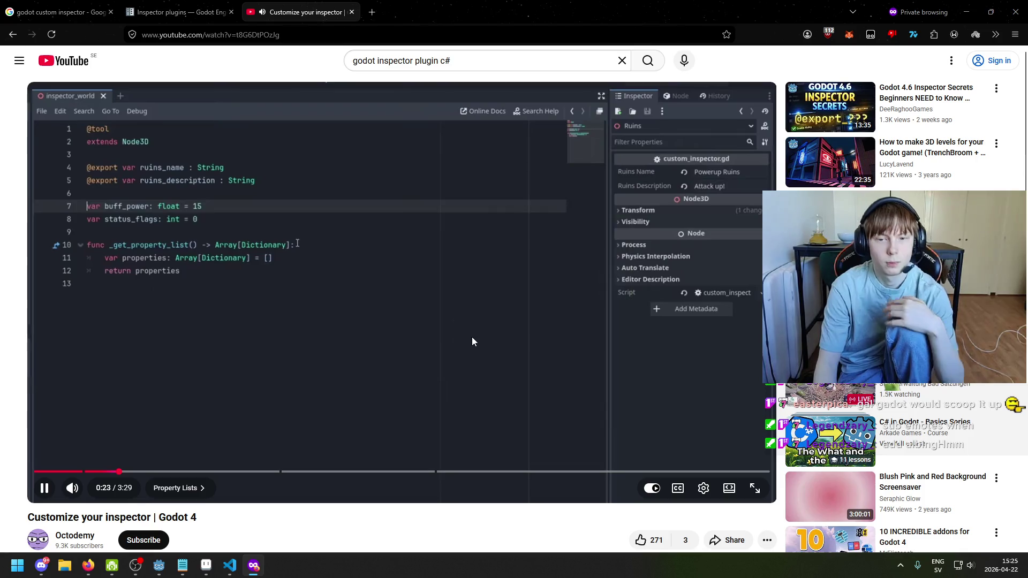
Advance the tutorial to 0:36, pause it, and go to the Inspector plugins docs page
{"action": "left_click", "coordinate": [554, 360]}
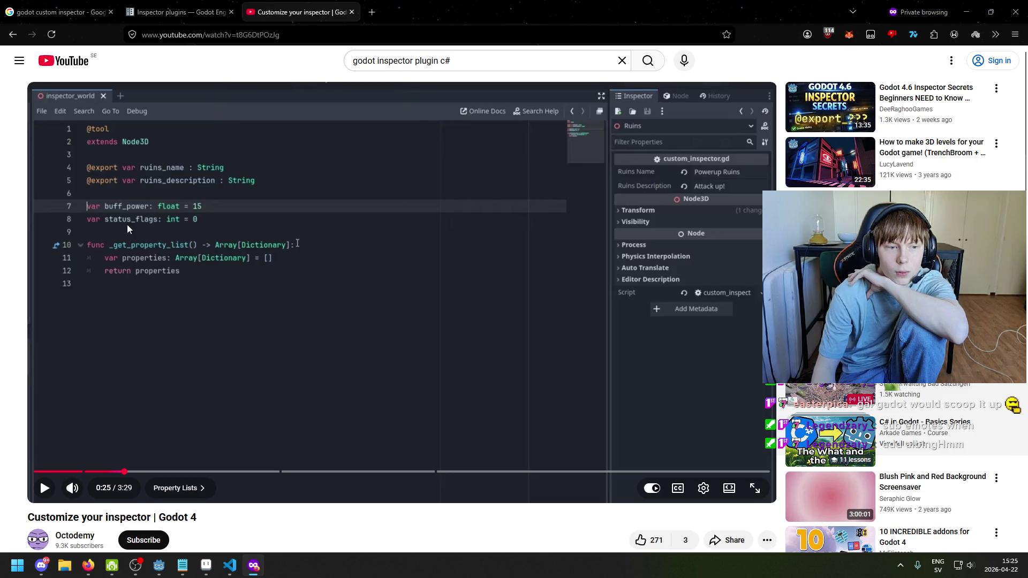
{"action": "left_click", "coordinate": [151, 143]}
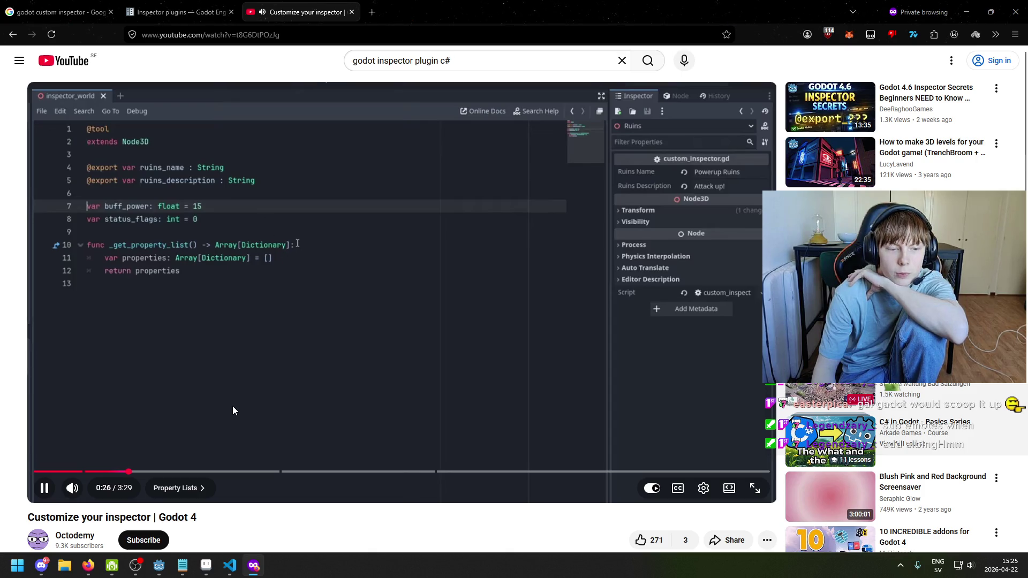
{"action": "left_click_drag", "start_coordinate": [149, 472], "coordinate": [194, 475]}
{"action": "left_click", "coordinate": [259, 384]}
{"action": "left_click", "coordinate": [199, 12]}
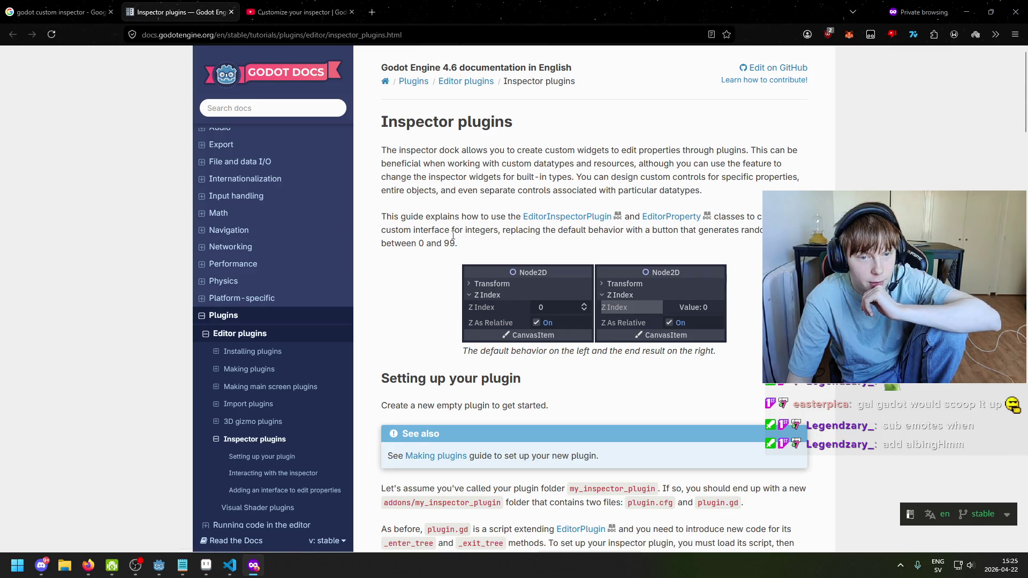
Skim the Setting up your plugin section of the Inspector plugins page
{"action": "scroll", "coordinate": [604, 234], "scroll_direction": "down", "scroll_amount": 5}
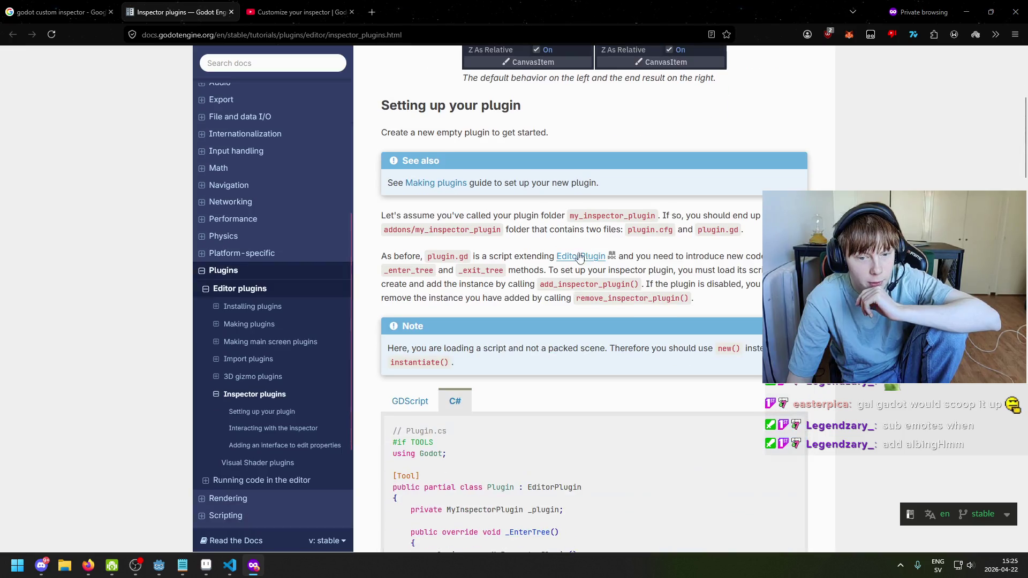
{"action": "scroll", "coordinate": [464, 223], "scroll_direction": "up", "scroll_amount": 3}
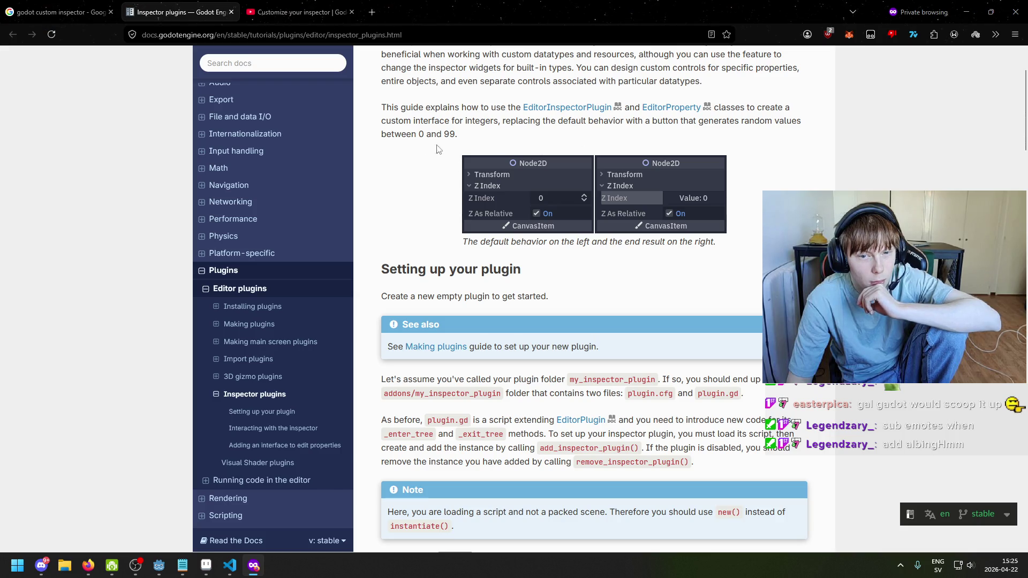
{"action": "scroll", "coordinate": [546, 150], "scroll_direction": "down", "scroll_amount": 3}
{"action": "left_click_drag", "start_coordinate": [381, 105], "coordinate": [525, 105]}
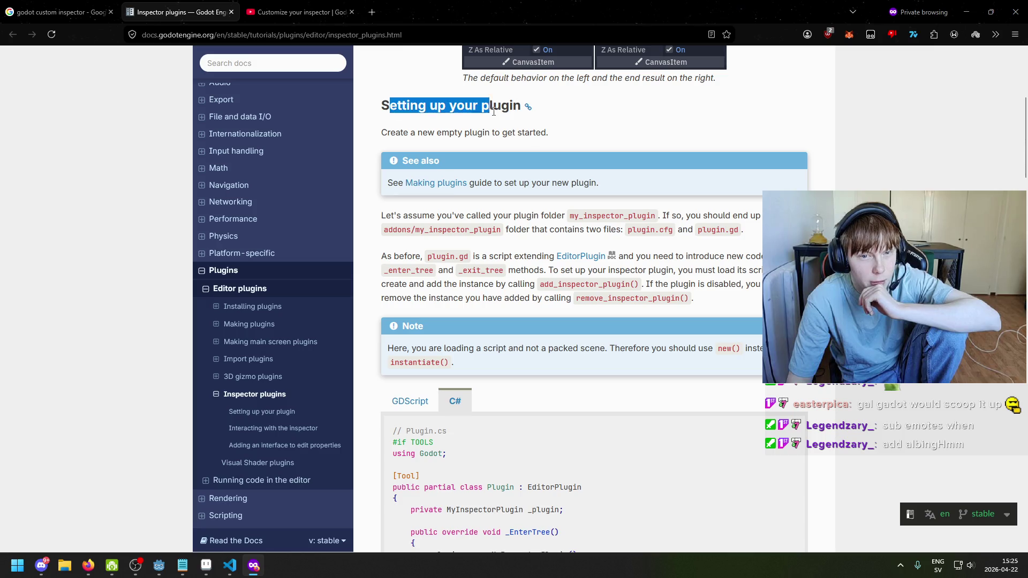
{"action": "left_click_drag", "start_coordinate": [381, 133], "coordinate": [510, 128]}
{"action": "left_click", "coordinate": [509, 133]}
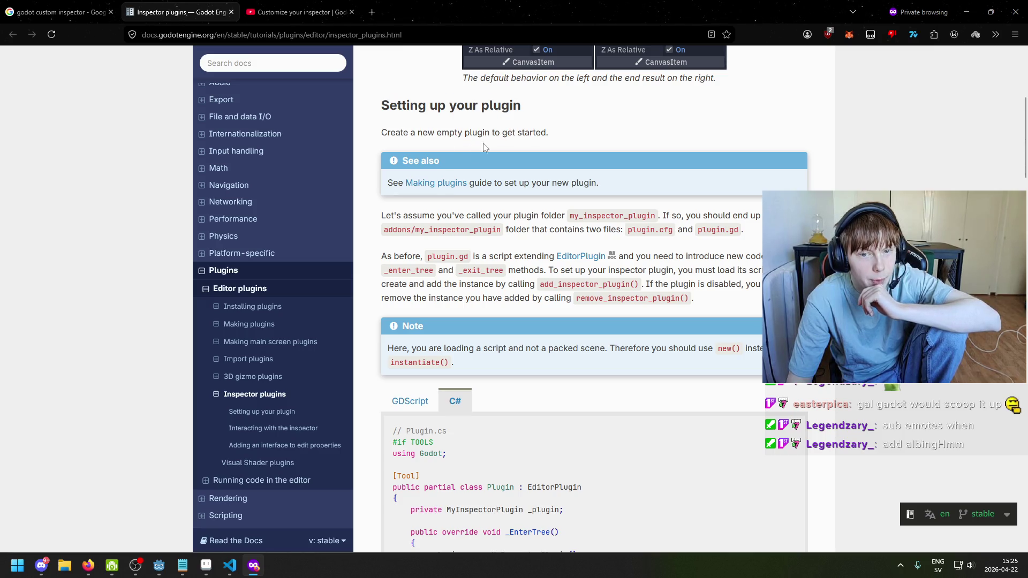
Open the Making plugins guide in a new tab and switch to it
{"action": "right_click", "coordinate": [444, 184]}
{"action": "right_click", "coordinate": [442, 189]}
{"action": "left_click", "coordinate": [482, 197]}
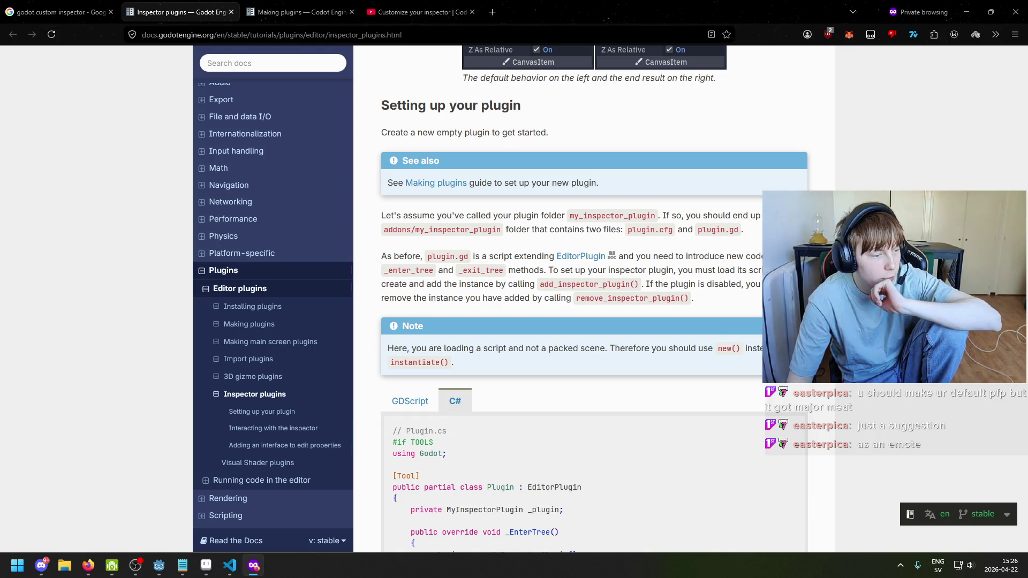
{"action": "key", "text": "alt+Tab"}
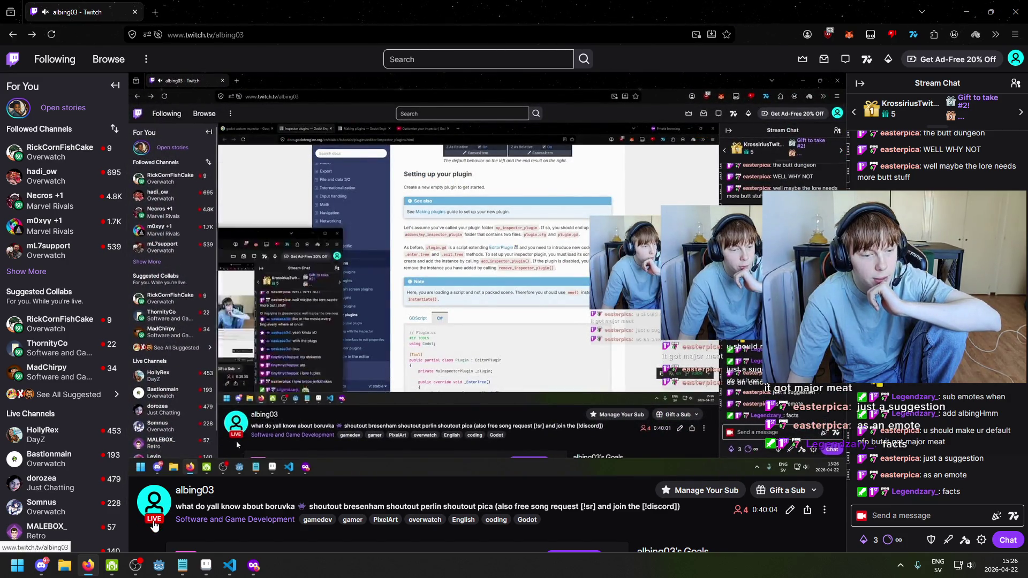
{"action": "key", "text": "alt+Tab"}
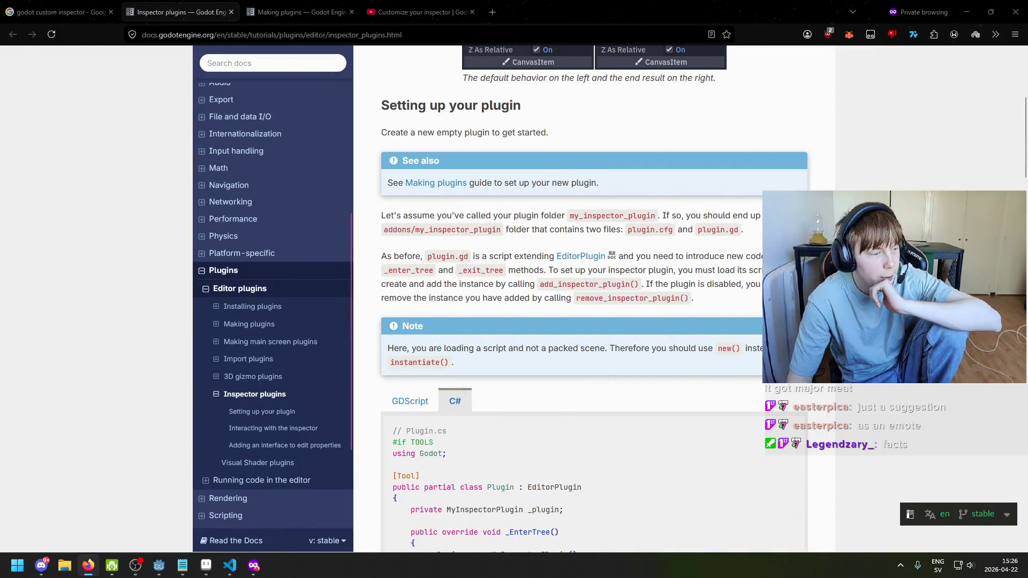
{"action": "left_click", "coordinate": [321, 12]}
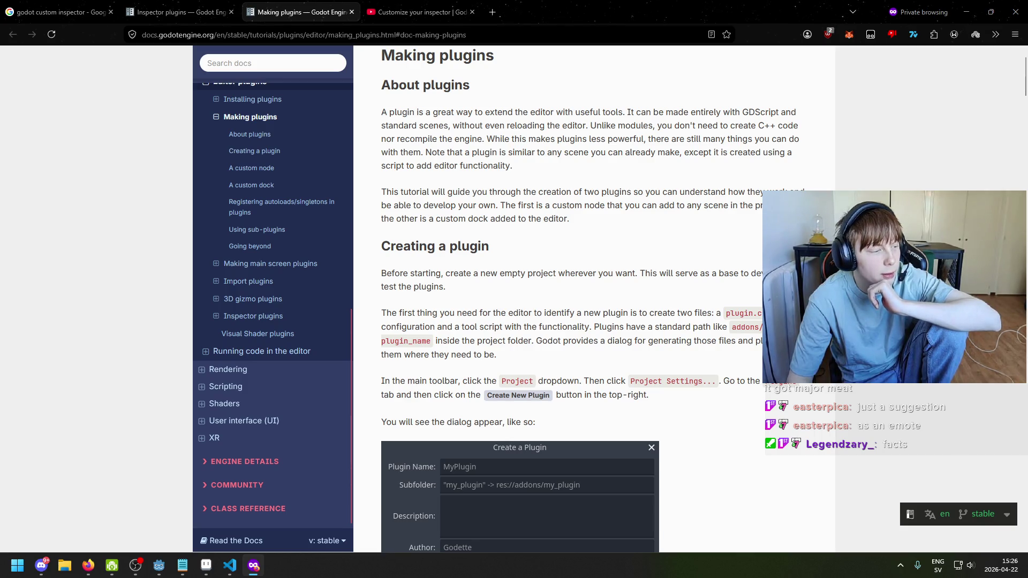
Browse the Making plugins guide, briefly selecting the example values
{"action": "scroll", "coordinate": [415, 419], "scroll_direction": "down", "scroll_amount": 5}
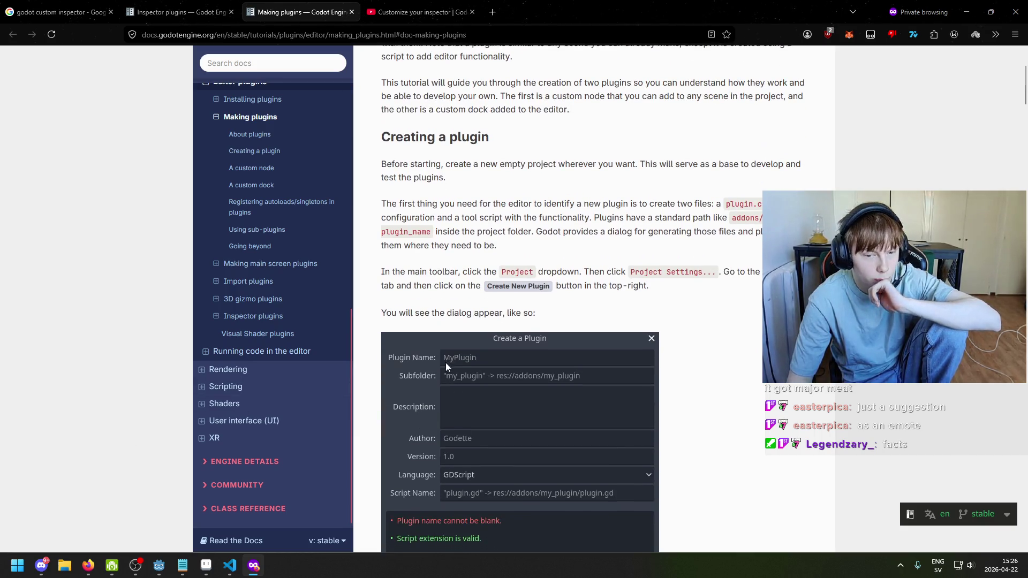
{"action": "scroll", "coordinate": [442, 329], "scroll_direction": "up", "scroll_amount": 5}
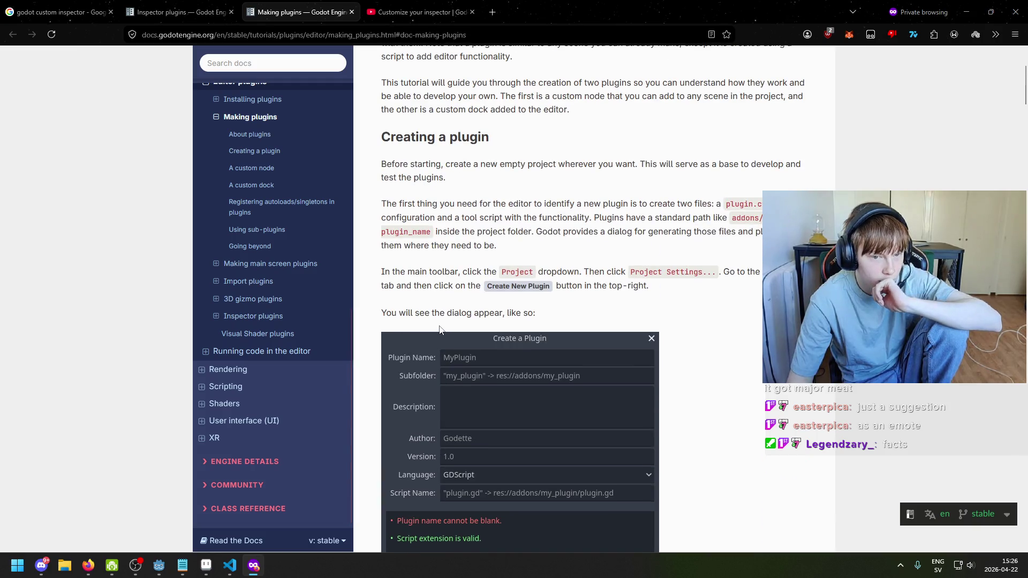
{"action": "scroll", "coordinate": [444, 377], "scroll_direction": "up", "scroll_amount": 2}
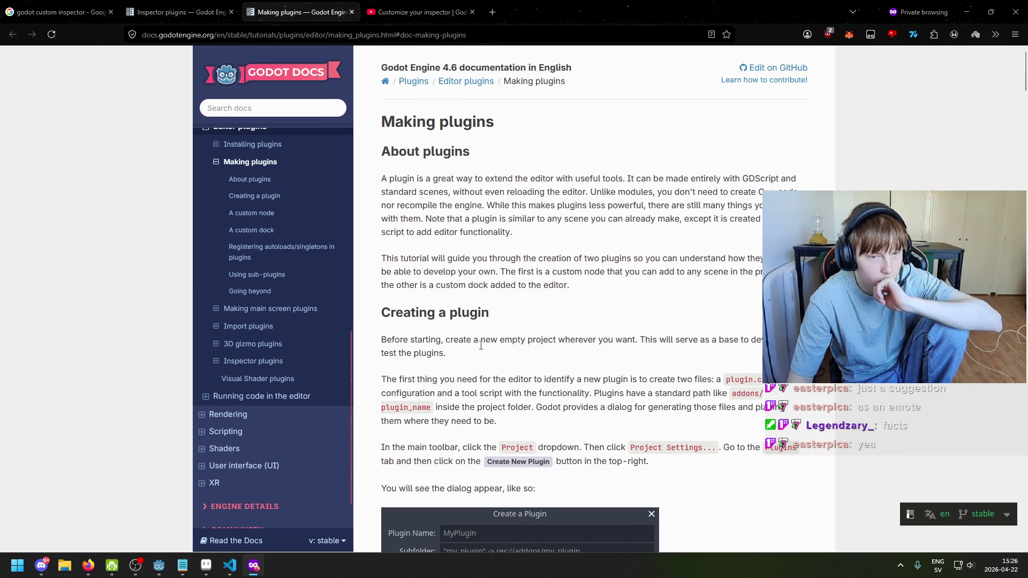
{"action": "scroll", "coordinate": [453, 367], "scroll_direction": "down", "scroll_amount": 1}
{"action": "scroll", "coordinate": [453, 367], "scroll_direction": "down", "scroll_amount": 2}
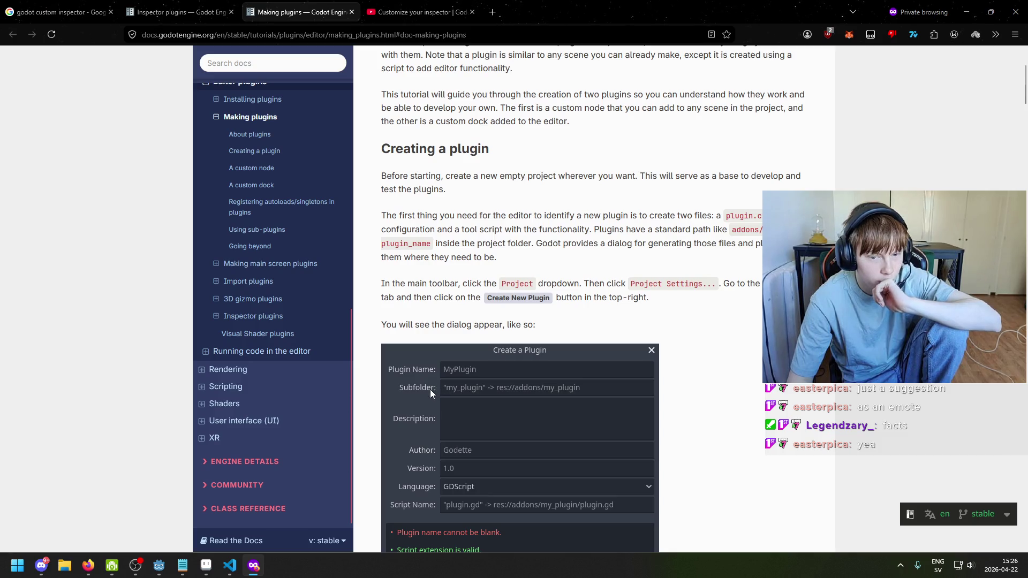
{"action": "scroll", "coordinate": [430, 392], "scroll_direction": "down", "scroll_amount": 11}
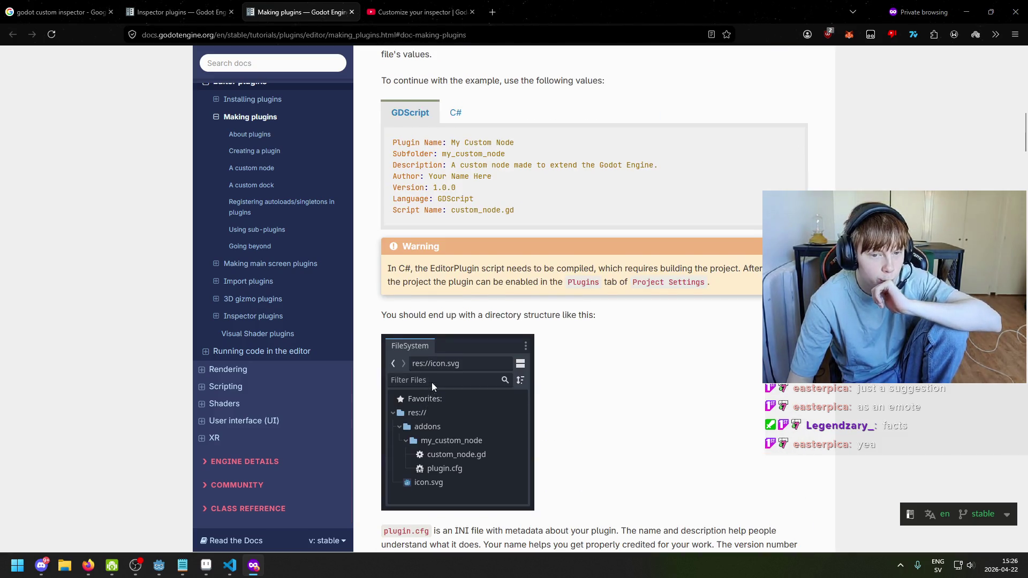
{"action": "scroll", "coordinate": [432, 382], "scroll_direction": "up", "scroll_amount": 2}
{"action": "mouse_move", "coordinate": [550, 320]}
{"action": "left_mouse_down"}
{"action": "mouse_move", "coordinate": [419, 240]}
{"action": "mouse_move", "coordinate": [553, 329]}
{"action": "mouse_move", "coordinate": [407, 248]}
{"action": "left_mouse_up"}
{"action": "left_click", "coordinate": [407, 248]}
Play a few more seconds of the inspector tutorial video, then pause it
{"action": "left_click", "coordinate": [424, 12]}
{"action": "left_click", "coordinate": [366, 297]}
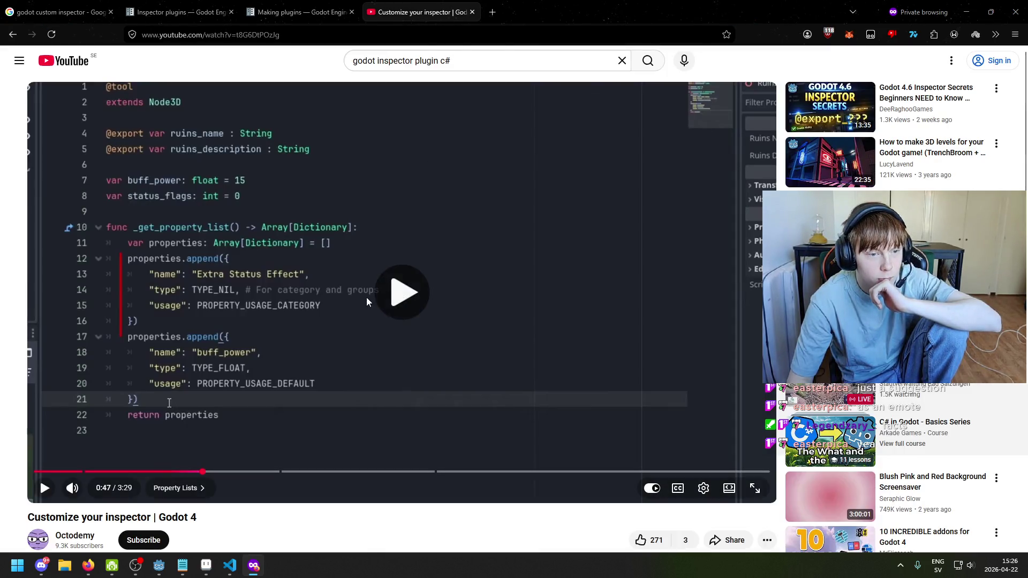
{"action": "left_click", "coordinate": [396, 352]}
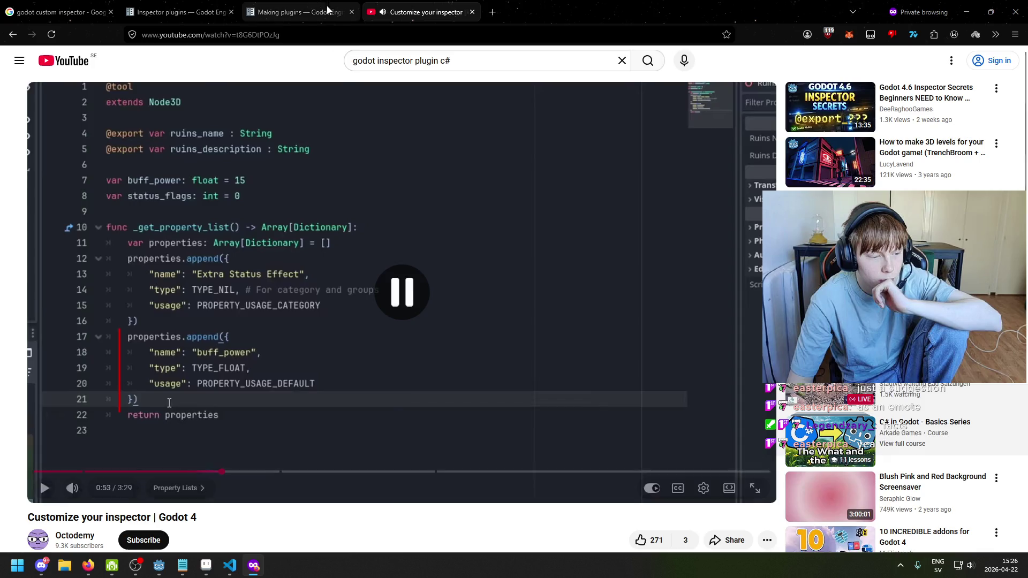
{"action": "left_click", "coordinate": [298, 12]}
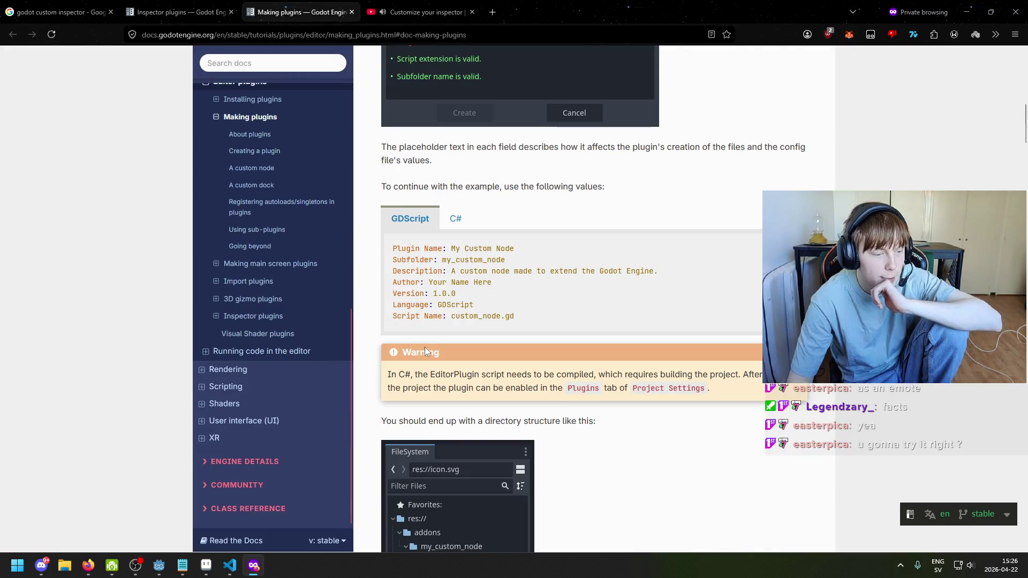
Read the Creating a plugin section on the config file and tool script, then return to Godot
{"action": "scroll", "coordinate": [453, 359], "scroll_direction": "up", "scroll_amount": 10}
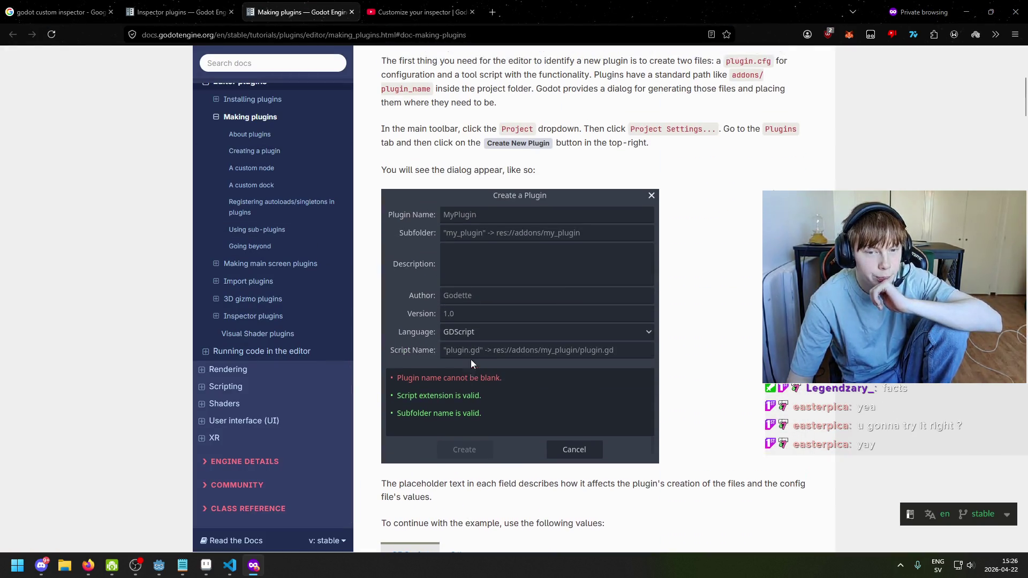
{"action": "scroll", "coordinate": [453, 327], "scroll_direction": "down", "scroll_amount": 3}
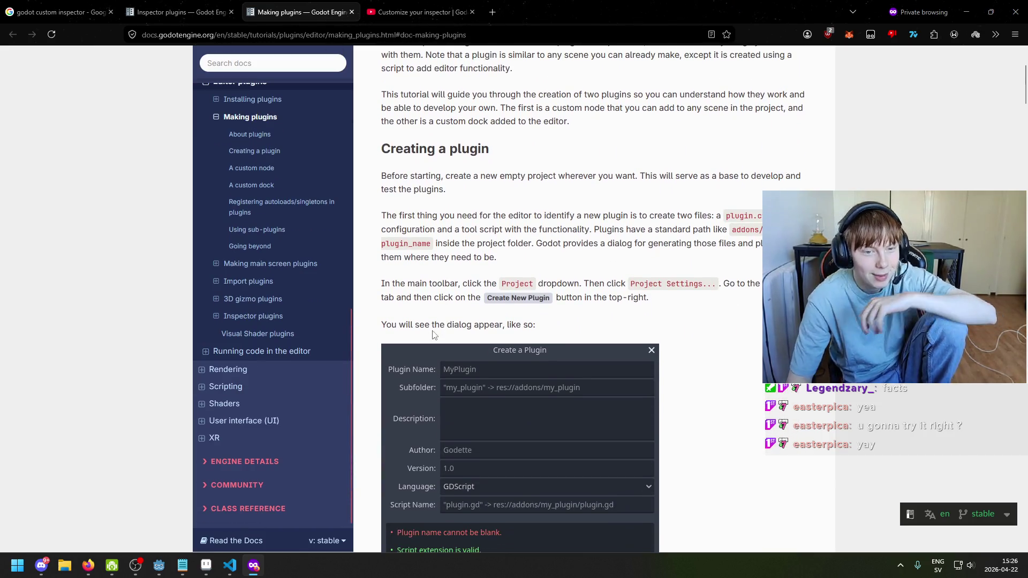
{"action": "scroll", "coordinate": [455, 311], "scroll_direction": "down", "scroll_amount": 1}
{"action": "scroll", "coordinate": [458, 295], "scroll_direction": "up", "scroll_amount": 5}
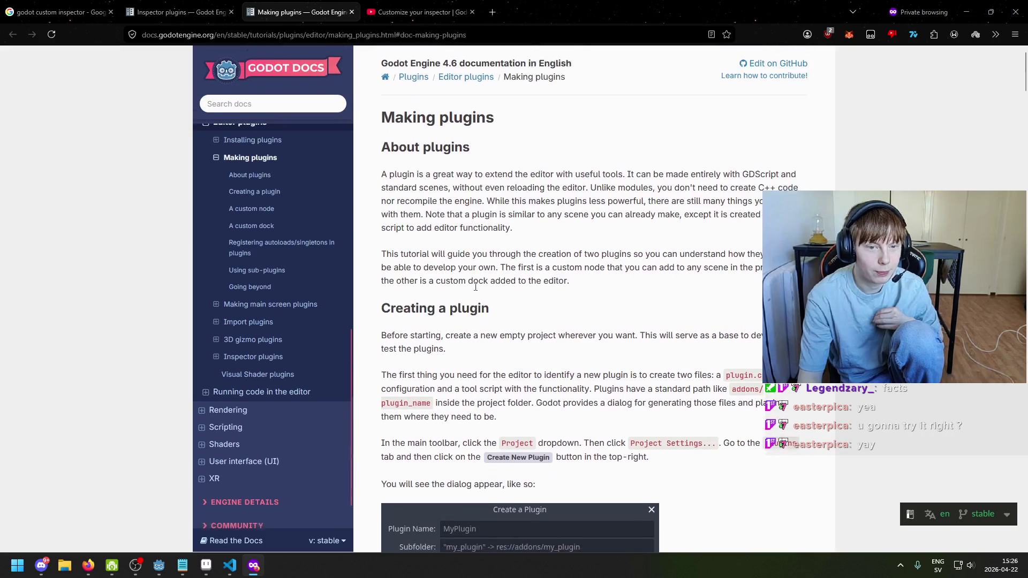
{"action": "left_click", "coordinate": [177, 12]}
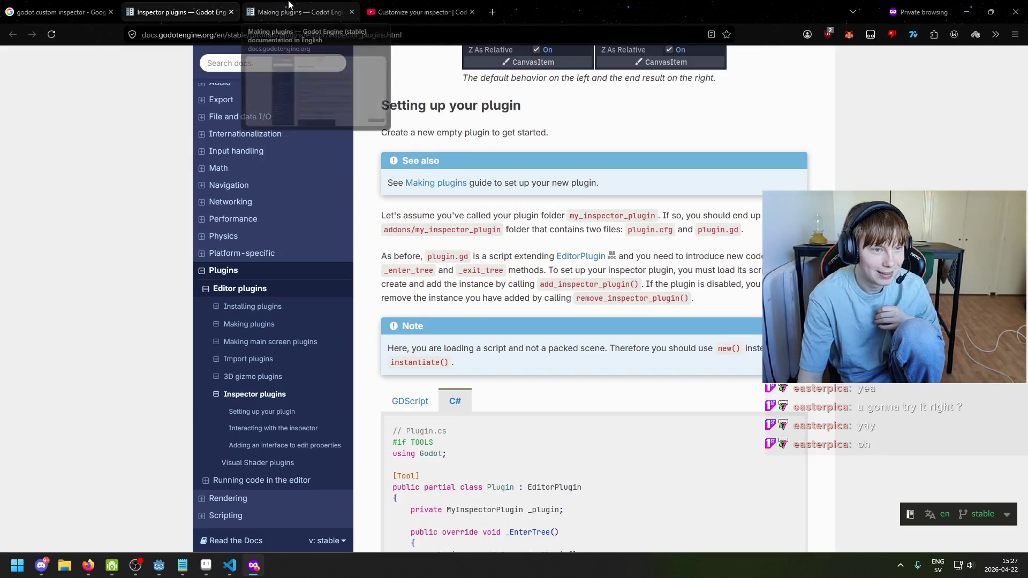
{"action": "left_click", "coordinate": [300, 12]}
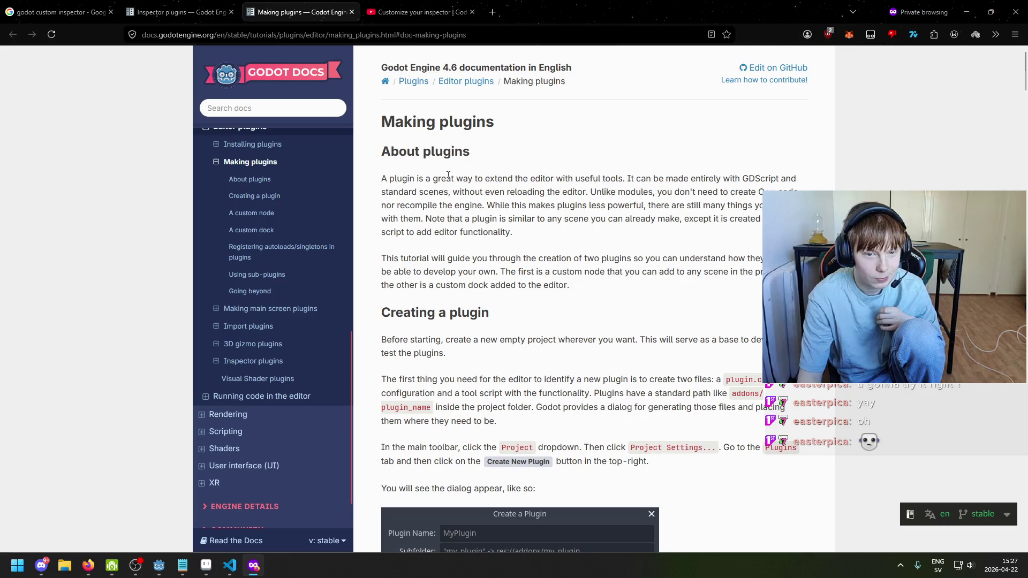
{"action": "scroll", "coordinate": [536, 257], "scroll_direction": "down", "scroll_amount": 2}
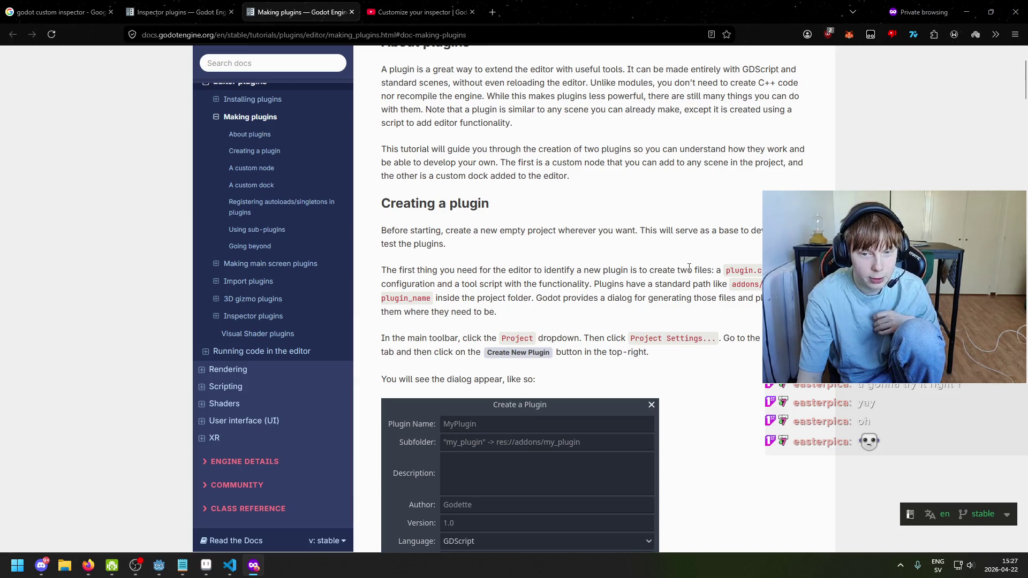
{"action": "left_click_drag", "start_coordinate": [721, 271], "coordinate": [760, 274]}
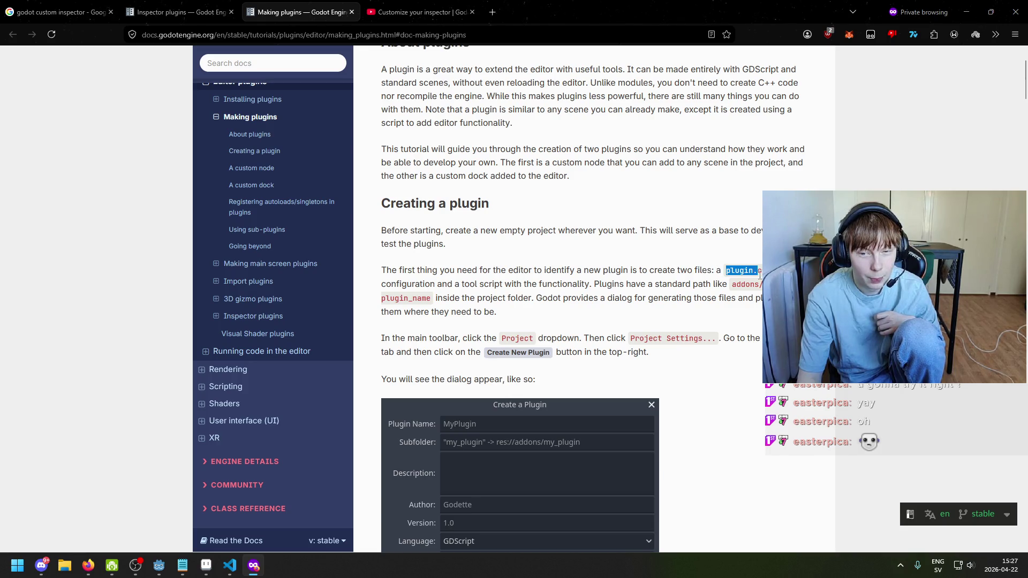
{"action": "left_click_drag", "start_coordinate": [454, 284], "coordinate": [593, 284]}
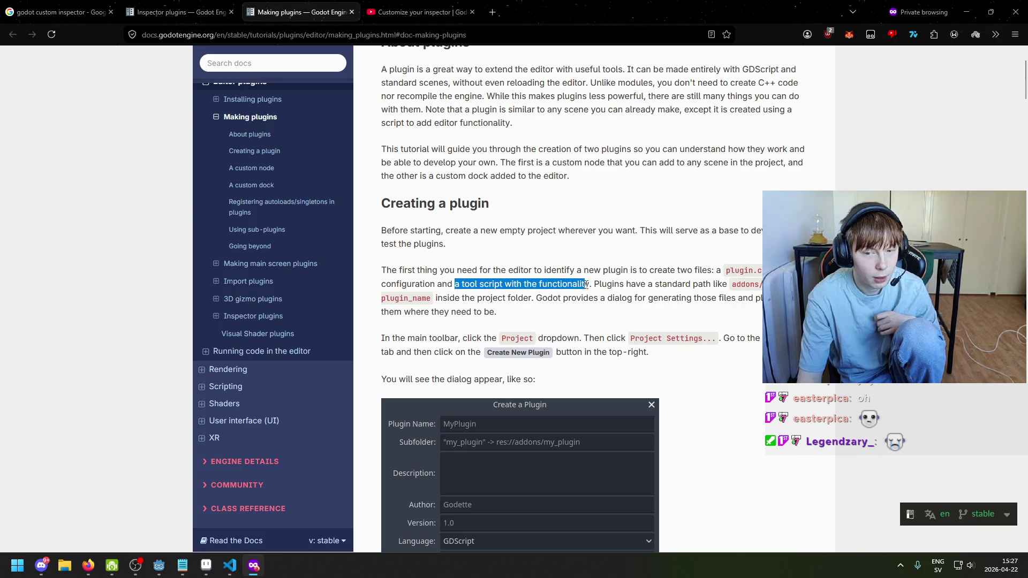
{"action": "left_click", "coordinate": [587, 293]}
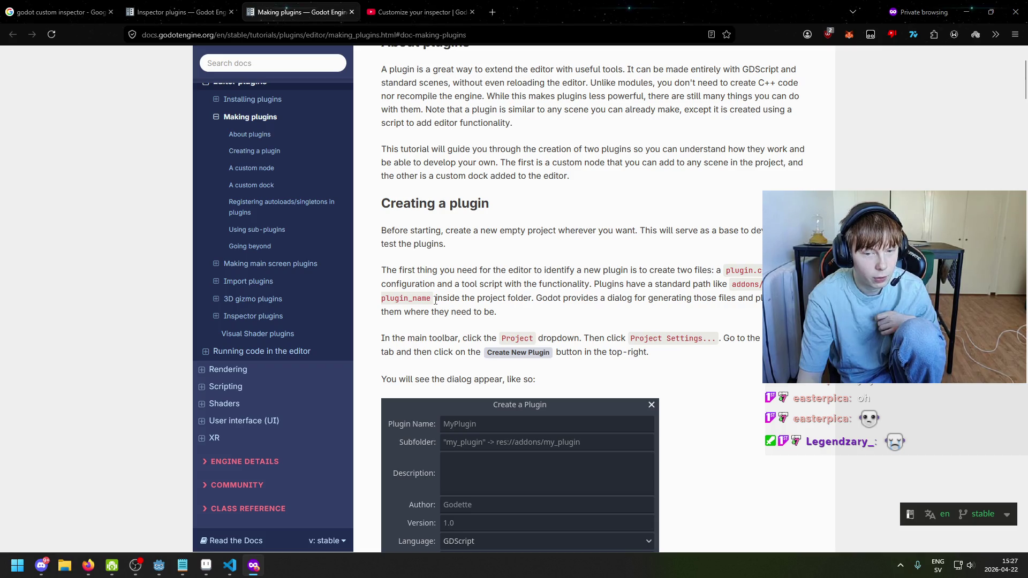
{"action": "left_click", "coordinate": [159, 566]}
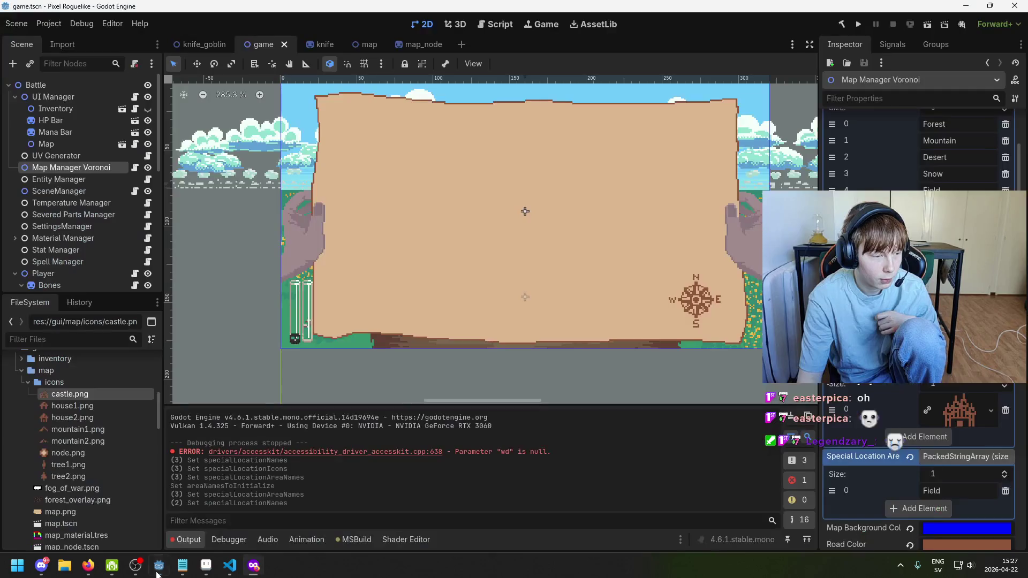
Open Project Settings and look through the Import Defaults and Autoload tabs
{"action": "left_click", "coordinate": [49, 24]}
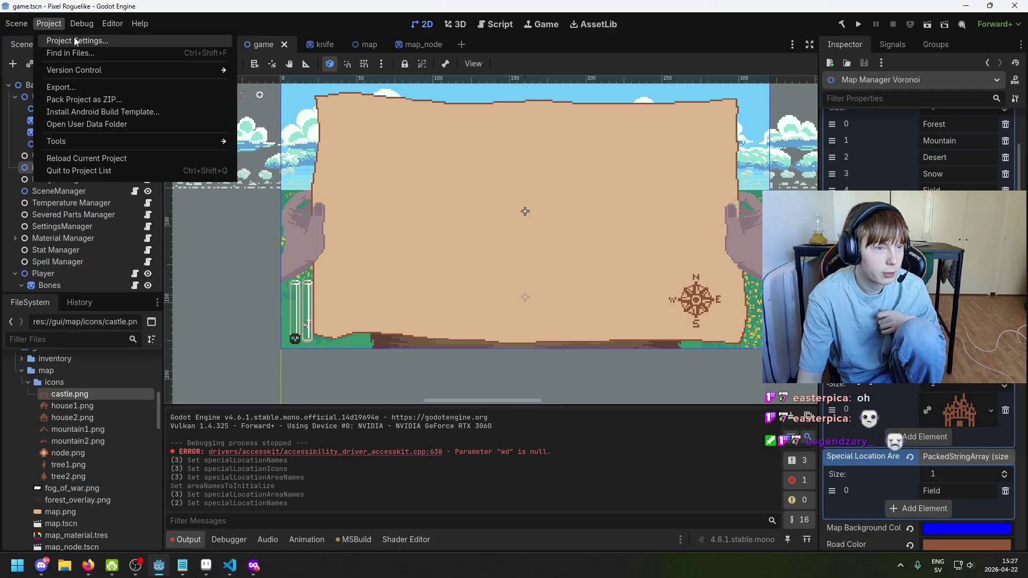
{"action": "left_click", "coordinate": [67, 38]}
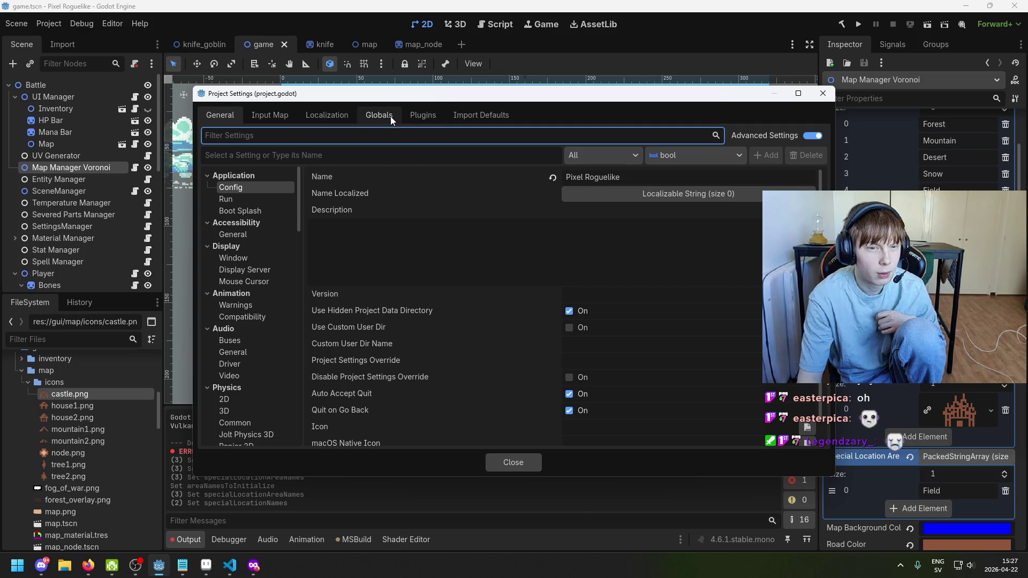
{"action": "left_click", "coordinate": [477, 114]}
{"action": "scroll", "coordinate": [362, 299], "scroll_direction": "down", "scroll_amount": 5}
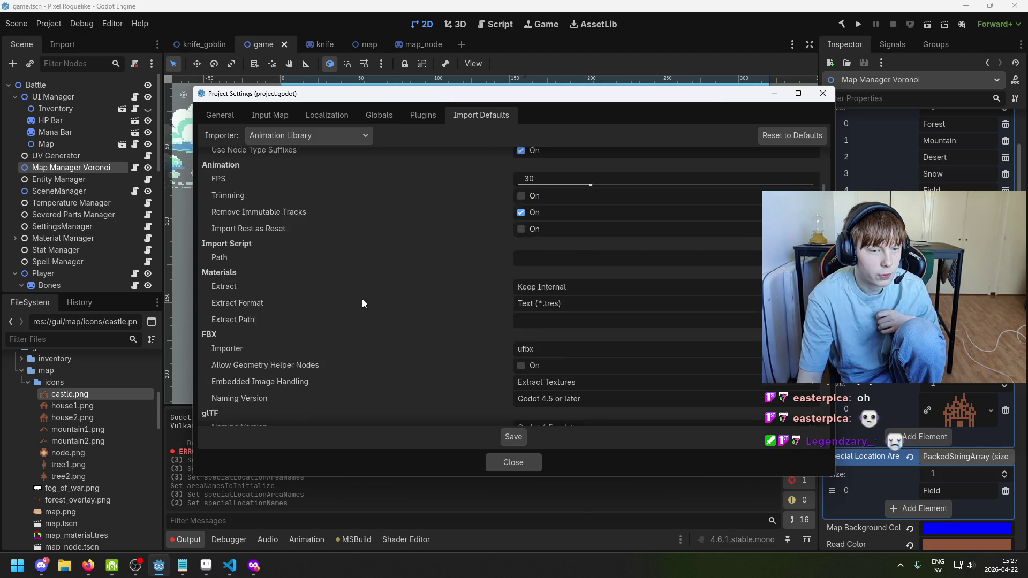
{"action": "scroll", "coordinate": [337, 316], "scroll_direction": "down", "scroll_amount": 3}
{"action": "scroll", "coordinate": [340, 323], "scroll_direction": "up", "scroll_amount": 6}
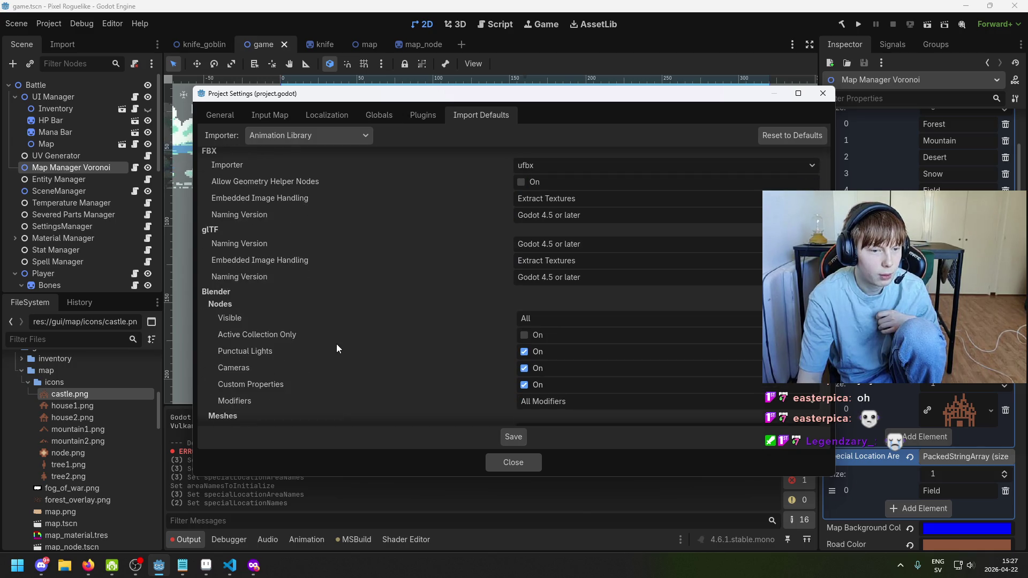
{"action": "scroll", "coordinate": [344, 244], "scroll_direction": "up", "scroll_amount": 3}
{"action": "left_click", "coordinate": [379, 114]}
{"action": "left_click", "coordinate": [220, 114]}
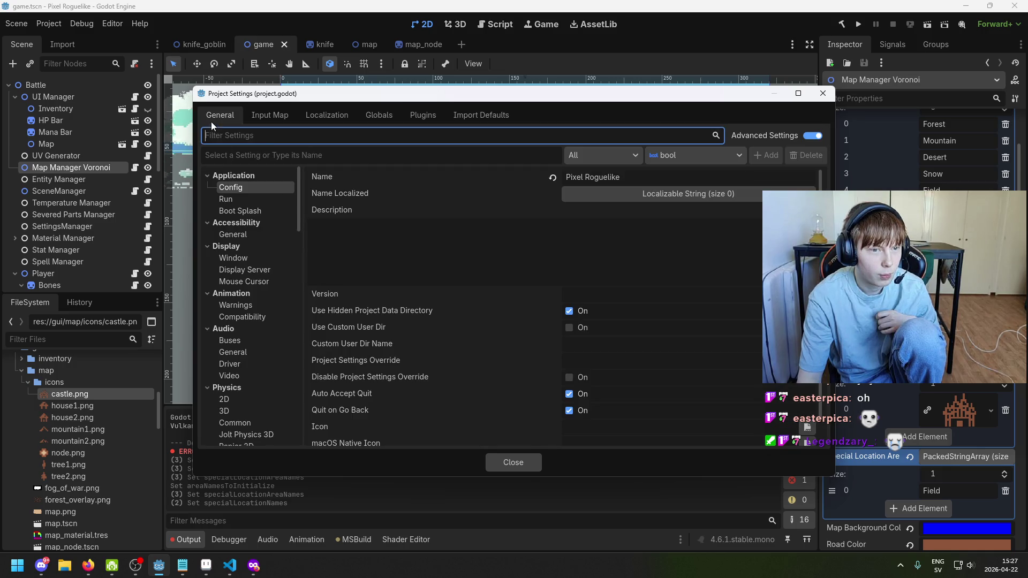
Filter General settings by 'plugin' and inspect the Version Control Plugin Name setting
{"action": "type", "text": "plugin"}
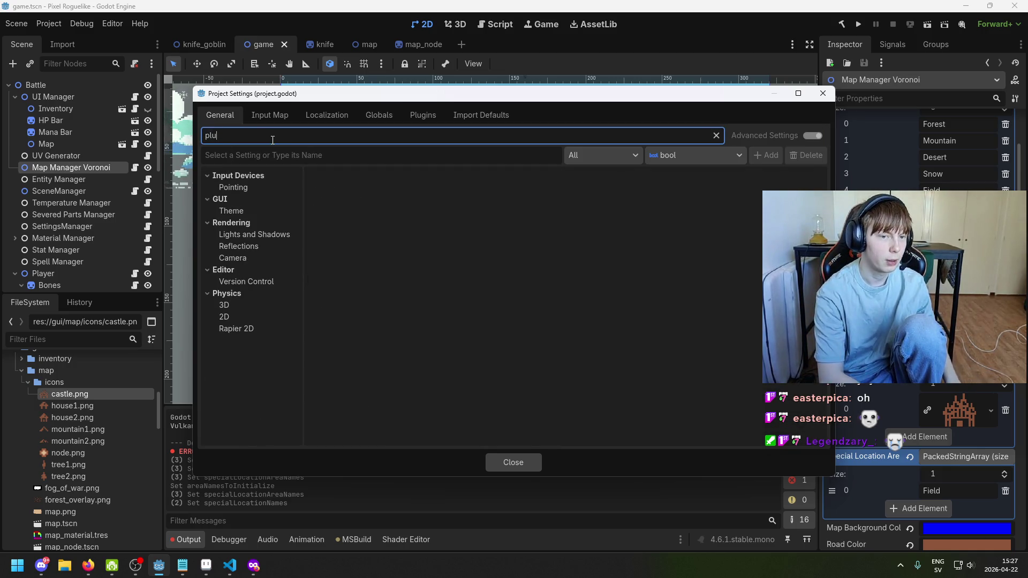
{"action": "left_click", "coordinate": [256, 178]}
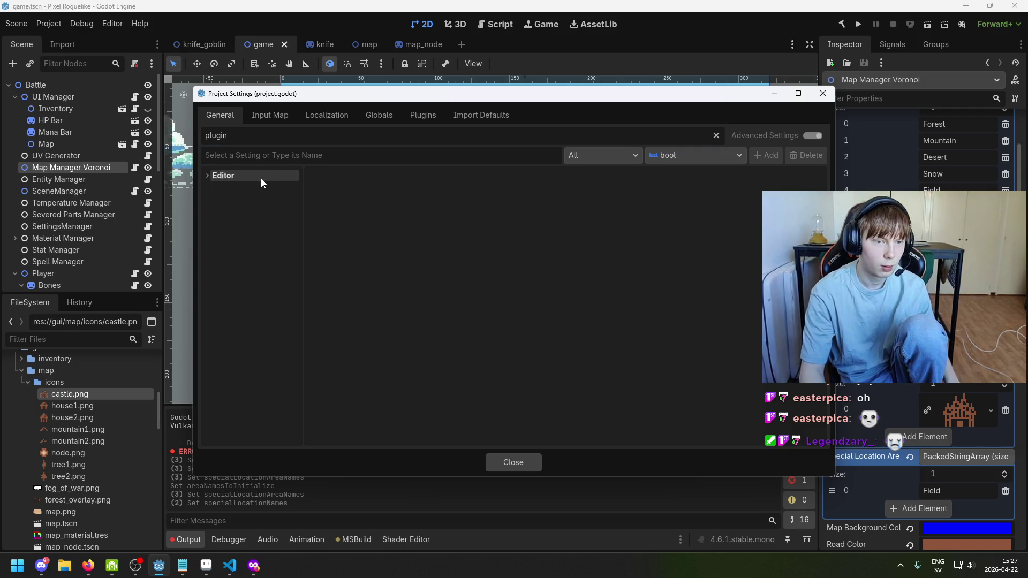
{"action": "left_click", "coordinate": [261, 189]}
{"action": "left_click", "coordinate": [343, 177]}
{"action": "left_click", "coordinate": [591, 175]}
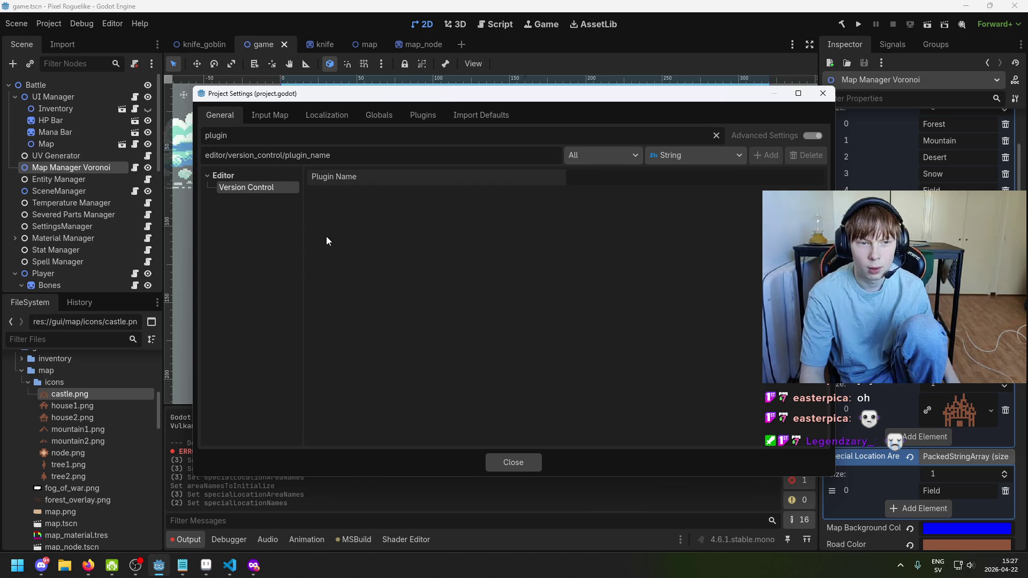
Look through the Input Map, Localization, Autoload, Plugins and Import Defaults tabs, then return to the docs
{"action": "left_click", "coordinate": [277, 114]}
{"action": "left_click", "coordinate": [310, 116]}
{"action": "left_click", "coordinate": [373, 114]}
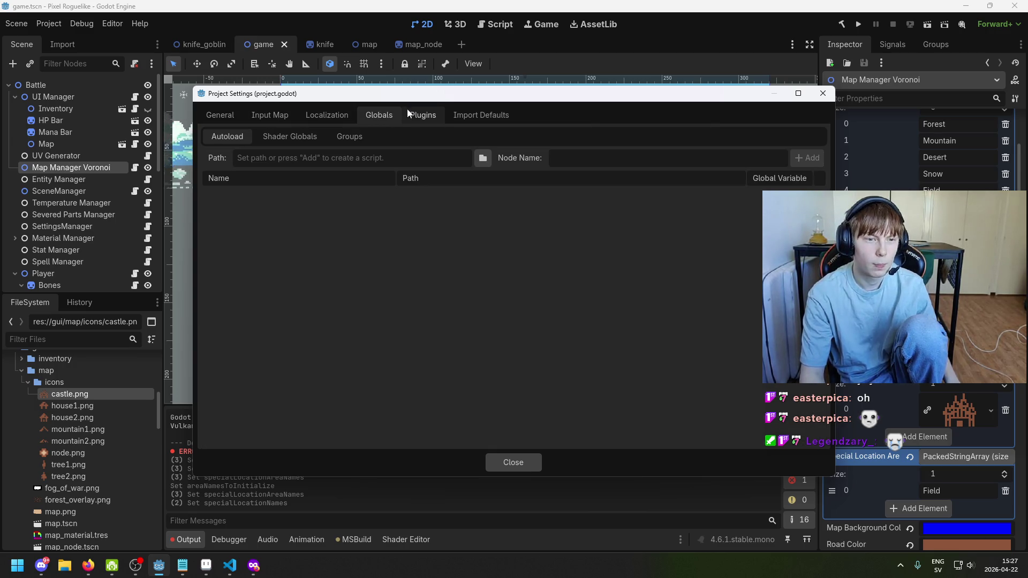
{"action": "left_click", "coordinate": [289, 136]}
{"action": "left_click", "coordinate": [227, 136]}
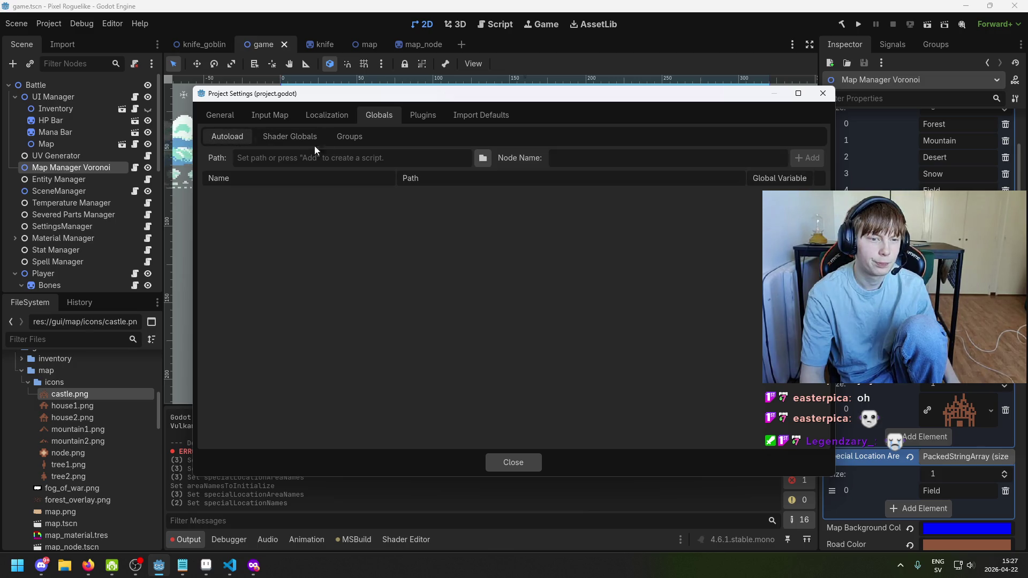
{"action": "left_click", "coordinate": [434, 118]}
{"action": "left_click", "coordinate": [481, 113]}
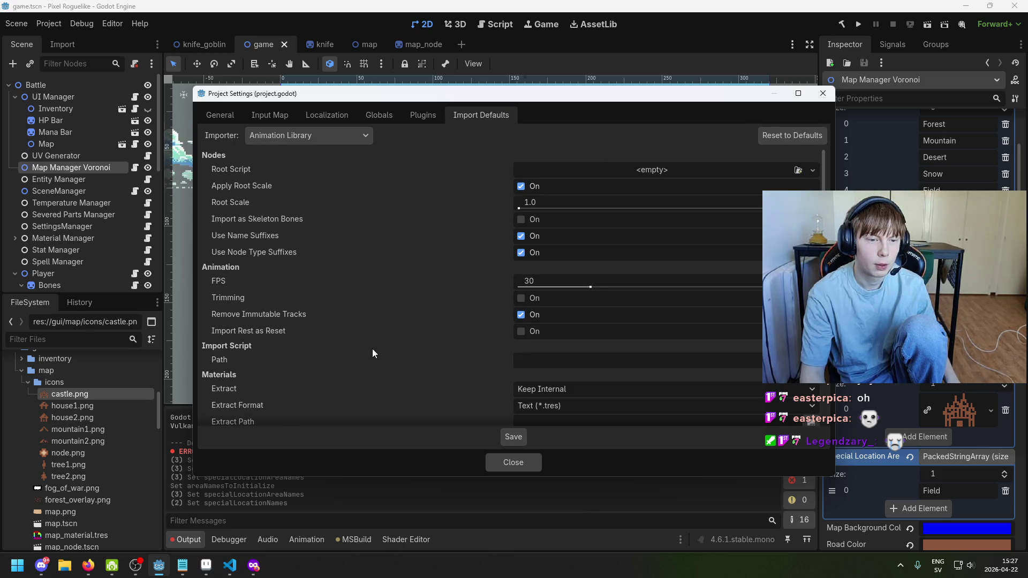
{"action": "scroll", "coordinate": [370, 347], "scroll_direction": "down", "scroll_amount": 5}
{"action": "scroll", "coordinate": [367, 345], "scroll_direction": "down", "scroll_amount": 5}
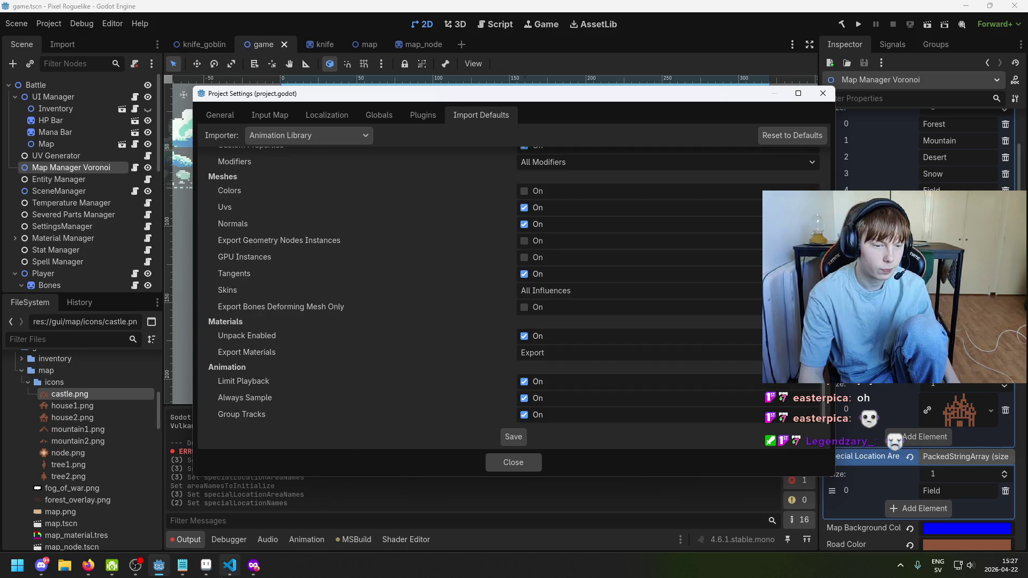
{"action": "left_click", "coordinate": [254, 566]}
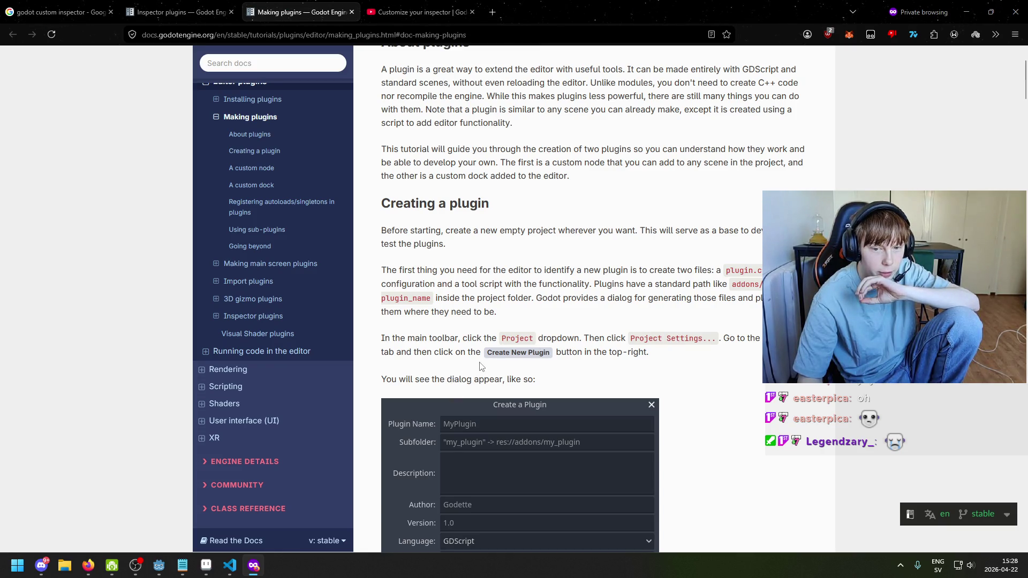
Back in Project Settings' General tab, clear the 'plugin' filter
{"action": "scroll", "coordinate": [481, 367], "scroll_direction": "down", "scroll_amount": 6}
{"action": "scroll", "coordinate": [569, 350], "scroll_direction": "up", "scroll_amount": 3}
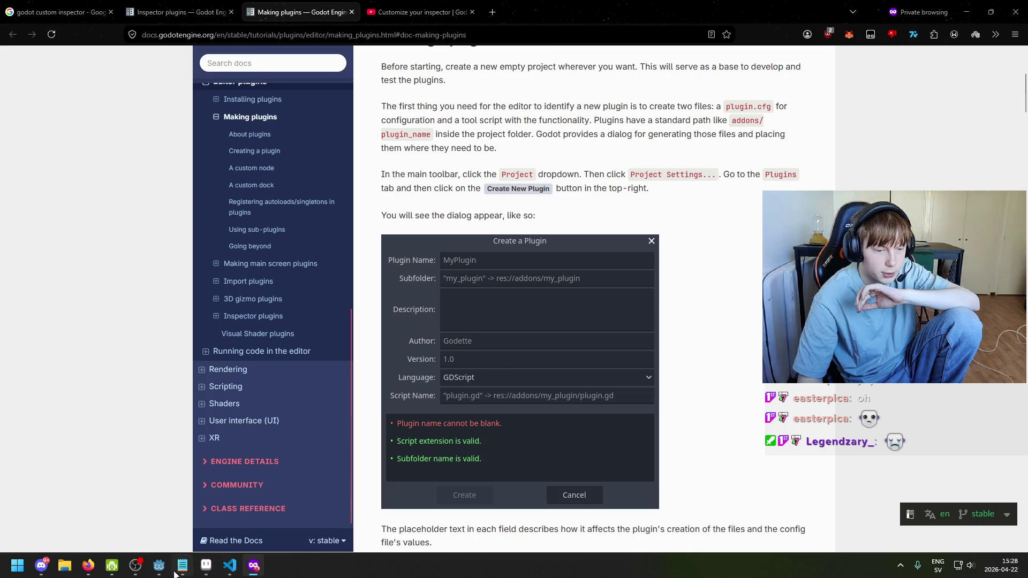
{"action": "left_click", "coordinate": [159, 565]}
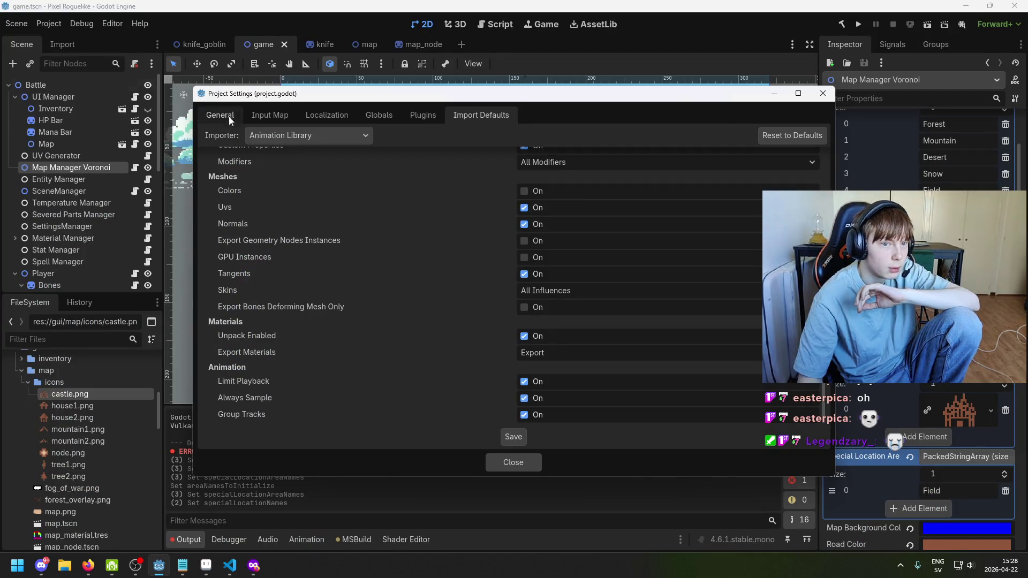
{"action": "left_click", "coordinate": [220, 115]}
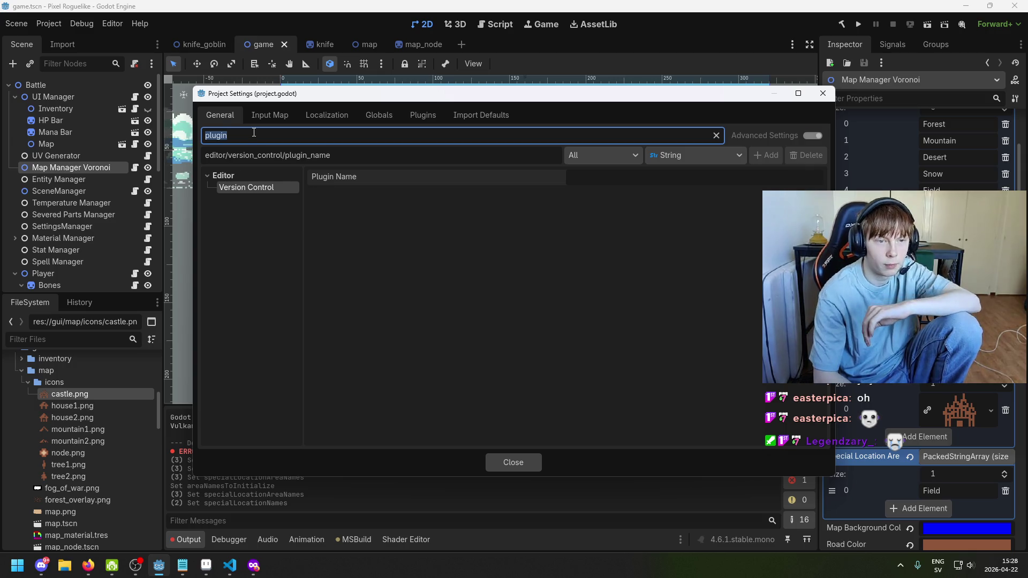
{"action": "key", "text": "BackSpace"}
{"action": "left_click", "coordinate": [254, 566]}
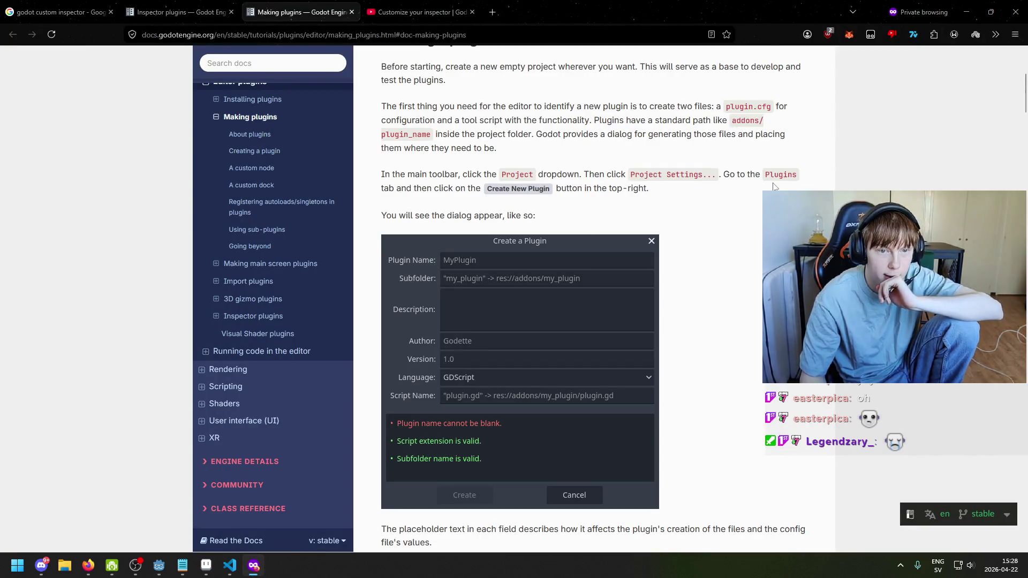
{"action": "left_click", "coordinate": [159, 566]}
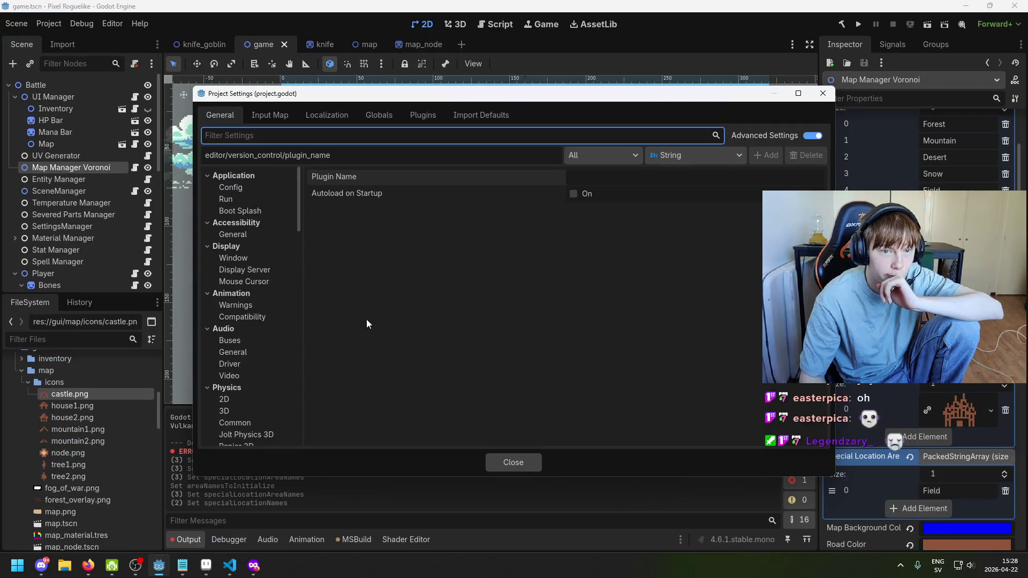
Start a new plugin from the Plugins tab's Create New Plugin button
{"action": "left_click", "coordinate": [423, 115]}
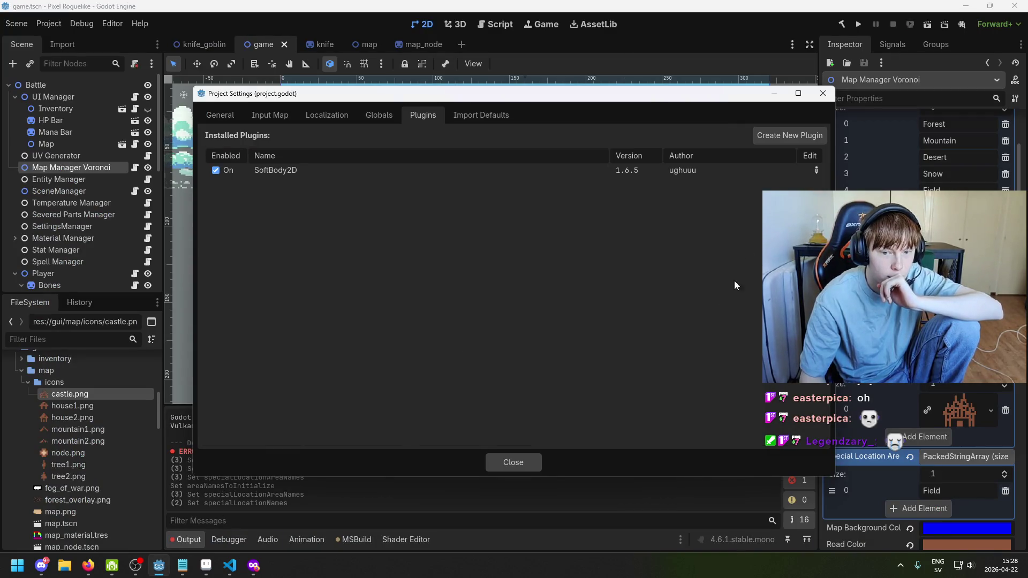
{"action": "left_click", "coordinate": [782, 132]}
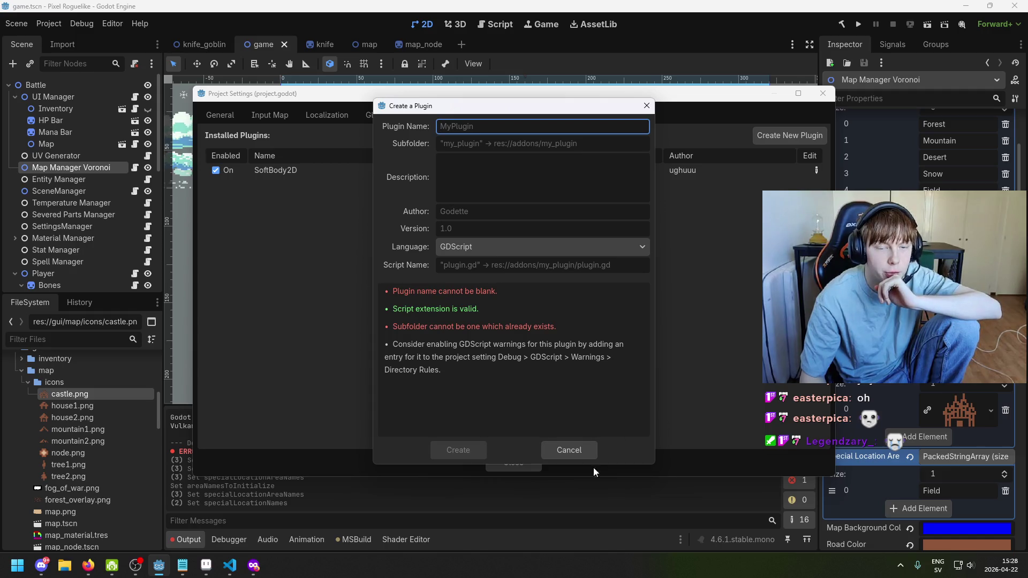
{"action": "left_click", "coordinate": [253, 566]}
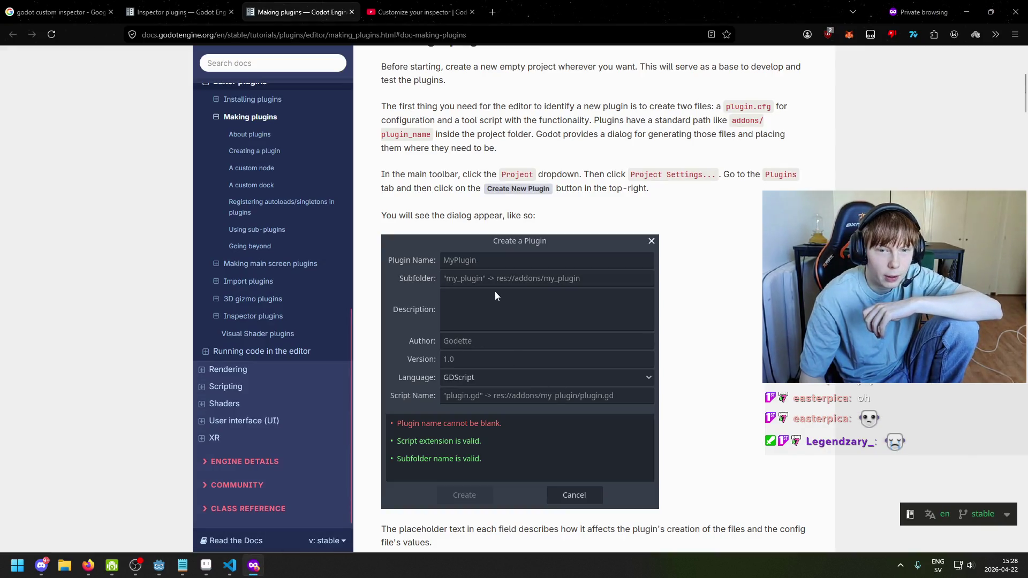
{"action": "scroll", "coordinate": [420, 242], "scroll_direction": "down", "scroll_amount": 1}
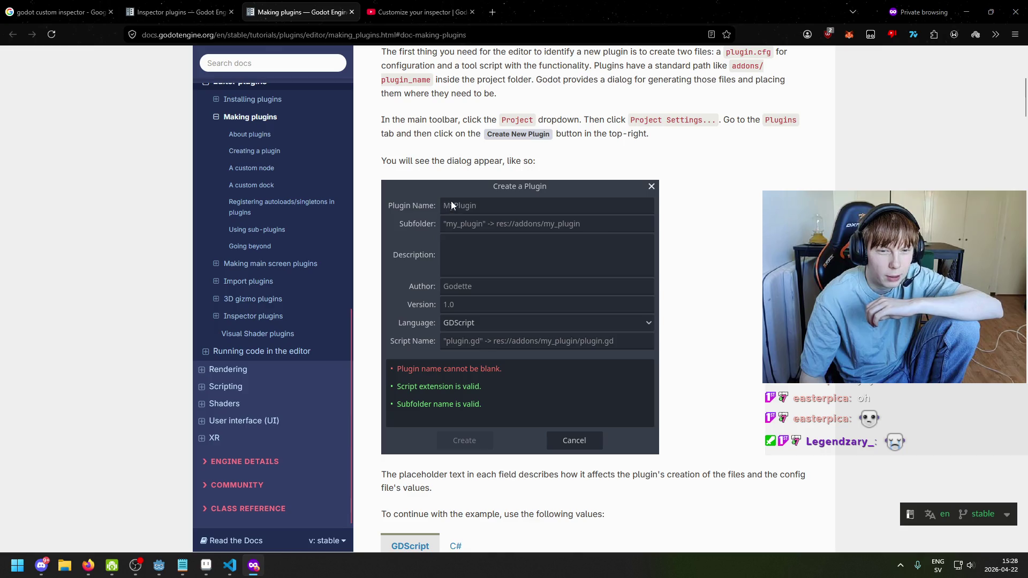
{"action": "scroll", "coordinate": [430, 204], "scroll_direction": "down", "scroll_amount": 1}
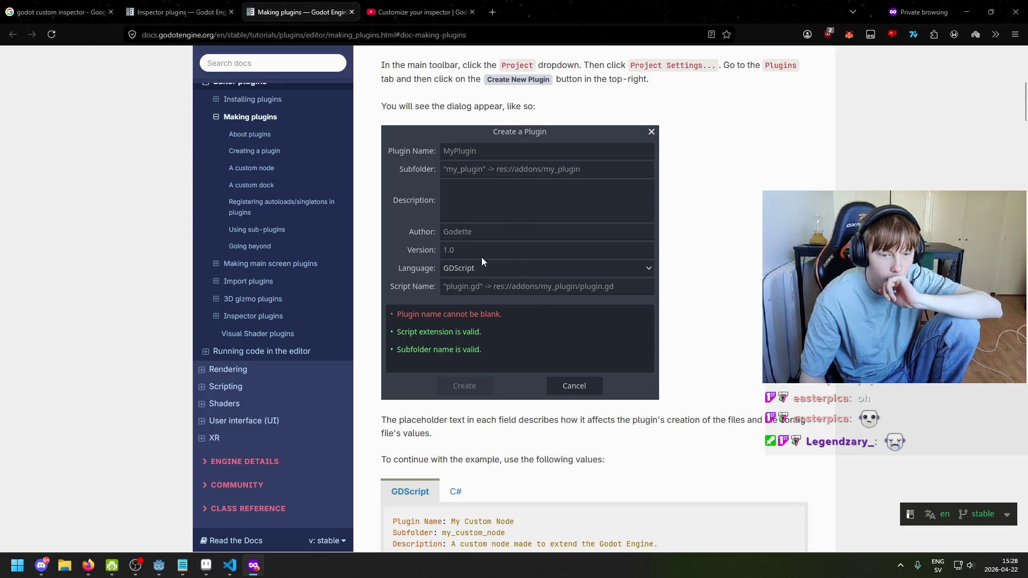
{"action": "scroll", "coordinate": [483, 266], "scroll_direction": "down", "scroll_amount": 4}
Show the C# example plugin values in the Making plugins docs
{"action": "left_click", "coordinate": [455, 272]}
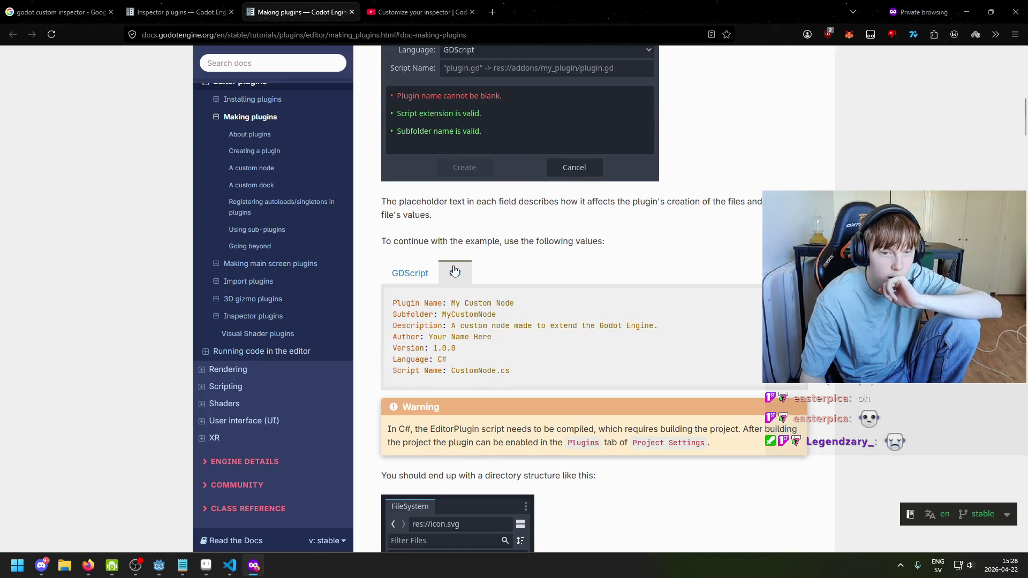
{"action": "scroll", "coordinate": [445, 289], "scroll_direction": "down", "scroll_amount": 5}
{"action": "scroll", "coordinate": [460, 311], "scroll_direction": "up", "scroll_amount": 9}
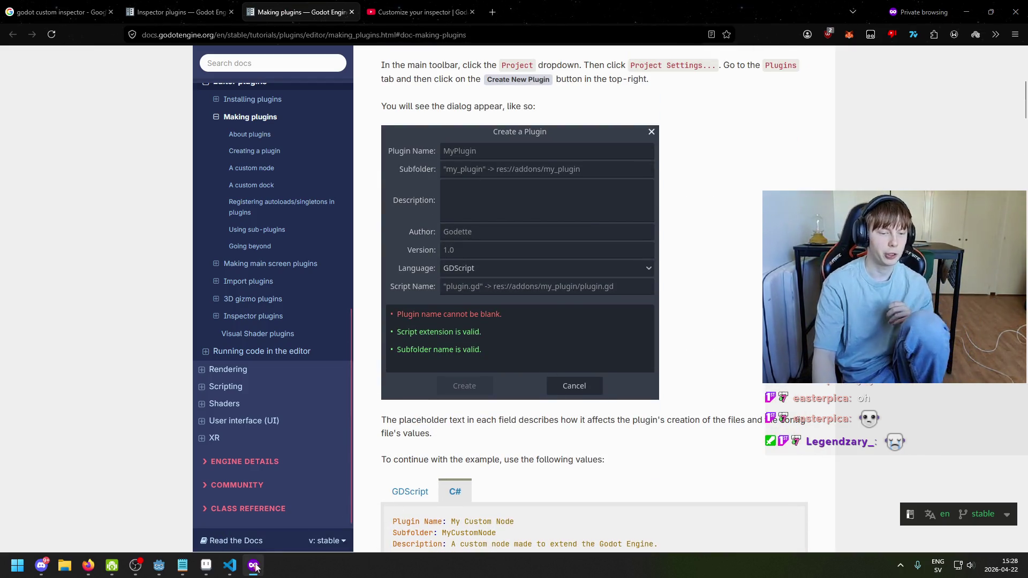
{"action": "left_click", "coordinate": [229, 573]}
{"action": "left_click", "coordinate": [232, 568]}
{"action": "left_click", "coordinate": [207, 566]}
Enter name MapPlugin, subfolder map_plugin and description 'A custom plugin to make the map'
{"action": "left_click", "coordinate": [159, 566]}
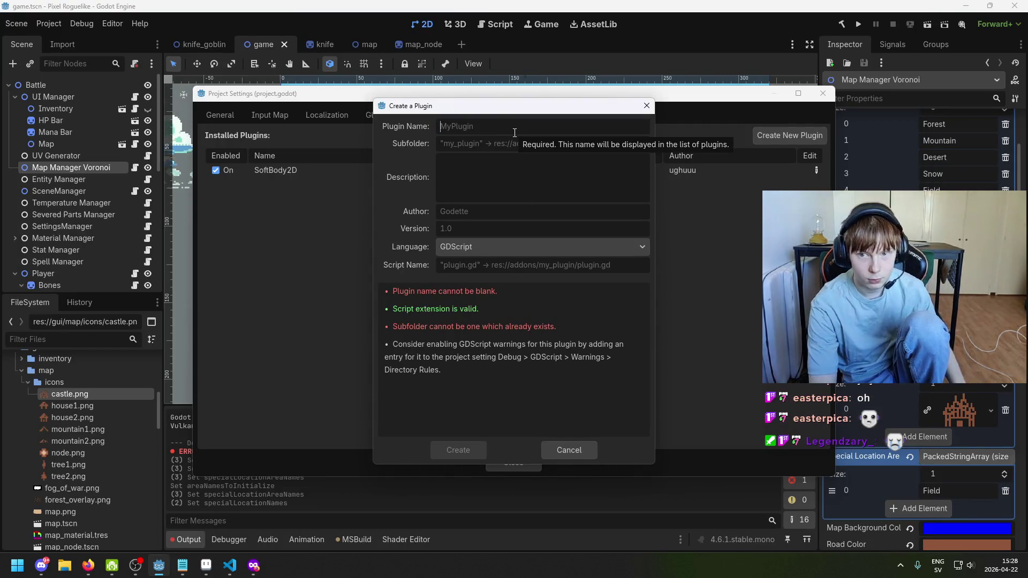
{"action": "type", "text": "Map"}
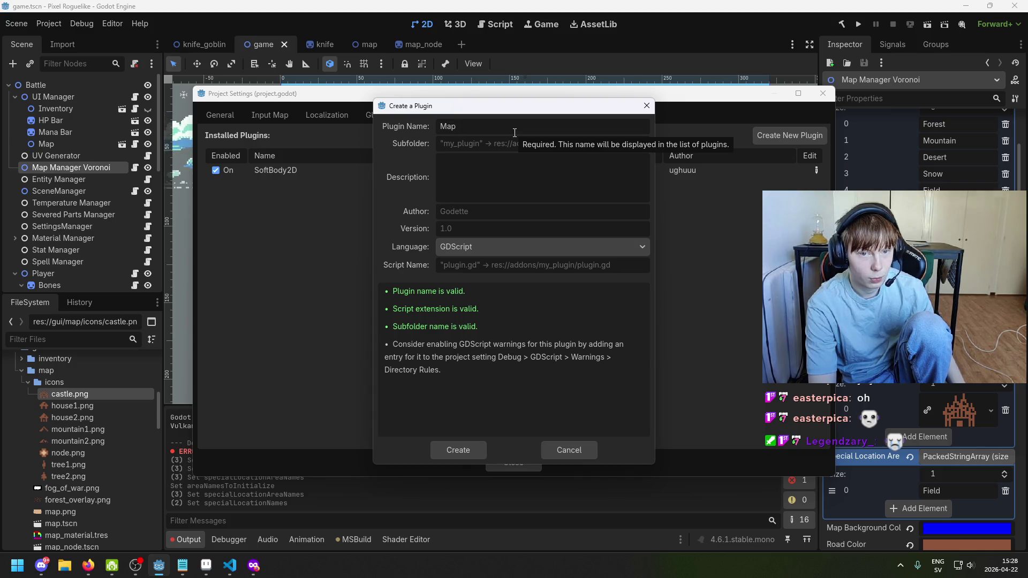
{"action": "type", "text": "Plugin"}
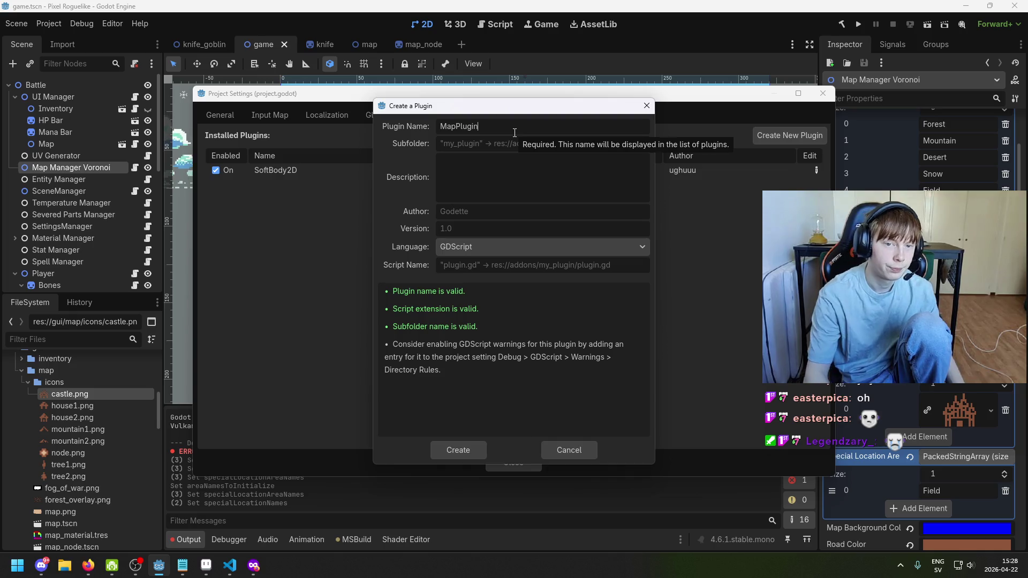
{"action": "left_click", "coordinate": [520, 145]}
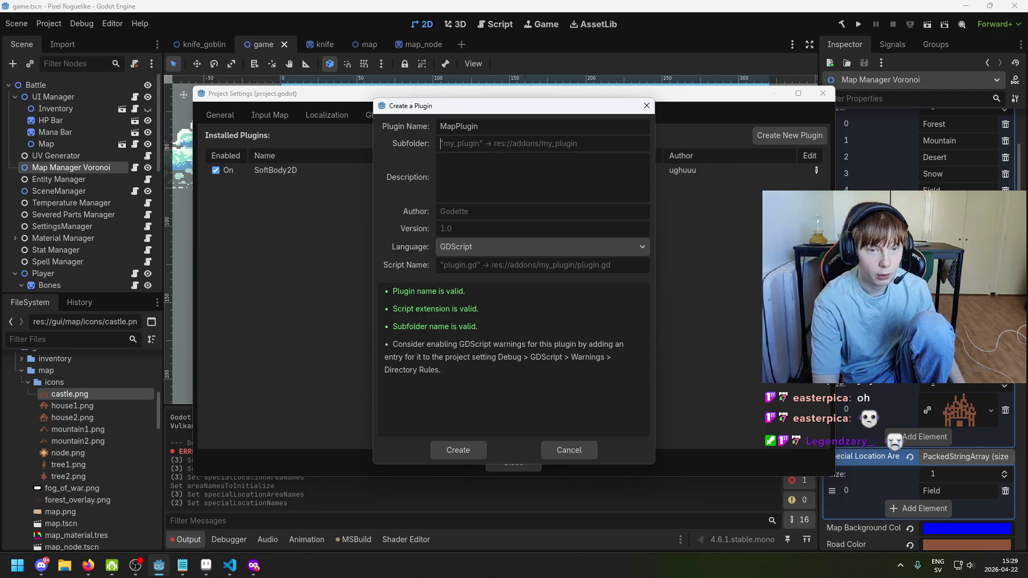
{"action": "type", "text": "map_plugin"}
{"action": "left_click", "coordinate": [599, 195]}
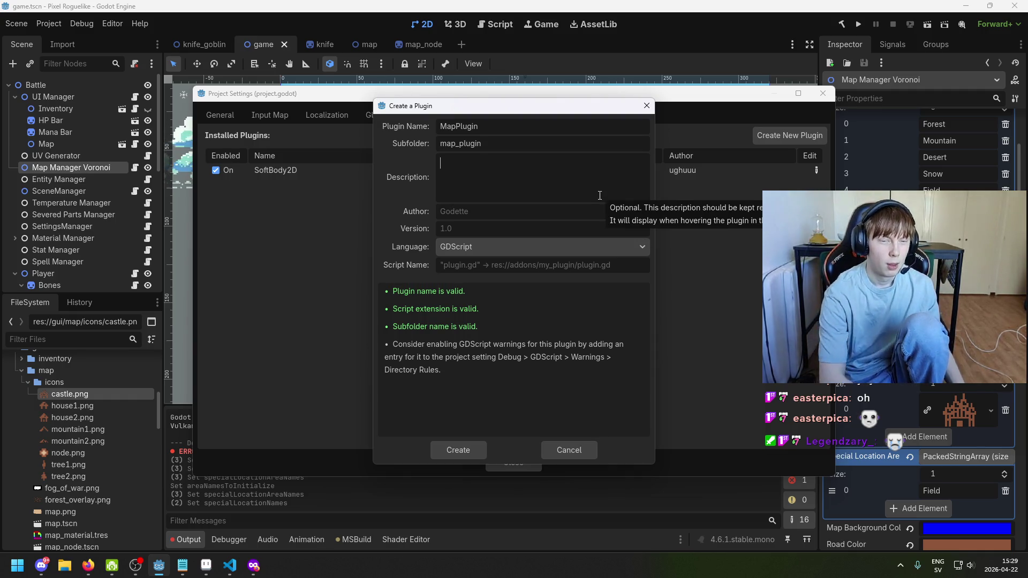
{"action": "type", "text": "A custom plugin to "}
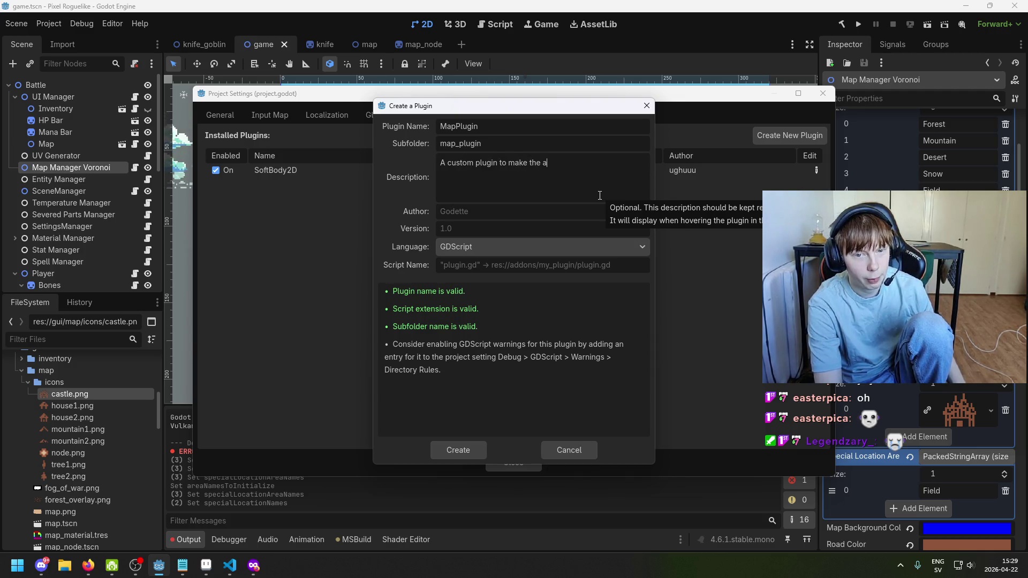
{"action": "type", "text": "make the map less painful to deal with for me."}
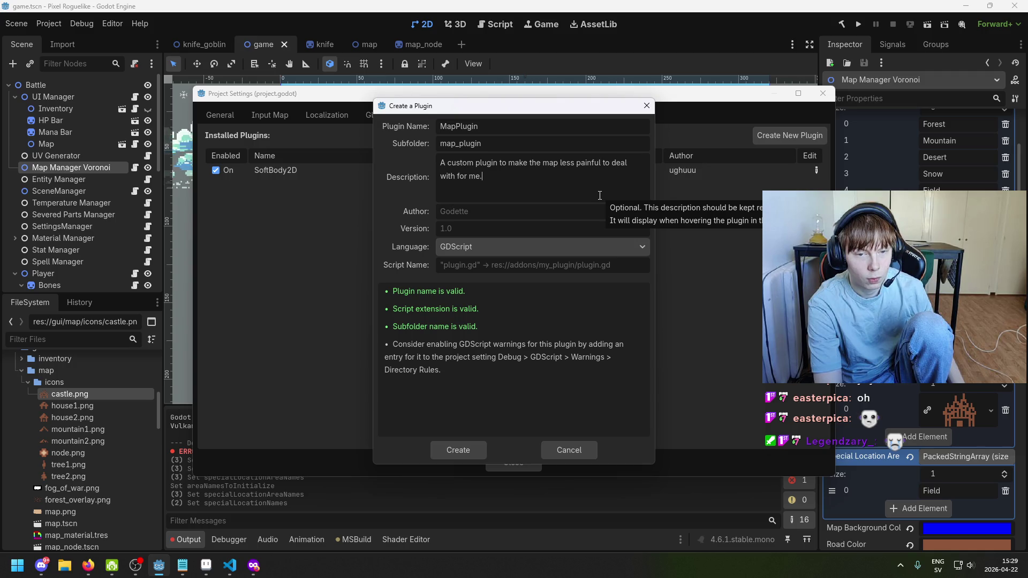
Enter the author name, version 1.0, and choose C# as the language
{"action": "left_click", "coordinate": [247, 576]}
{"action": "key", "text": "alt+Tab"}
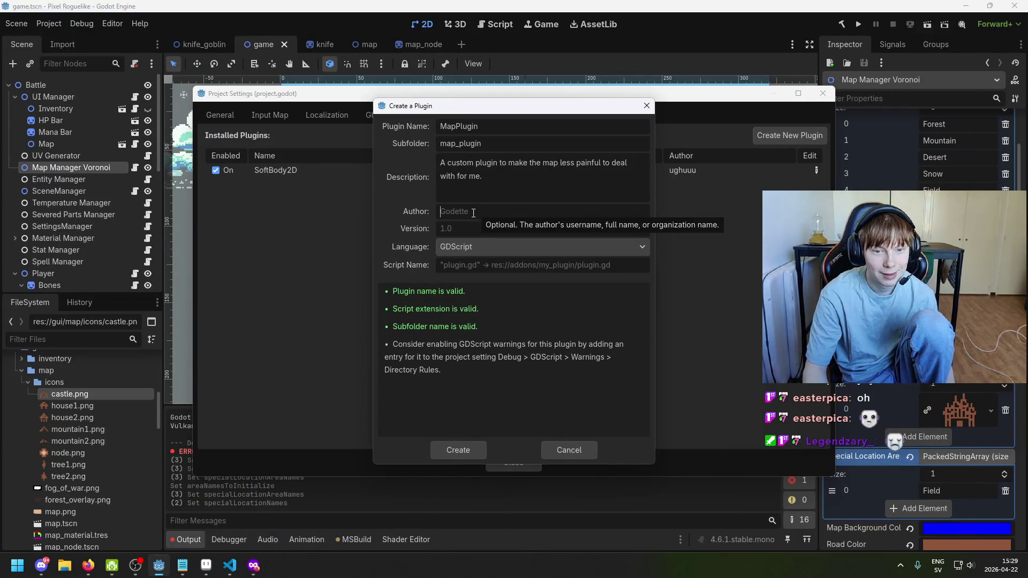
{"action": "left_click", "coordinate": [451, 212]}
{"action": "type", "text": "Albin"}
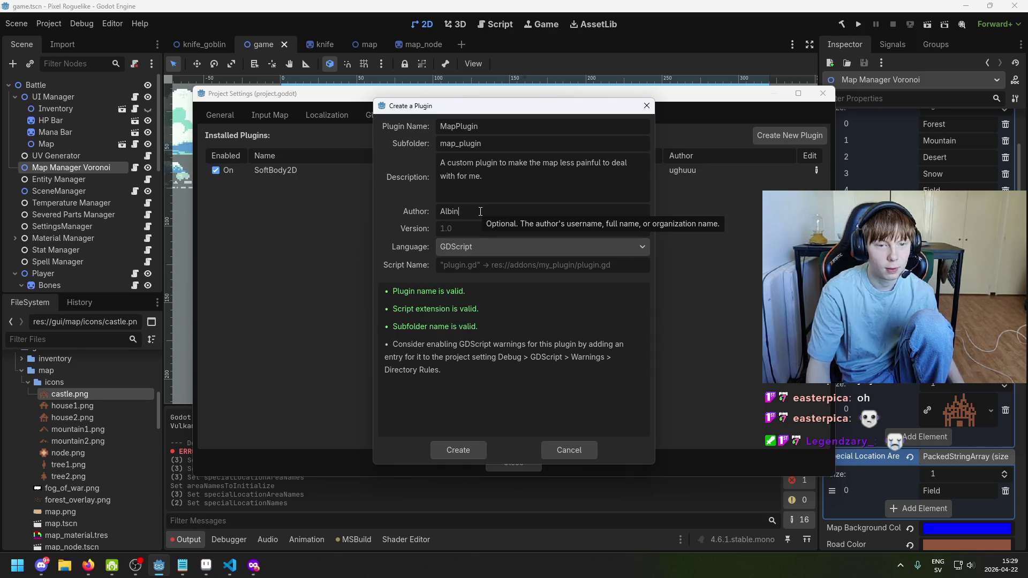
{"action": "left_click", "coordinate": [458, 223]}
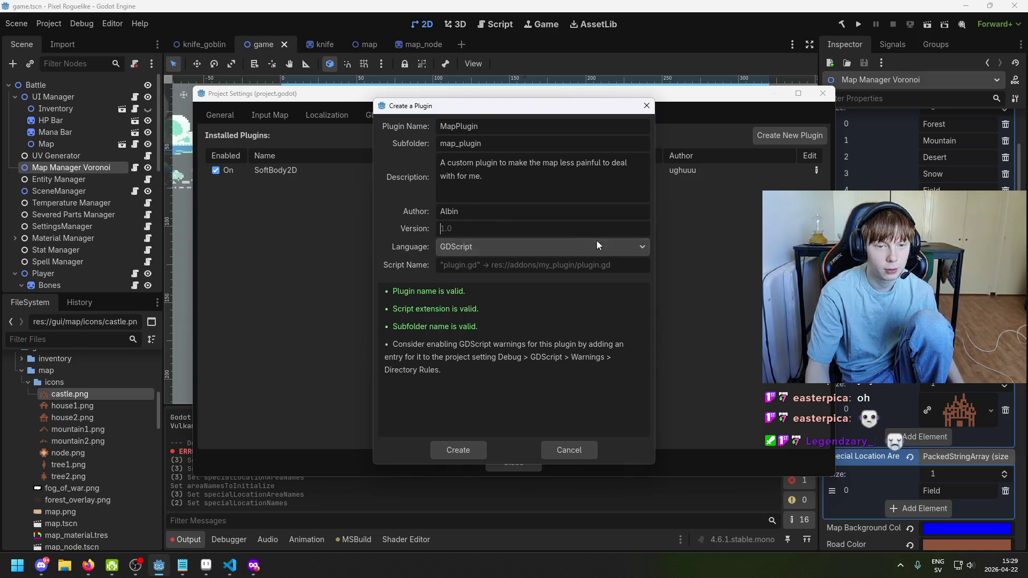
{"action": "type", "text": "1.9"}
{"action": "key", "text": "BackSpace"}
{"action": "type", "text": "0"}
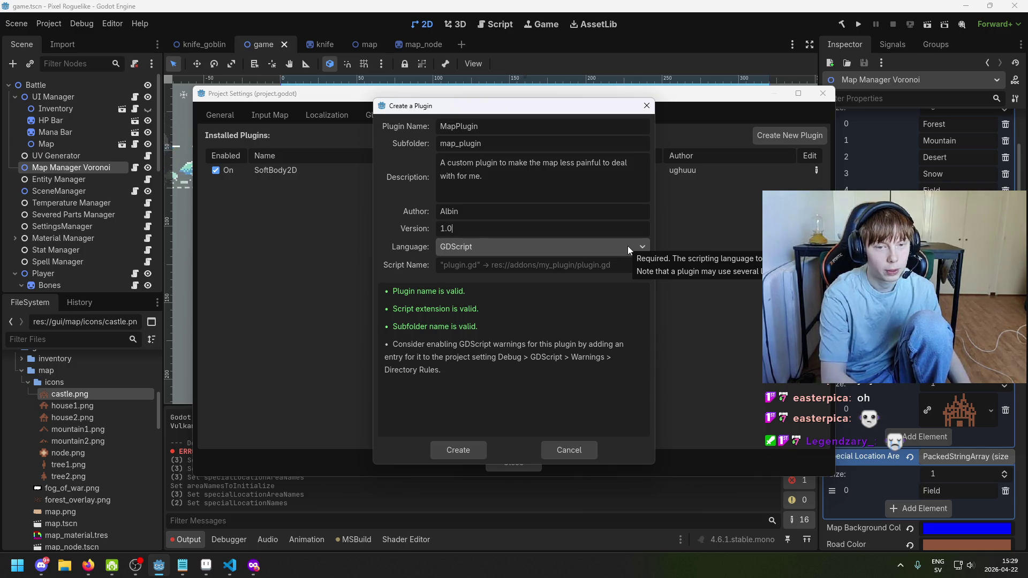
{"action": "left_click", "coordinate": [463, 253]}
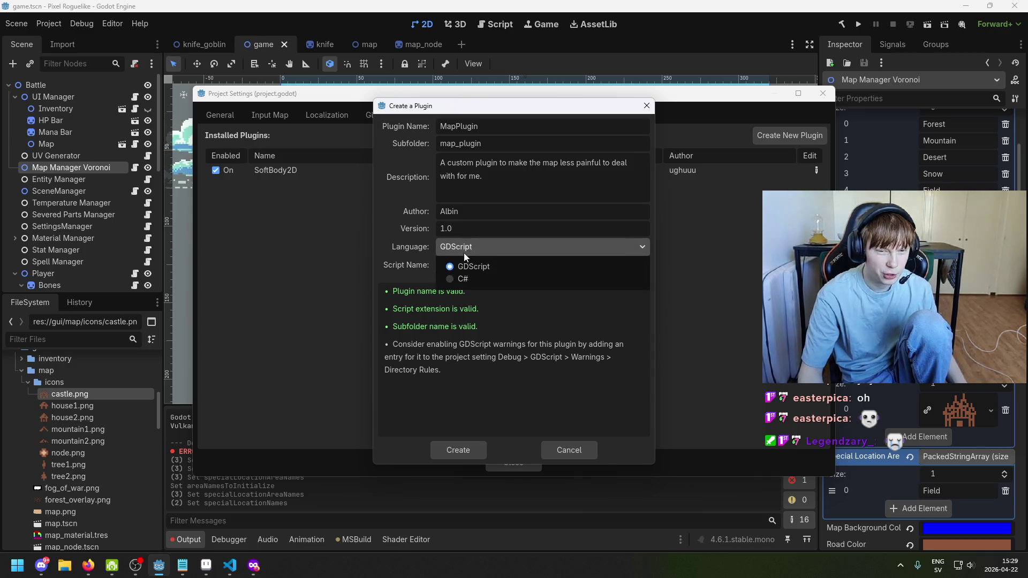
{"action": "left_click", "coordinate": [464, 280]}
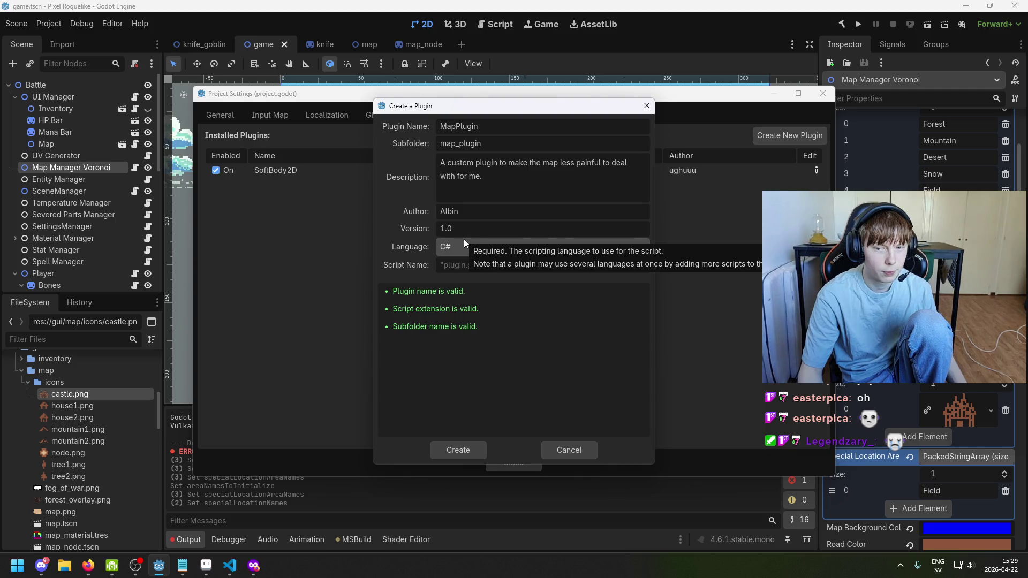
Create MapPlugin and try enabling it, dismissing the C# script load-failure warning
{"action": "left_click", "coordinate": [457, 445]}
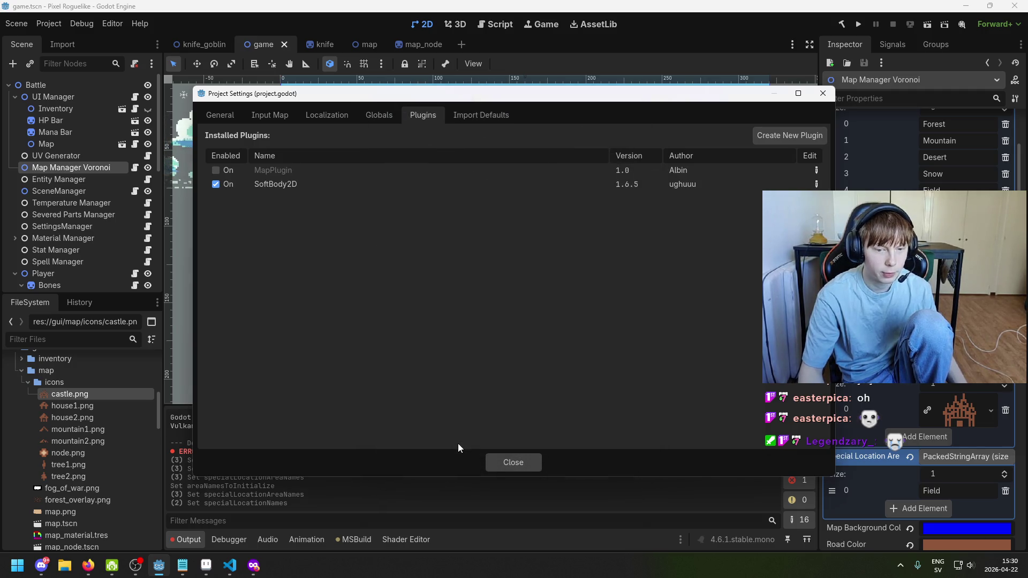
{"action": "left_click", "coordinate": [216, 170]}
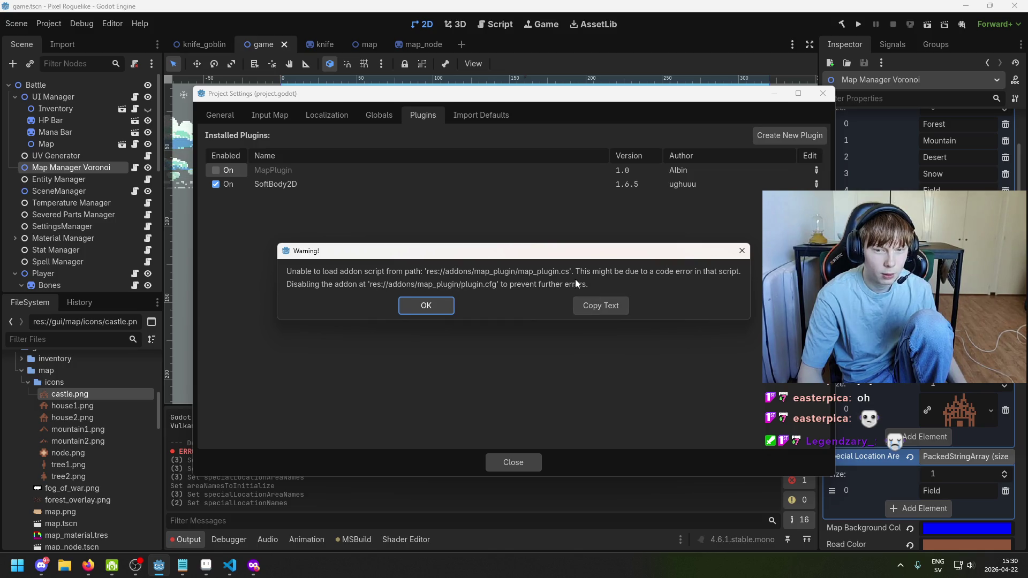
{"action": "left_click", "coordinate": [416, 309]}
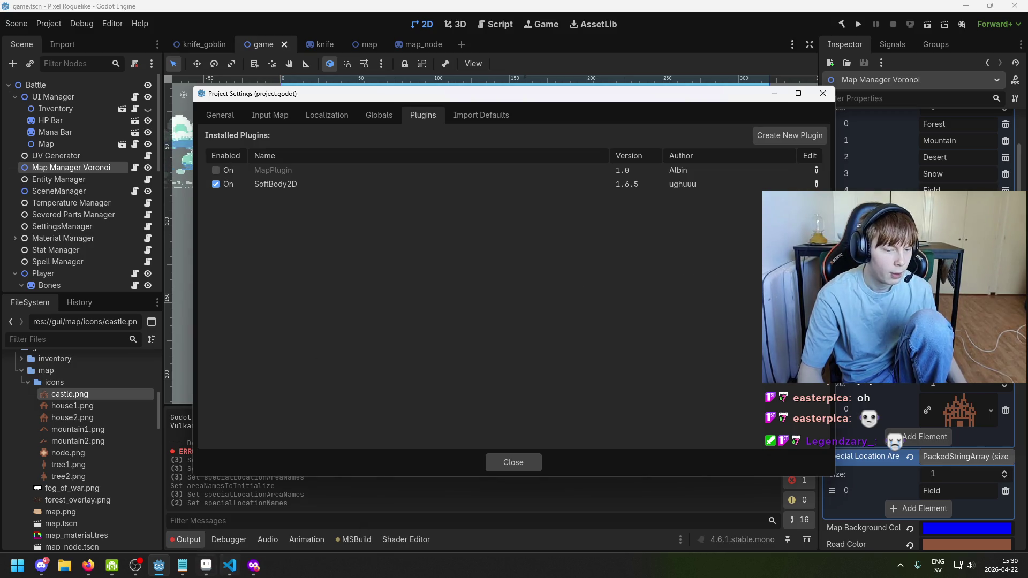
{"action": "left_click", "coordinate": [254, 565]}
{"action": "scroll", "coordinate": [428, 470], "scroll_direction": "down", "scroll_amount": 3}
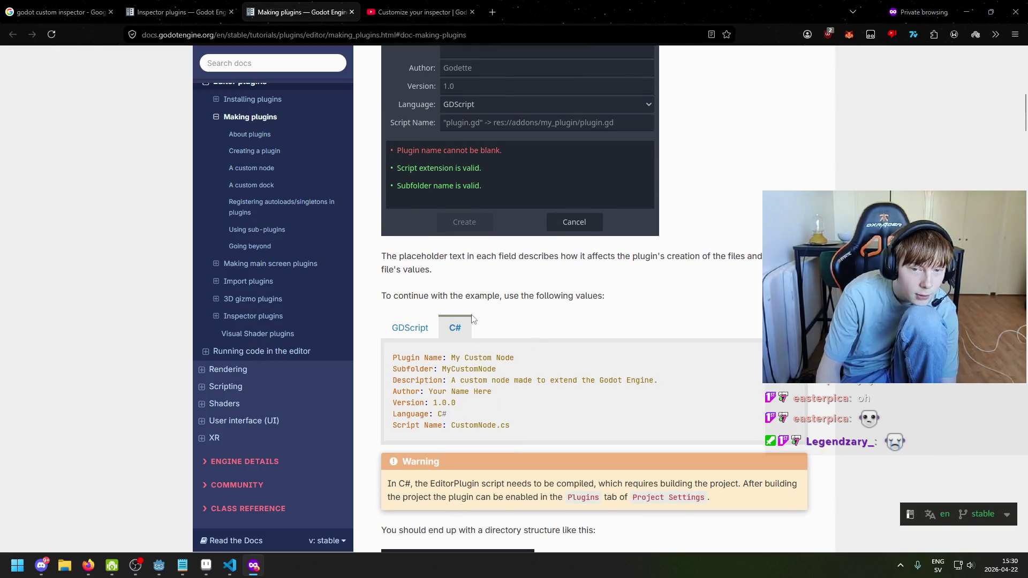
Recheck the C# example values in the docs, then return to Godot's Plugins settings
{"action": "double_click", "coordinate": [465, 249]}
{"action": "left_click", "coordinate": [466, 250]}
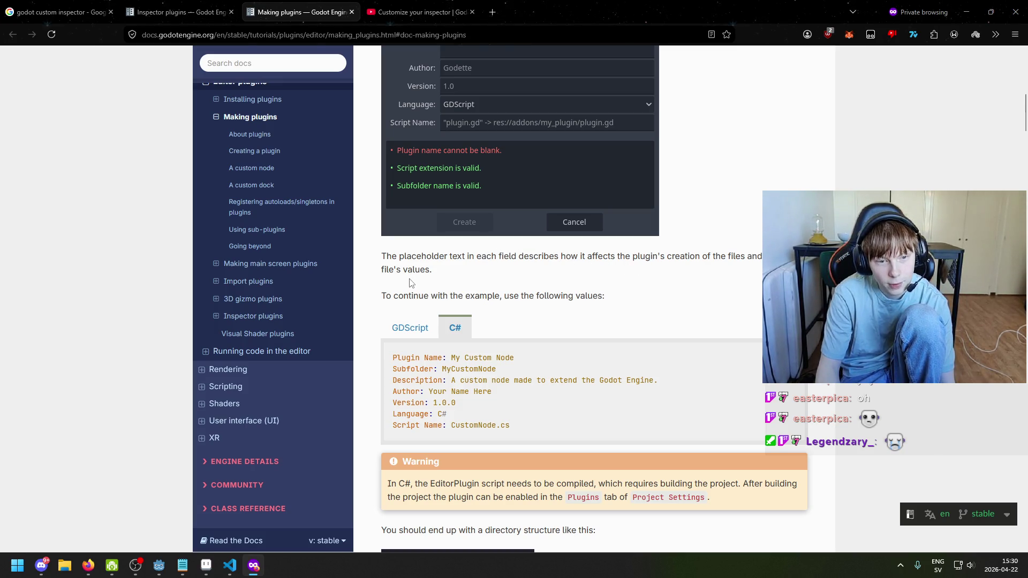
{"action": "left_click_drag", "start_coordinate": [385, 299], "coordinate": [463, 298]}
{"action": "left_click", "coordinate": [537, 305]}
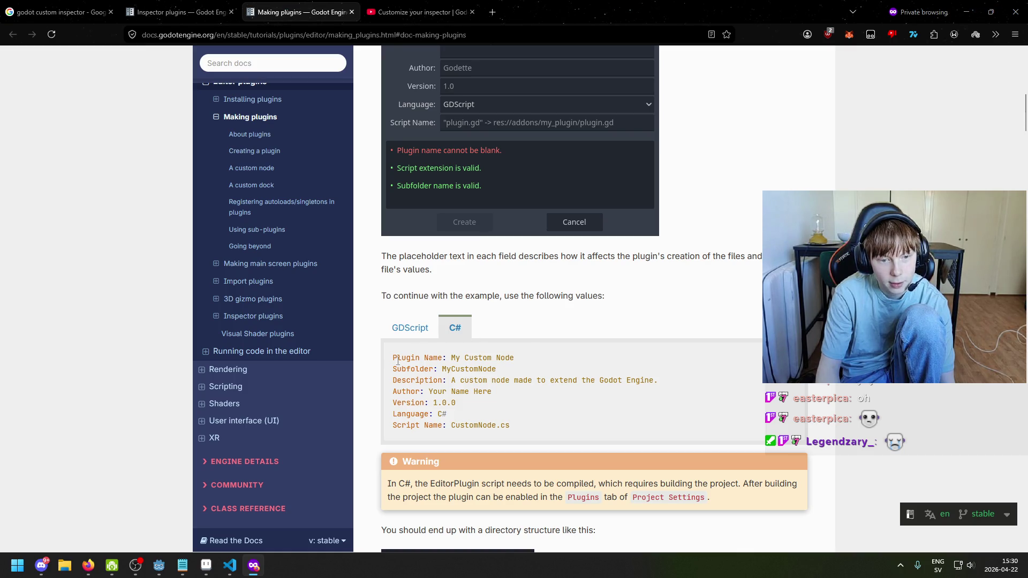
{"action": "scroll", "coordinate": [412, 357], "scroll_direction": "down", "scroll_amount": 2}
{"action": "mouse_move", "coordinate": [523, 320]}
{"action": "left_mouse_down"}
{"action": "mouse_move", "coordinate": [367, 262]}
{"action": "mouse_move", "coordinate": [357, 248]}
{"action": "left_mouse_up"}
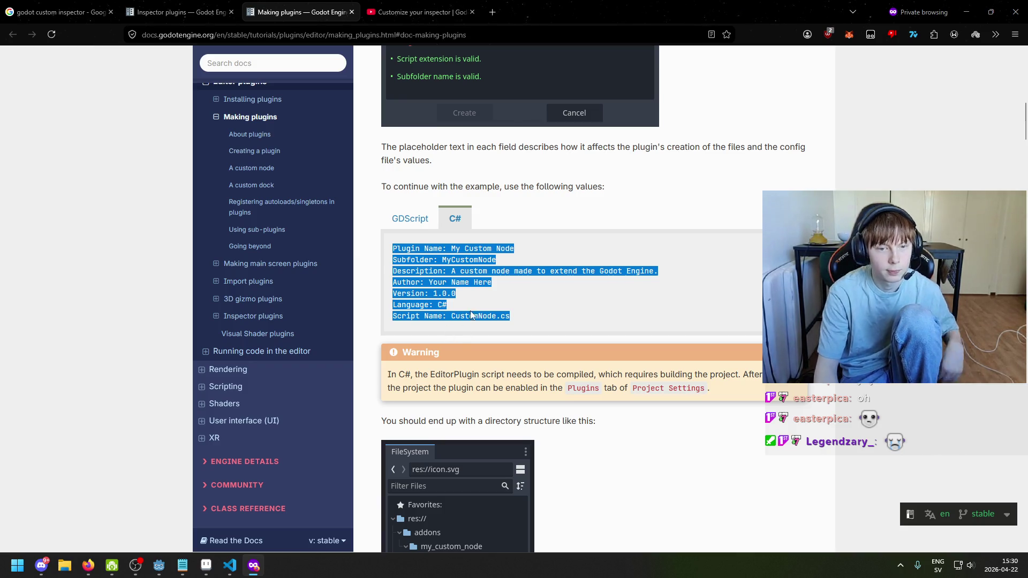
{"action": "scroll", "coordinate": [461, 308], "scroll_direction": "up", "scroll_amount": 6}
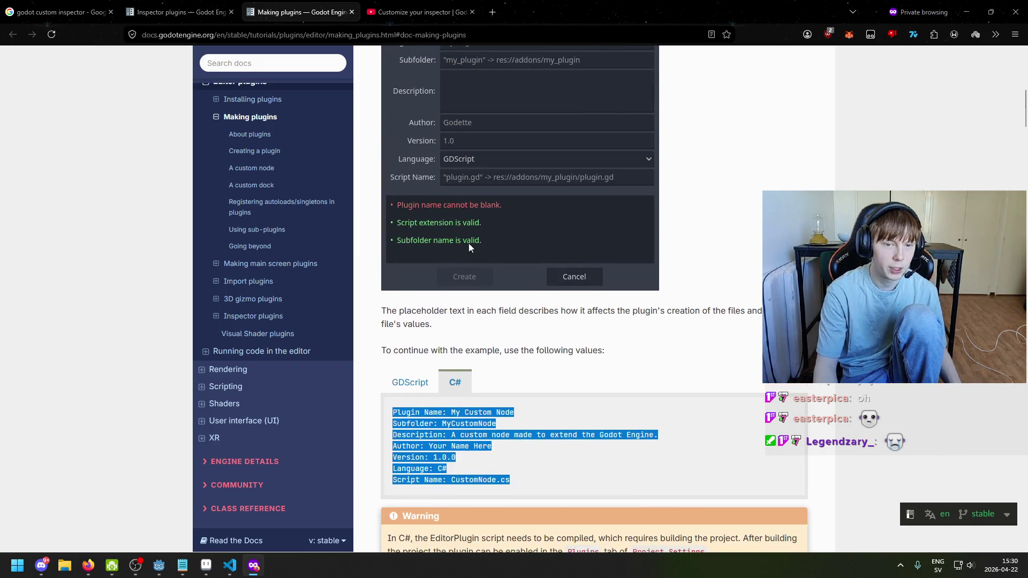
{"action": "scroll", "coordinate": [471, 317], "scroll_direction": "down", "scroll_amount": 7}
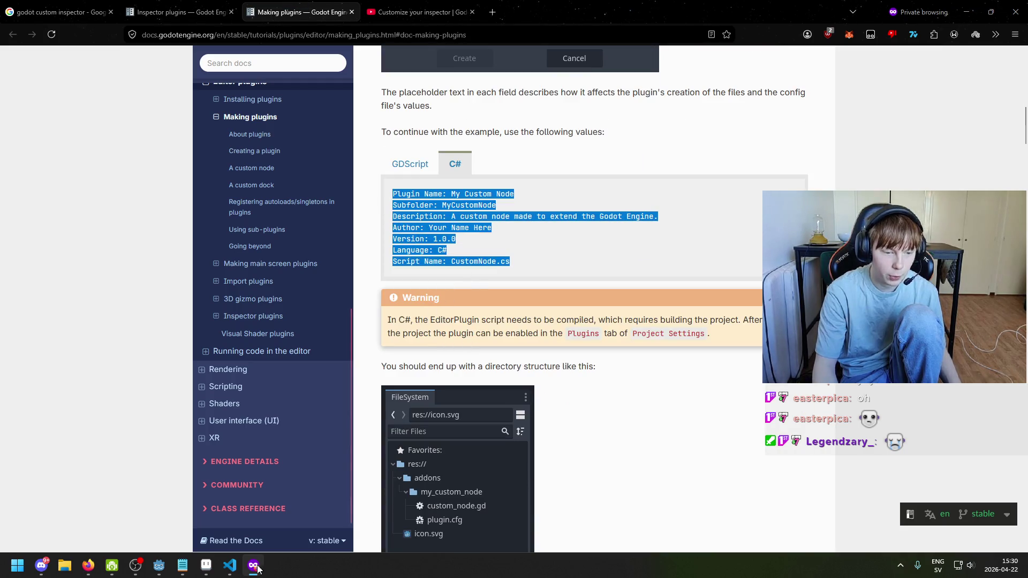
{"action": "left_click", "coordinate": [230, 566]}
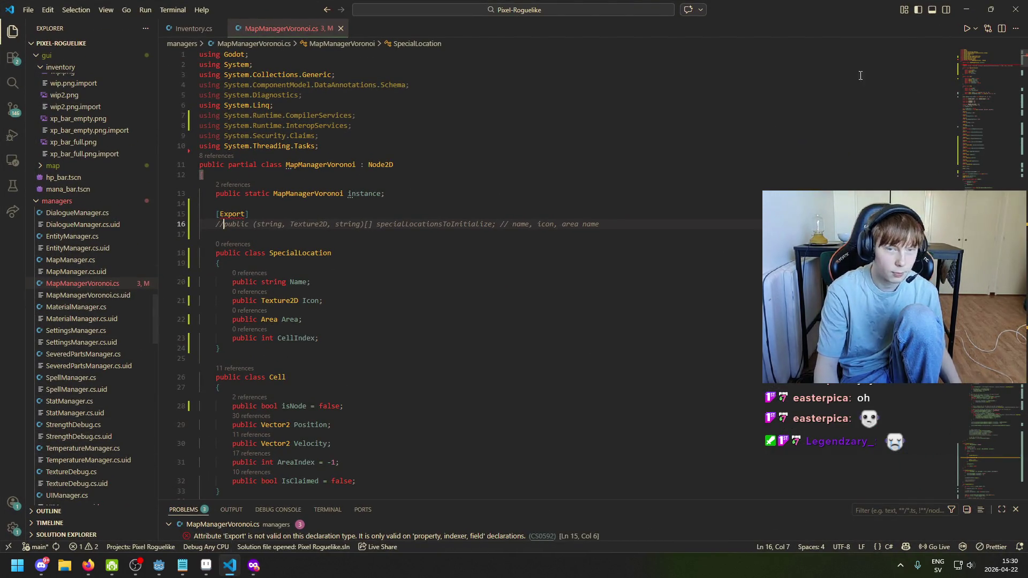
{"action": "left_click", "coordinate": [159, 566]}
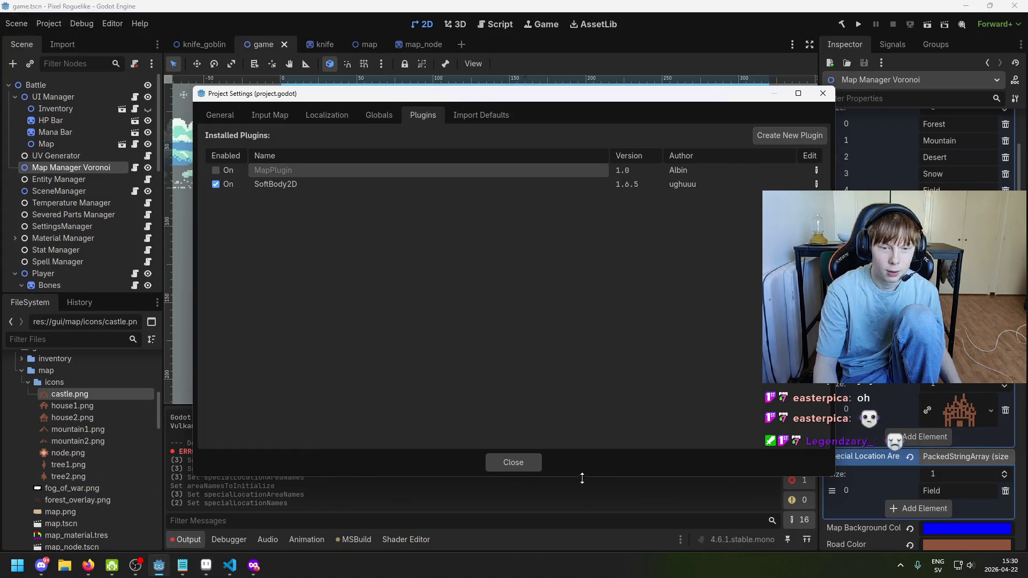
Close Project Settings and collapse the samples folder in the FileSystem dock
{"action": "left_click", "coordinate": [513, 463]}
{"action": "scroll", "coordinate": [49, 475], "scroll_direction": "down", "scroll_amount": 5}
{"action": "scroll", "coordinate": [59, 482], "scroll_direction": "down", "scroll_amount": 10}
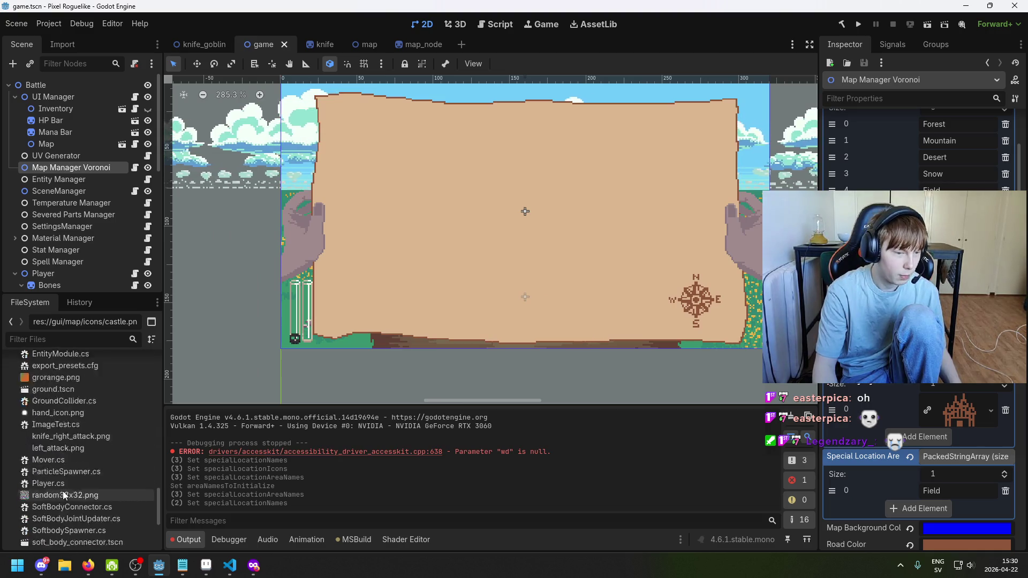
{"action": "scroll", "coordinate": [81, 503], "scroll_direction": "up", "scroll_amount": 12}
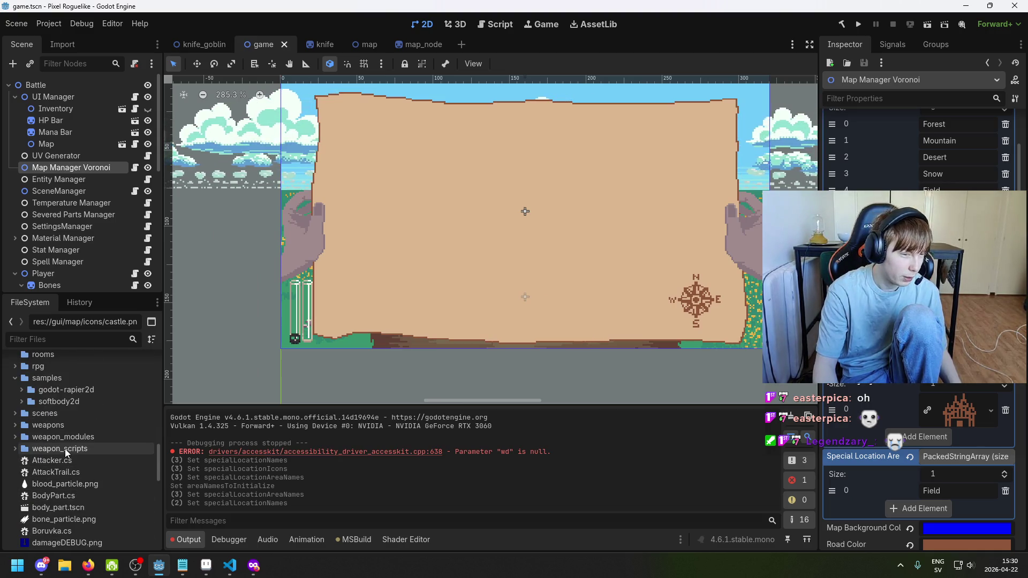
{"action": "scroll", "coordinate": [65, 448], "scroll_direction": "up", "scroll_amount": 3}
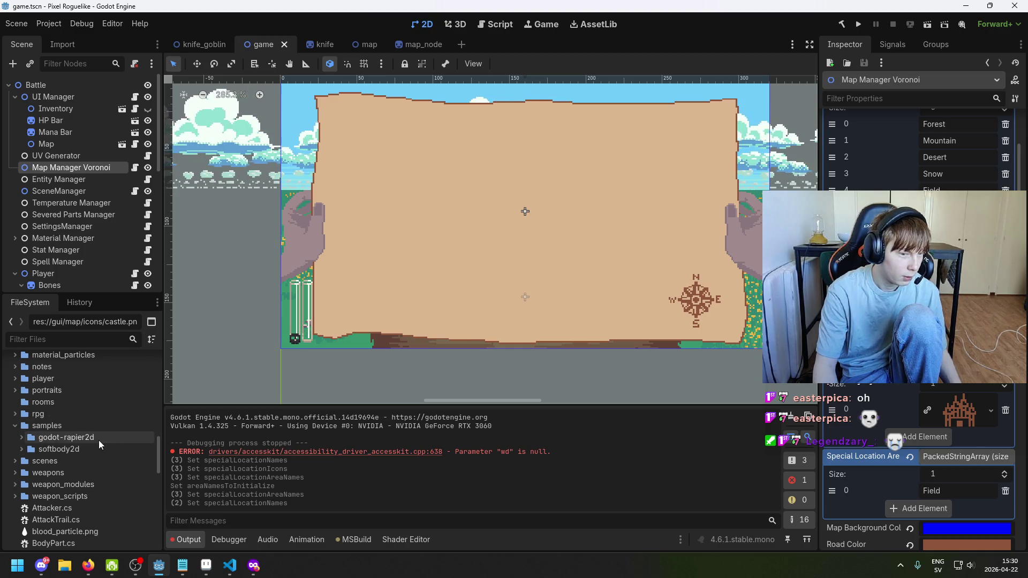
{"action": "left_click", "coordinate": [15, 425]}
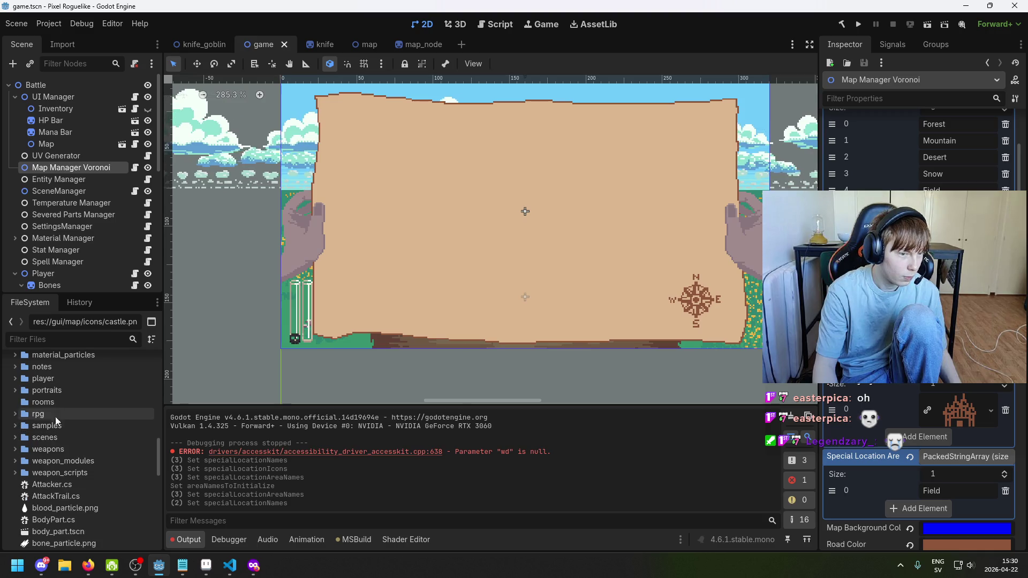
{"action": "scroll", "coordinate": [56, 416], "scroll_direction": "up", "scroll_amount": 4}
Filter the FileSystem by 'map' and open map_plugin.cs in VS Code
{"action": "left_click", "coordinate": [79, 340]}
{"action": "type", "text": "map"}
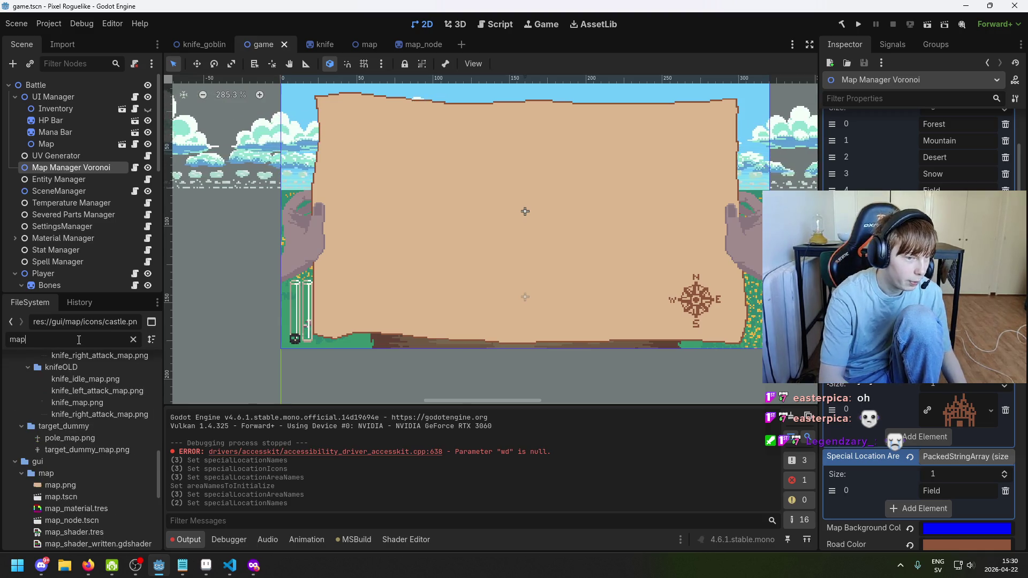
{"action": "scroll", "coordinate": [109, 428], "scroll_direction": "up", "scroll_amount": 3}
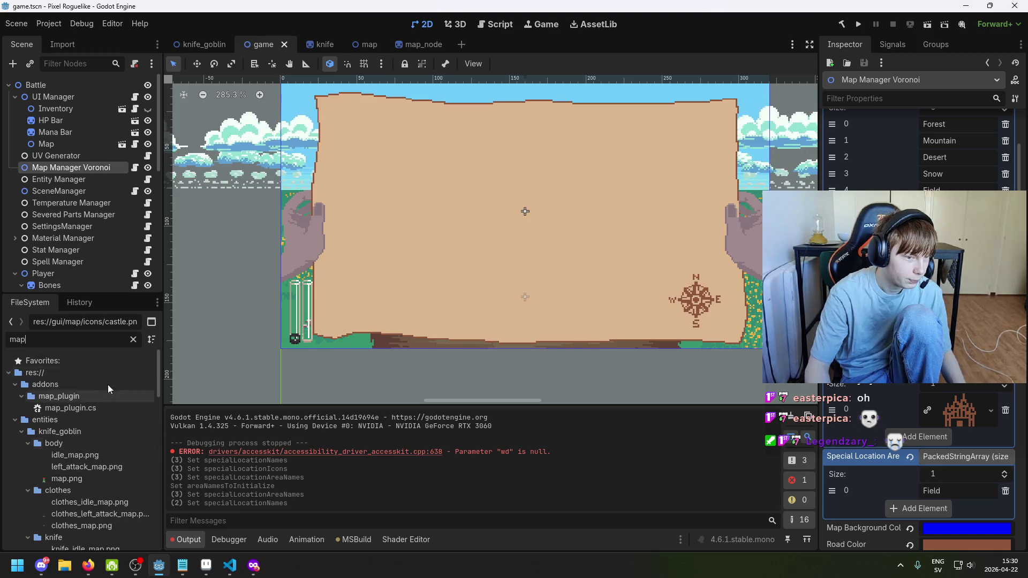
{"action": "left_click", "coordinate": [114, 407]}
{"action": "double_click", "coordinate": [114, 408]}
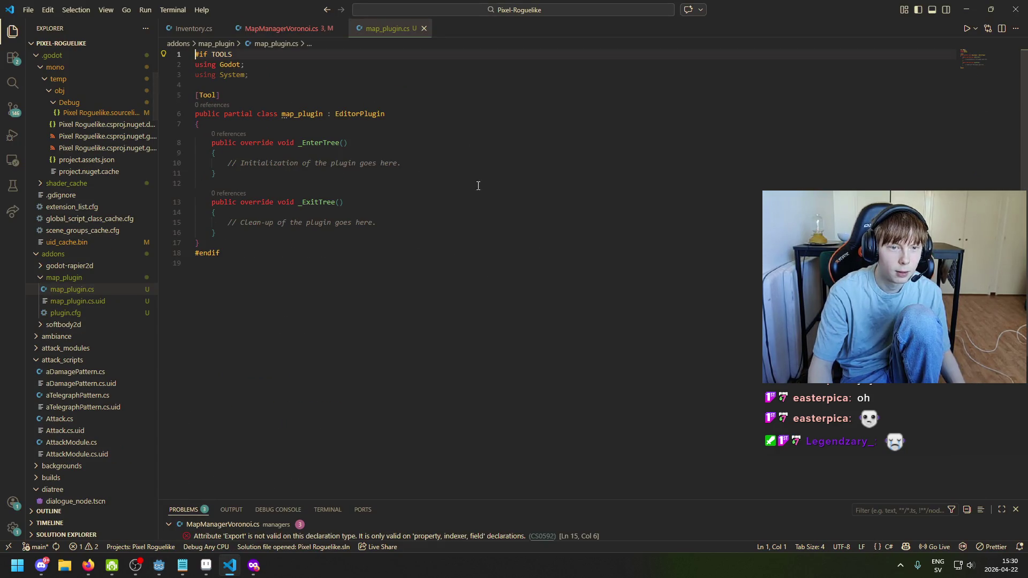
Compare the docs' C# plugin template lines against map_plugin.cs in VS Code
{"action": "left_click", "coordinate": [253, 566]}
{"action": "scroll", "coordinate": [465, 419], "scroll_direction": "down", "scroll_amount": 10}
{"action": "scroll", "coordinate": [465, 419], "scroll_direction": "up", "scroll_amount": 3}
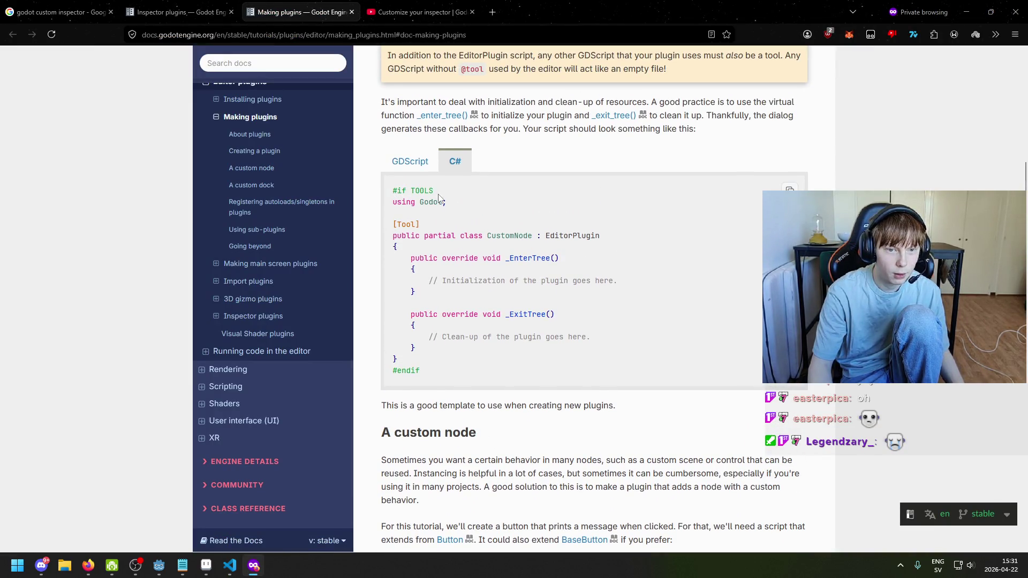
{"action": "left_click_drag", "start_coordinate": [445, 202], "coordinate": [373, 178]}
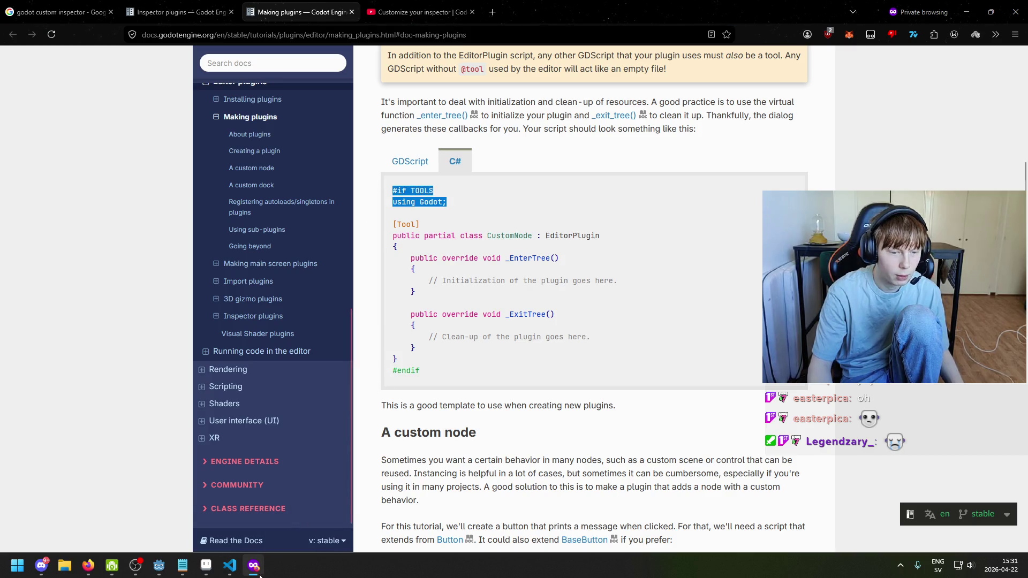
{"action": "left_click", "coordinate": [229, 566]}
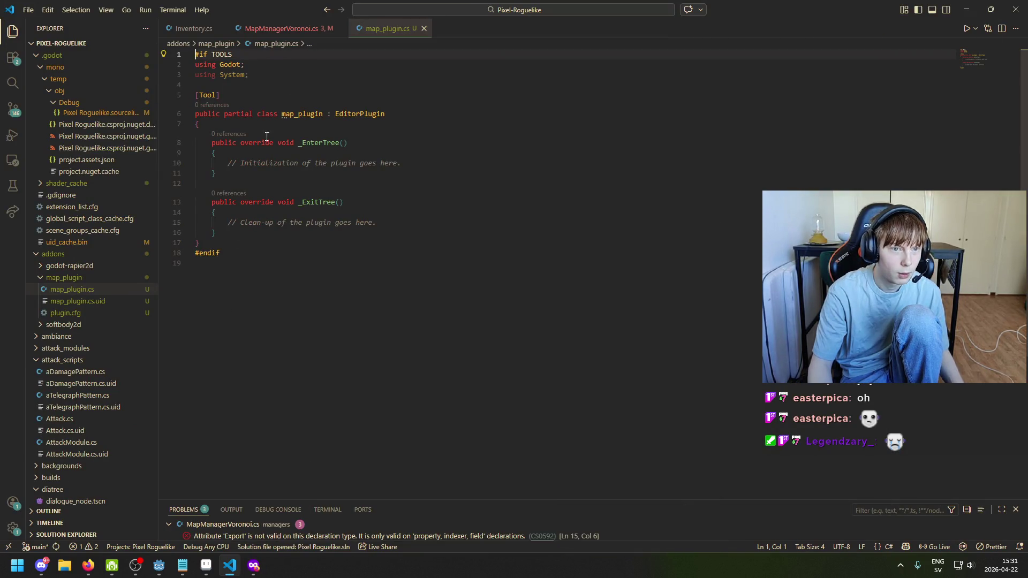
{"action": "left_click", "coordinate": [253, 566]}
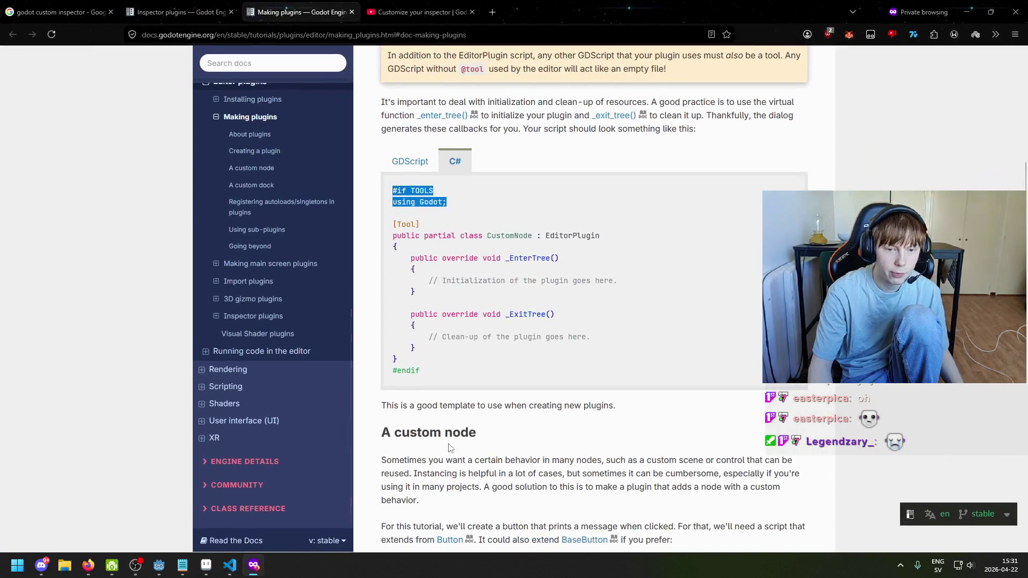
{"action": "left_click", "coordinate": [253, 566]}
{"action": "left_click", "coordinate": [253, 565]}
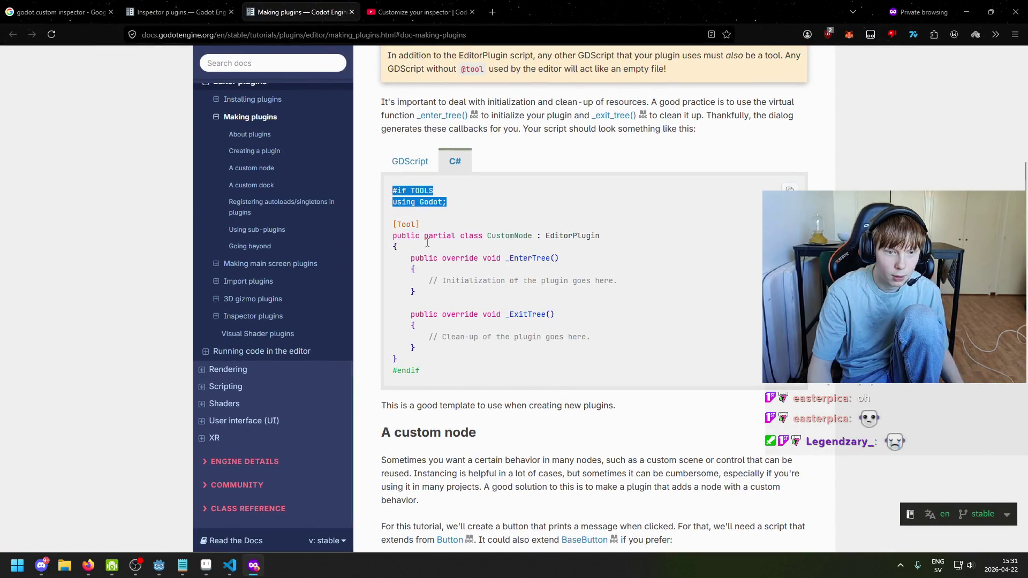
Scroll to A custom node and review the optional [Tool] and [Icon] lines of MyButton
{"action": "scroll", "coordinate": [429, 375], "scroll_direction": "down", "scroll_amount": 4}
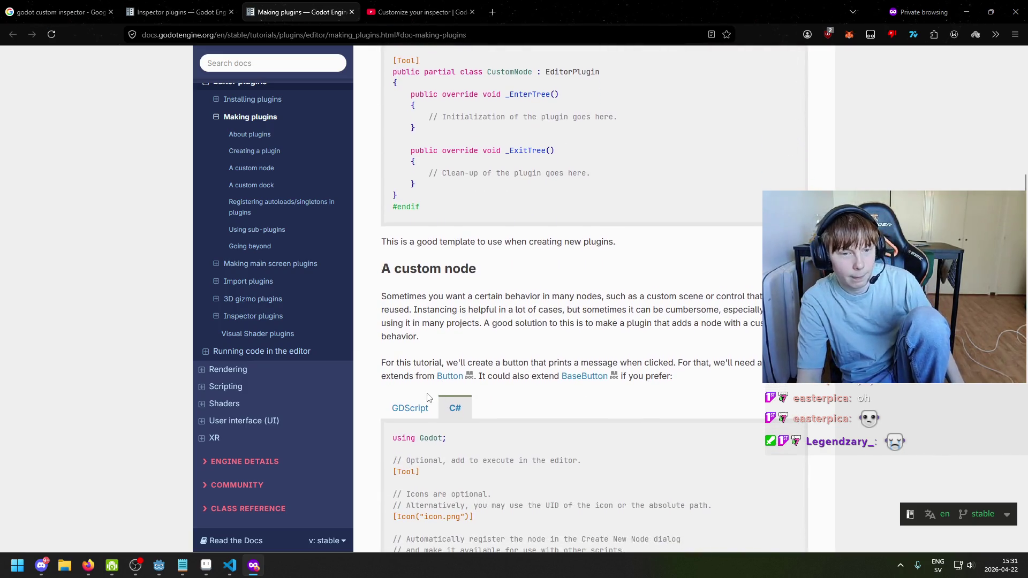
{"action": "scroll", "coordinate": [492, 245], "scroll_direction": "down", "scroll_amount": 1}
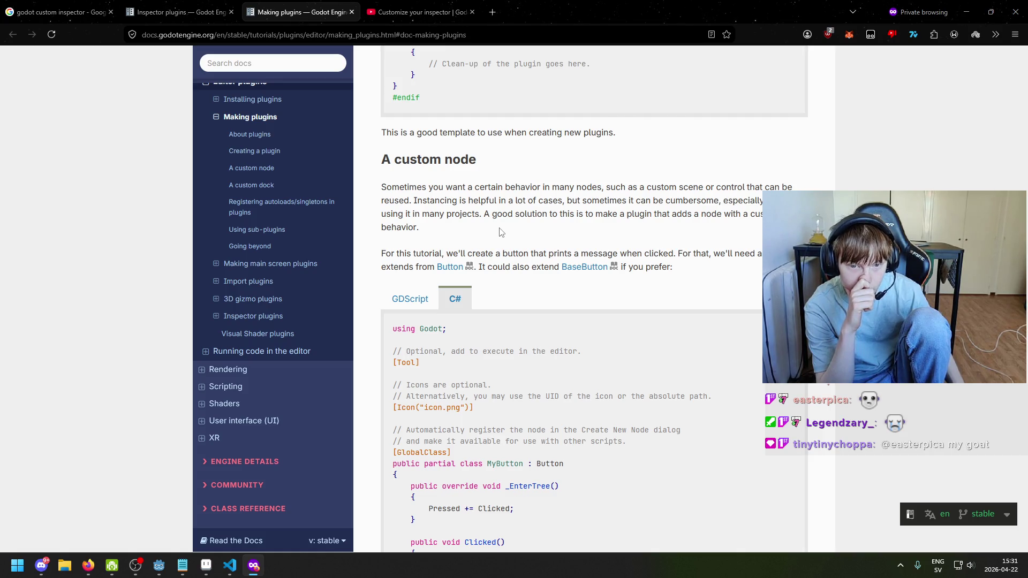
{"action": "scroll", "coordinate": [498, 244], "scroll_direction": "down", "scroll_amount": 3}
{"action": "scroll", "coordinate": [498, 257], "scroll_direction": "down", "scroll_amount": 1}
{"action": "scroll", "coordinate": [429, 235], "scroll_direction": "up", "scroll_amount": 1}
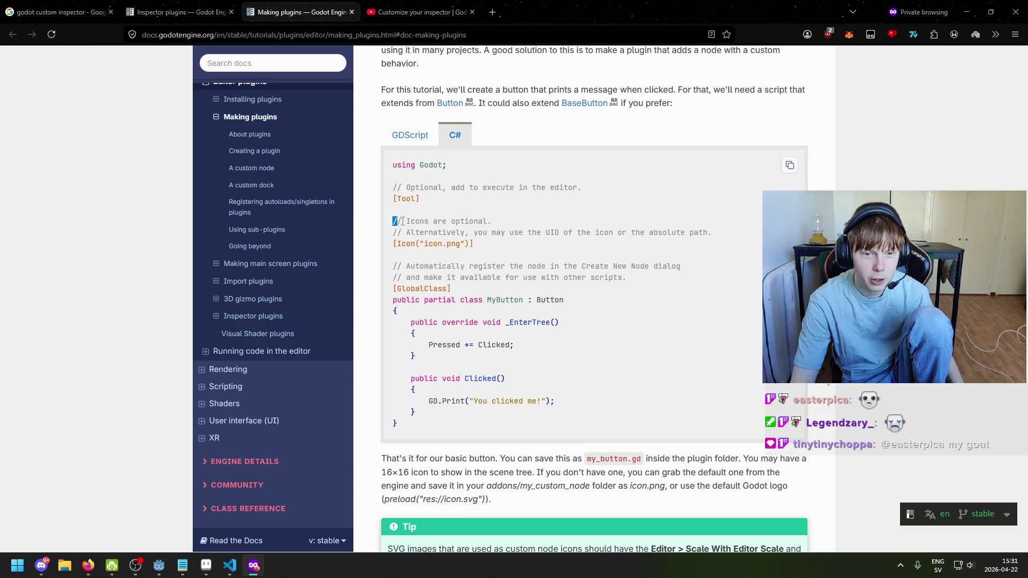
{"action": "left_click_drag", "start_coordinate": [392, 187], "coordinate": [410, 211]}
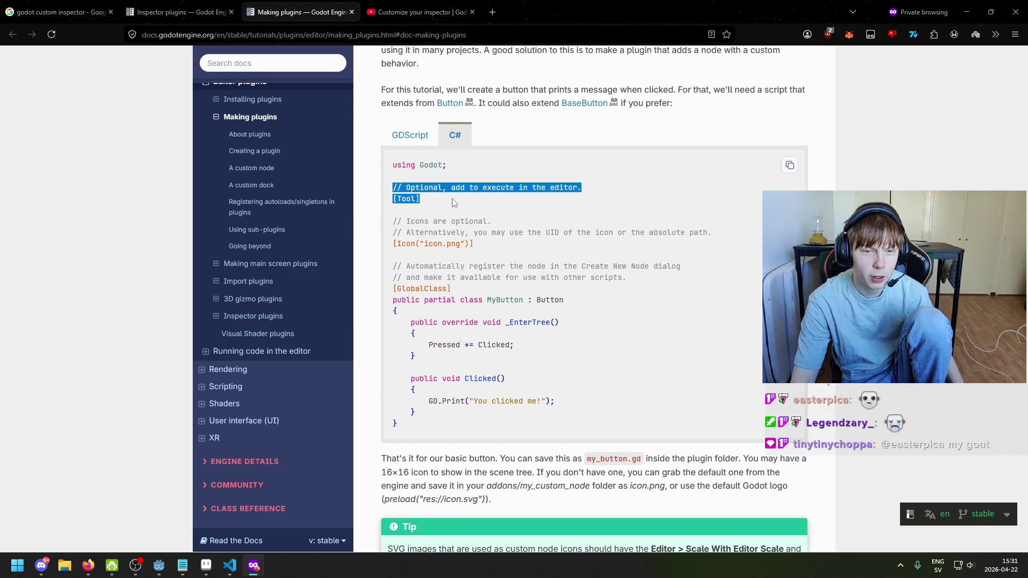
{"action": "left_click", "coordinate": [467, 202]}
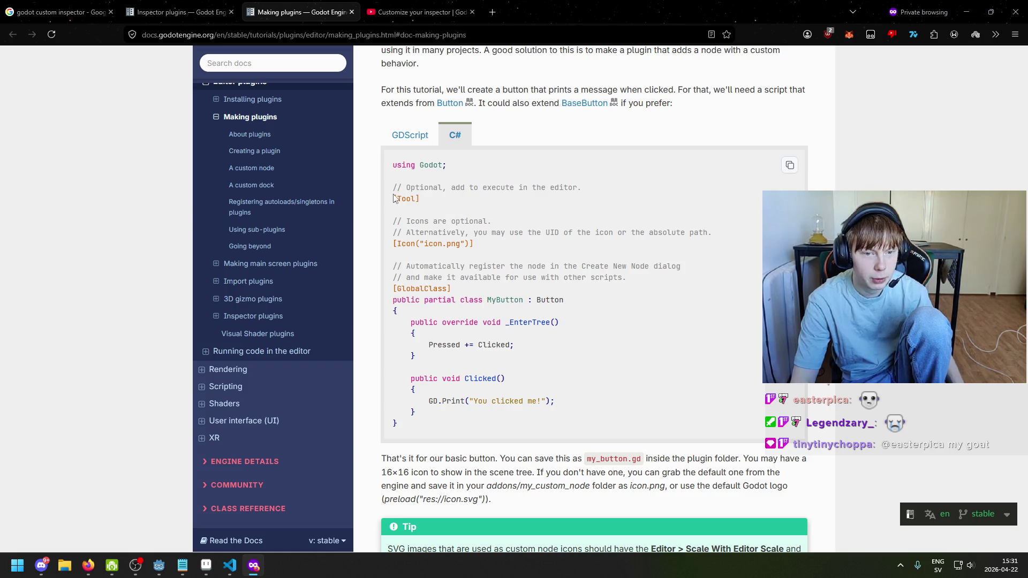
{"action": "left_click_drag", "start_coordinate": [392, 219], "coordinate": [501, 252]}
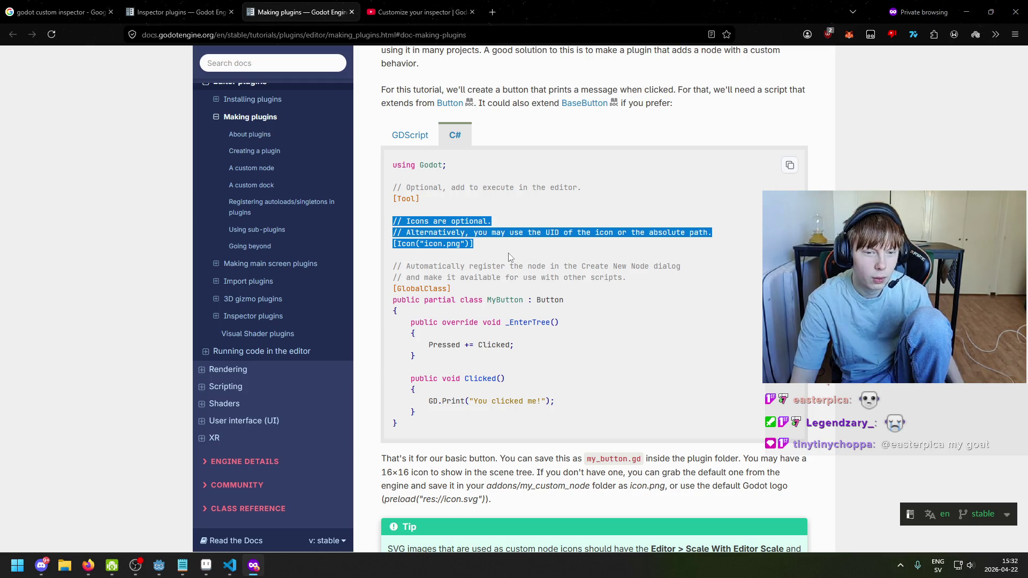
{"action": "left_click", "coordinate": [481, 299]}
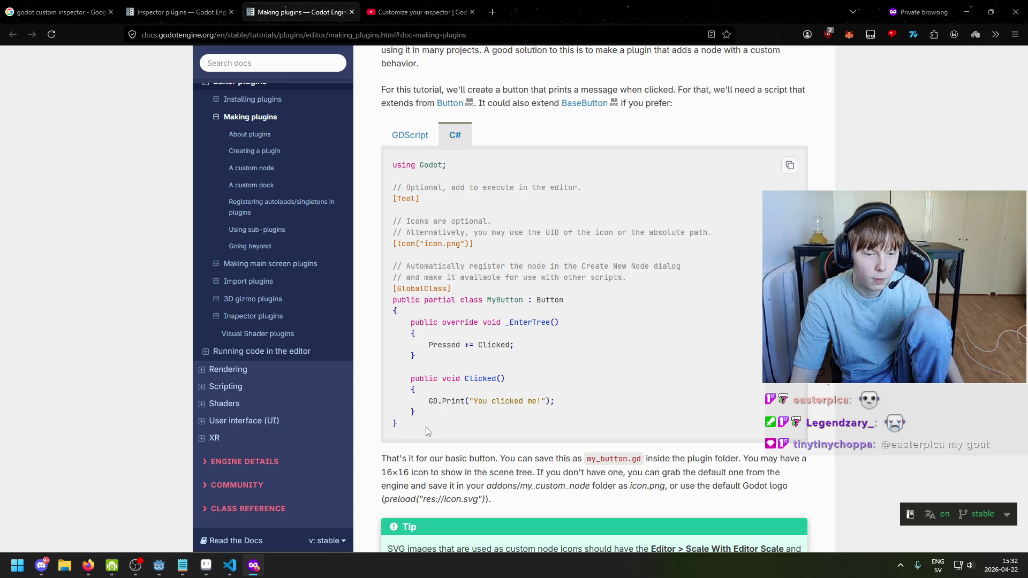
Copy the whole C# MyButton example code, checking its GDScript version too
{"action": "left_click_drag", "start_coordinate": [414, 410], "coordinate": [378, 191]}
{"action": "key", "text": "ctrl+c"}
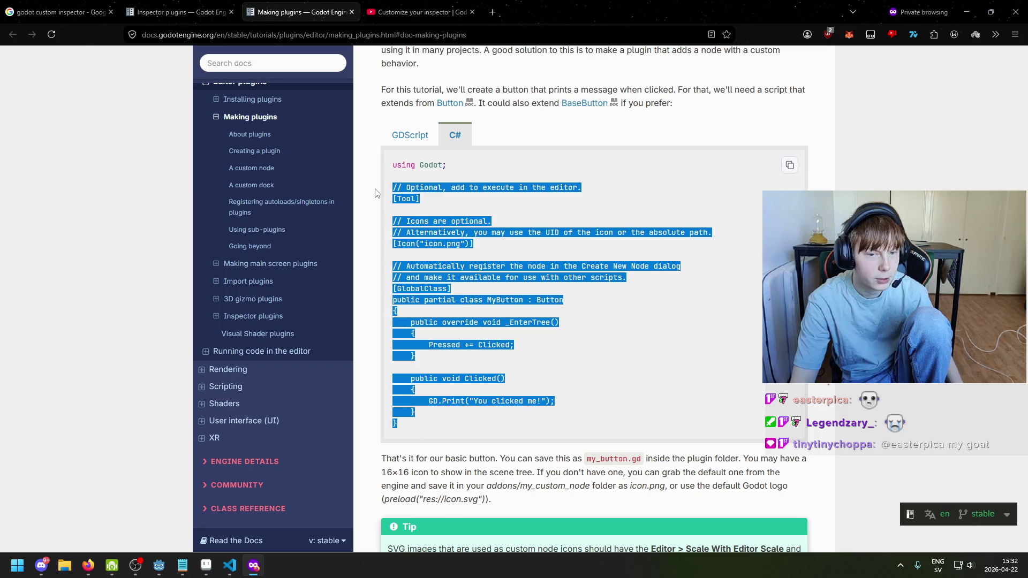
{"action": "left_click", "coordinate": [229, 565]}
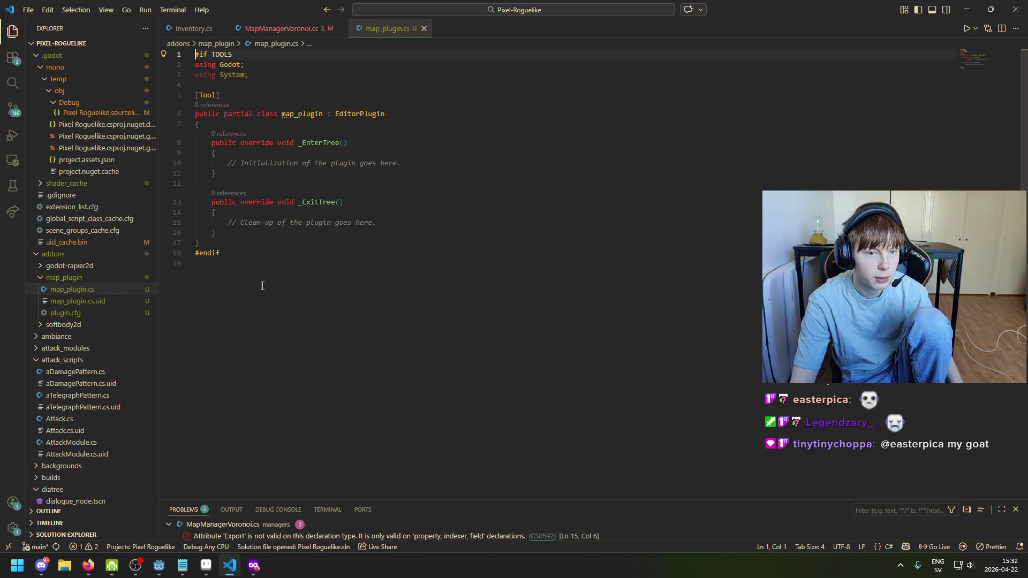
{"action": "left_click", "coordinate": [254, 565]}
{"action": "left_click", "coordinate": [460, 431]}
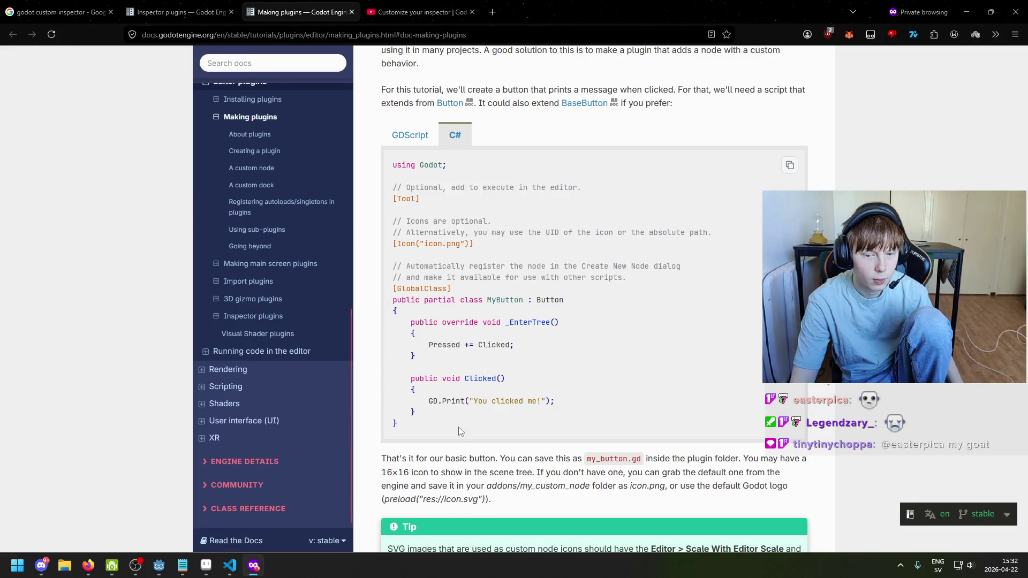
{"action": "left_click", "coordinate": [423, 138]}
{"action": "left_click", "coordinate": [453, 136]}
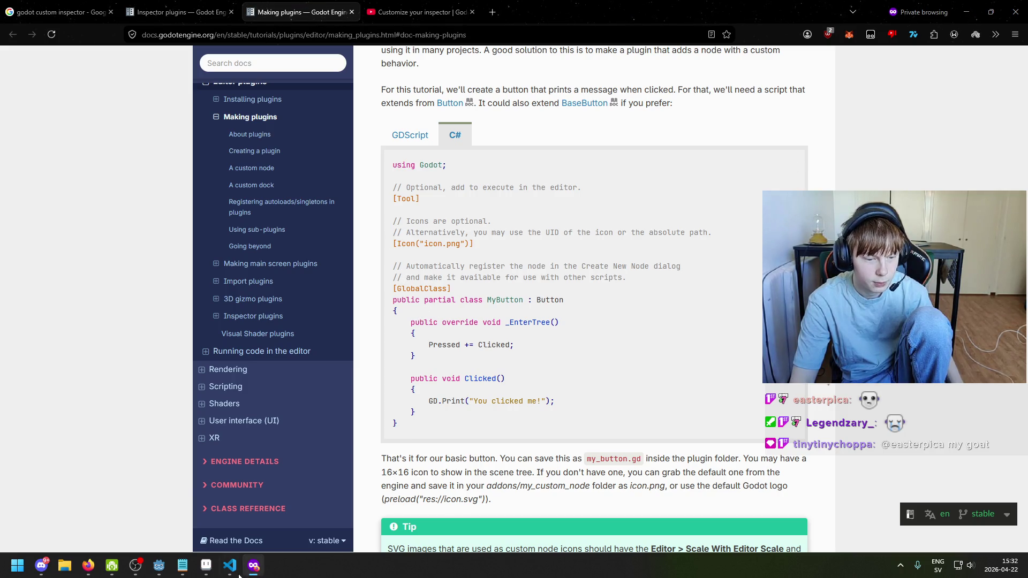
{"action": "left_click", "coordinate": [206, 565]}
{"action": "left_click", "coordinate": [230, 565]}
Try replacing the plugin class body with the MyButton example, then undo it
{"action": "left_click", "coordinate": [236, 256]}
{"action": "mouse_move", "coordinate": [248, 261]}
{"action": "left_mouse_down"}
{"action": "mouse_move", "coordinate": [225, 144]}
{"action": "mouse_move", "coordinate": [196, 95]}
{"action": "mouse_move", "coordinate": [122, 96]}
{"action": "left_mouse_up"}
{"action": "key", "text": "ctrl+v"}
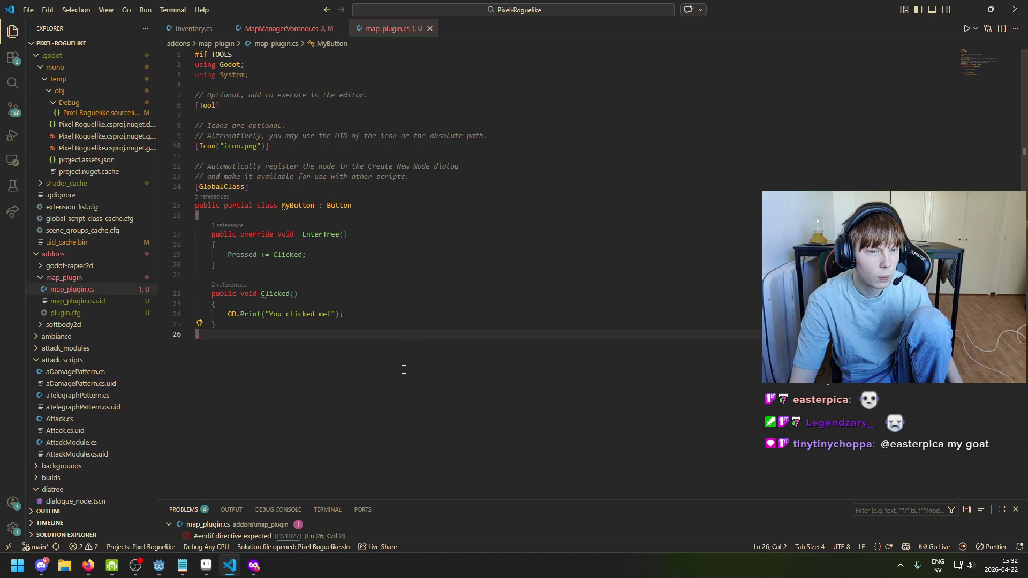
{"action": "key", "text": "ctrl+z"}
{"action": "key", "text": "ctrl+z"}
{"action": "key", "text": "ctrl+z"}
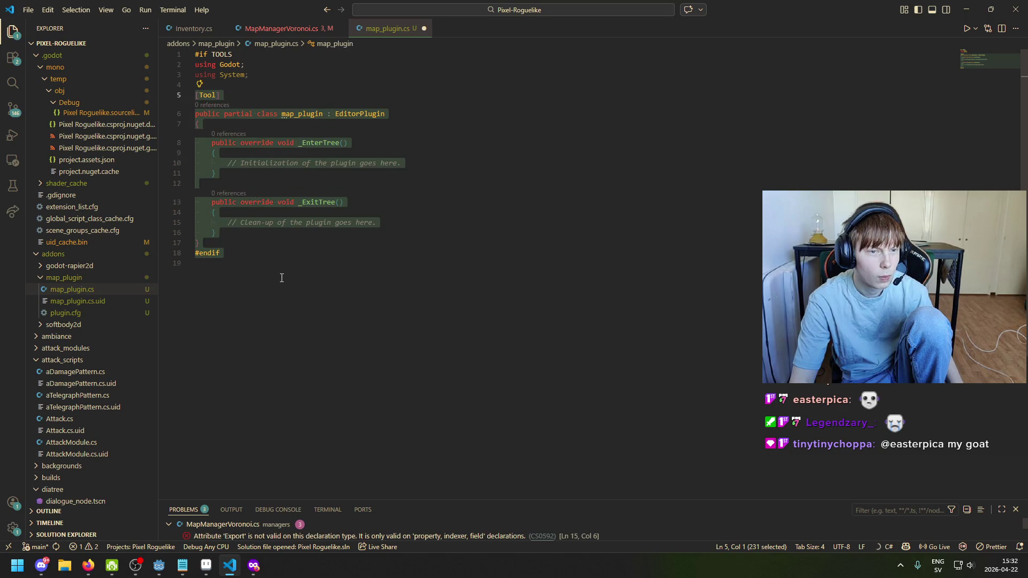
Paste MyButton inside the map_plugin class before its closing brace and indent it one level
{"action": "key", "text": "Left"}
{"action": "key", "text": "Return"}
{"action": "key", "text": "Return"}
{"action": "key", "text": "ctrl+v"}
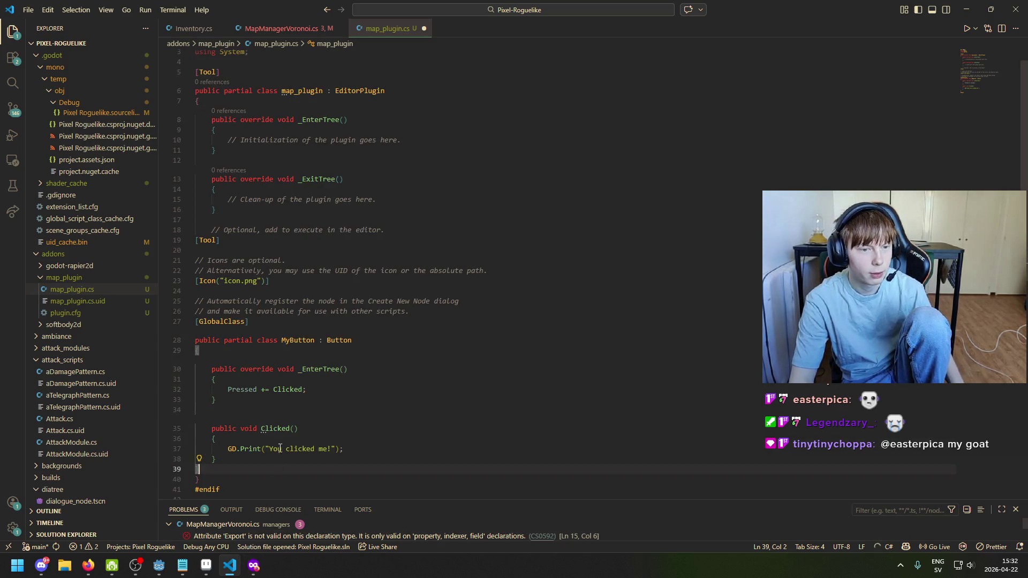
{"action": "mouse_move", "coordinate": [203, 469]}
{"action": "left_mouse_down"}
{"action": "mouse_move", "coordinate": [159, 294]}
{"action": "mouse_move", "coordinate": [161, 240]}
{"action": "left_mouse_up"}
{"action": "key", "text": "Tab"}
{"action": "left_click", "coordinate": [282, 229]}
{"action": "scroll", "coordinate": [316, 369], "scroll_direction": "down", "scroll_amount": 3}
{"action": "left_click", "coordinate": [364, 369]}
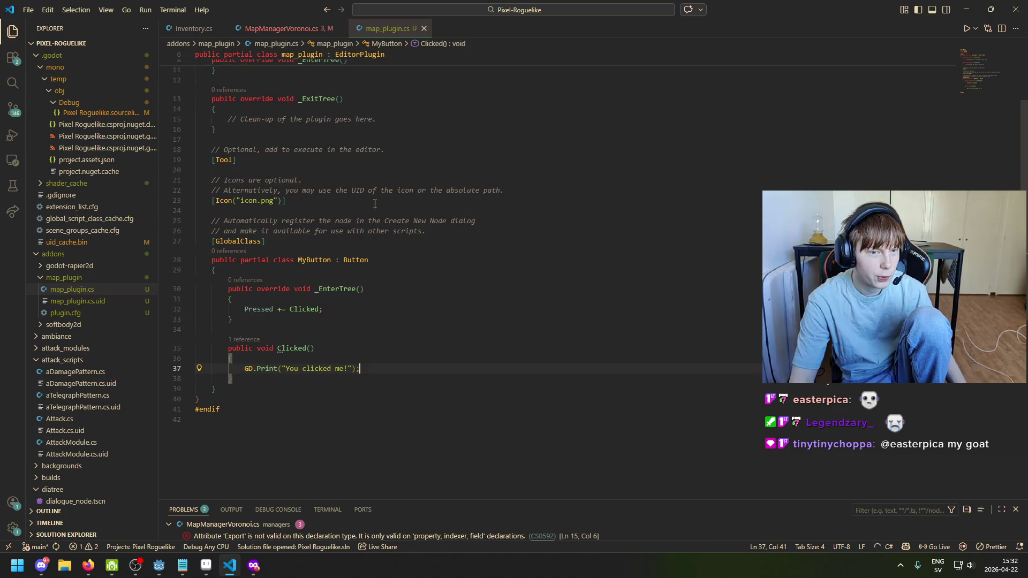
{"action": "scroll", "coordinate": [327, 316], "scroll_direction": "up", "scroll_amount": 3}
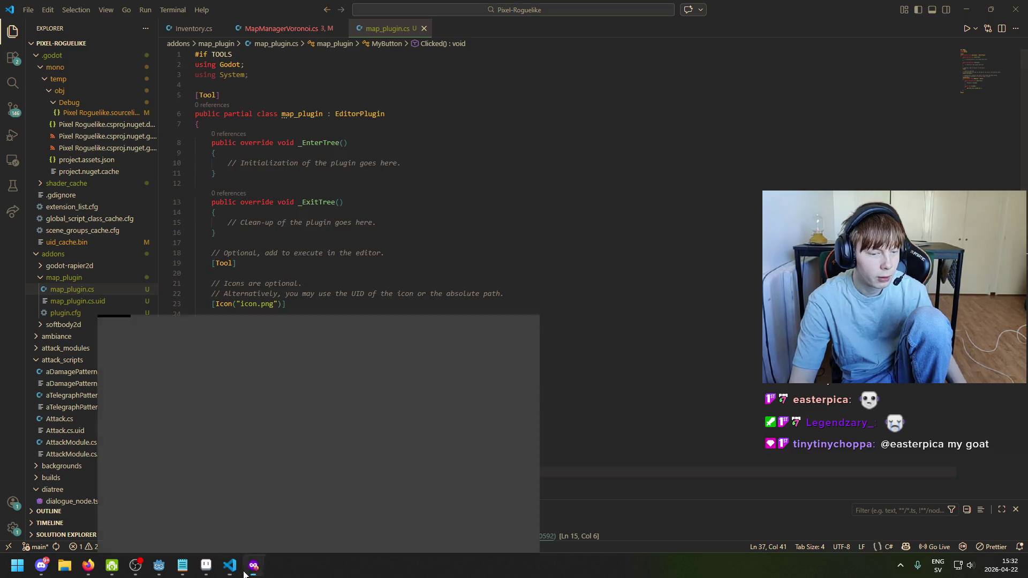
{"action": "left_click", "coordinate": [253, 565]}
{"action": "scroll", "coordinate": [397, 331], "scroll_direction": "down", "scroll_amount": 3}
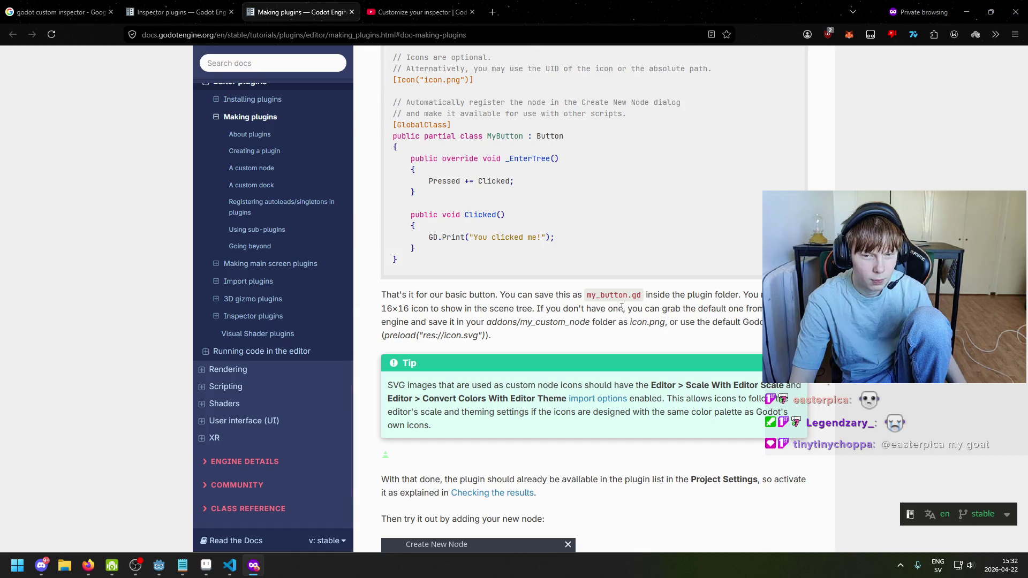
Read the Making plugins docs passage about the plugin list
{"action": "scroll", "coordinate": [622, 306], "scroll_direction": "up", "scroll_amount": 3}
{"action": "scroll", "coordinate": [698, 237], "scroll_direction": "down", "scroll_amount": 4}
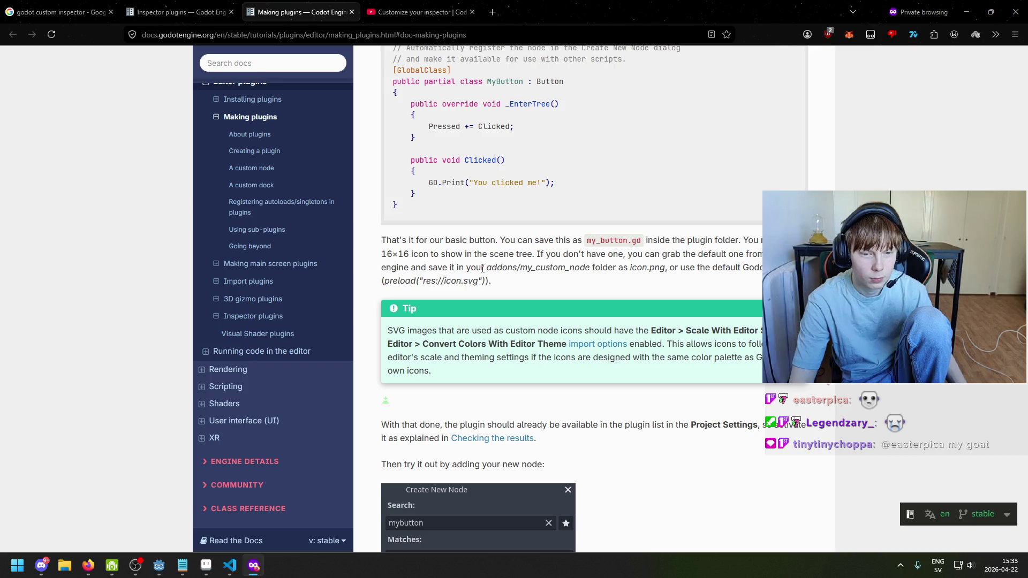
{"action": "scroll", "coordinate": [490, 280], "scroll_direction": "down", "scroll_amount": 2}
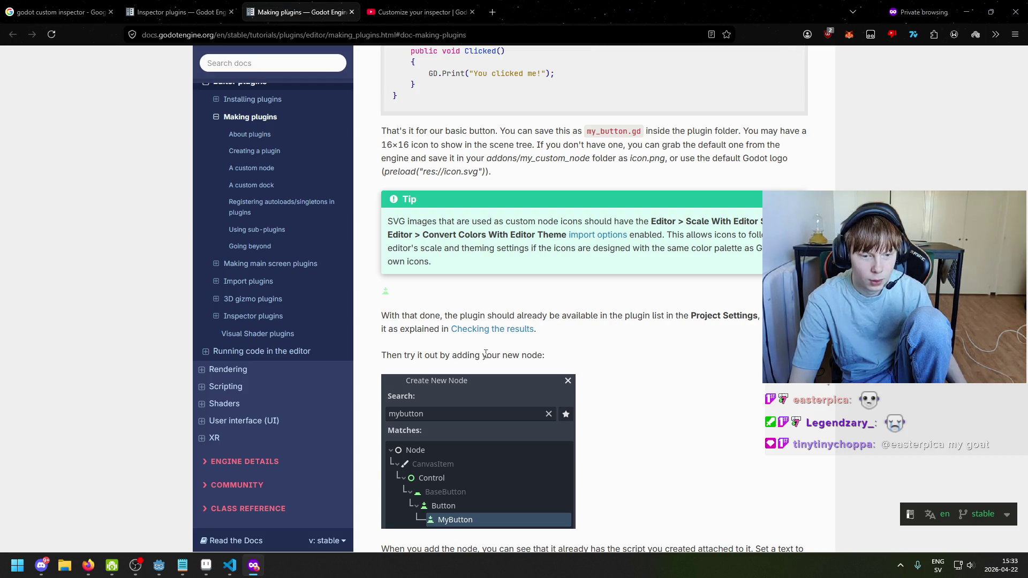
{"action": "left_click_drag", "start_coordinate": [739, 316], "coordinate": [650, 316]}
{"action": "left_click", "coordinate": [439, 355]}
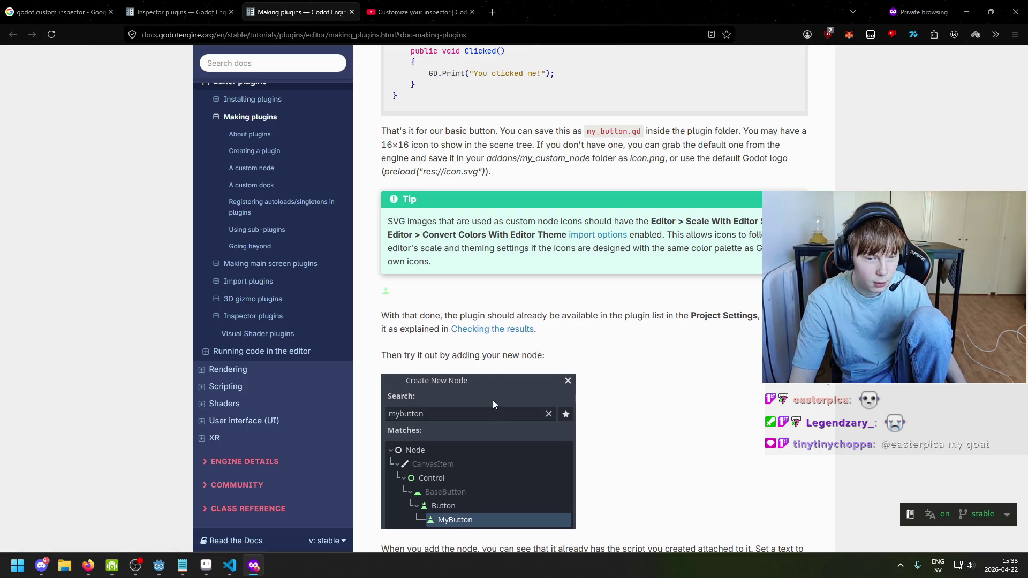
{"action": "scroll", "coordinate": [493, 405], "scroll_direction": "down", "scroll_amount": 3}
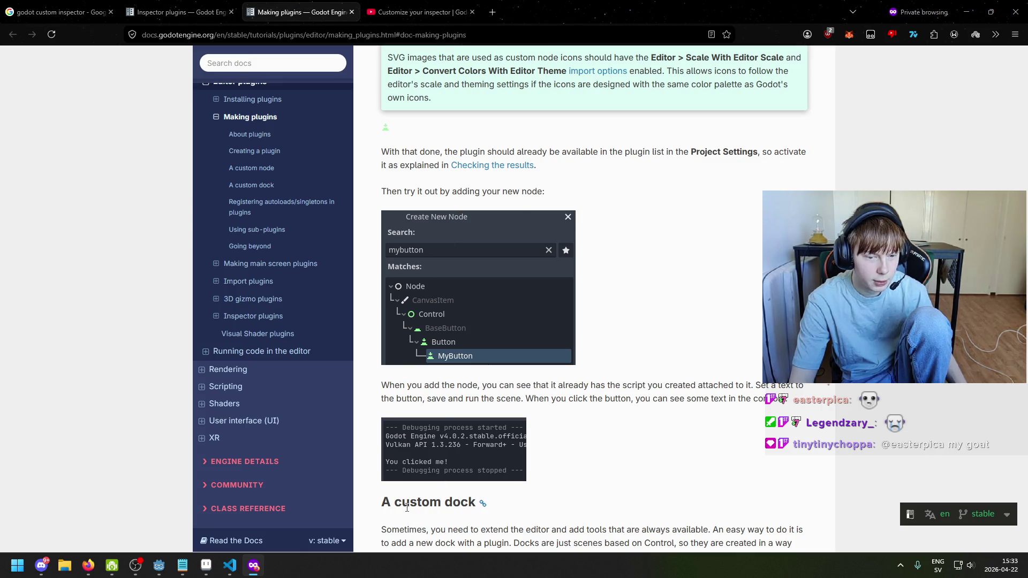
Save the scene in the Godot editor and clear the Output log
{"action": "left_click", "coordinate": [232, 566]}
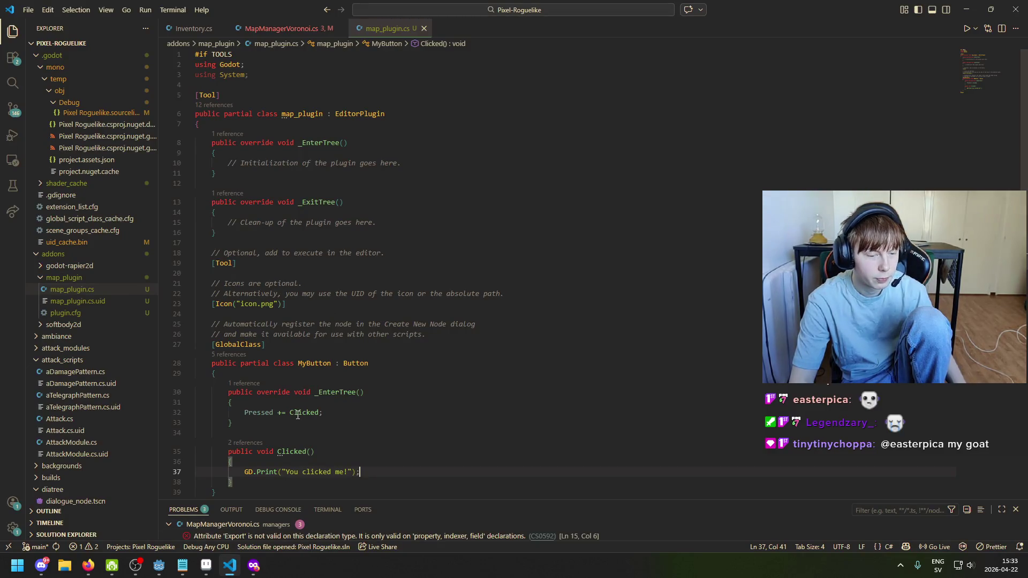
{"action": "left_click", "coordinate": [159, 565]}
{"action": "key", "text": "ctrl+s"}
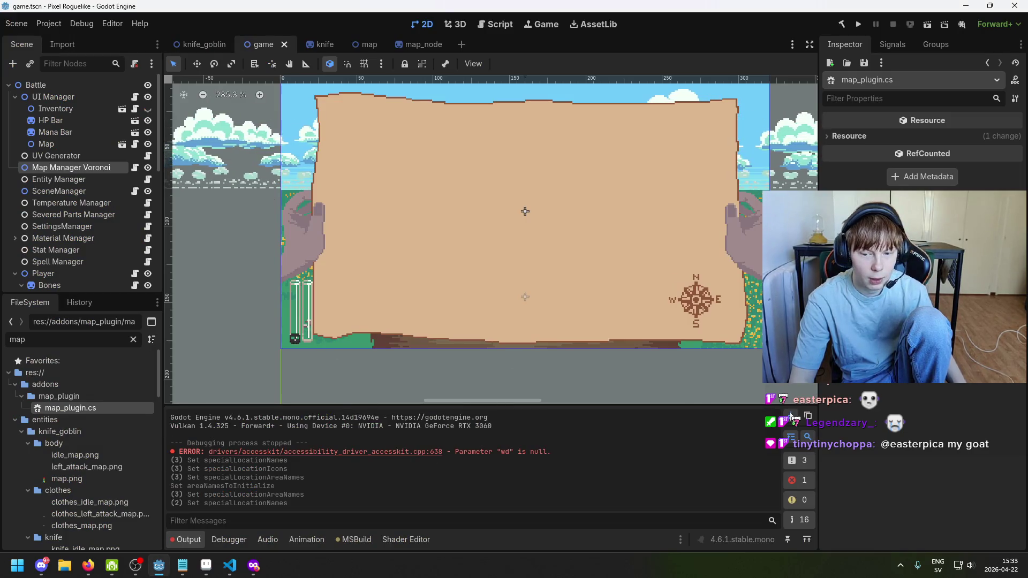
{"action": "left_click", "coordinate": [791, 417]}
Tick MapPlugin's Enabled box in Project Settings > Plugins, dismiss the load warning, and close
{"action": "left_click", "coordinate": [48, 24]}
{"action": "left_click", "coordinate": [62, 41]}
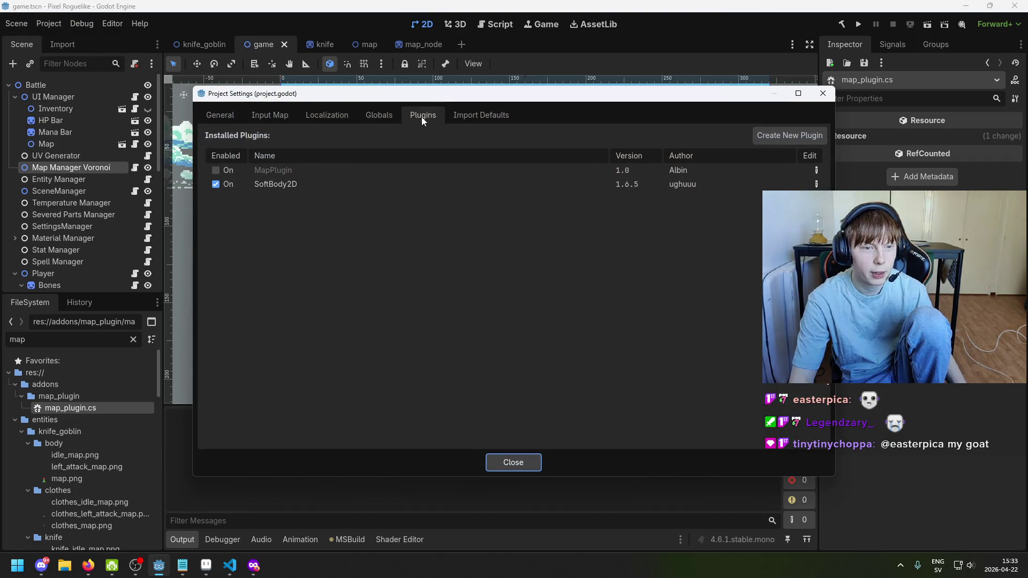
{"action": "left_click", "coordinate": [215, 169]}
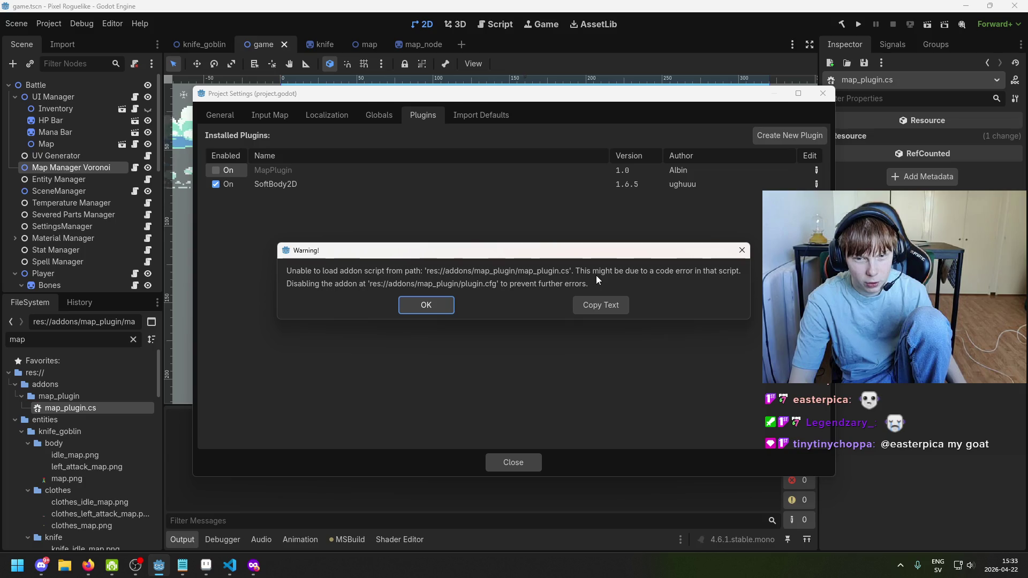
{"action": "left_click", "coordinate": [414, 307]}
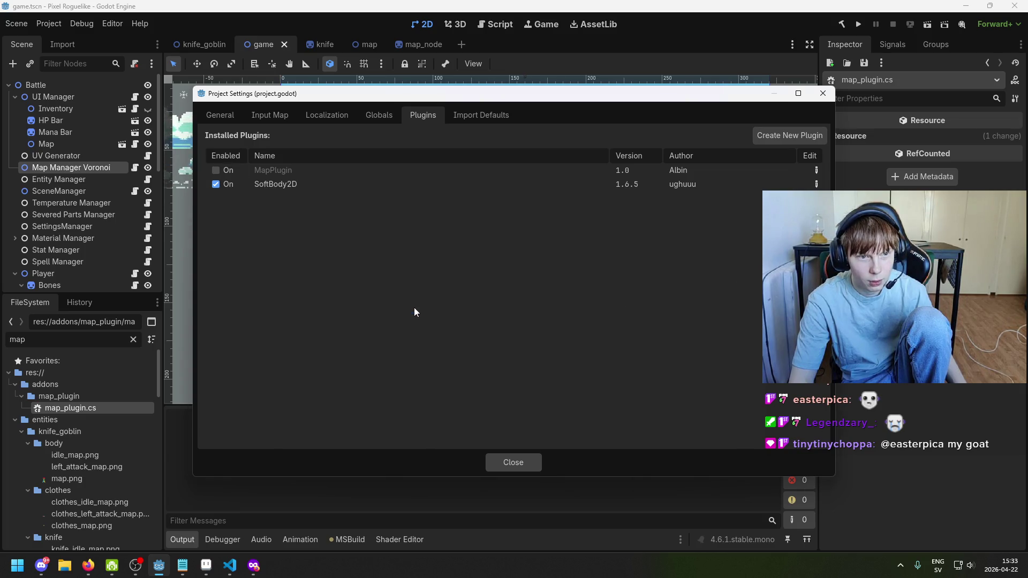
{"action": "left_click", "coordinate": [491, 468]}
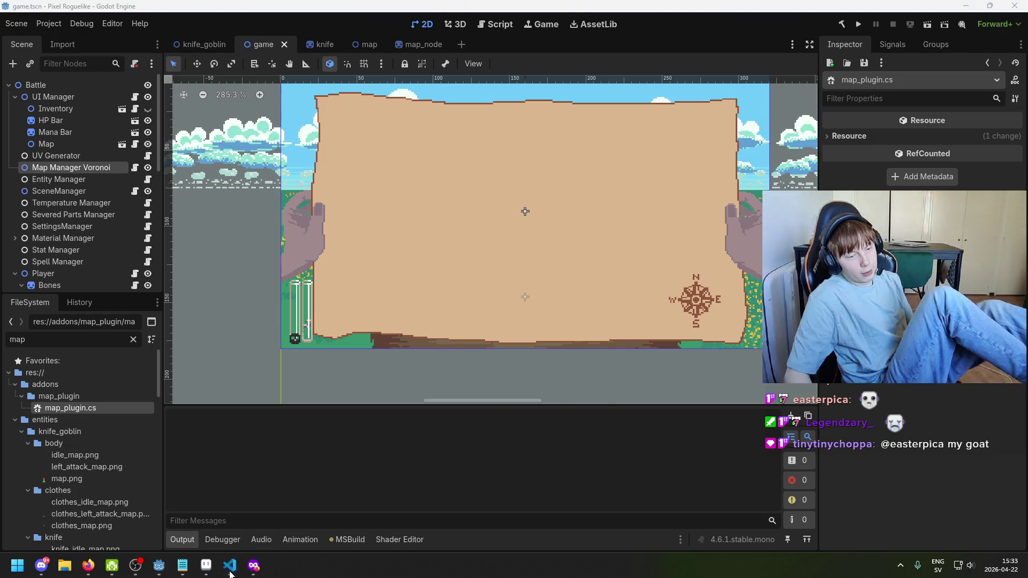
Review map_plugin.cs: the using lines, #if TOOLS, [Tool] attribute, class and _EnterTree
{"action": "key", "text": "alt+Tab"}
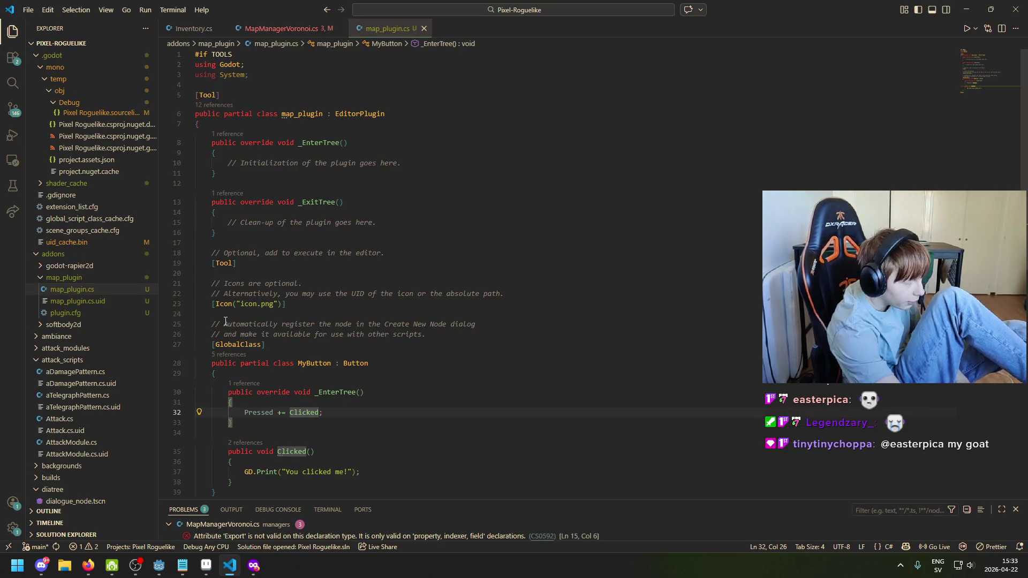
{"action": "left_click", "coordinate": [457, 153]}
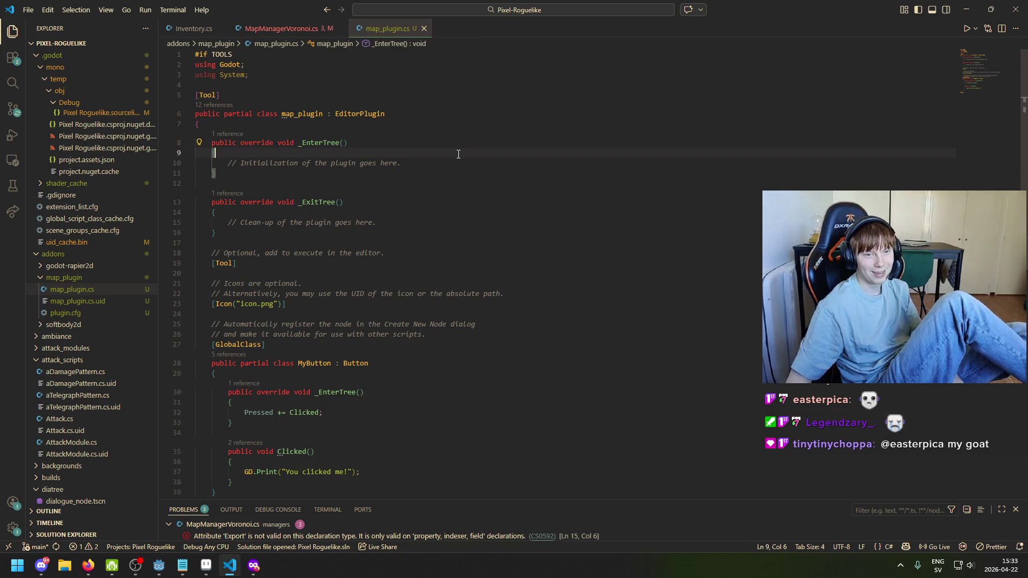
{"action": "left_click", "coordinate": [218, 96]}
{"action": "left_click", "coordinate": [214, 65]}
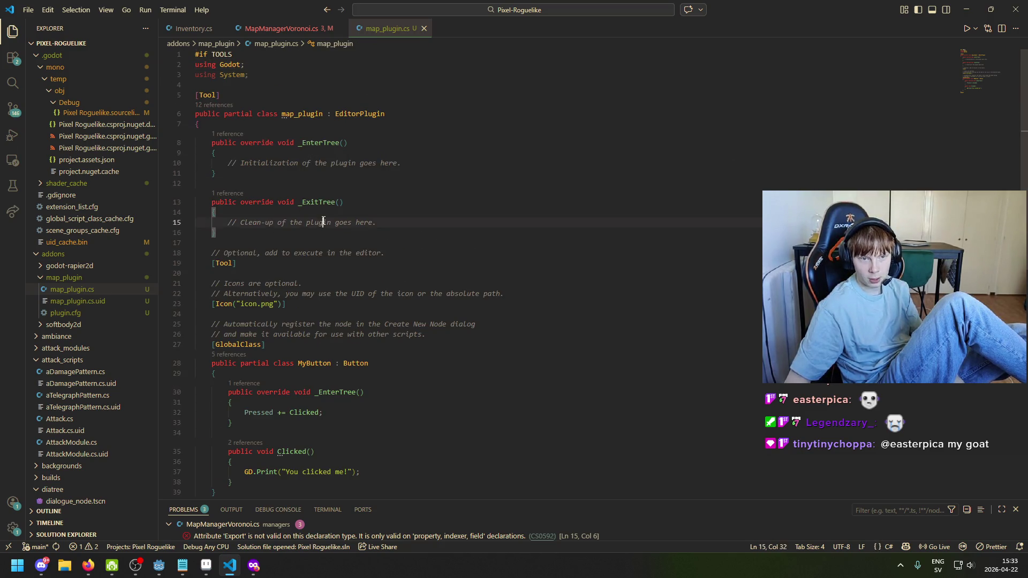
{"action": "left_click", "coordinate": [275, 128]}
{"action": "left_click", "coordinate": [229, 220]}
{"action": "left_click", "coordinate": [316, 143]}
{"action": "scroll", "coordinate": [250, 202], "scroll_direction": "down", "scroll_amount": 5}
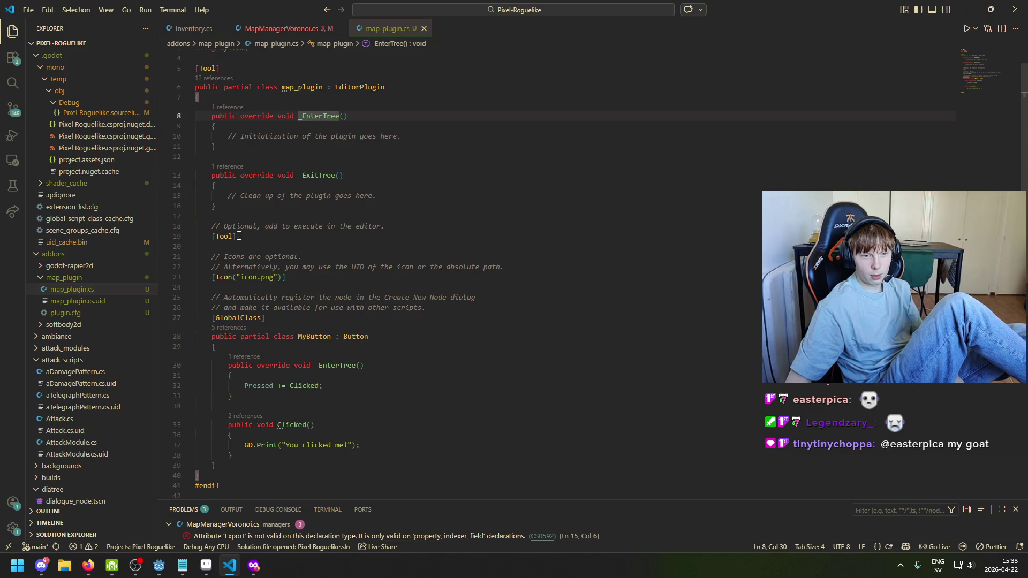
{"action": "left_click", "coordinate": [204, 369]}
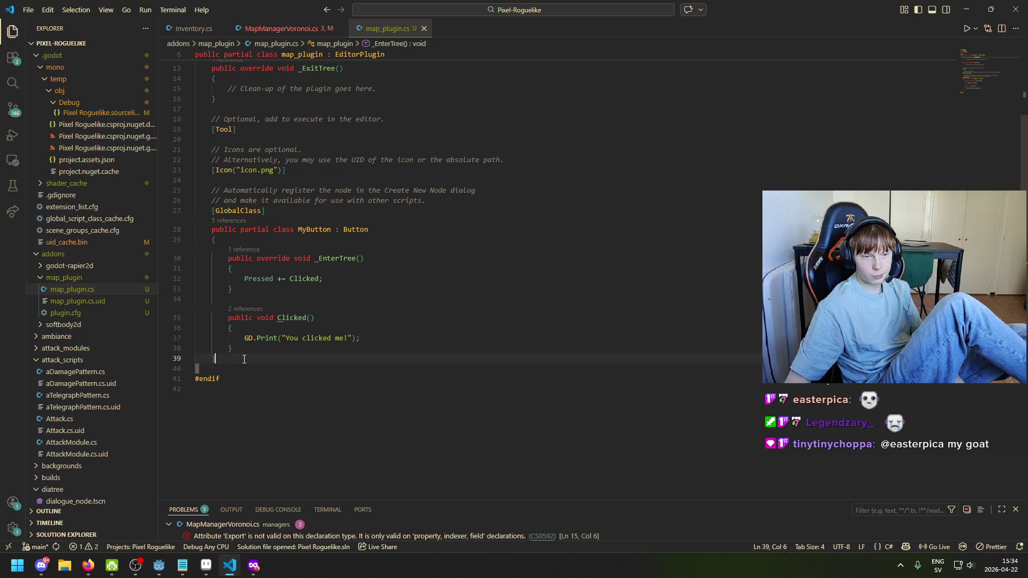
{"action": "scroll", "coordinate": [243, 329], "scroll_direction": "up", "scroll_amount": 5}
{"action": "left_click", "coordinate": [248, 56]}
{"action": "left_click", "coordinate": [289, 115]}
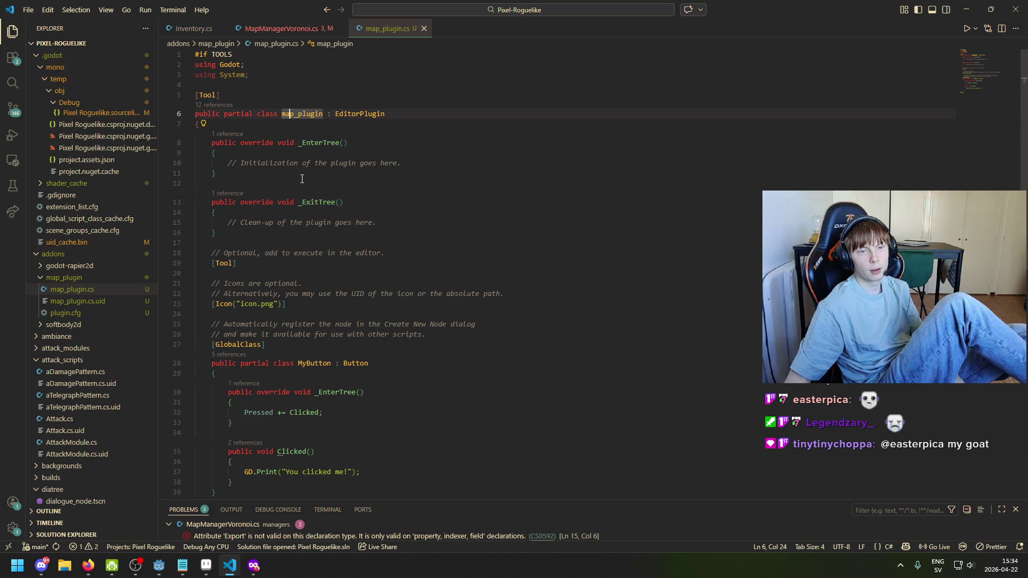
Comment out the [Export] attribute on line 15 of MapManagerVoronoi.cs with //
{"action": "left_click", "coordinate": [268, 29]}
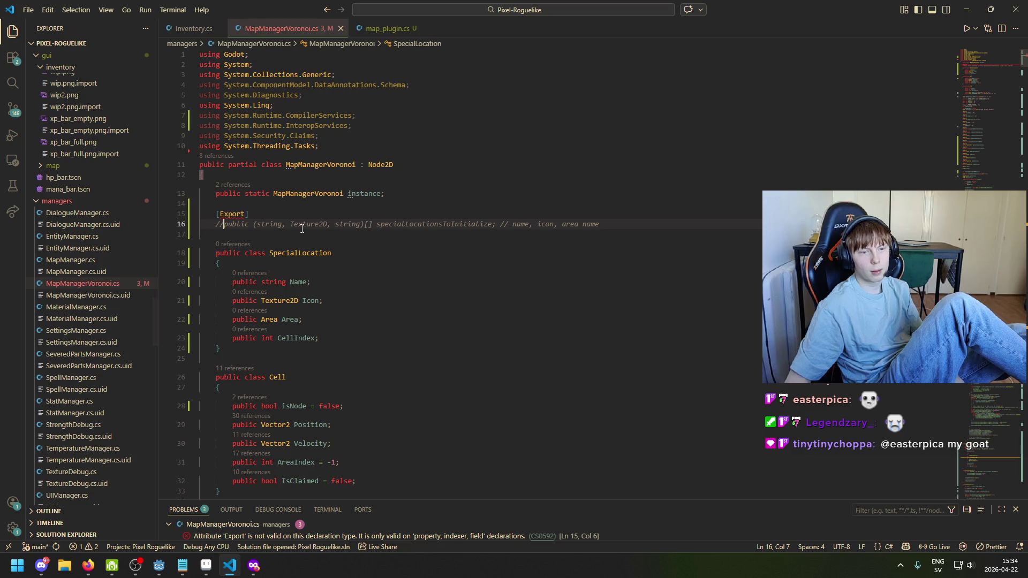
{"action": "left_click", "coordinate": [210, 214]}
{"action": "type", "text": "//"}
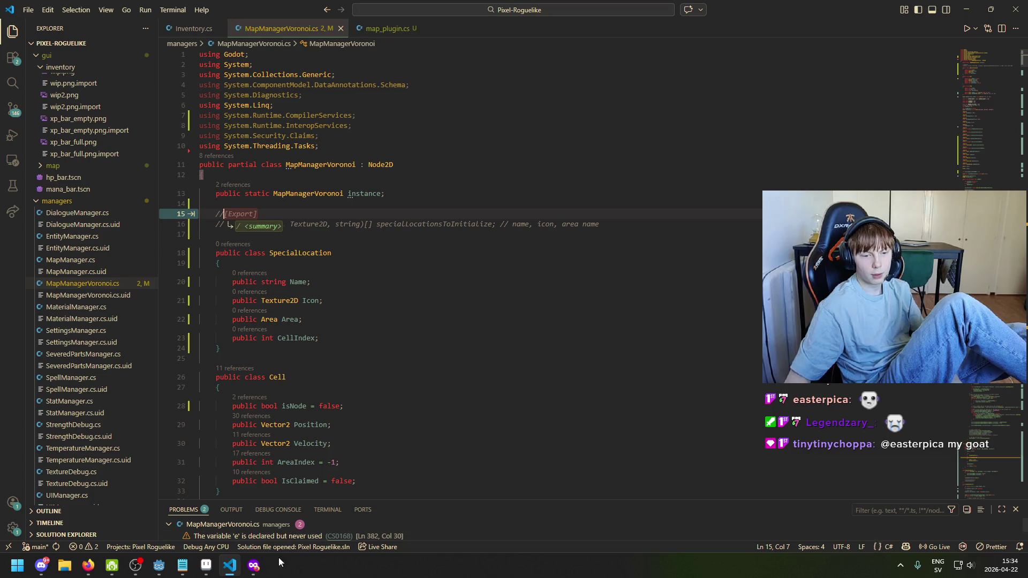
{"action": "left_click", "coordinate": [254, 565]}
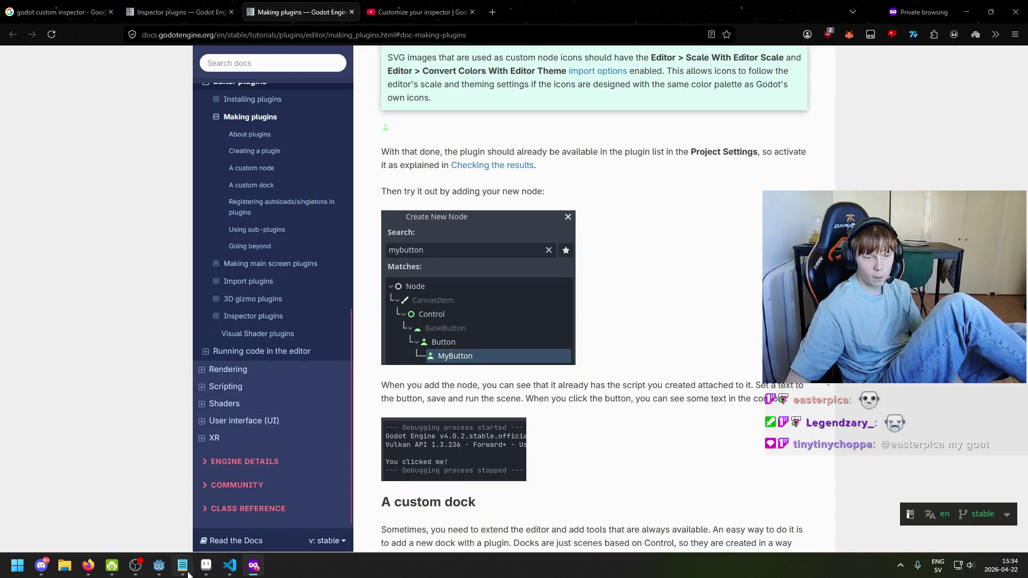
{"action": "left_click", "coordinate": [159, 565]}
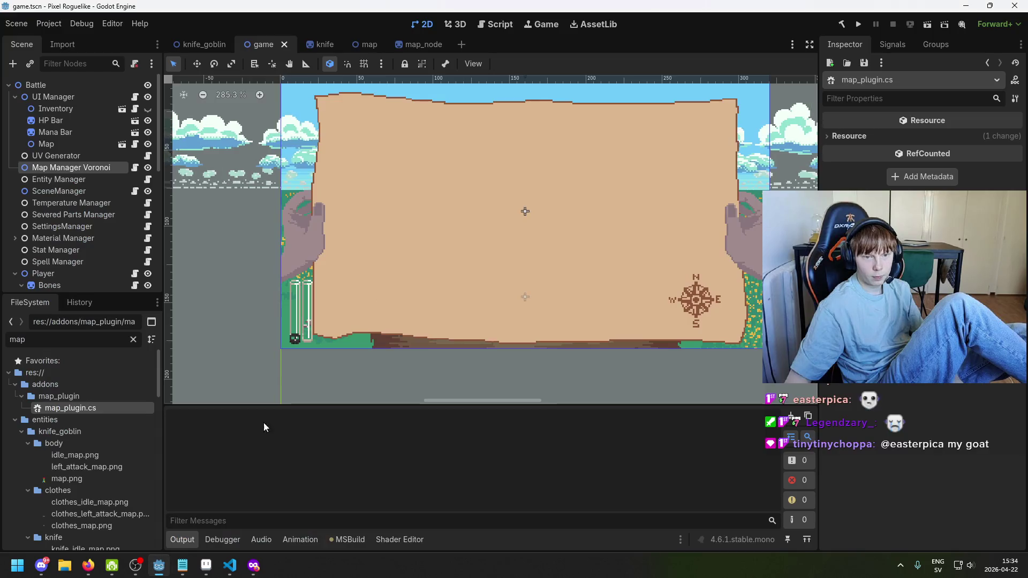
Retry enabling MapPlugin, copy the load-error text, close settings, and reopen map_plugin.cs
{"action": "left_click", "coordinate": [59, 24]}
{"action": "left_click", "coordinate": [80, 40]}
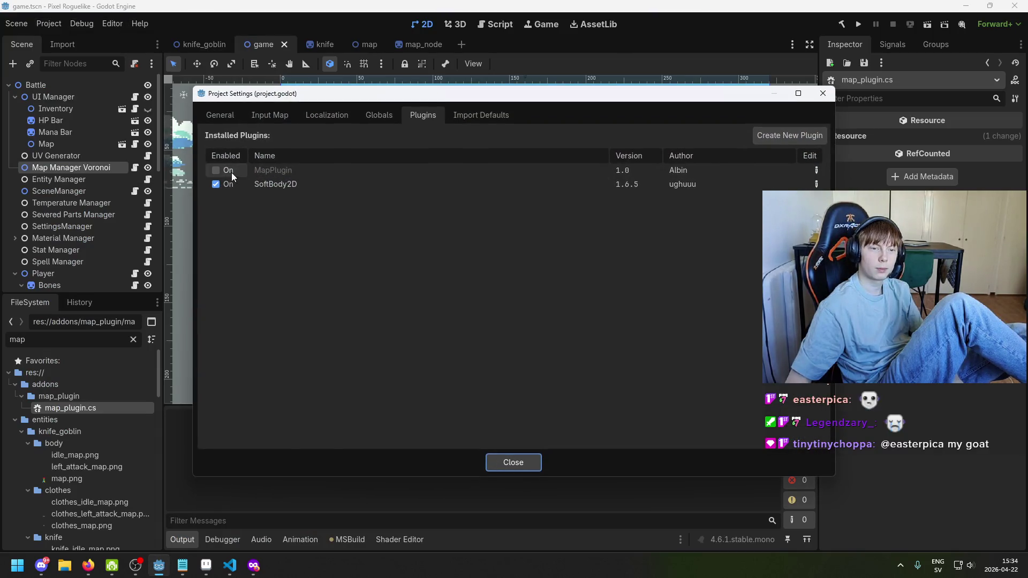
{"action": "left_click", "coordinate": [217, 170]}
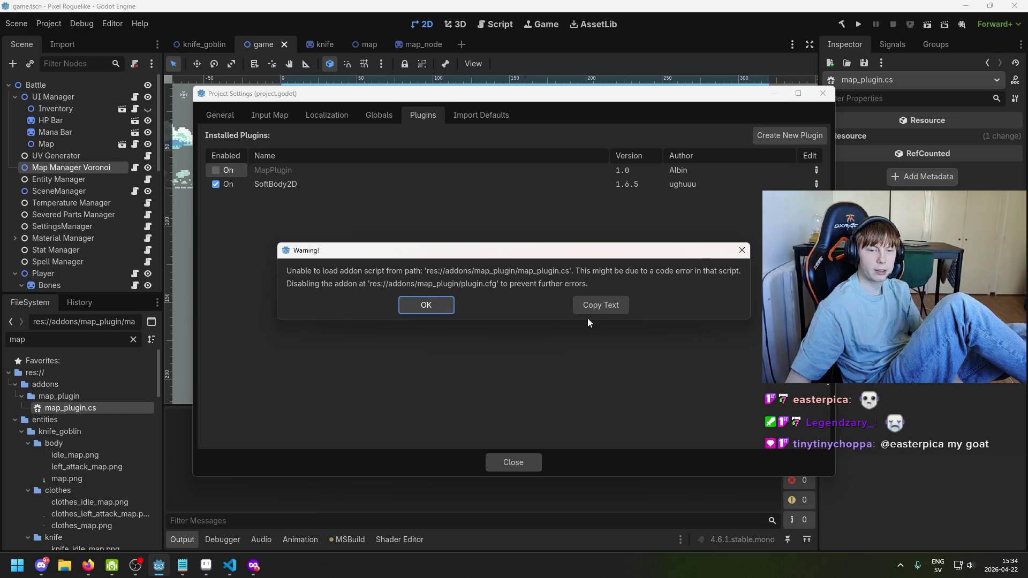
{"action": "left_click", "coordinate": [593, 314]}
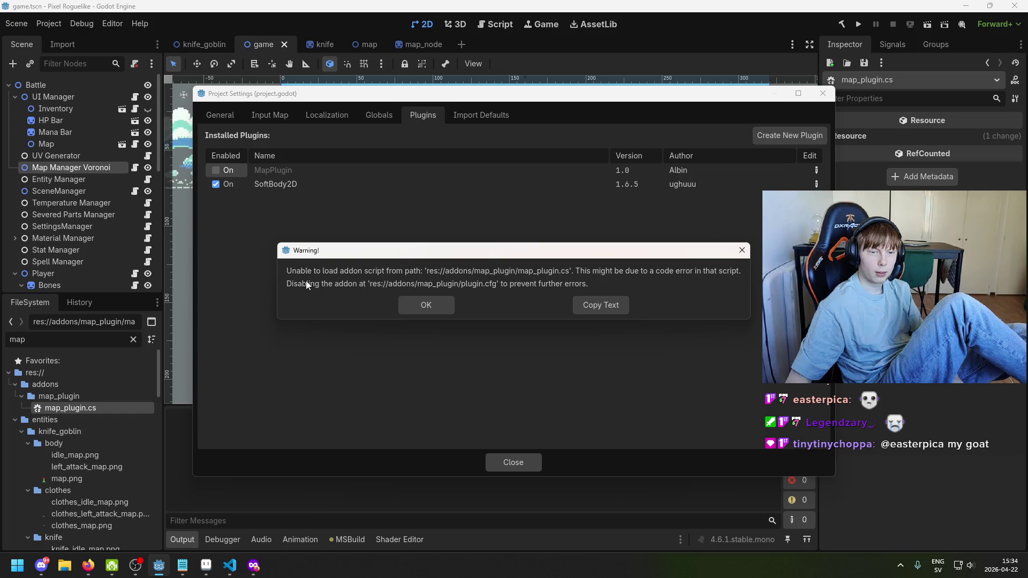
{"action": "left_click", "coordinate": [426, 305]}
{"action": "left_click", "coordinate": [513, 461]}
{"action": "double_click", "coordinate": [90, 409]}
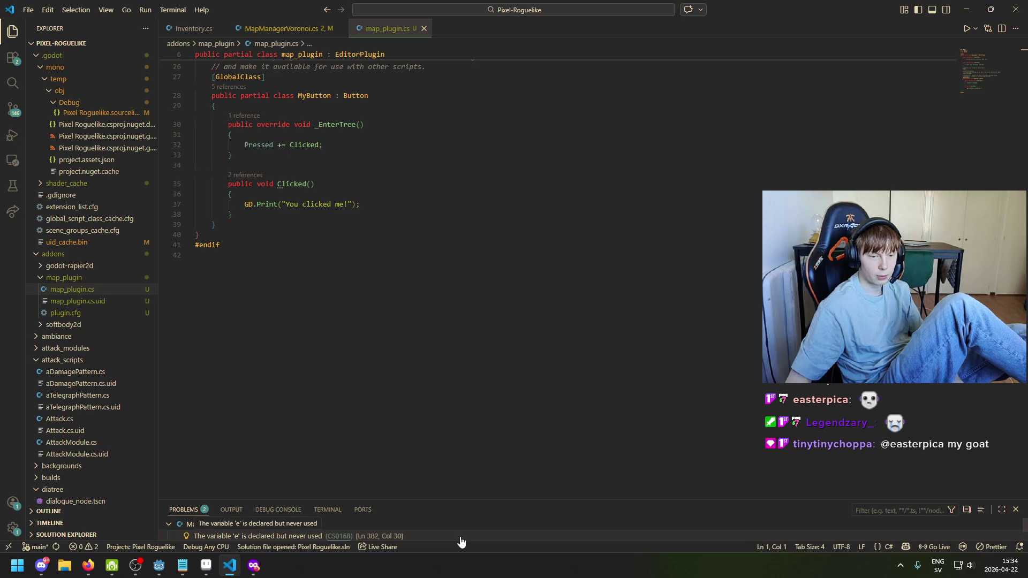
Inspect the map_plugin class declaration and select lines 8 to 39 of the plugin code
{"action": "scroll", "coordinate": [407, 385], "scroll_direction": "up", "scroll_amount": 3}
{"action": "left_click", "coordinate": [396, 358]}
{"action": "scroll", "coordinate": [380, 337], "scroll_direction": "up", "scroll_amount": 3}
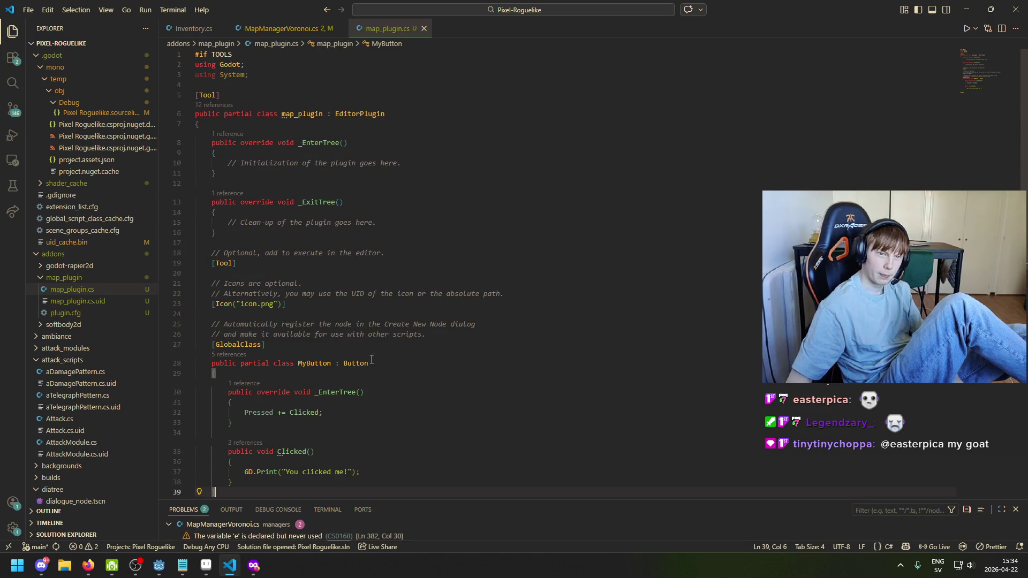
{"action": "left_click", "coordinate": [287, 96]}
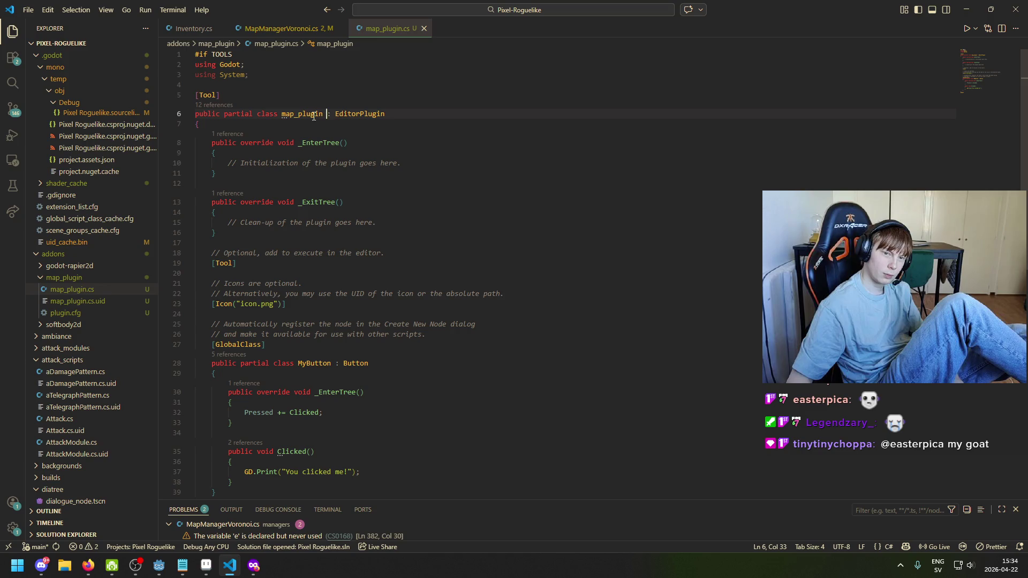
{"action": "left_click", "coordinate": [364, 114]}
{"action": "left_click", "coordinate": [306, 114]}
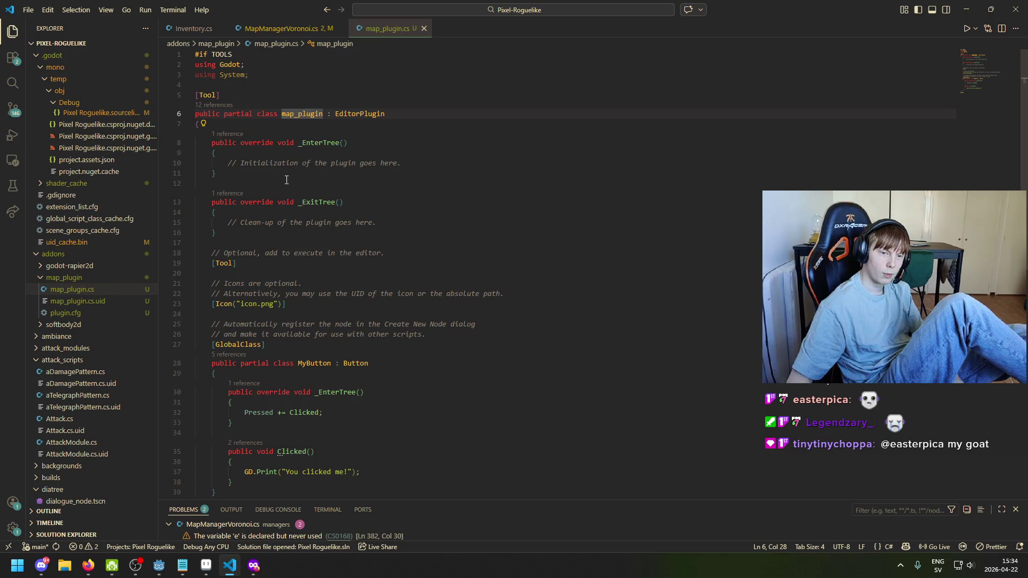
{"action": "scroll", "coordinate": [290, 264], "scroll_direction": "down", "scroll_amount": 2}
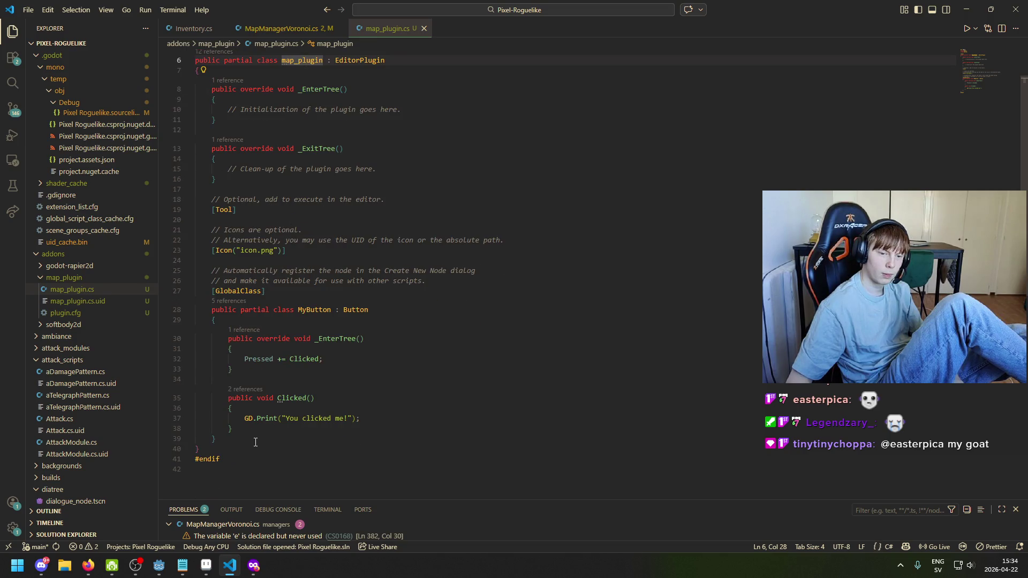
{"action": "mouse_move", "coordinate": [256, 442]}
{"action": "left_mouse_down"}
{"action": "mouse_move", "coordinate": [201, 435]}
{"action": "mouse_move", "coordinate": [176, 161]}
{"action": "mouse_move", "coordinate": [156, 136]}
{"action": "left_mouse_up"}
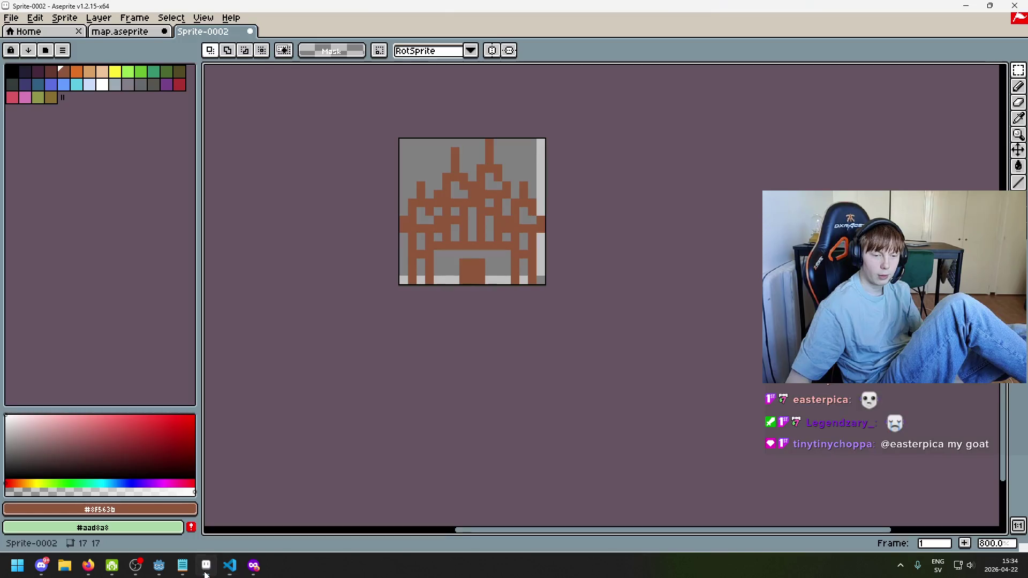
Look over the map.aseprite drawing in Aseprite
{"action": "left_click", "coordinate": [203, 568]}
{"action": "left_click", "coordinate": [119, 32]}
{"action": "scroll", "coordinate": [343, 385], "scroll_direction": "down", "scroll_amount": 3}
{"action": "scroll", "coordinate": [353, 395], "scroll_direction": "up", "scroll_amount": 1}
{"action": "scroll", "coordinate": [353, 395], "scroll_direction": "up", "scroll_amount": 2}
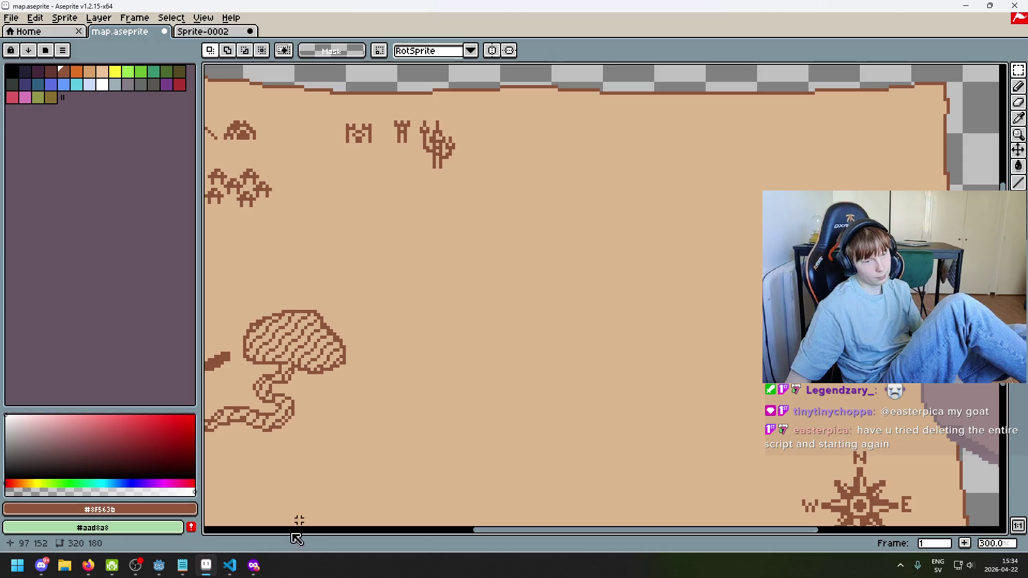
Select everything in map_plugin.cs and delete it
{"action": "left_click", "coordinate": [229, 565]}
{"action": "left_click", "coordinate": [295, 394]}
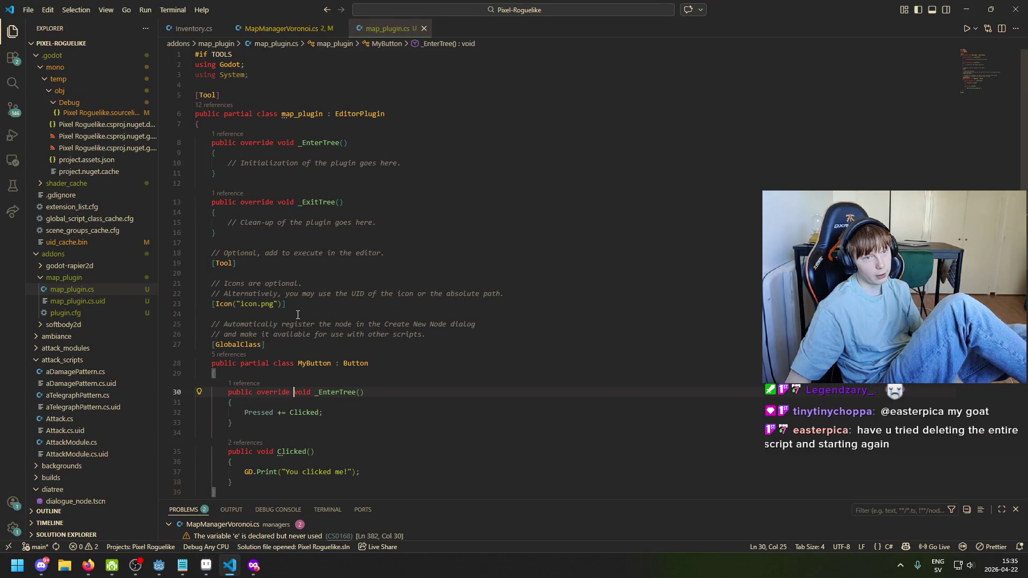
{"action": "key", "text": "ctrl+a"}
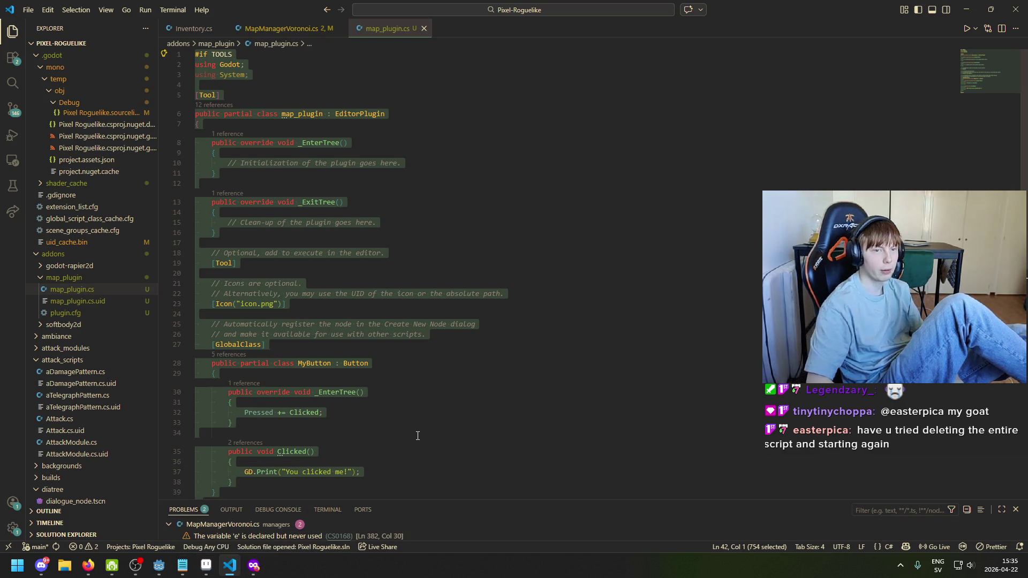
{"action": "key", "text": "BackSpace"}
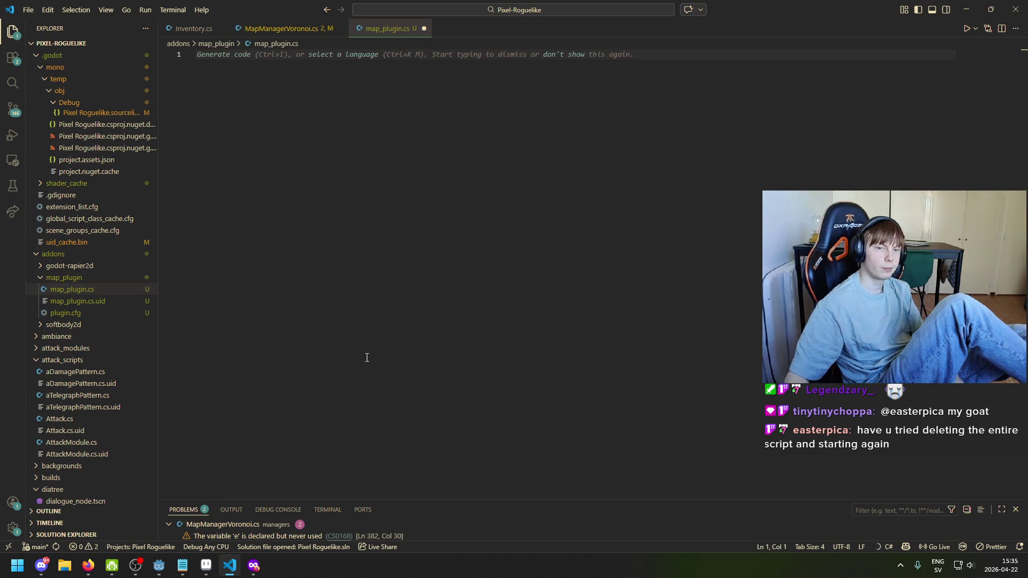
{"action": "left_click", "coordinate": [159, 565]}
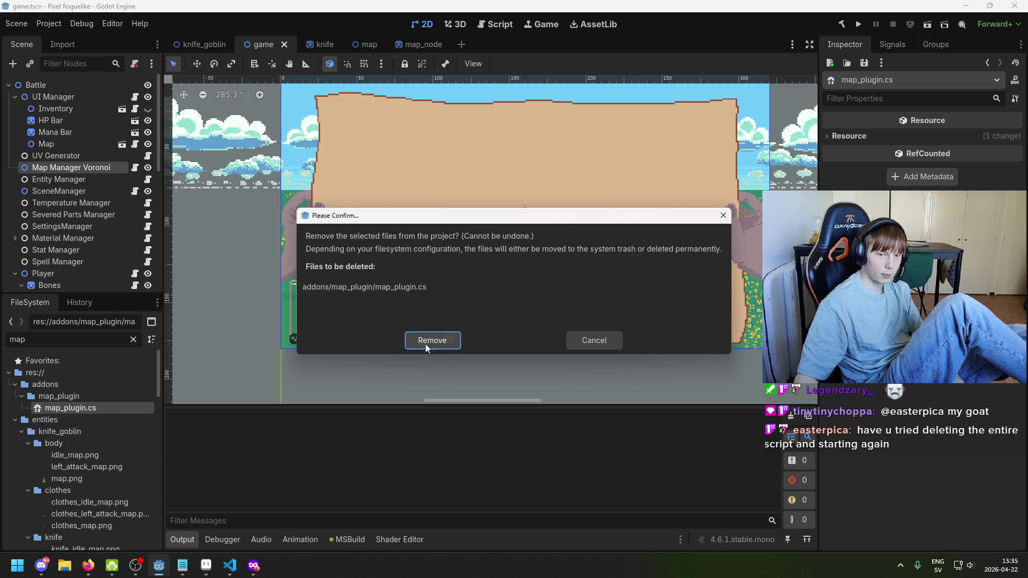
Delete the whole addons/map_plugin folder instead of only the script file
{"action": "left_click", "coordinate": [576, 341]}
{"action": "left_click", "coordinate": [96, 396]}
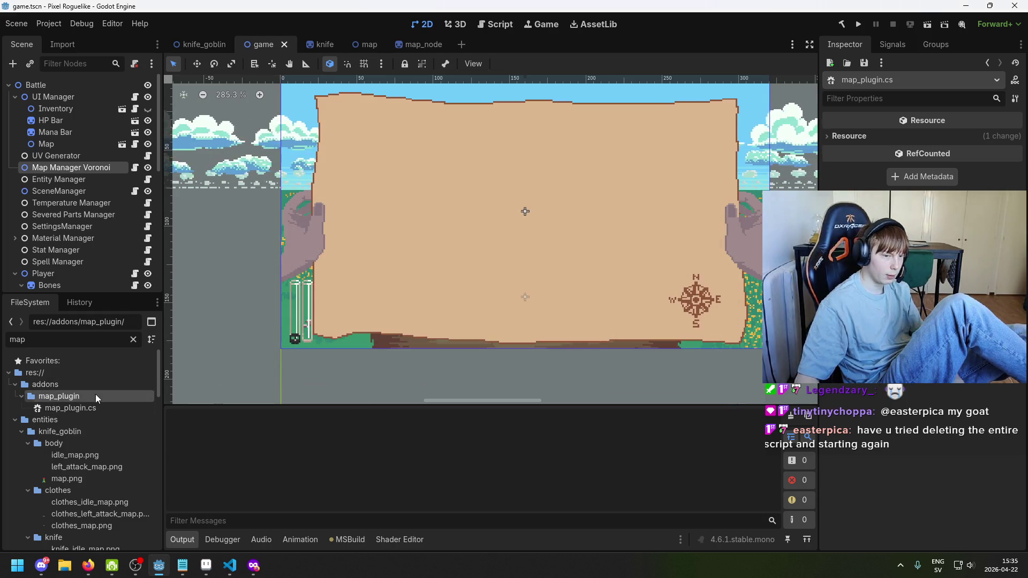
{"action": "key", "text": "Delete"}
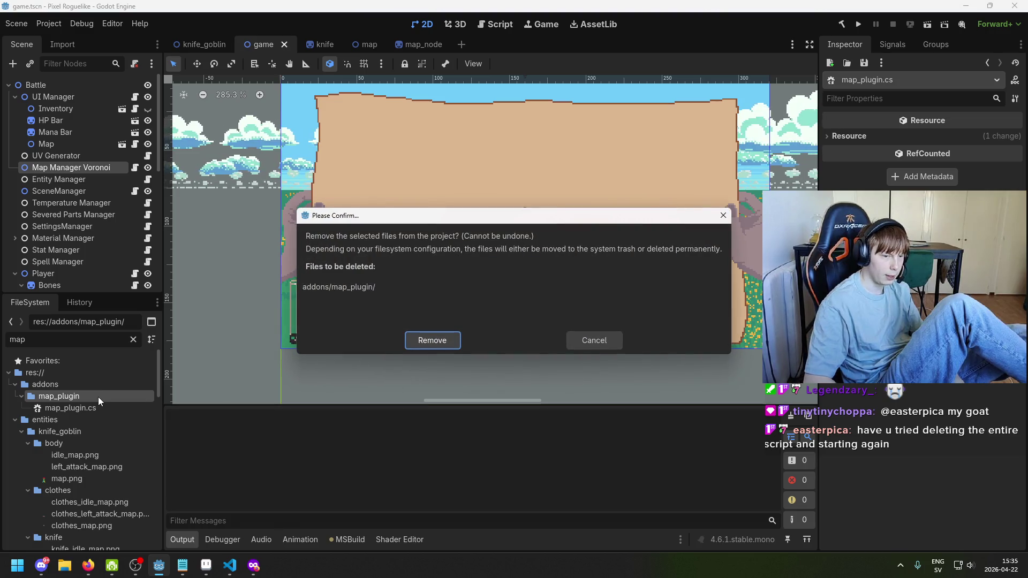
{"action": "key", "text": "Return"}
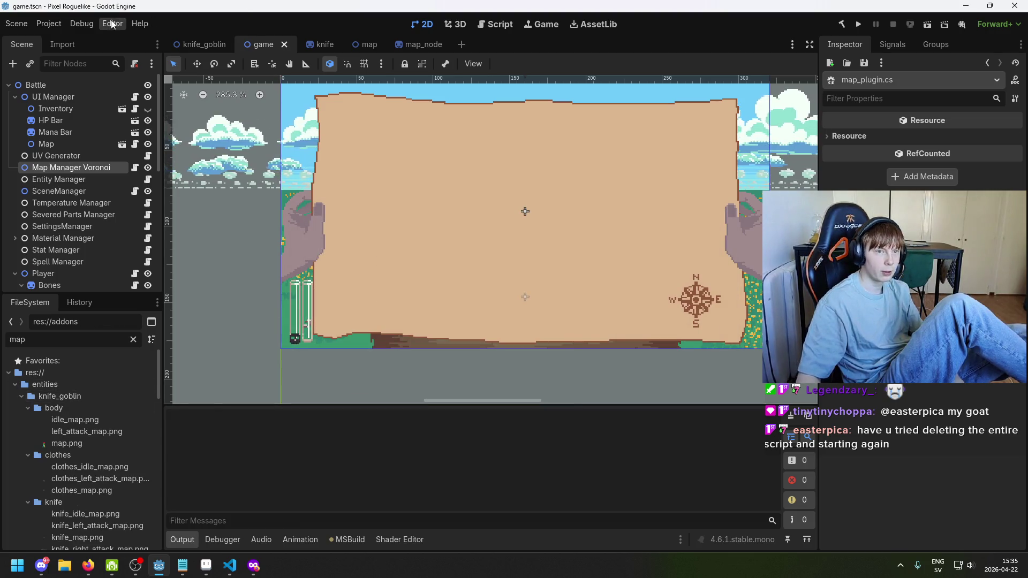
Open Project Settings to view the installed plugins
{"action": "left_click", "coordinate": [82, 24]}
{"action": "mouse_move", "coordinate": [60, 24]}
{"action": "left_click", "coordinate": [66, 42]}
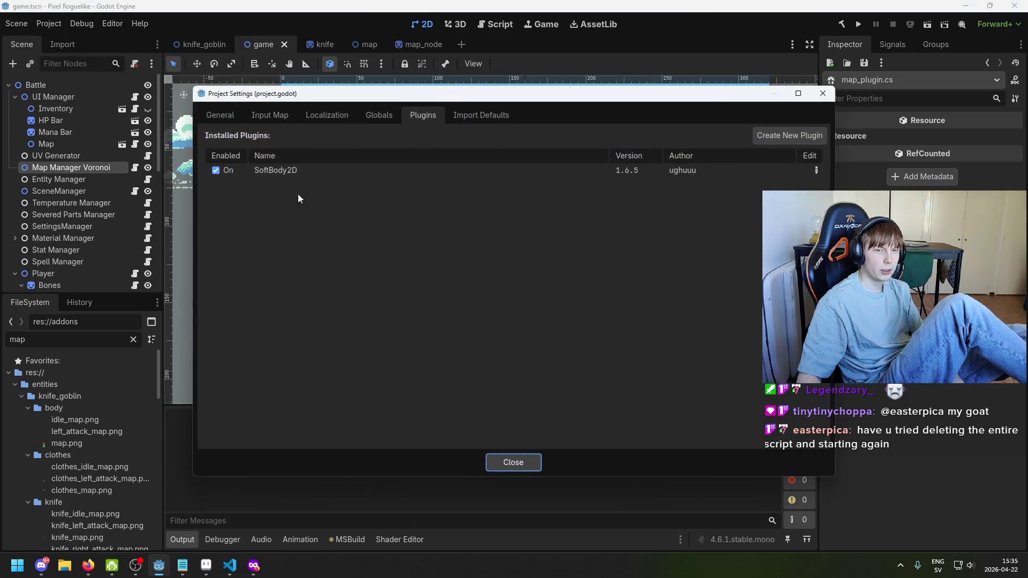
Start a new plugin named 'Map Plugin' and set its subfolder to map_plugin
{"action": "left_click", "coordinate": [790, 136]}
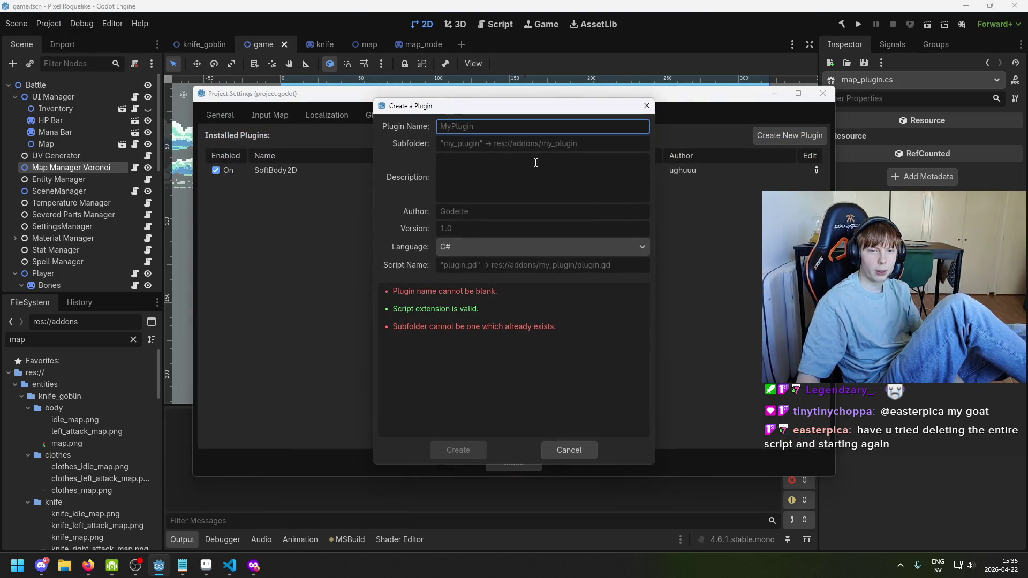
{"action": "type", "text": "Map Pl"}
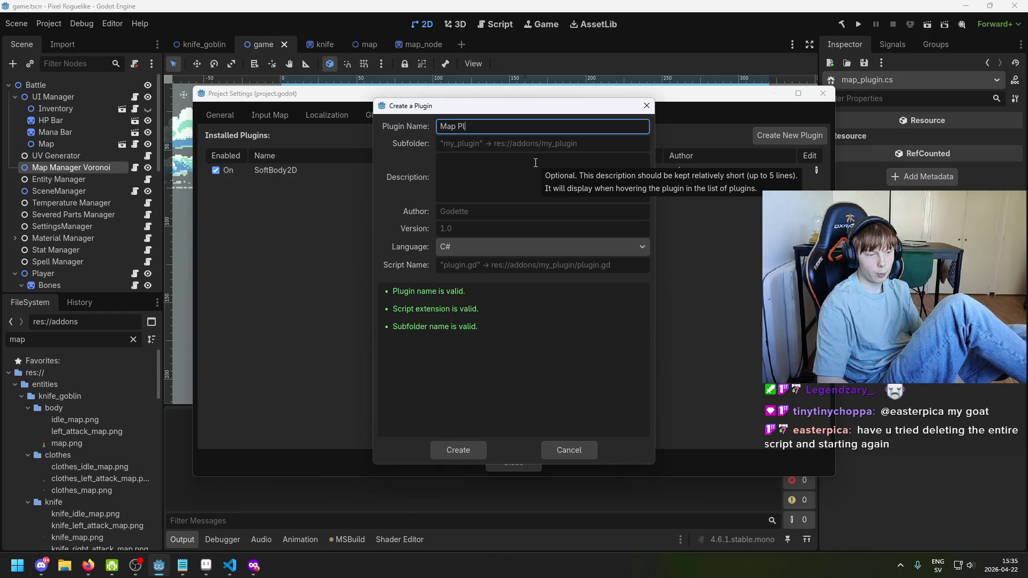
{"action": "type", "text": "ugin"}
{"action": "left_click", "coordinate": [540, 140]}
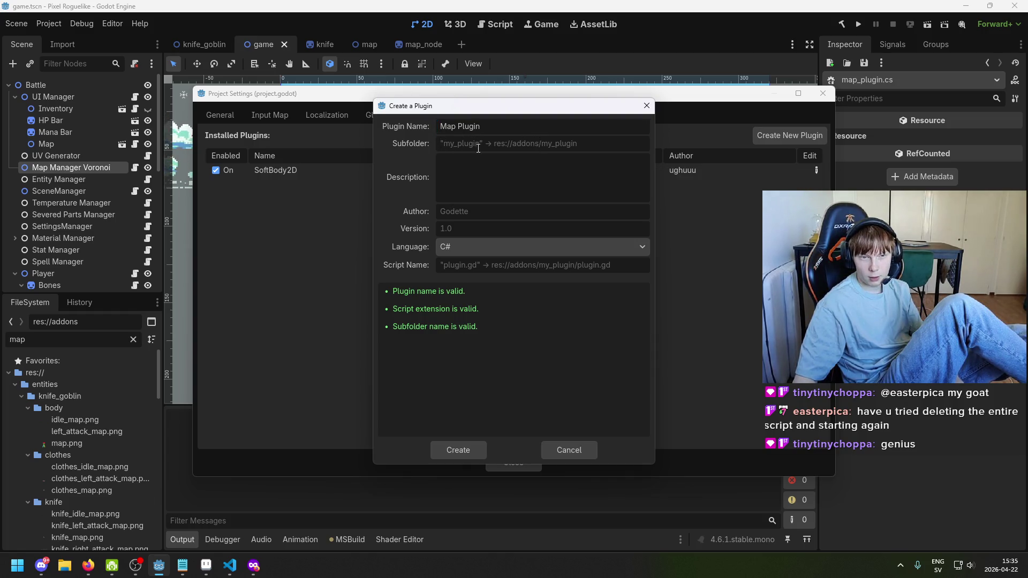
{"action": "type", "text": "map_plugin"}
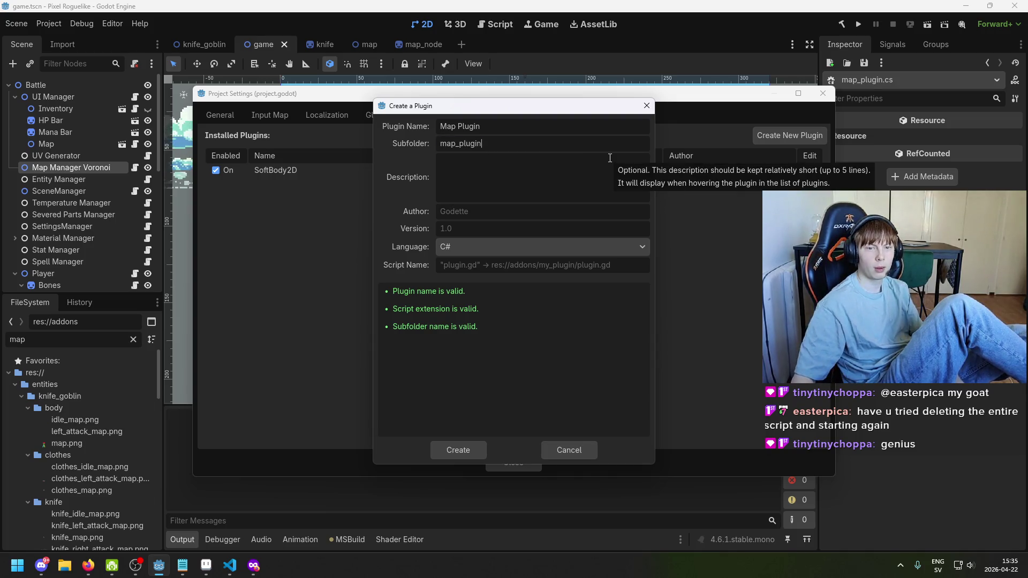
{"action": "key", "text": "ctrl+a"}
{"action": "key", "text": "BackSpace"}
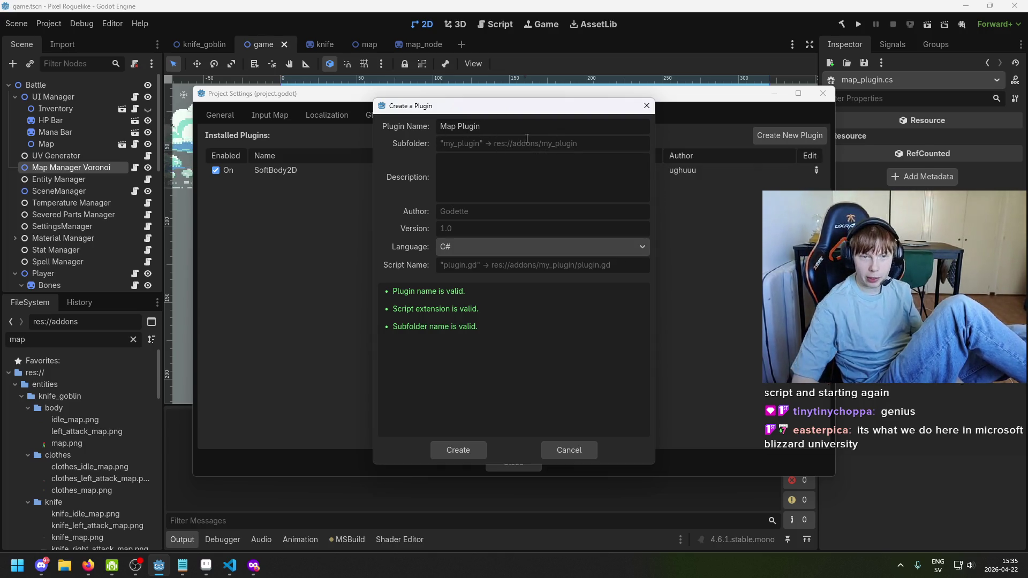
{"action": "type", "text": "map_plugin"}
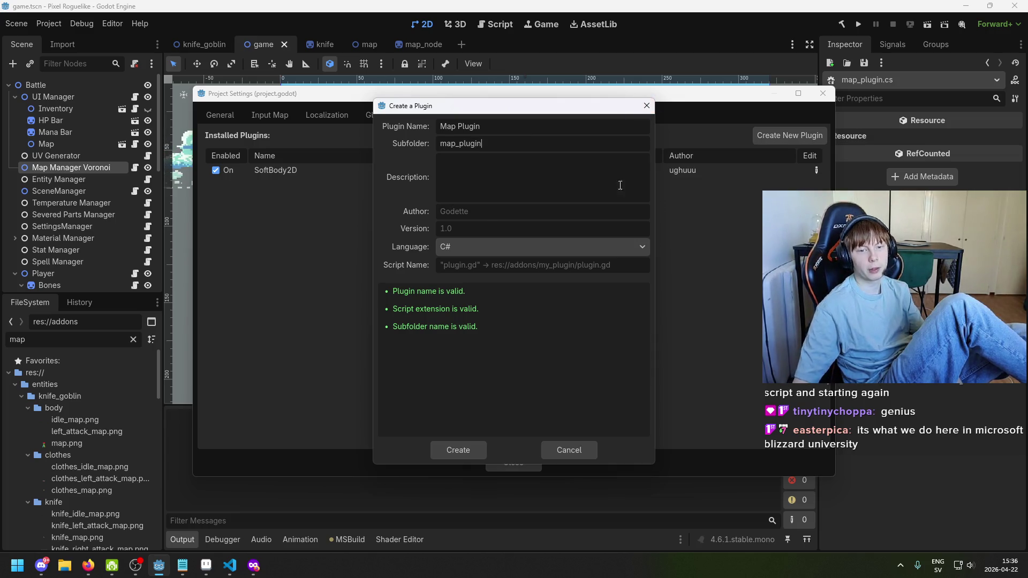
Enter the author, version 1.0 and C# script plugin.cs, create it, and try enabling it
{"action": "type", "text": "Albin"}
{"action": "key", "text": "Tab"}
{"action": "type", "text": "1.0"}
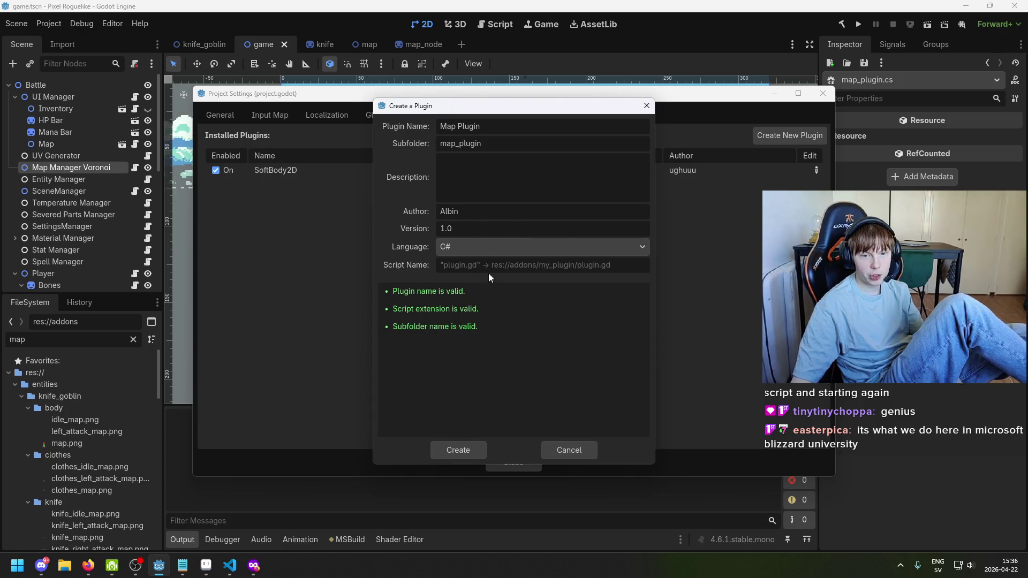
{"action": "left_click", "coordinate": [527, 268]}
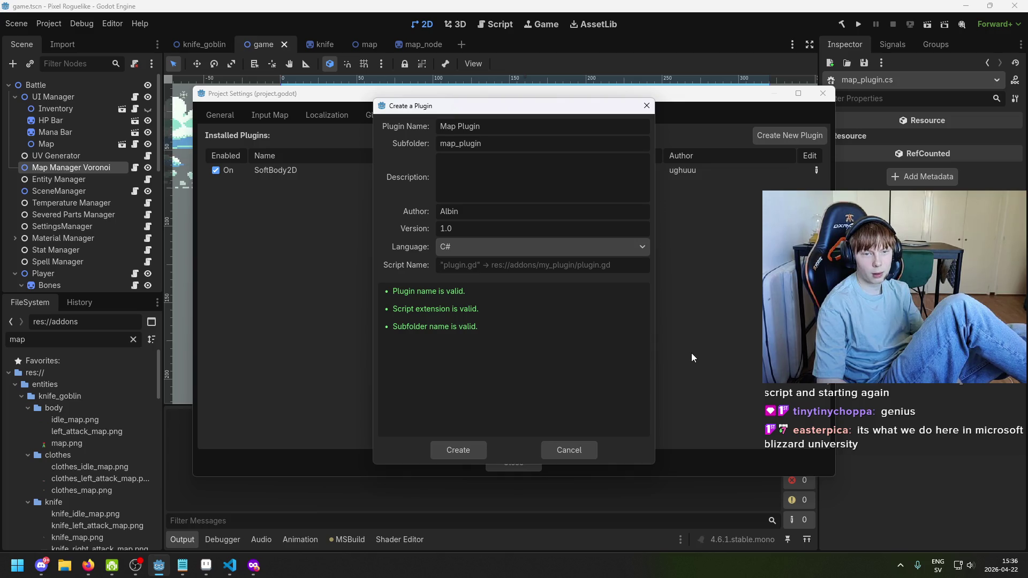
{"action": "type", "text": "pl"}
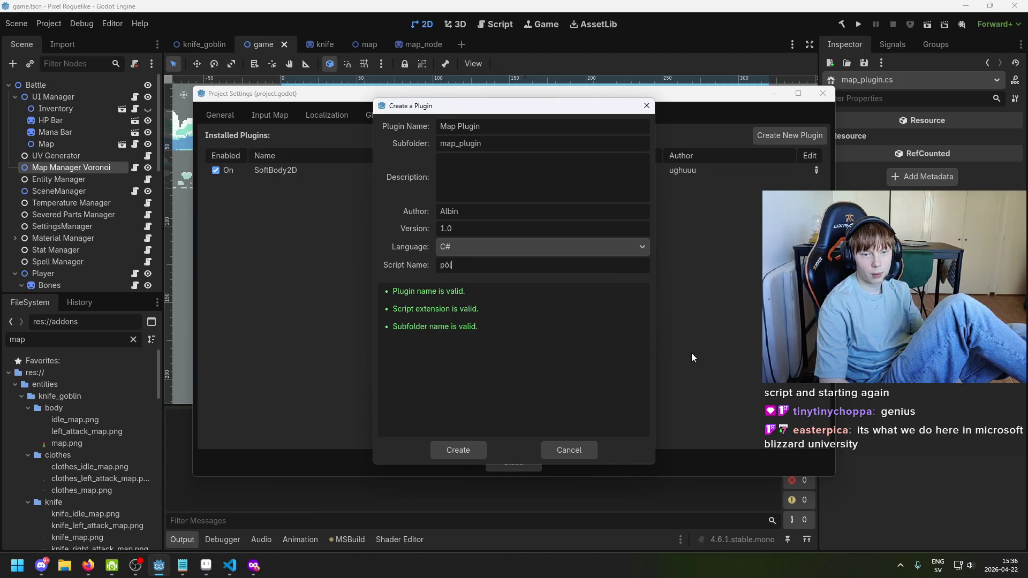
{"action": "type", "text": "ugin.cs"}
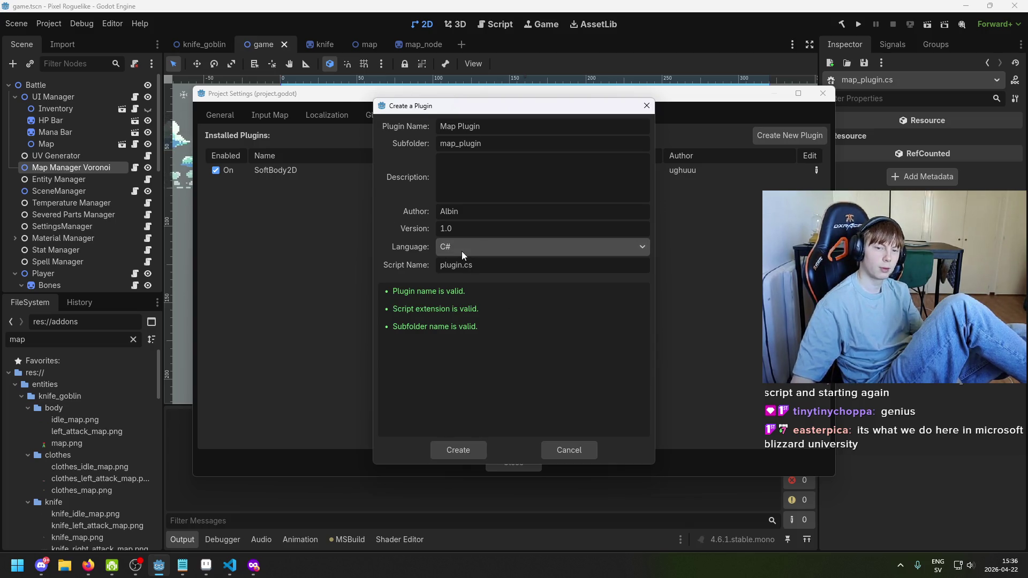
{"action": "left_click", "coordinate": [454, 449]}
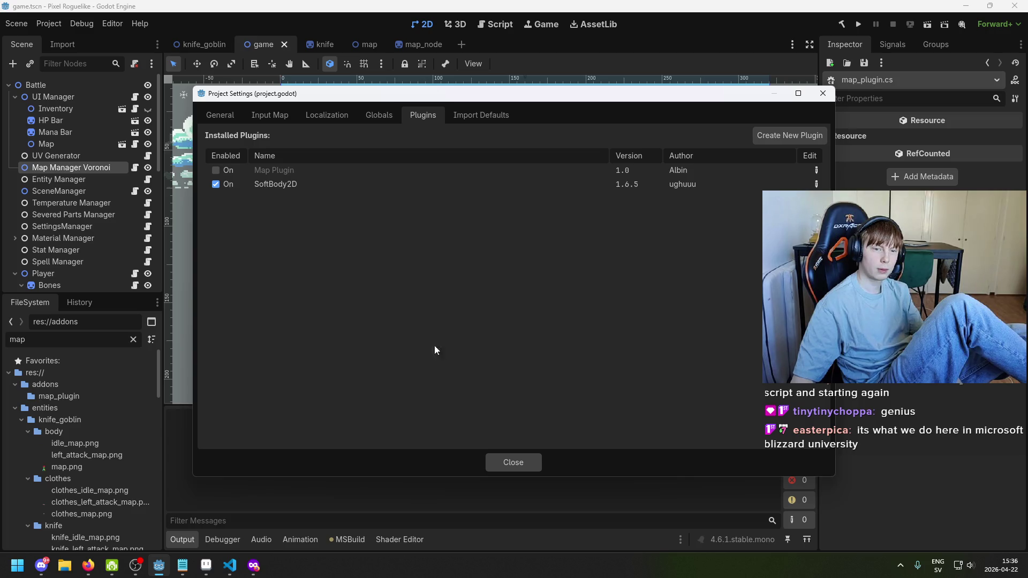
{"action": "left_click", "coordinate": [220, 169]}
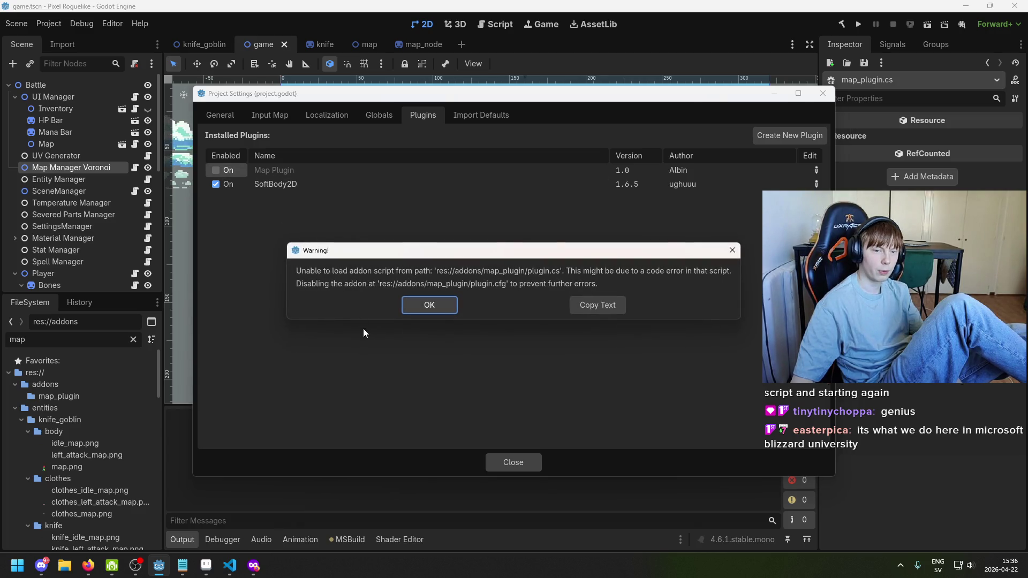
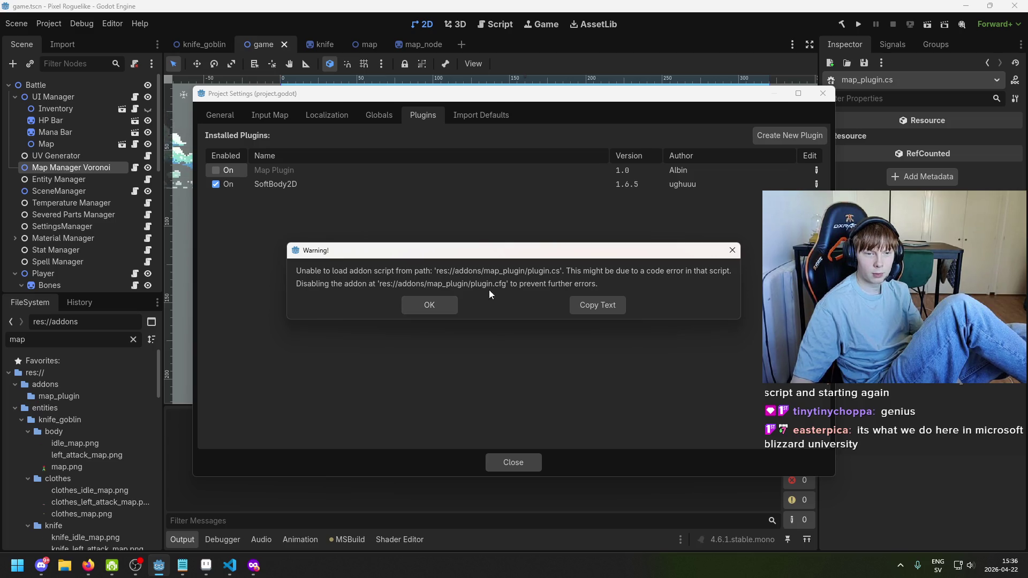
Dismiss the addon warning, close Project Settings, select addons/map_plugin, and view the empty map_plugin.cs in VS Code
{"action": "left_click", "coordinate": [430, 303]}
{"action": "left_click", "coordinate": [512, 462]}
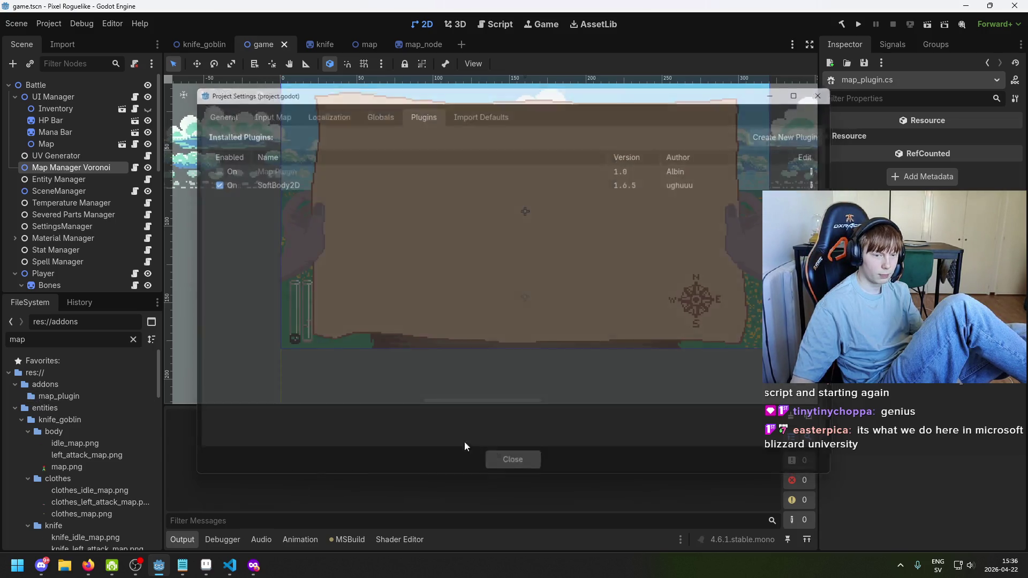
{"action": "left_click", "coordinate": [59, 398]}
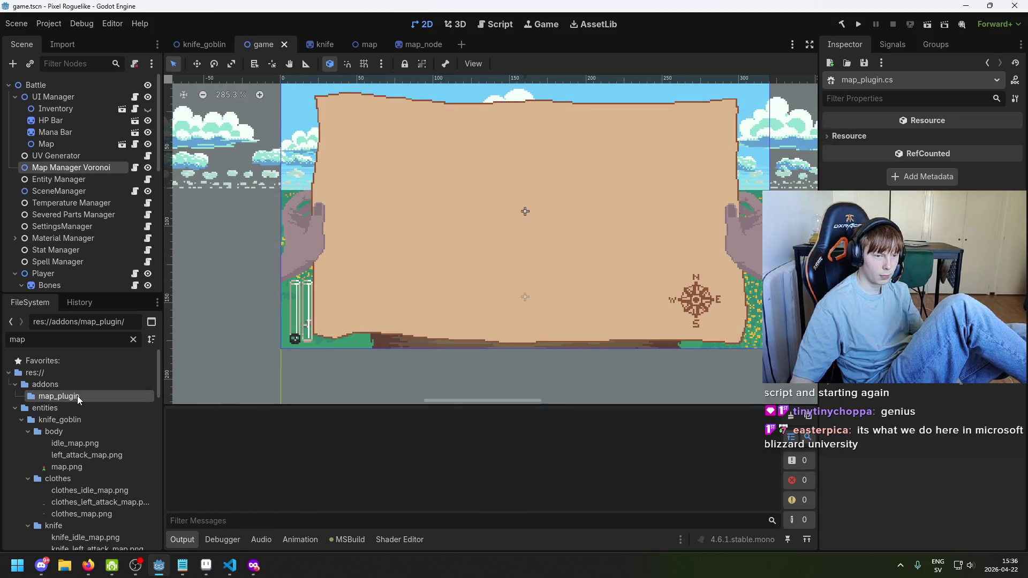
{"action": "scroll", "coordinate": [101, 418], "scroll_direction": "down", "scroll_amount": 10}
{"action": "mouse_move", "coordinate": [155, 435]}
{"action": "left_mouse_down"}
{"action": "mouse_move", "coordinate": [159, 532]}
{"action": "mouse_move", "coordinate": [146, 370]}
{"action": "left_mouse_up"}
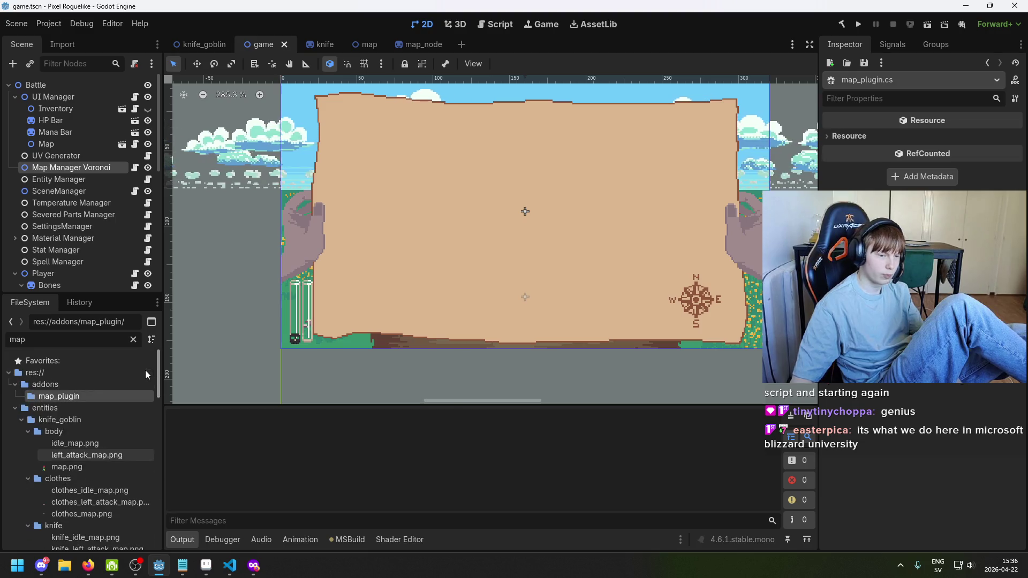
{"action": "left_click", "coordinate": [87, 384]}
{"action": "left_click", "coordinate": [92, 398]}
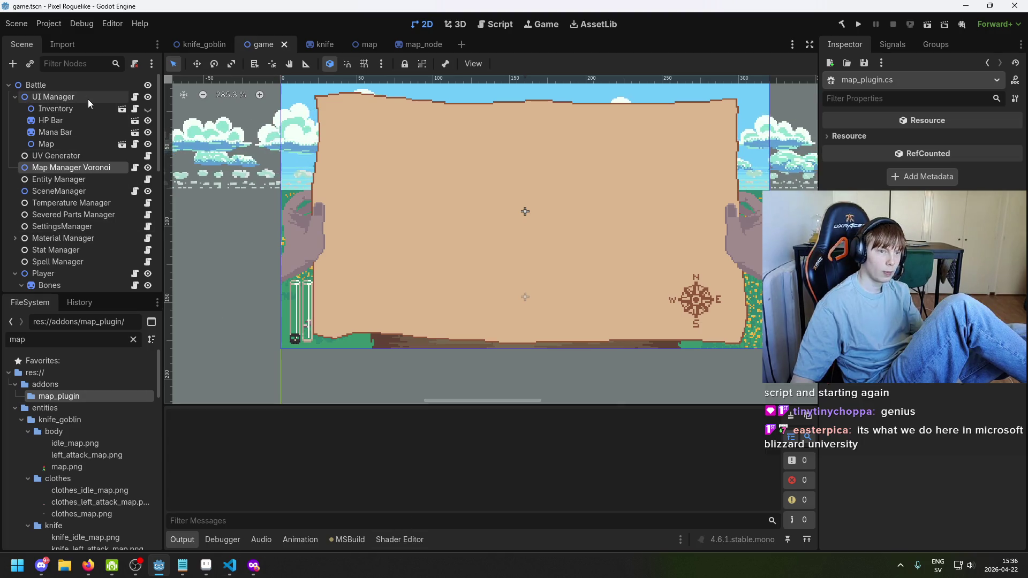
{"action": "key", "text": "alt+Tab"}
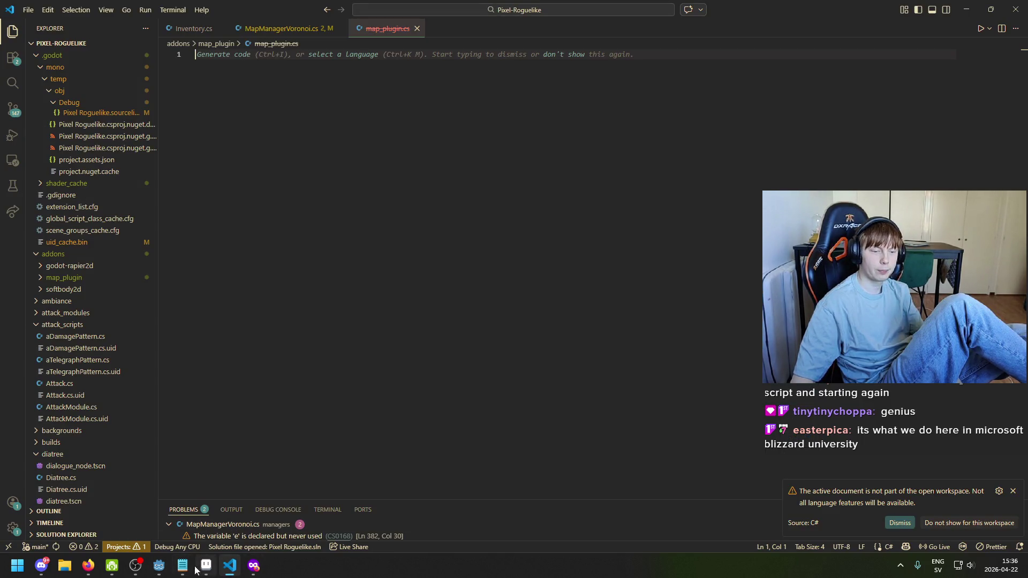
In the Making plugins docs, find the custom node example and show its C# version
{"action": "left_click", "coordinate": [249, 572]}
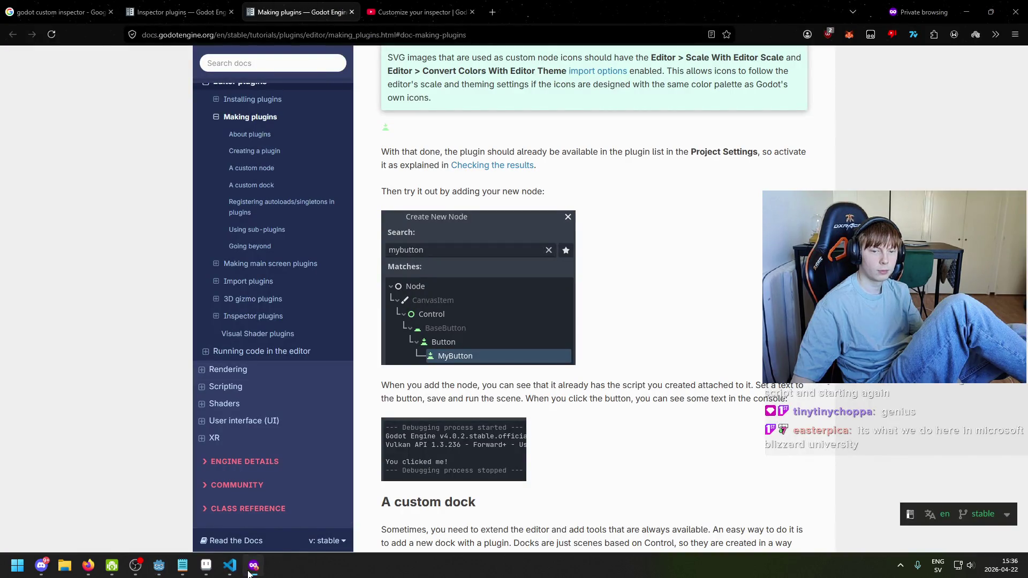
{"action": "left_click", "coordinate": [249, 572]}
{"action": "left_click", "coordinate": [249, 572]}
{"action": "scroll", "coordinate": [439, 366], "scroll_direction": "down", "scroll_amount": 6}
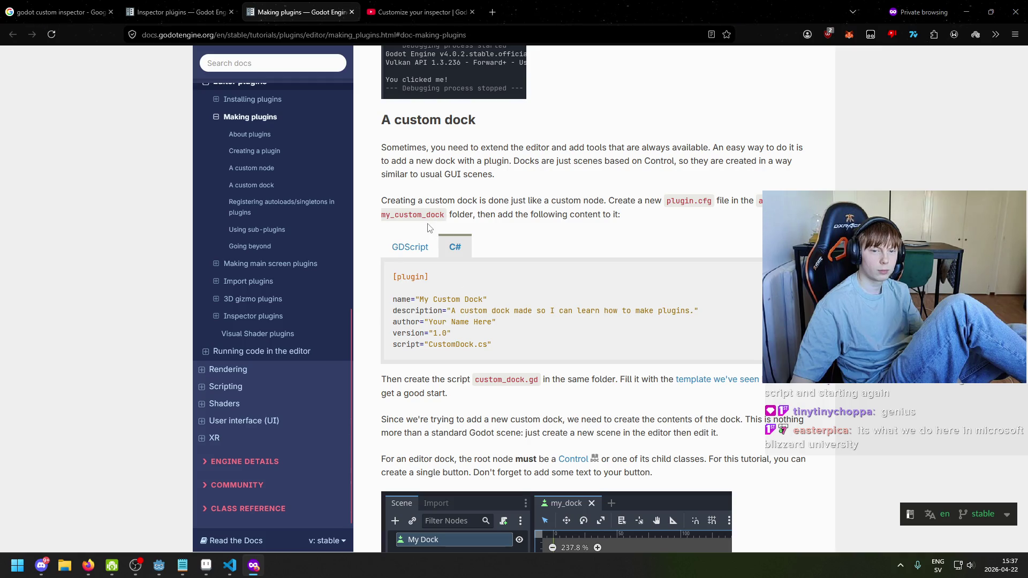
{"action": "left_click", "coordinate": [410, 247]}
{"action": "left_click", "coordinate": [455, 247]}
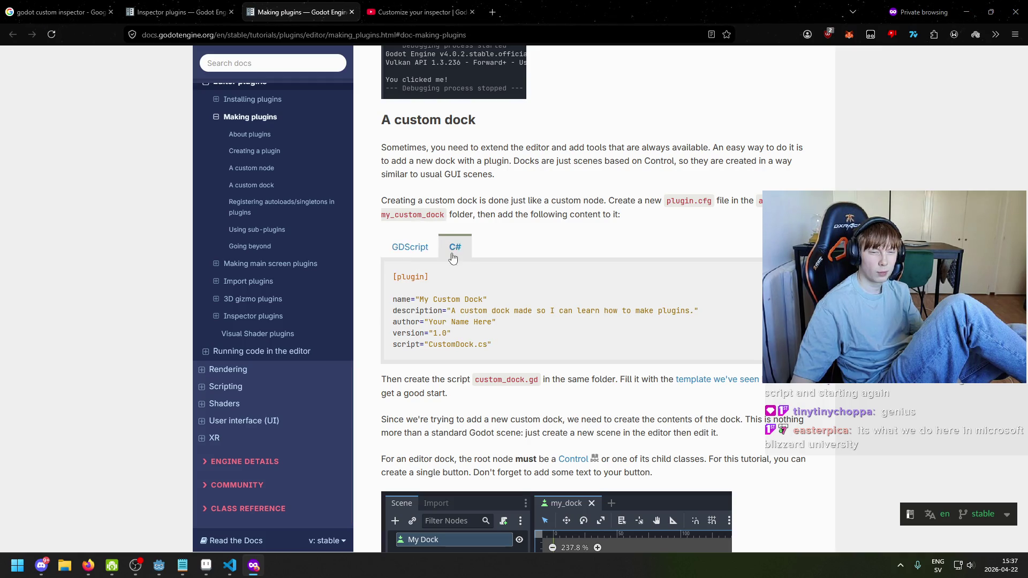
{"action": "scroll", "coordinate": [474, 274], "scroll_direction": "up", "scroll_amount": 6}
{"action": "scroll", "coordinate": [490, 289], "scroll_direction": "up", "scroll_amount": 5}
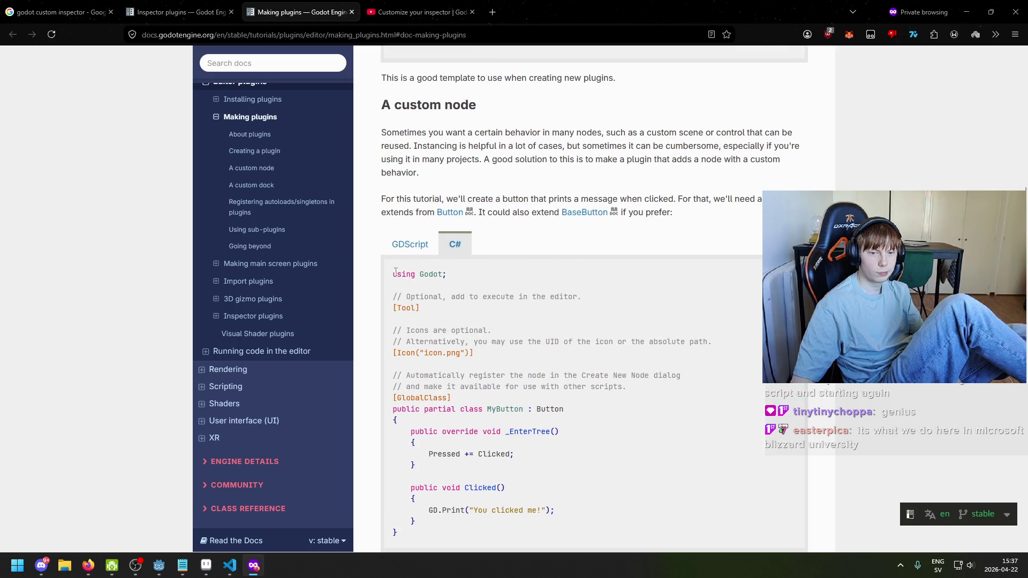
Select the C# MyButton example code, then return to the Godot editor
{"action": "left_click_drag", "start_coordinate": [389, 278], "coordinate": [485, 333]}
{"action": "scroll", "coordinate": [482, 332], "scroll_direction": "down", "scroll_amount": 5}
{"action": "left_click_drag", "start_coordinate": [449, 226], "coordinate": [399, 210]}
{"action": "scroll", "coordinate": [399, 210], "scroll_direction": "up", "scroll_amount": 4}
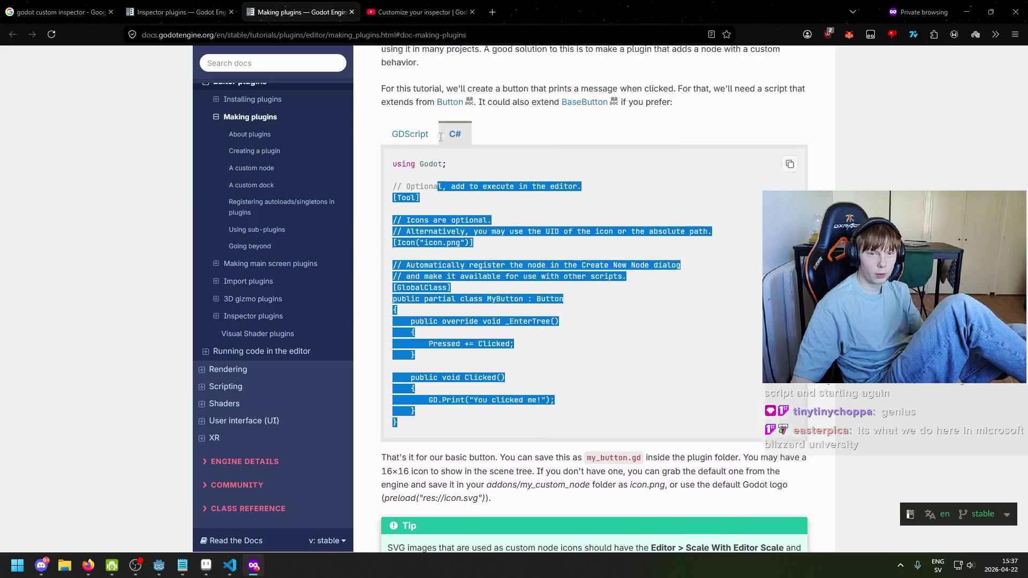
{"action": "scroll", "coordinate": [375, 209], "scroll_direction": "up", "scroll_amount": 3}
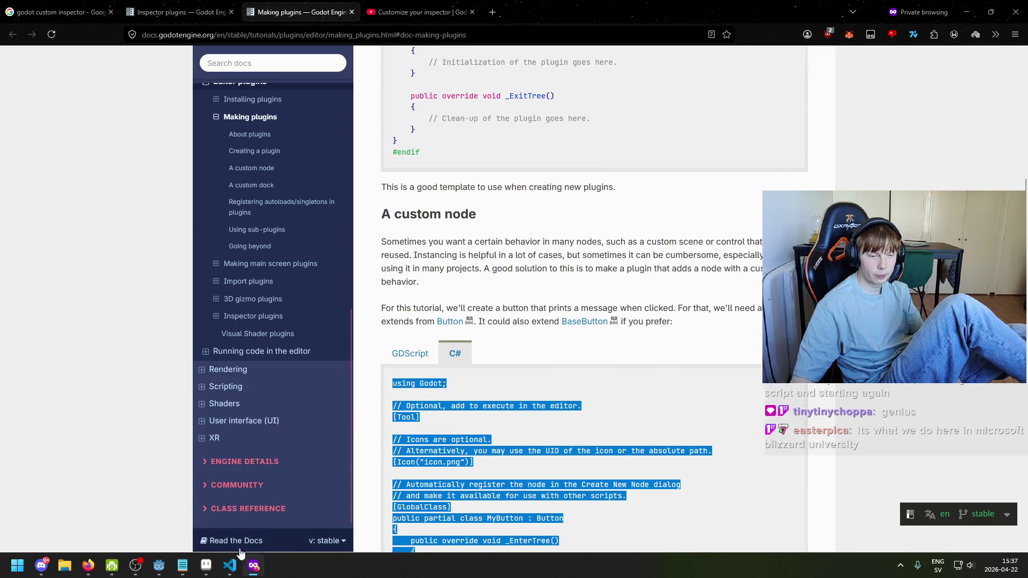
{"action": "left_click", "coordinate": [159, 566]}
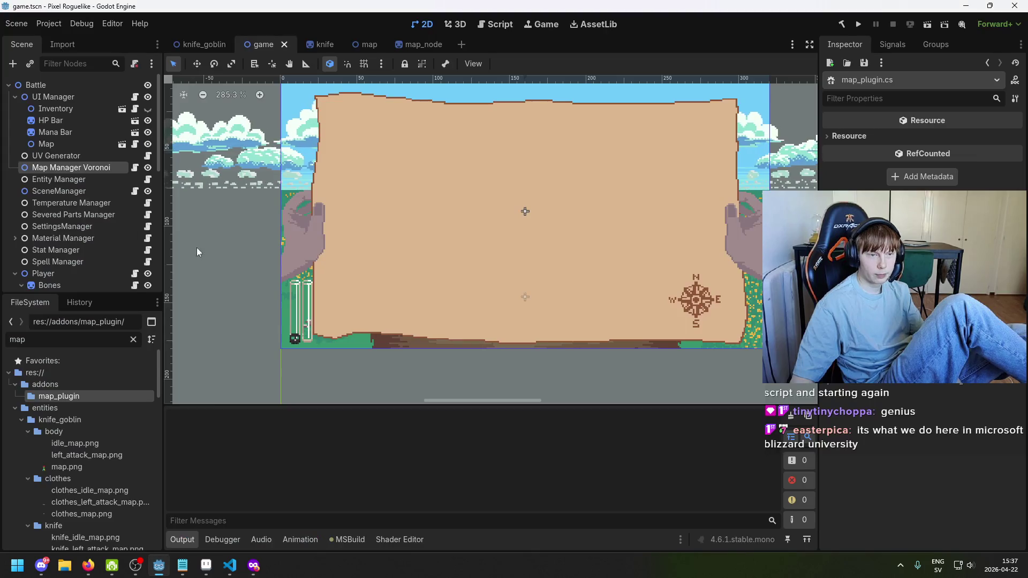
Try enabling Map Plugin in Project Settings > Plugins, check its script name, and cancel after the load failure
{"action": "left_click", "coordinate": [85, 385]}
{"action": "left_click", "coordinate": [84, 398]}
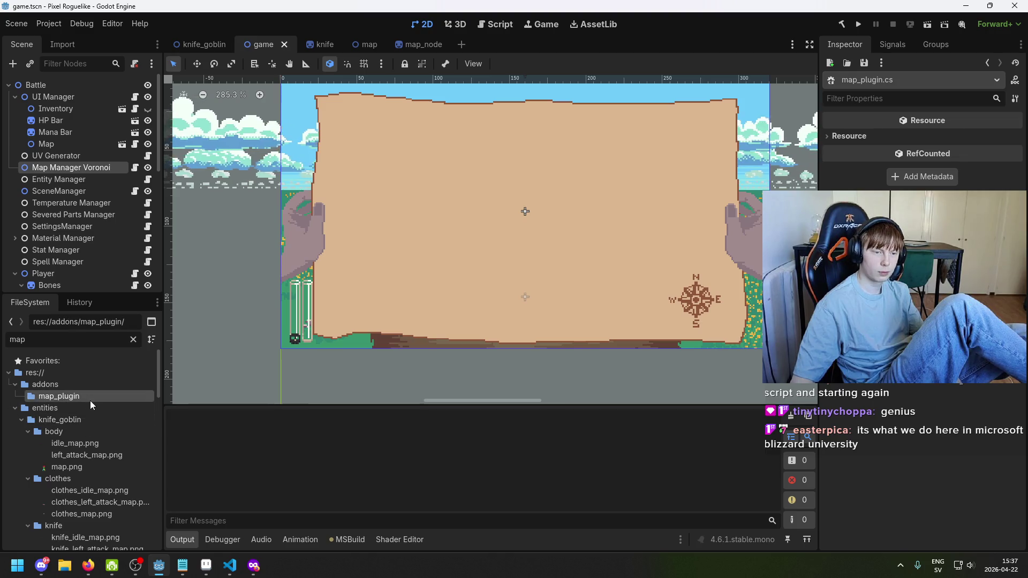
{"action": "left_click", "coordinate": [82, 23]}
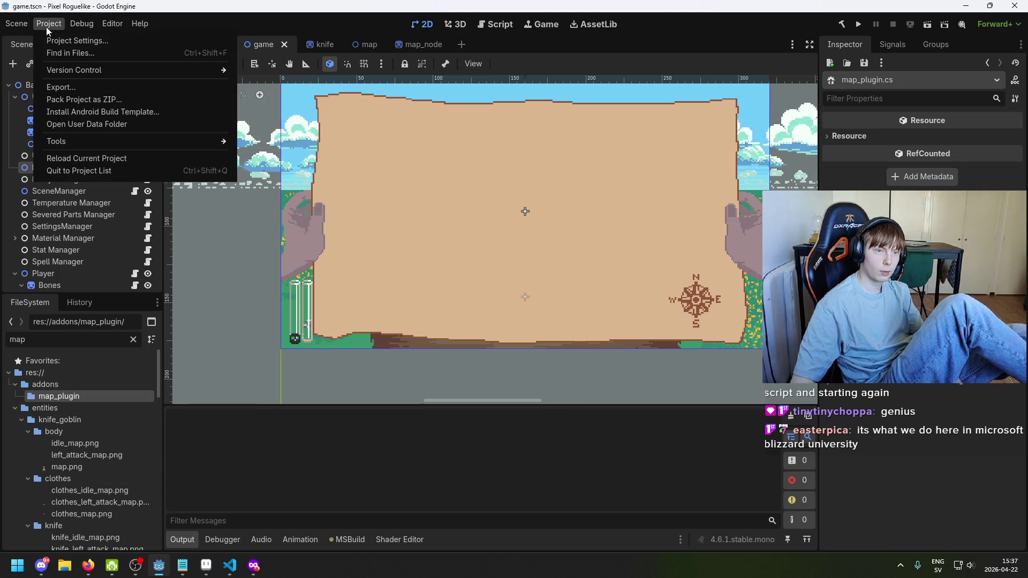
{"action": "left_click", "coordinate": [69, 39]}
{"action": "left_click", "coordinate": [215, 171]}
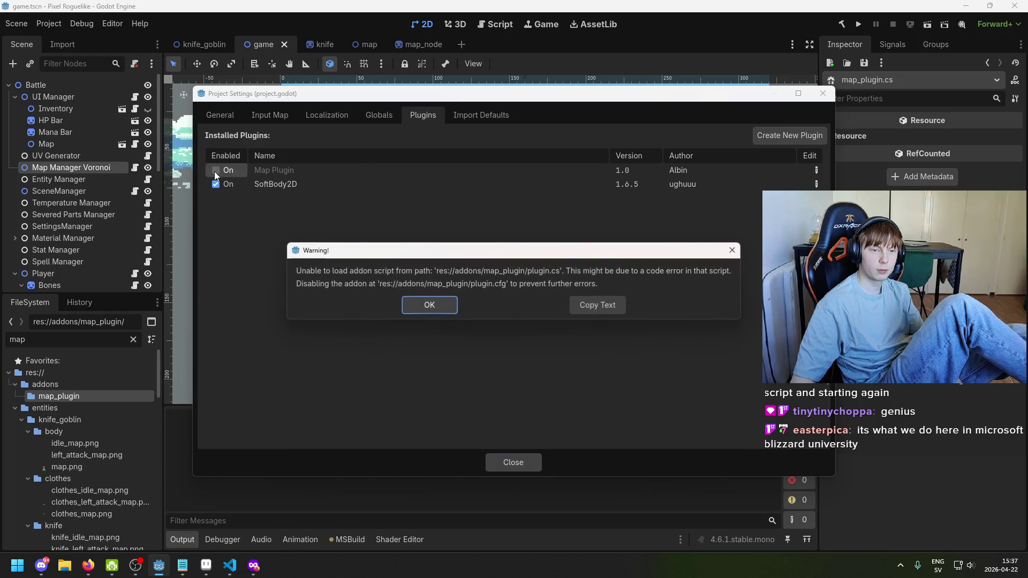
{"action": "left_click", "coordinate": [440, 310]}
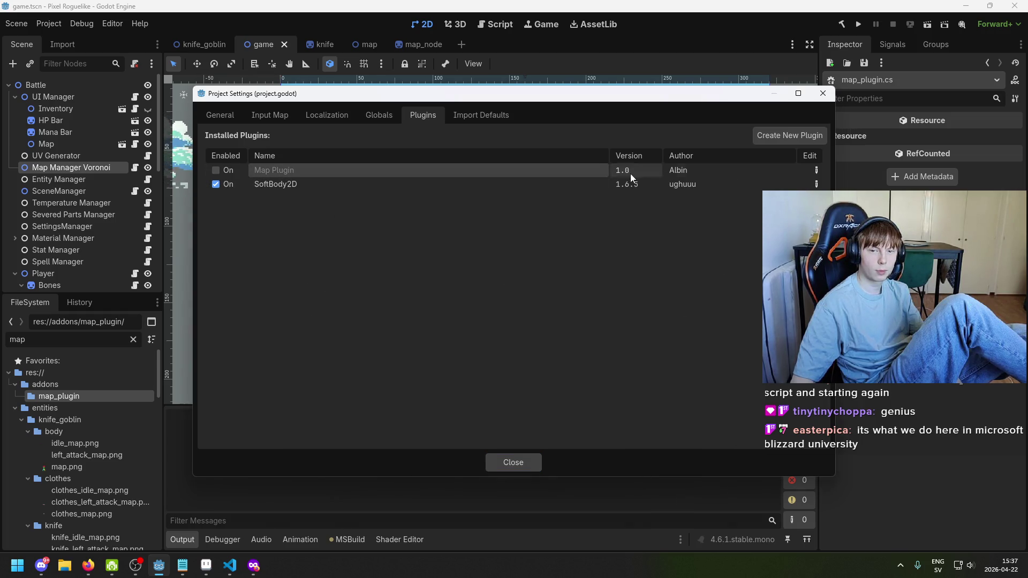
{"action": "left_click", "coordinate": [817, 170]}
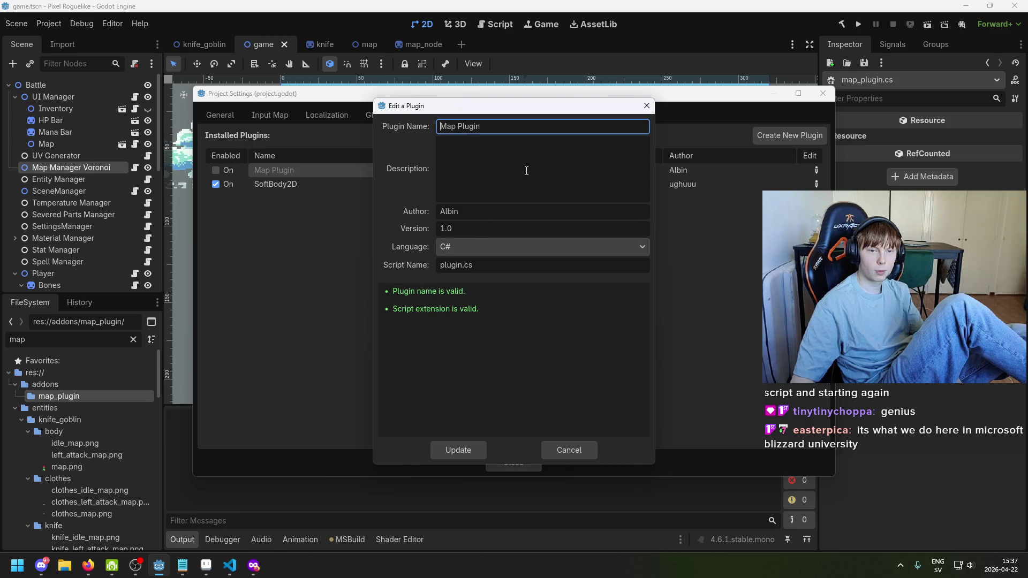
{"action": "left_click", "coordinate": [483, 270]}
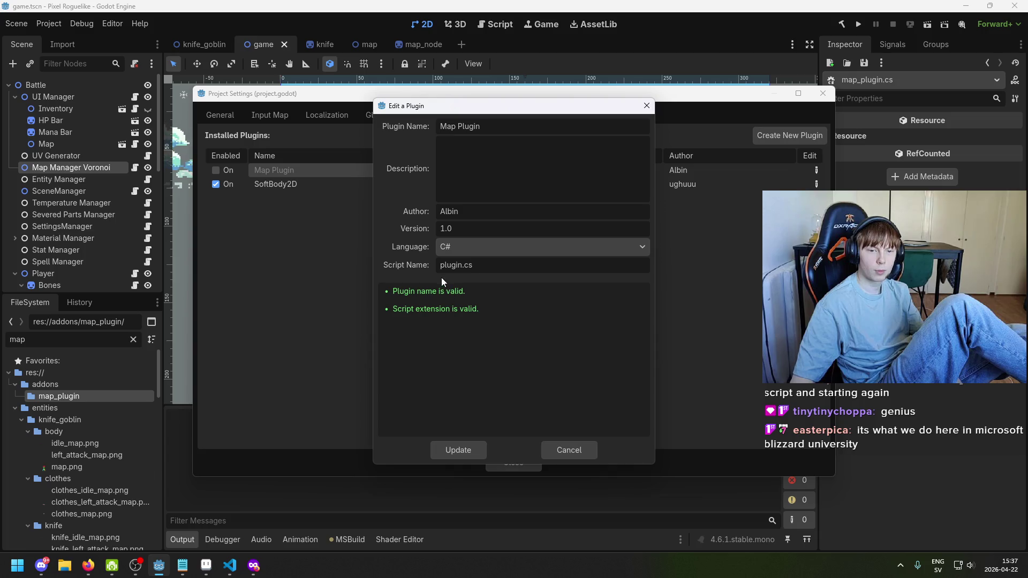
{"action": "left_click", "coordinate": [569, 452]}
{"action": "left_click", "coordinate": [503, 464]}
Start creating a new script in the map_plugin folder, then cancel it
{"action": "right_click", "coordinate": [68, 397]}
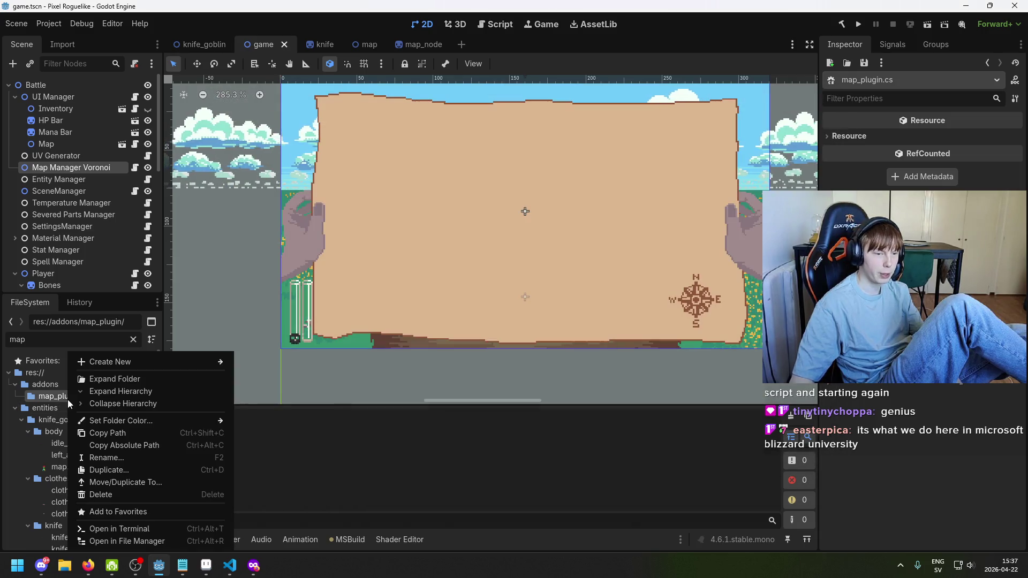
{"action": "mouse_move", "coordinate": [204, 362]}
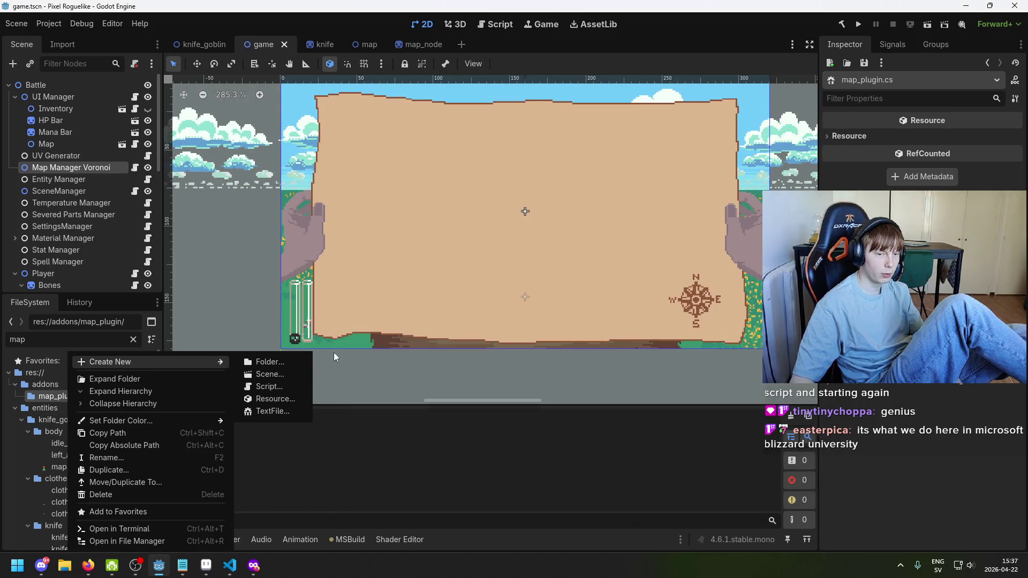
{"action": "left_click", "coordinate": [294, 385]}
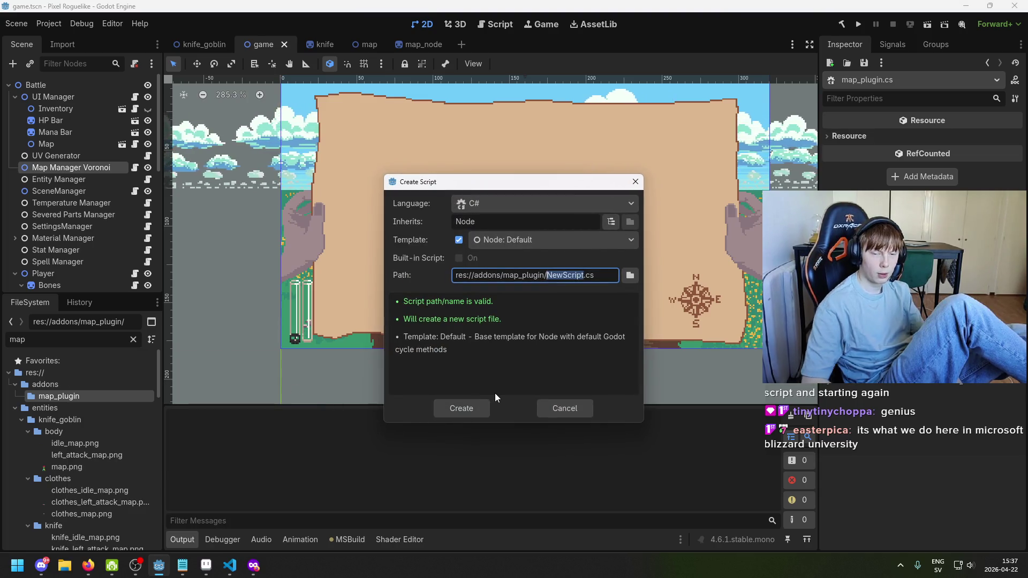
{"action": "type", "text": "lugin"}
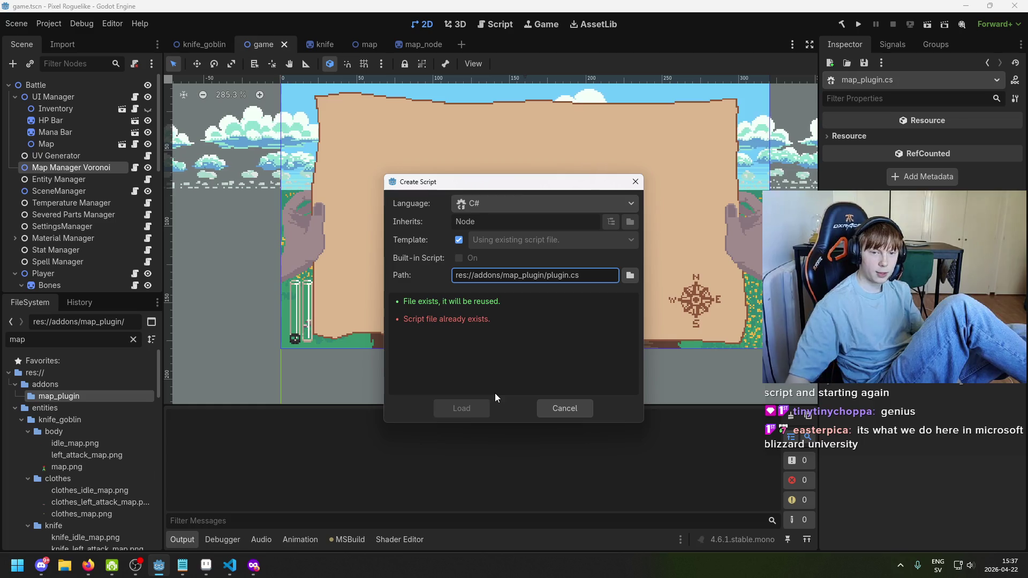
{"action": "left_click", "coordinate": [561, 413]}
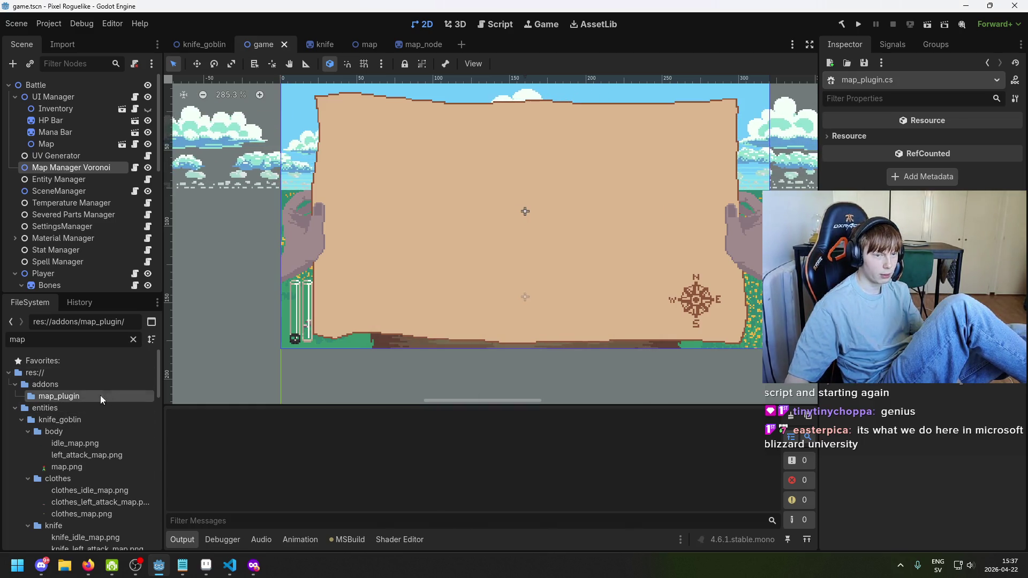
Copy the path of the map_plugin folder from FileSystem
{"action": "right_click", "coordinate": [87, 396]}
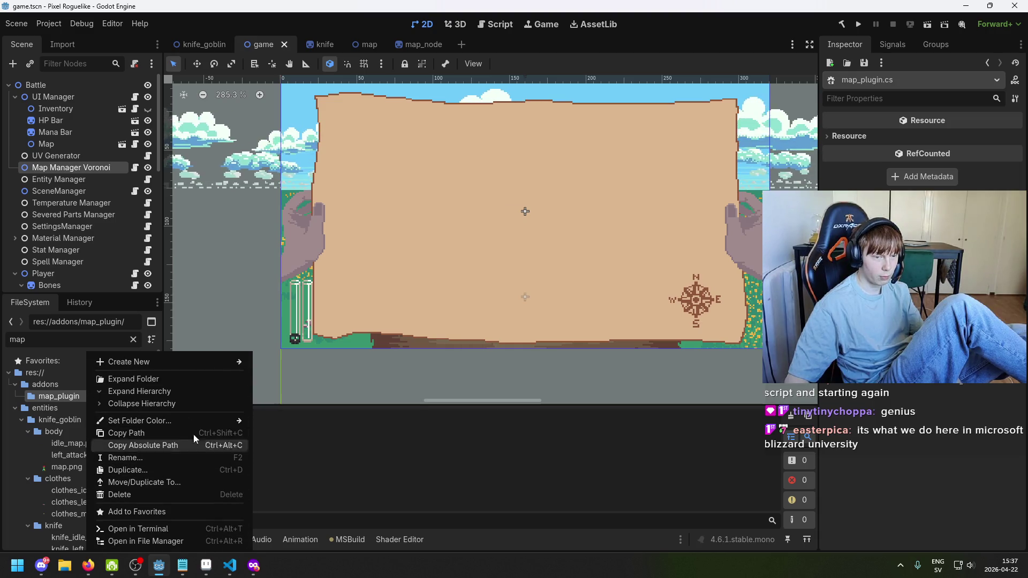
{"action": "left_click", "coordinate": [207, 380]}
{"action": "left_click", "coordinate": [97, 372]}
{"action": "left_click", "coordinate": [92, 401]}
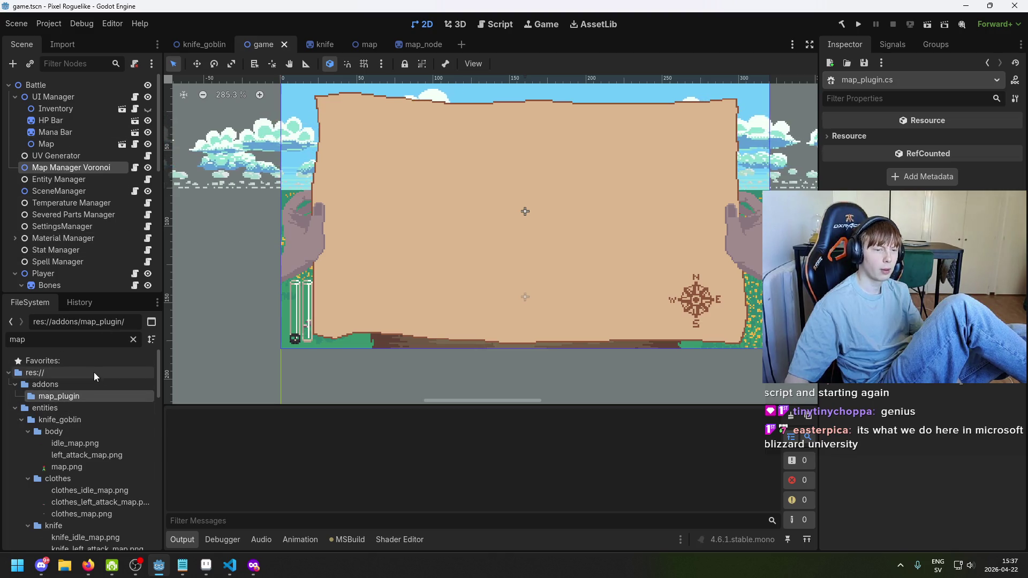
{"action": "right_click", "coordinate": [93, 401]}
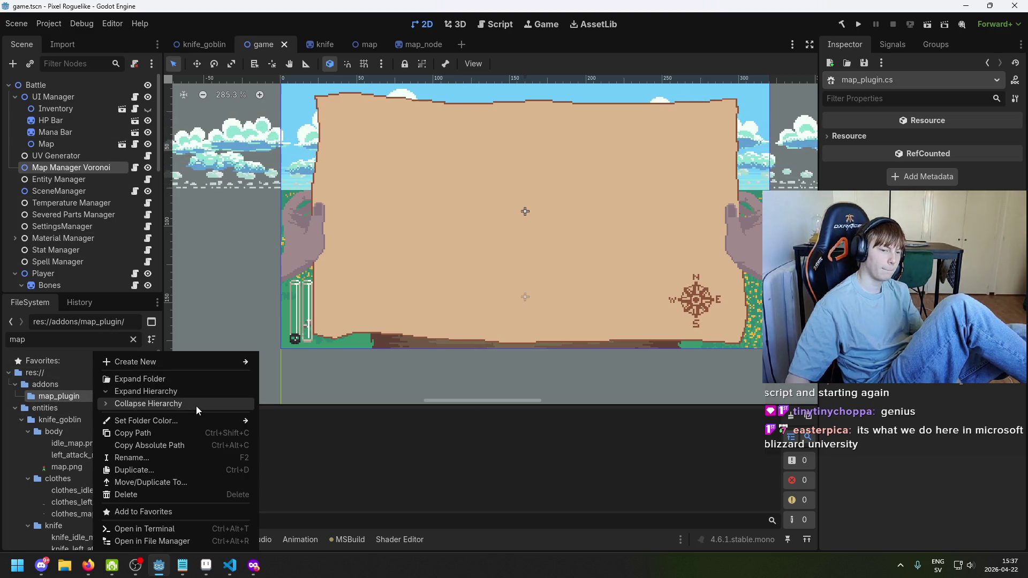
{"action": "left_click", "coordinate": [205, 431]}
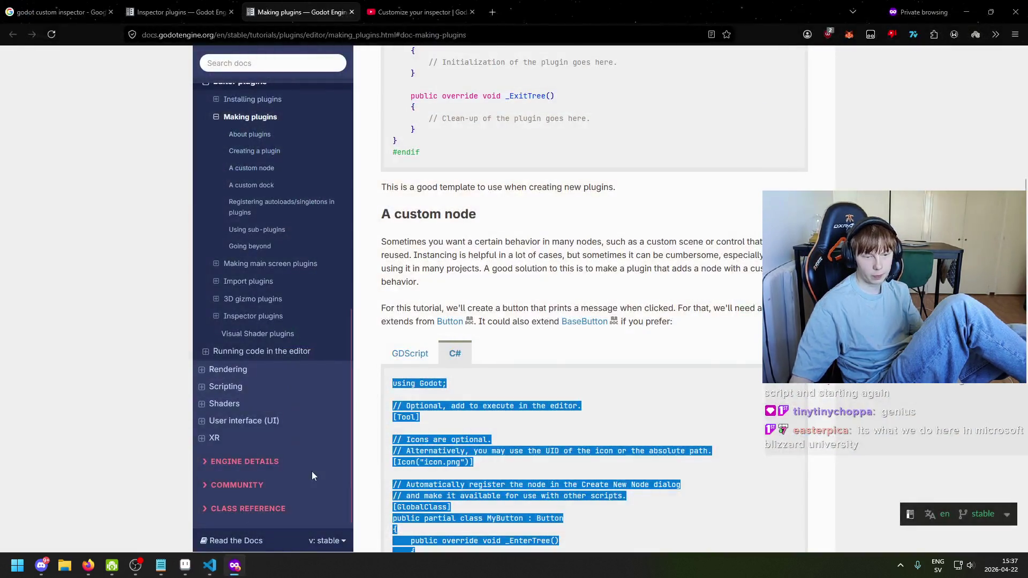
Relaunch Godot through system search and select Pixel Roguelike in the Project Manager
{"action": "key", "text": "super"}
{"action": "type", "text": "godot"}
{"action": "key", "text": "Return"}
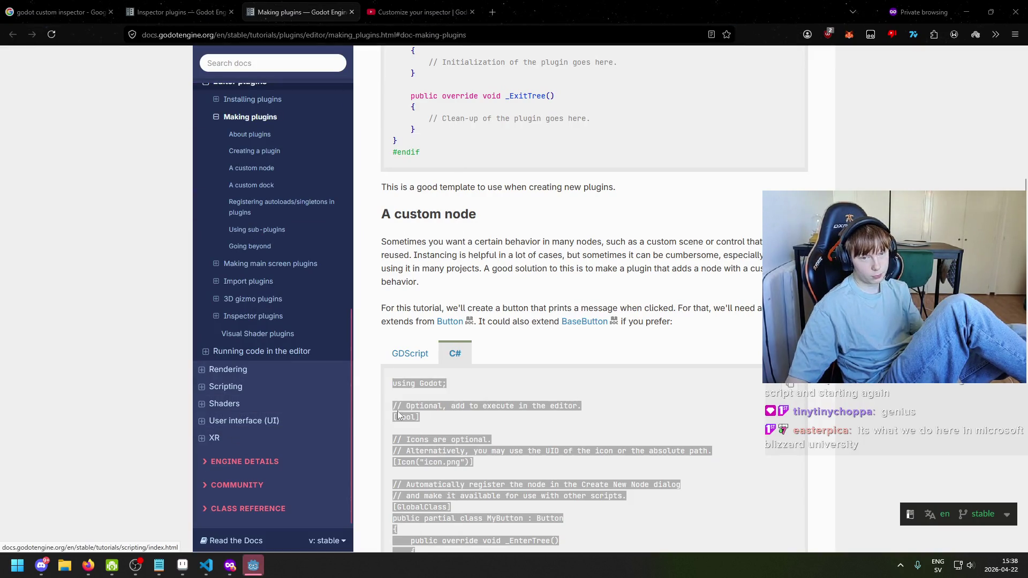
{"action": "scroll", "coordinate": [536, 359], "scroll_direction": "down", "scroll_amount": 12}
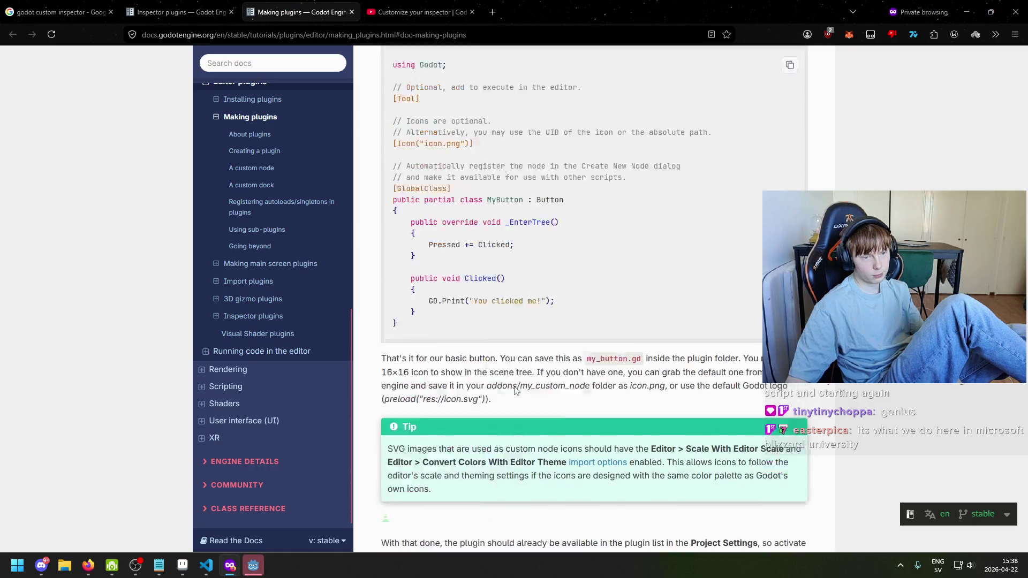
{"action": "scroll", "coordinate": [510, 363], "scroll_direction": "down", "scroll_amount": 5}
{"action": "scroll", "coordinate": [509, 363], "scroll_direction": "up", "scroll_amount": 10}
{"action": "left_click", "coordinate": [256, 572]}
{"action": "left_click", "coordinate": [455, 142]}
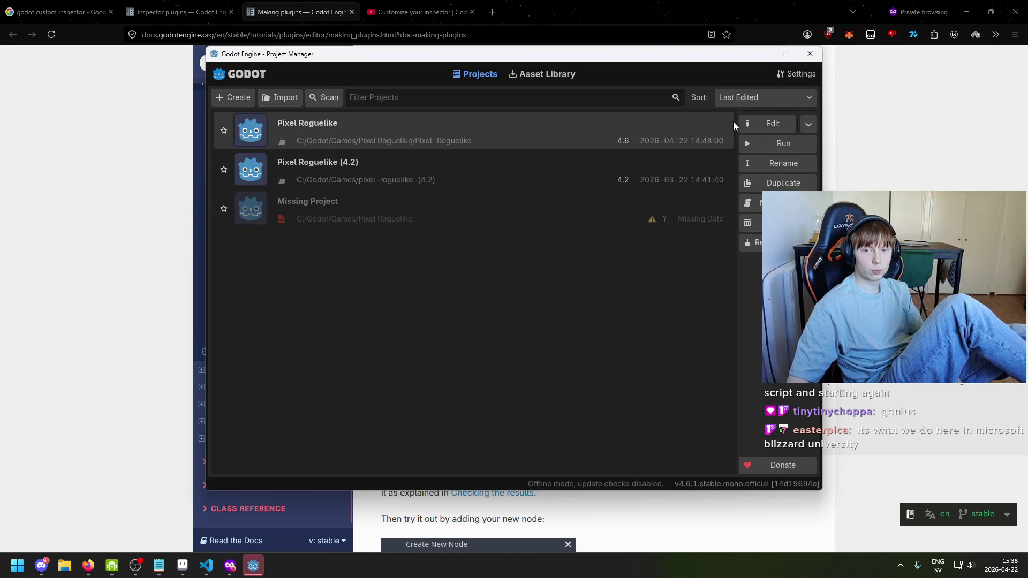
Open the Pixel Roguelike project and open addons/map_plugin/plugin.cs in VS Code
{"action": "left_click", "coordinate": [768, 124]}
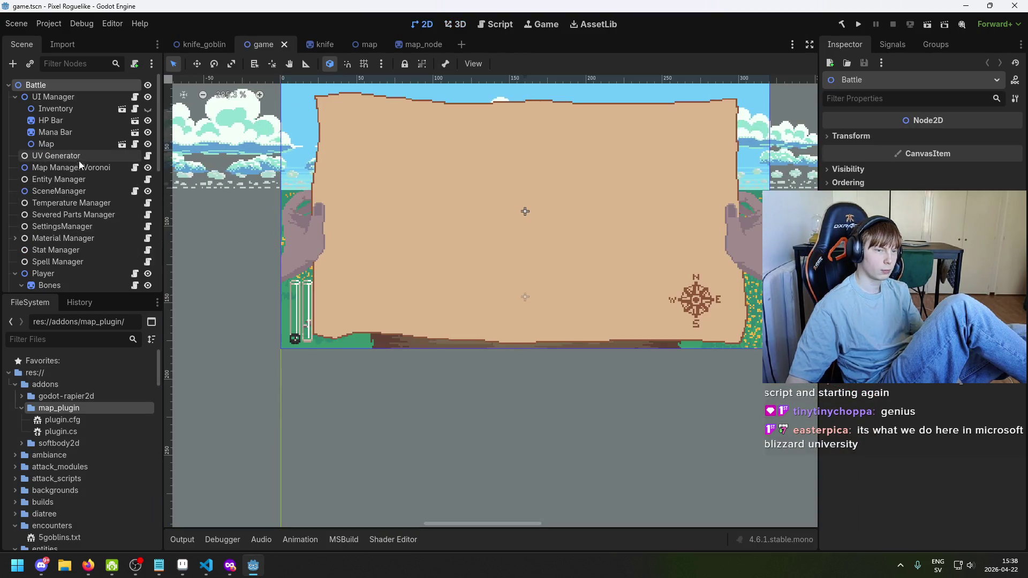
{"action": "scroll", "coordinate": [84, 236], "scroll_direction": "down", "scroll_amount": 3}
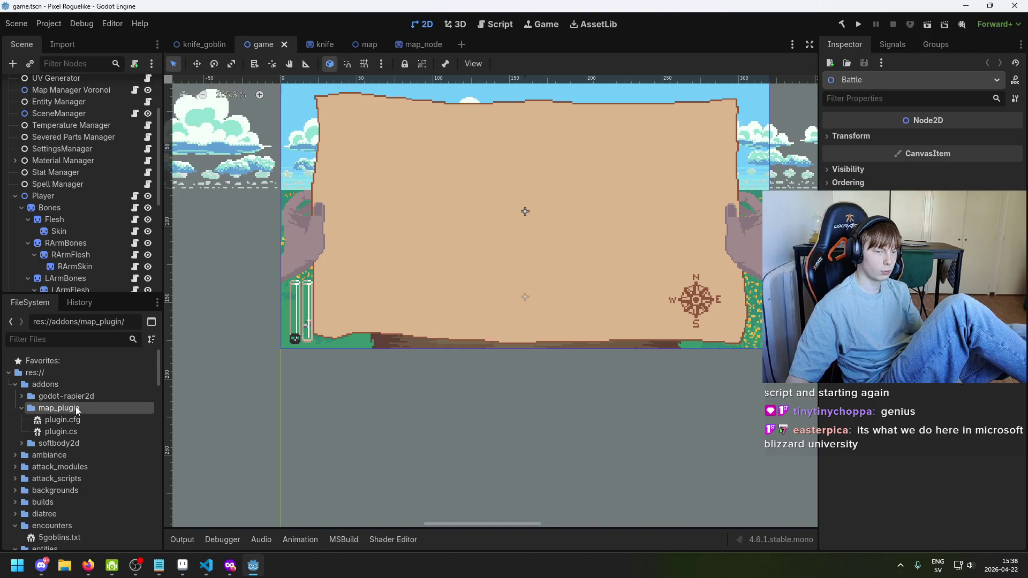
{"action": "left_click", "coordinate": [101, 429]}
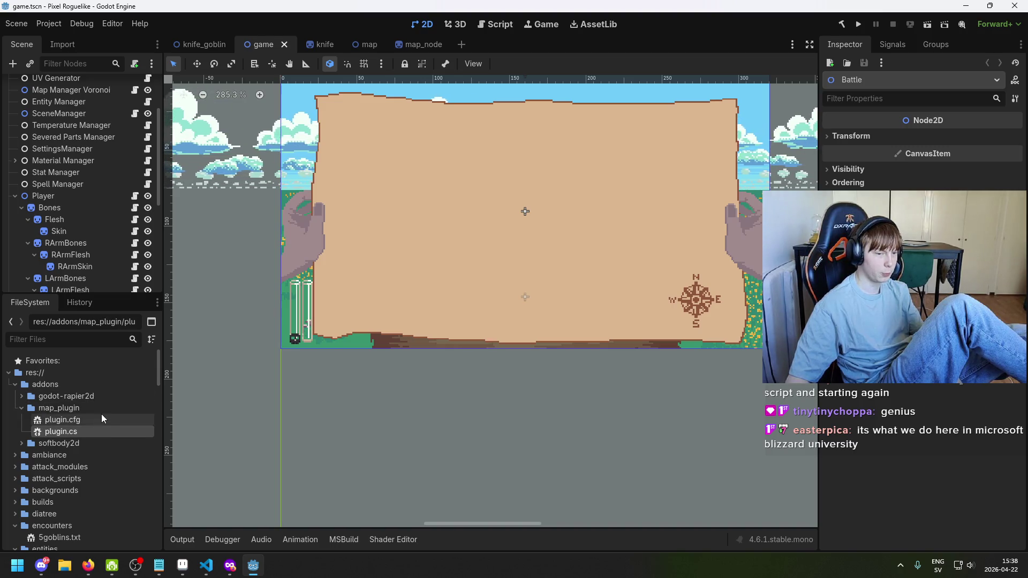
{"action": "double_click", "coordinate": [101, 431]}
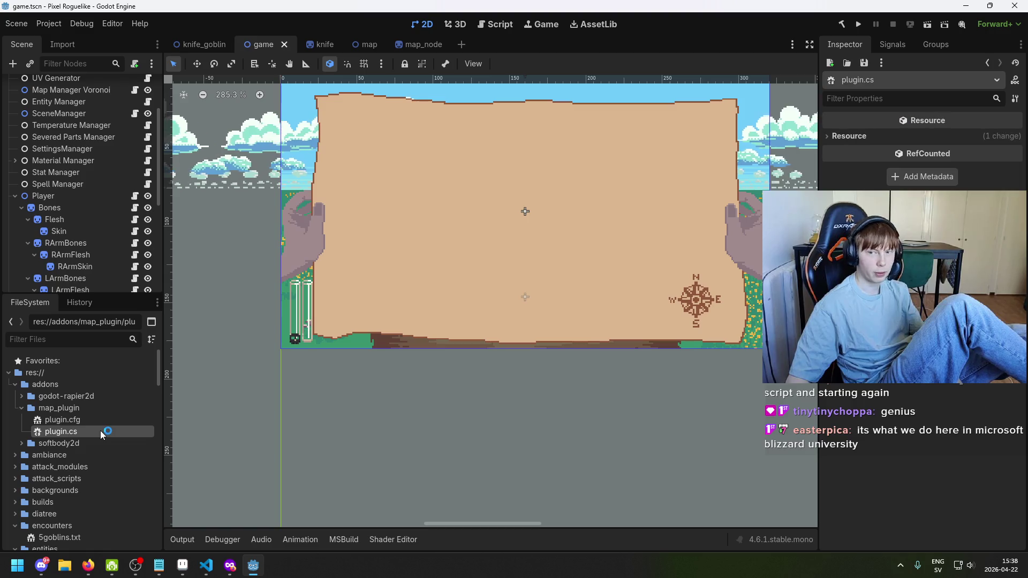
{"action": "left_click", "coordinate": [289, 123]}
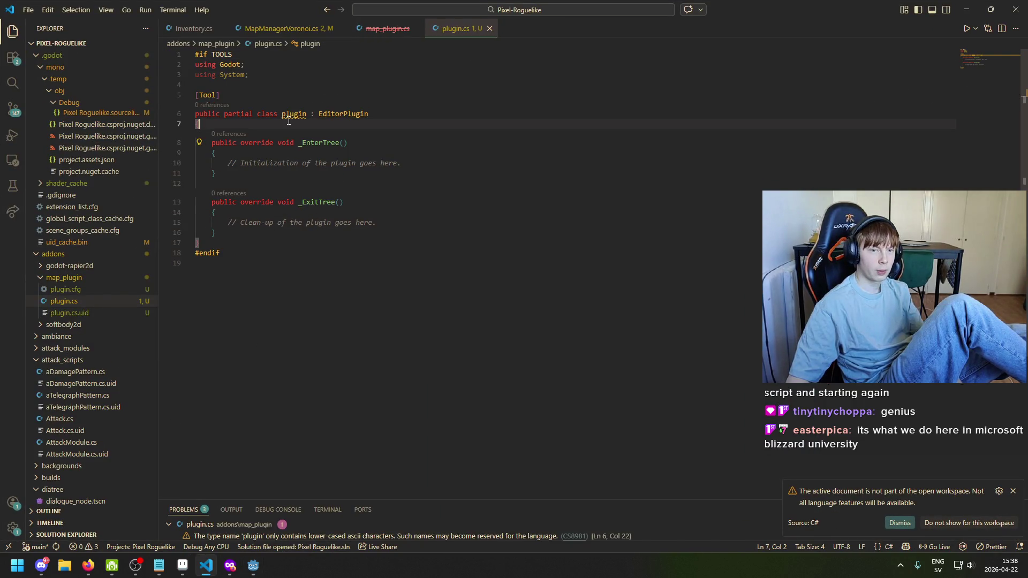
Compare the plugin.cs class with the docs' MyButton example, switching between VS Code and Firefox
{"action": "mouse_move", "coordinate": [291, 116]}
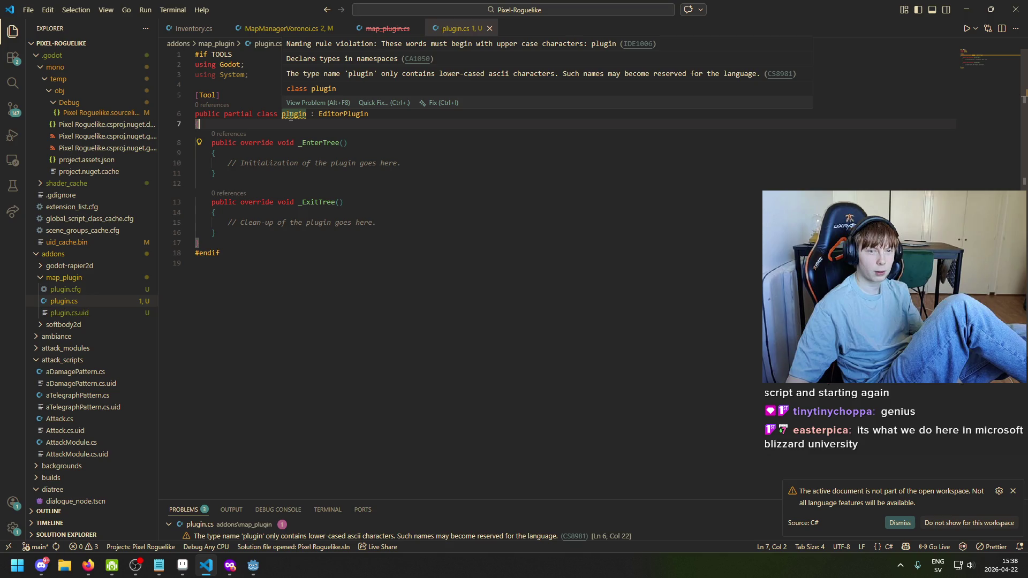
{"action": "left_click", "coordinate": [291, 116]}
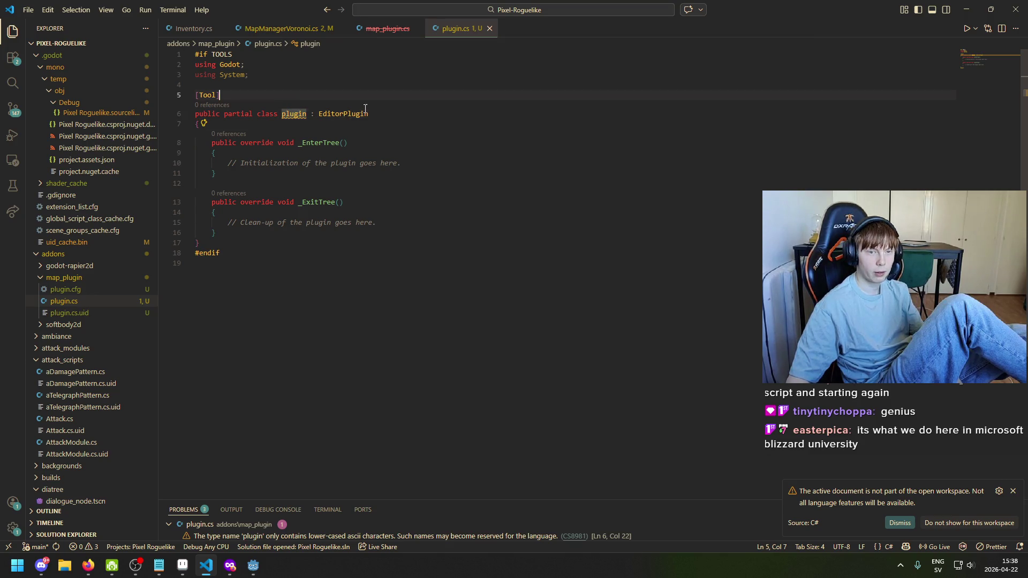
{"action": "left_click", "coordinate": [231, 566]}
{"action": "scroll", "coordinate": [449, 451], "scroll_direction": "up", "scroll_amount": 3}
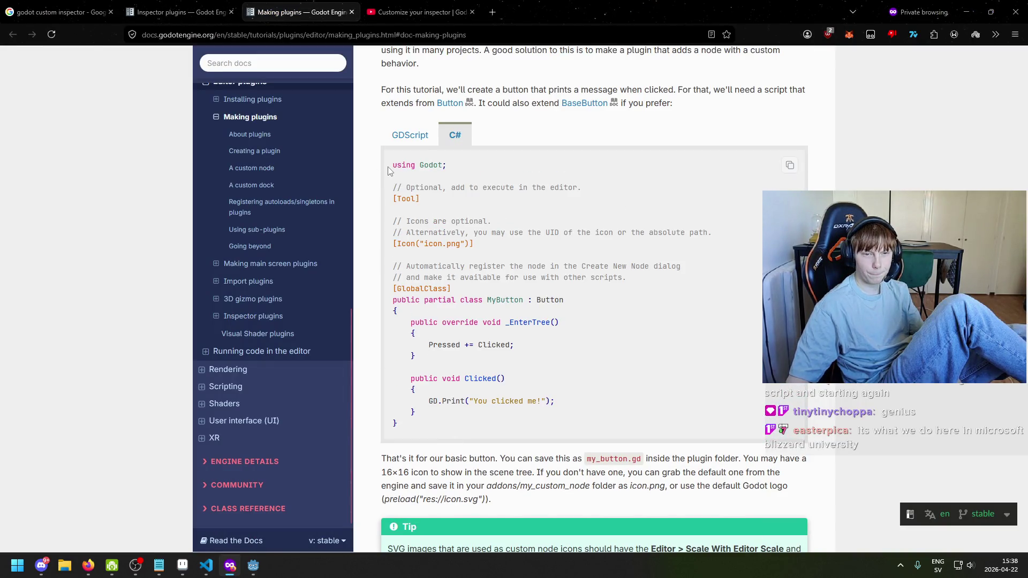
{"action": "left_click", "coordinate": [253, 566]}
{"action": "left_click", "coordinate": [230, 566]}
{"action": "left_click", "coordinate": [206, 566]}
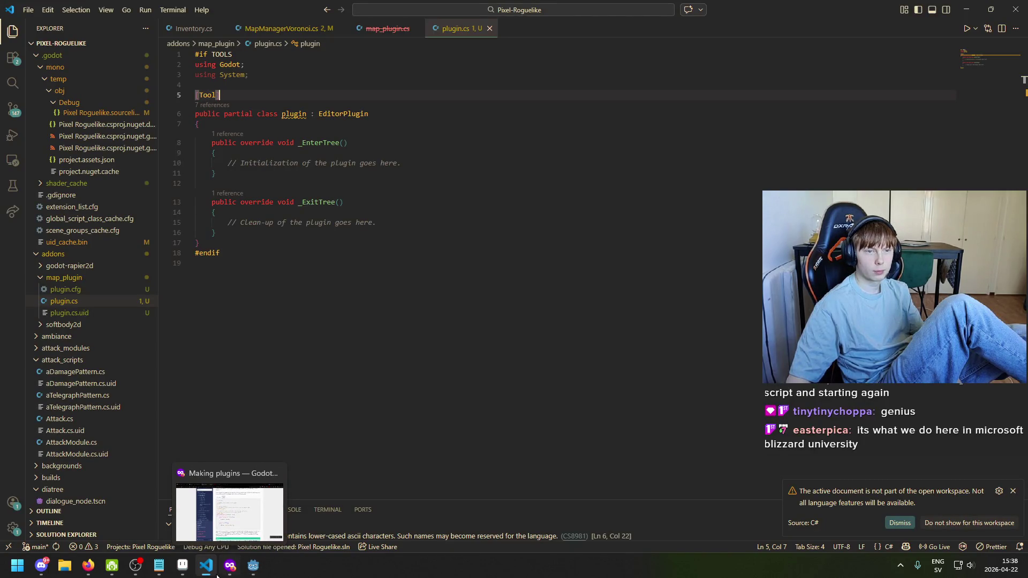
{"action": "left_click", "coordinate": [230, 571]}
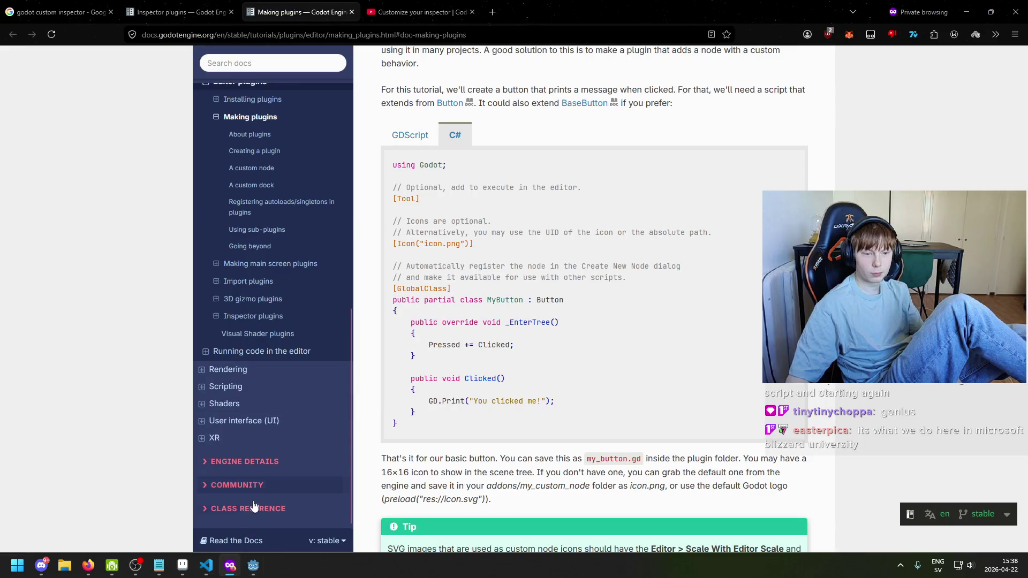
{"action": "left_click", "coordinate": [217, 575]}
{"action": "left_click", "coordinate": [229, 572]}
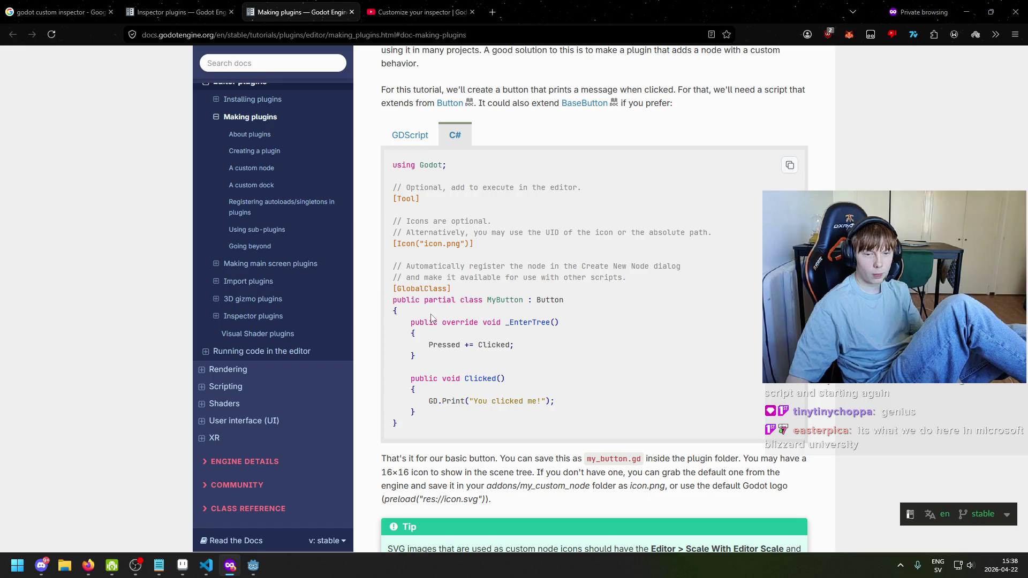
{"action": "left_click", "coordinate": [206, 567]}
Return to the Godot editor and save the game scene
{"action": "left_click", "coordinate": [316, 183]}
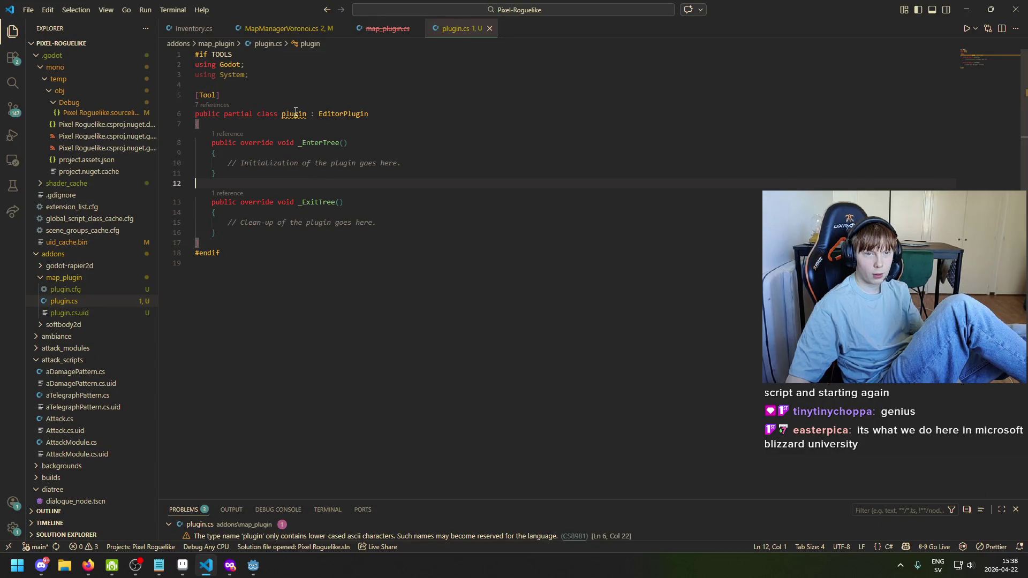
{"action": "left_click", "coordinate": [253, 566]}
{"action": "key", "text": "ctrl+s"}
{"action": "left_click", "coordinate": [85, 26]}
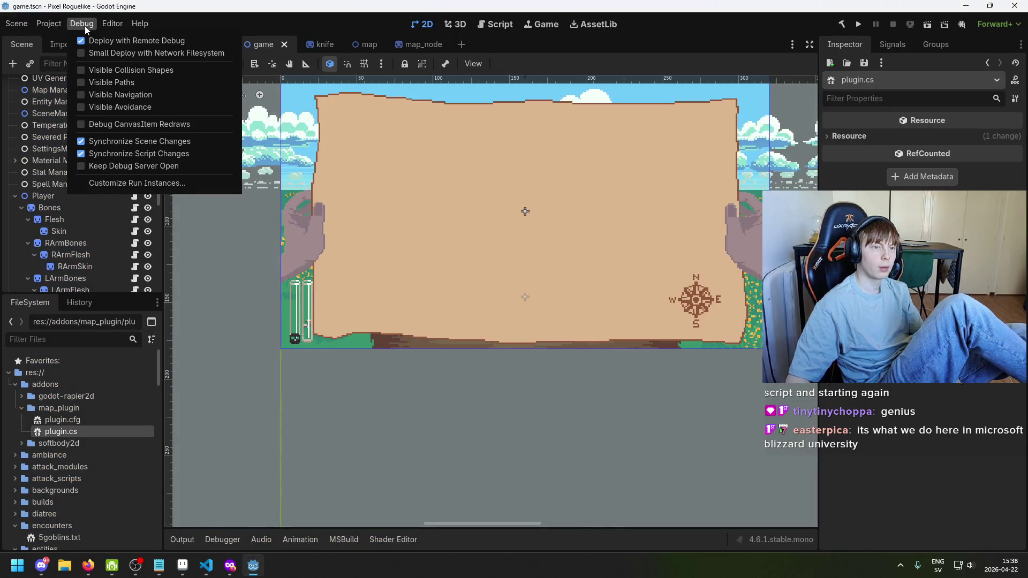
Tick Enable for Map Plugin in Project Settings' Plugins tab and acknowledge the script load failure
{"action": "left_click", "coordinate": [54, 40]}
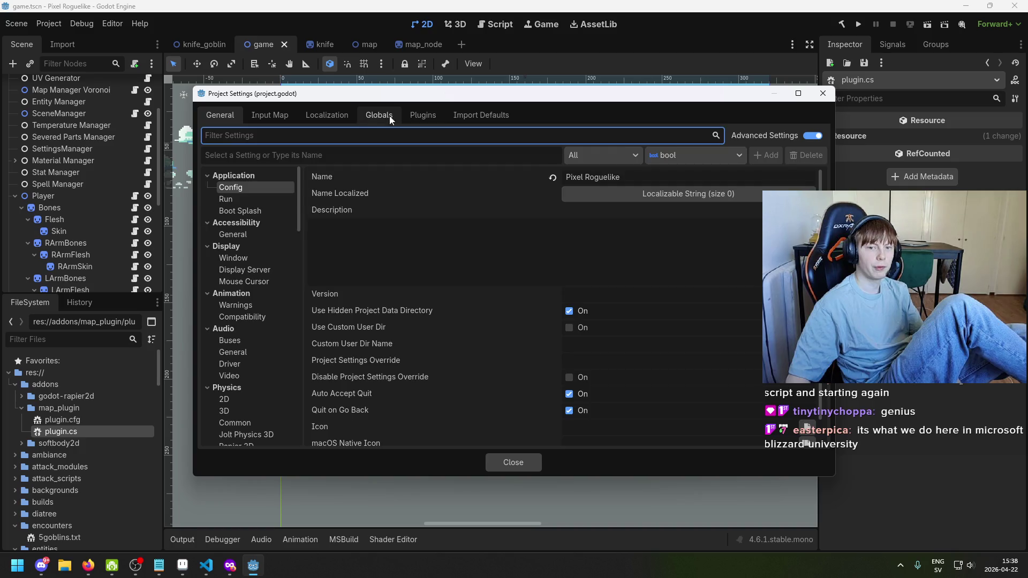
{"action": "left_click", "coordinate": [399, 112]}
{"action": "left_click", "coordinate": [428, 113]}
{"action": "left_click", "coordinate": [216, 170]}
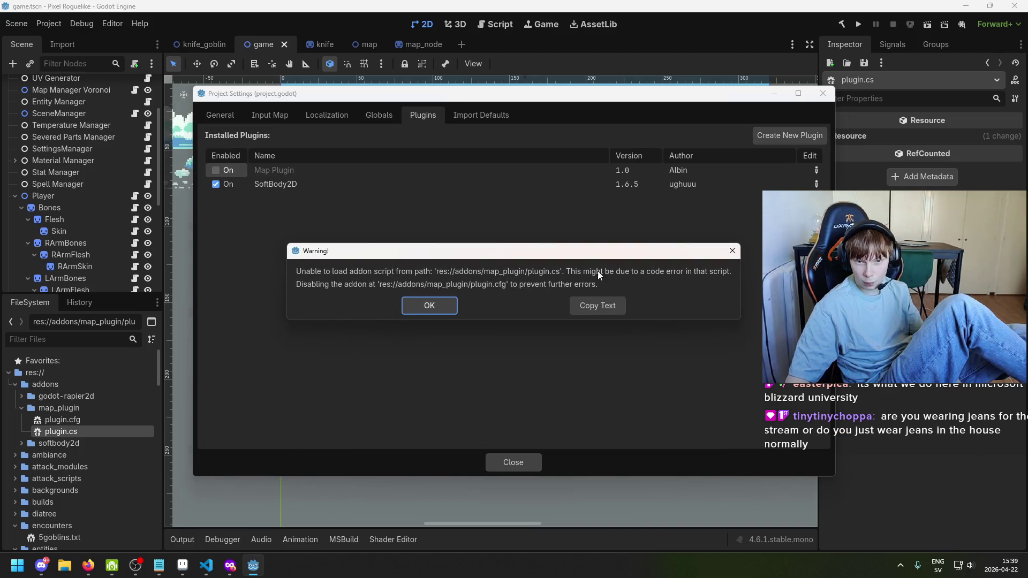
{"action": "left_click", "coordinate": [428, 306]}
Close Project Settings, review plugin.cfg (Map Plugin 1.0, script plugin.cs), then return to the game's 2D view
{"action": "left_click", "coordinate": [274, 171]}
{"action": "left_click", "coordinate": [514, 462]}
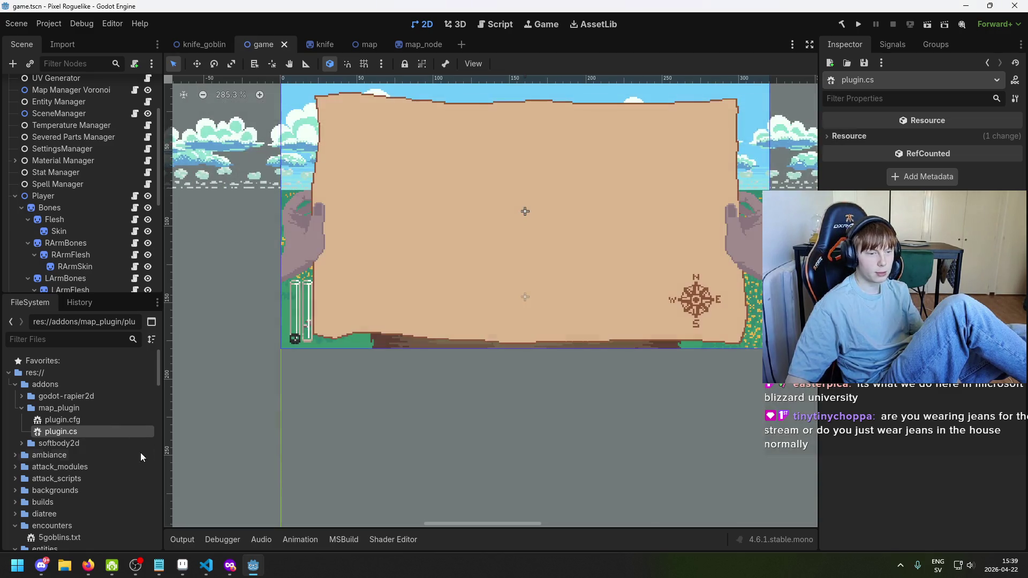
{"action": "left_click", "coordinate": [89, 420]}
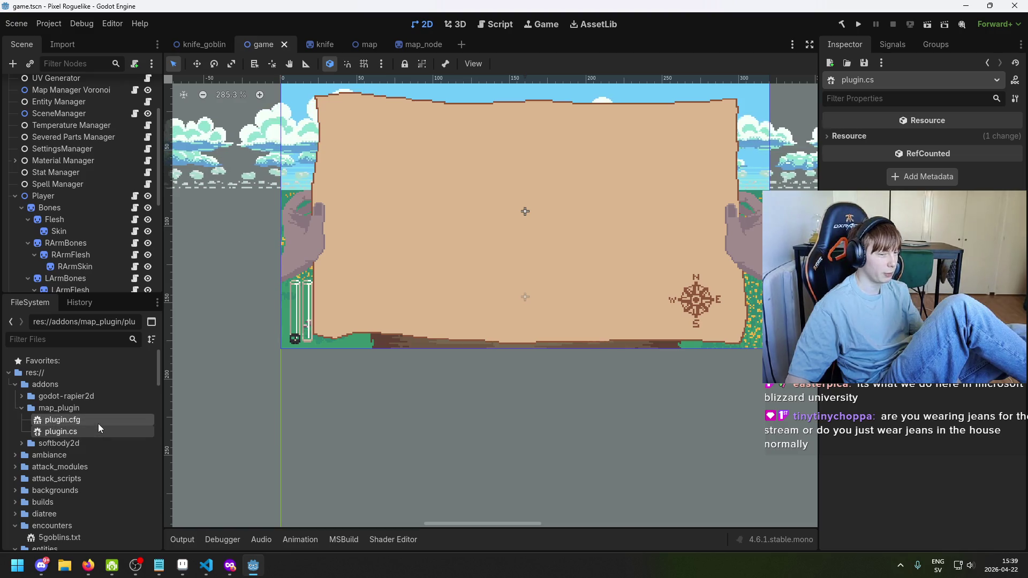
{"action": "double_click", "coordinate": [113, 421]}
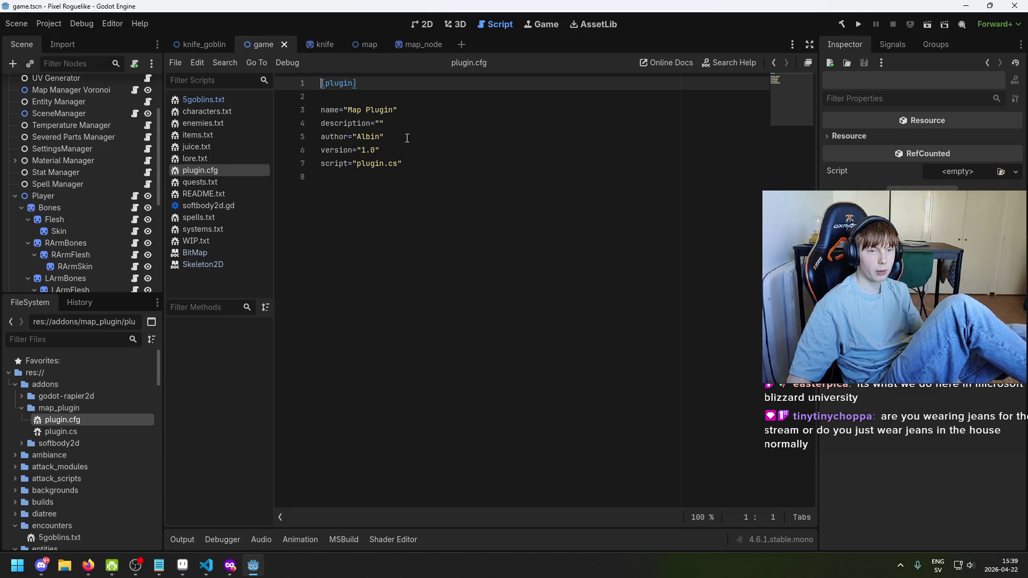
{"action": "left_click", "coordinate": [205, 46]}
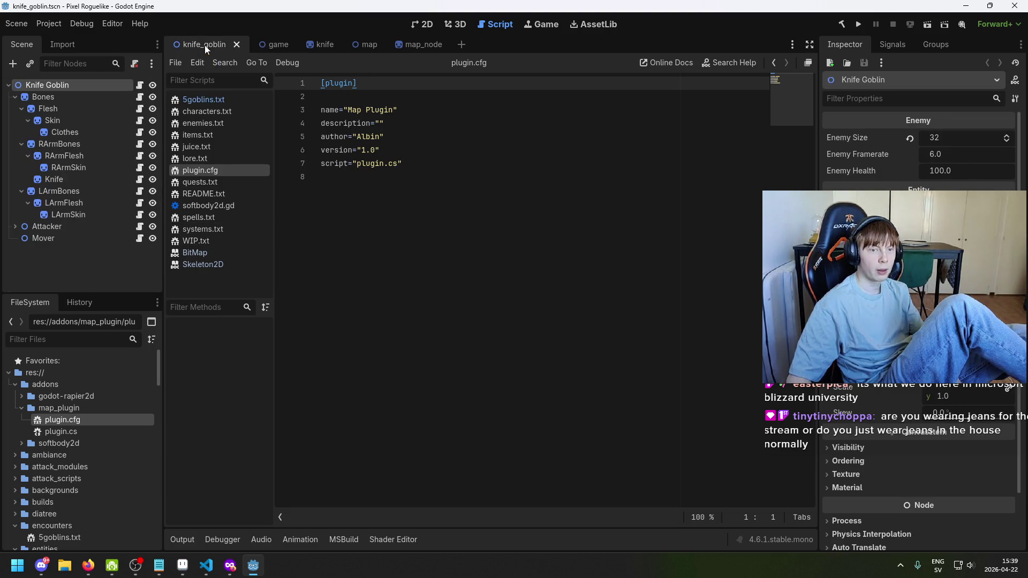
{"action": "left_click", "coordinate": [264, 44]}
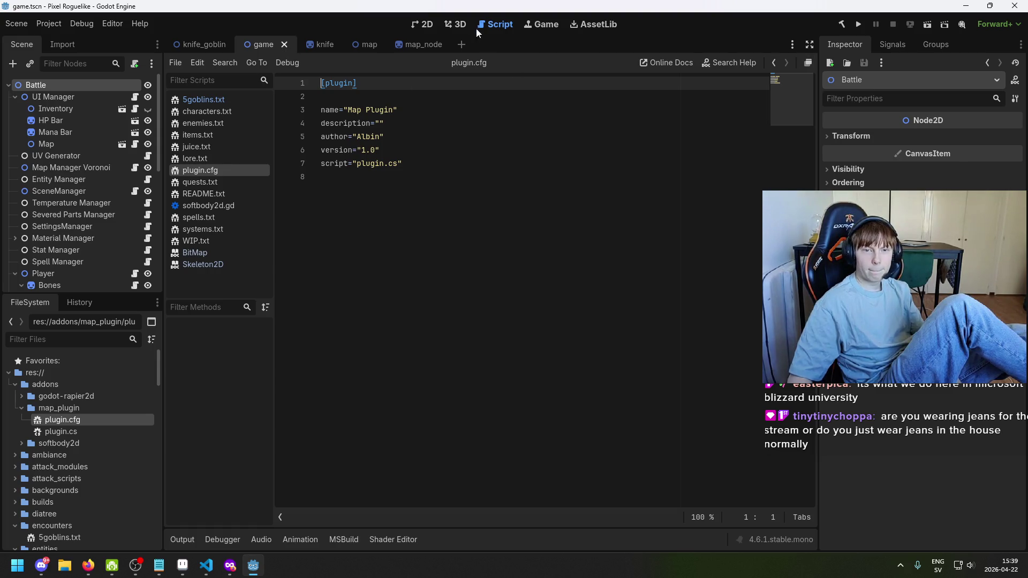
{"action": "left_click", "coordinate": [423, 24]}
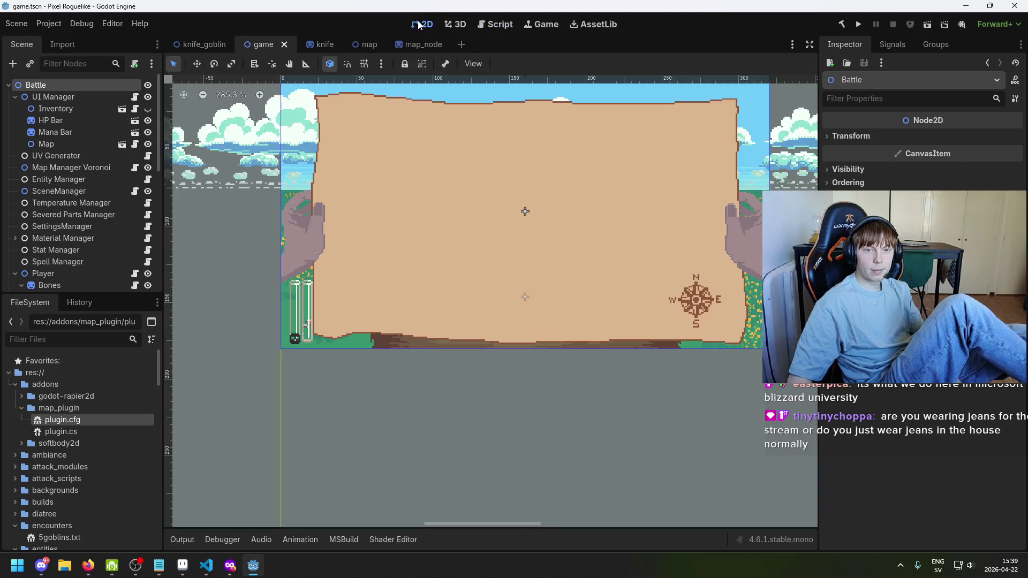
Undo the accidental deletion of the Battle root node and reselect plugin.cs and plugin.cfg
{"action": "left_click", "coordinate": [82, 422], "text": "shift"}
{"action": "key", "text": "Delete"}
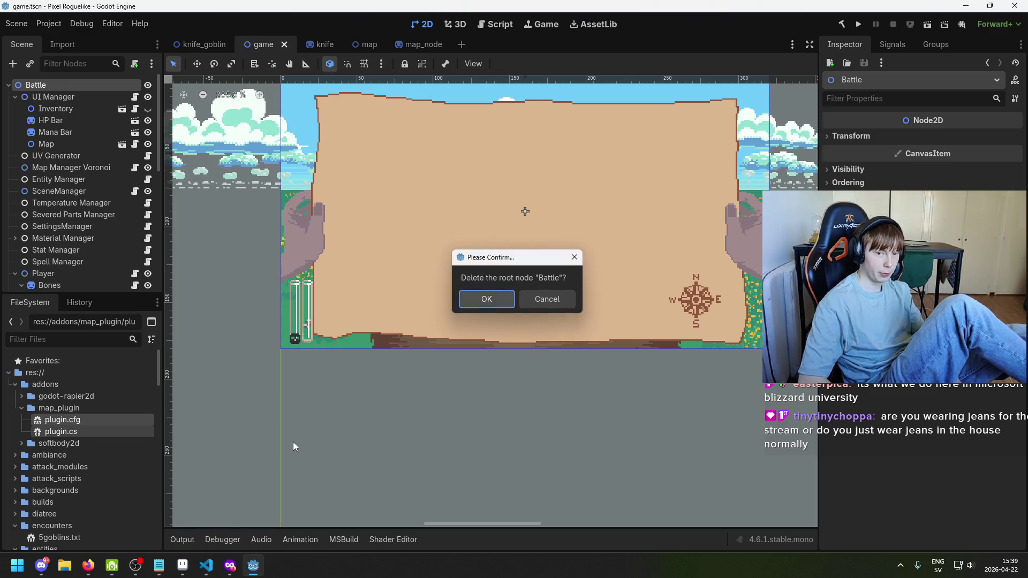
{"action": "key", "text": "Return"}
{"action": "left_click", "coordinate": [94, 468]}
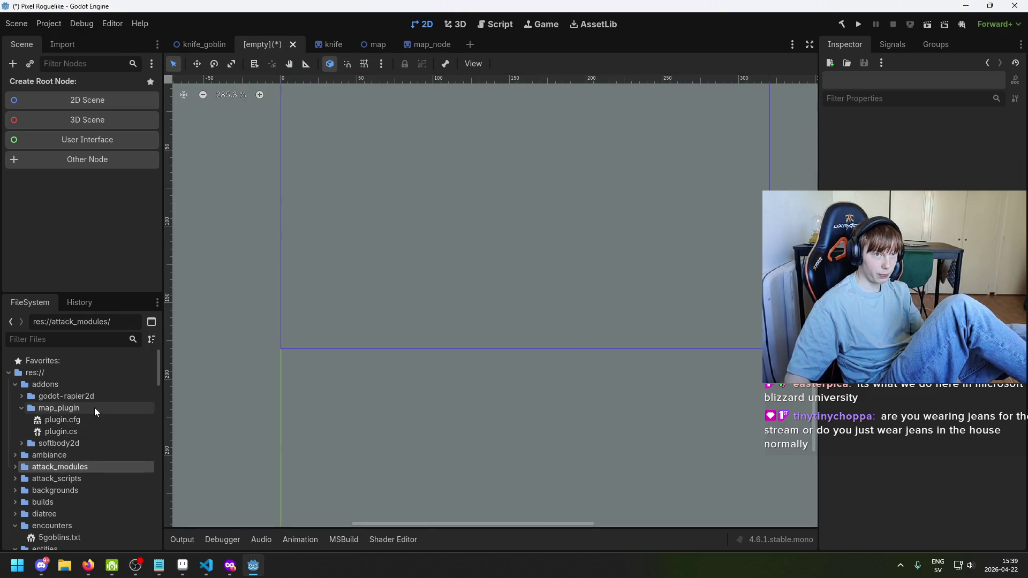
{"action": "left_click", "coordinate": [120, 413]}
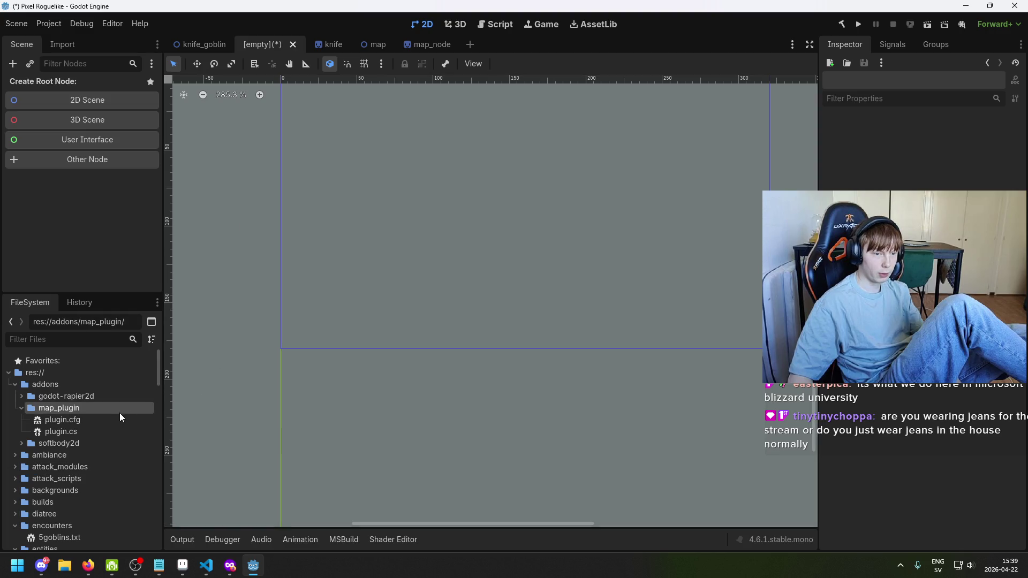
{"action": "left_click", "coordinate": [110, 432]}
{"action": "left_click", "coordinate": [118, 422], "text": "shift"}
{"action": "key", "text": "ctrl+z"}
Delete plugin.cs and plugin.cfg from map_plugin, then save the game scene
{"action": "left_click", "coordinate": [123, 428]}
{"action": "key", "text": "Delete"}
{"action": "key", "text": "Return"}
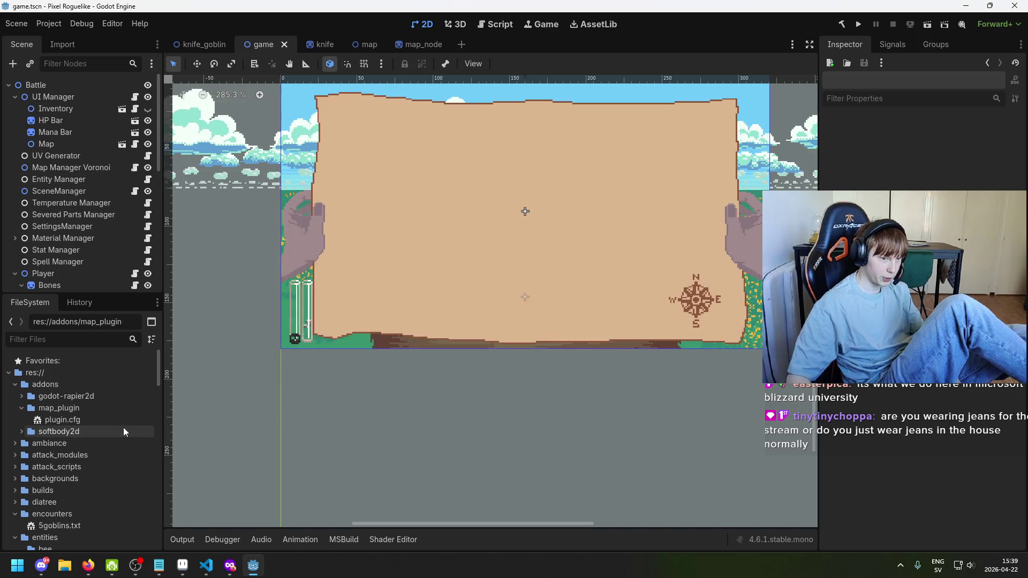
{"action": "left_click", "coordinate": [128, 415]}
{"action": "key", "text": "Delete"}
{"action": "key", "text": "Return"}
{"action": "key", "text": "ctrl+s"}
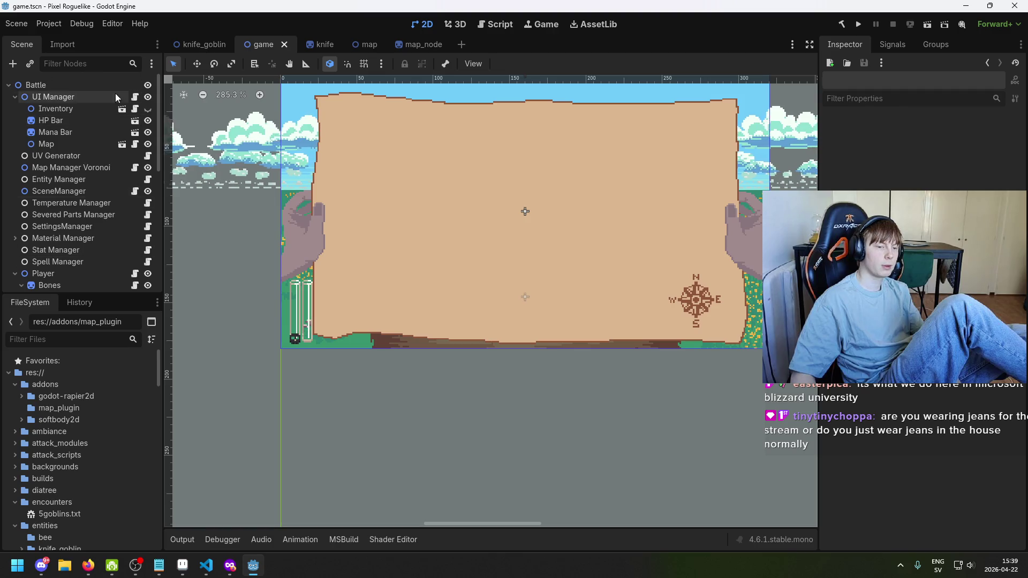
Start a new plugin named MapPlugin with subfolder map_plugin, then cancel the Create a Plugin dialog
{"action": "left_click", "coordinate": [50, 23]}
{"action": "left_click", "coordinate": [61, 40]}
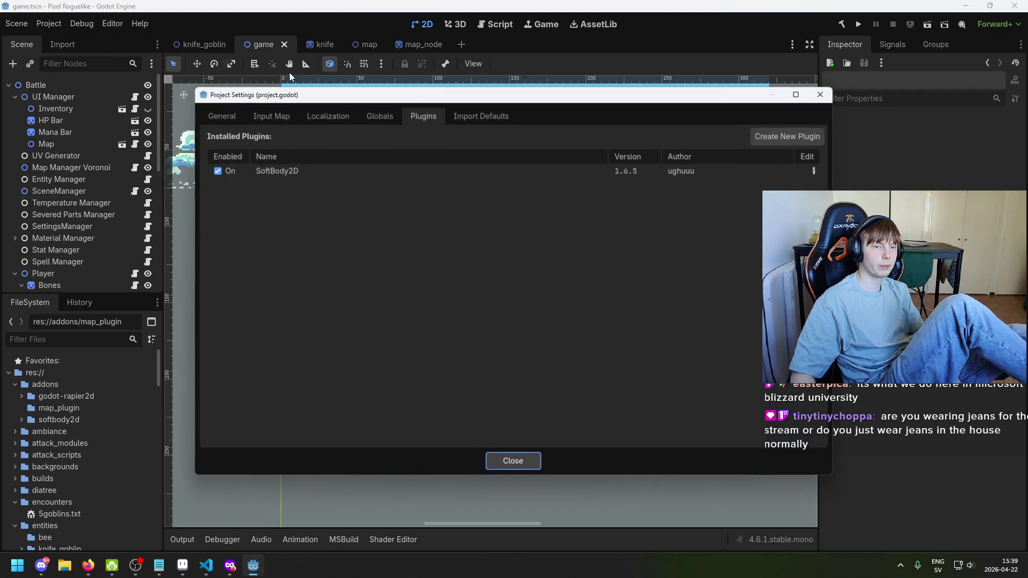
{"action": "left_click", "coordinate": [790, 134]}
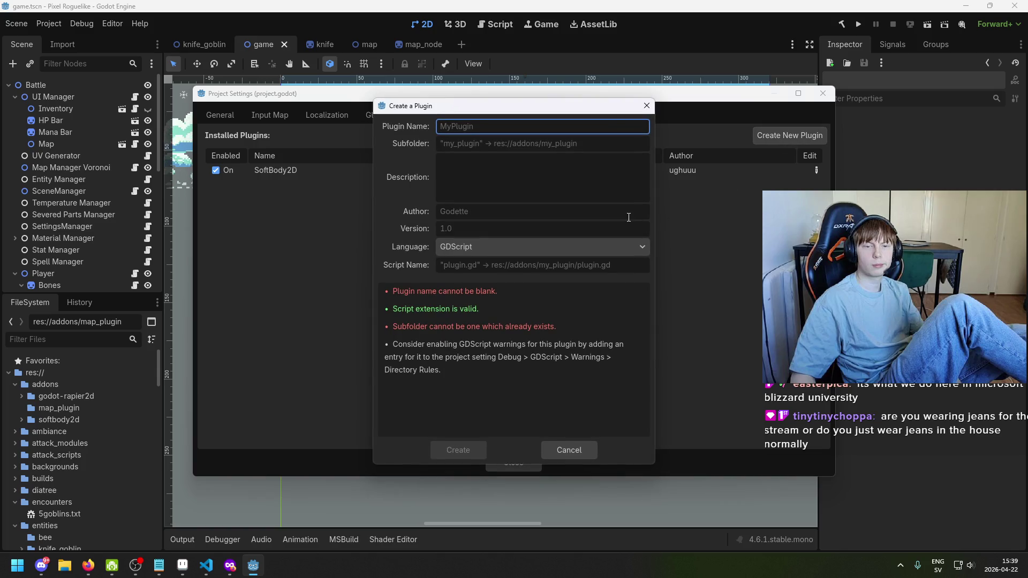
{"action": "type", "text": "o"}
{"action": "key", "text": "BackSpace"}
{"action": "type", "text": "ok"}
{"action": "key", "text": "BackSpace"}
{"action": "key", "text": "BackSpace"}
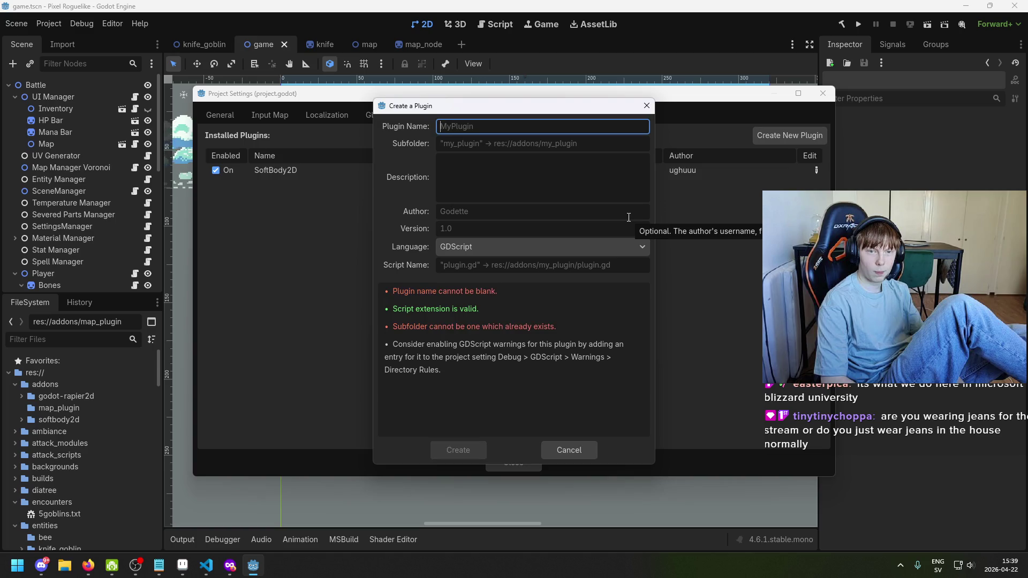
{"action": "type", "text": "ok"}
{"action": "key", "text": "BackSpace"}
{"action": "key", "text": "BackSpace"}
{"action": "type", "text": "ok"}
{"action": "key", "text": "BackSpace"}
{"action": "key", "text": "BackSpace"}
{"action": "type", "text": "M"}
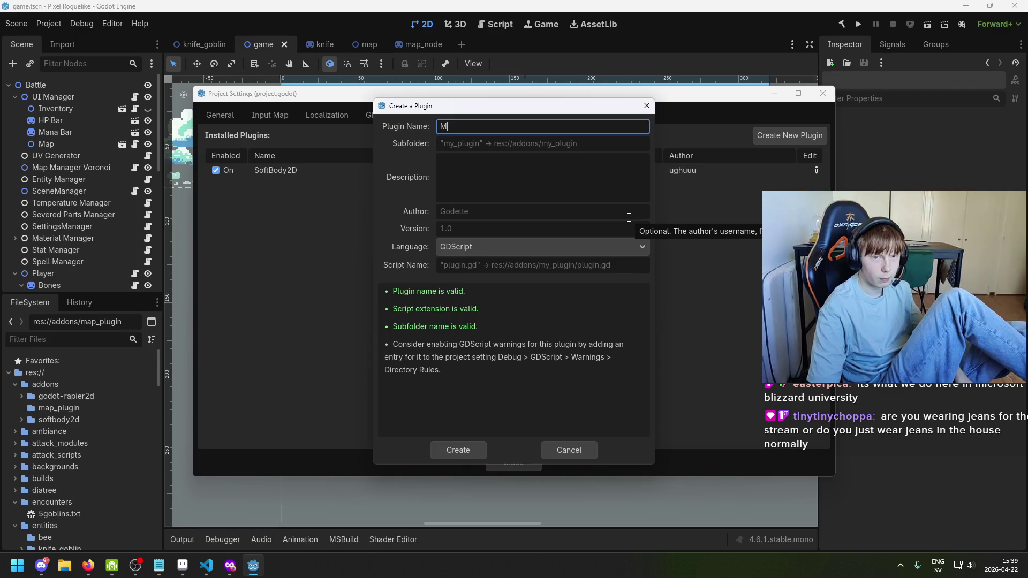
{"action": "type", "text": "apPlugin"}
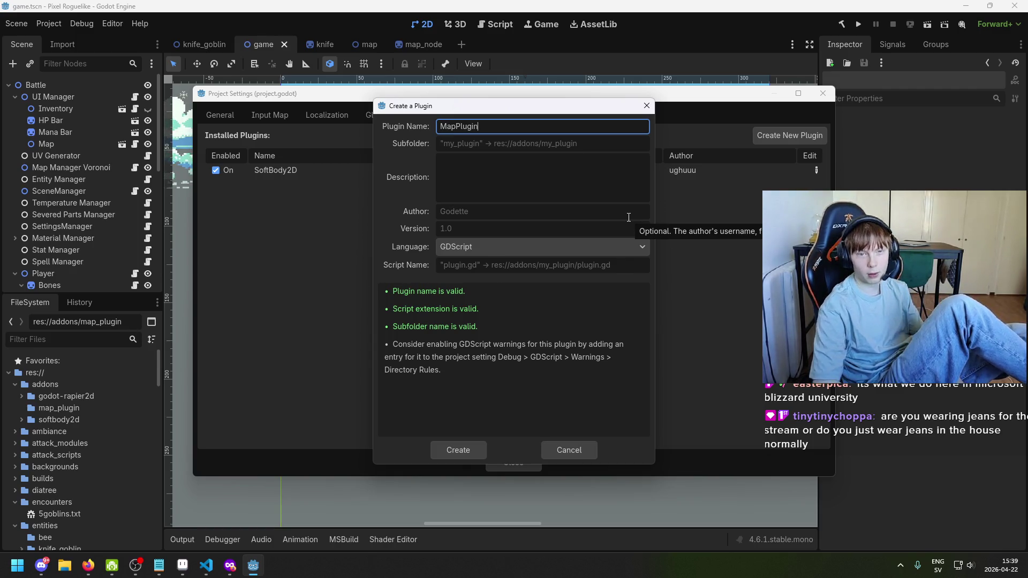
{"action": "key", "text": "Return"}
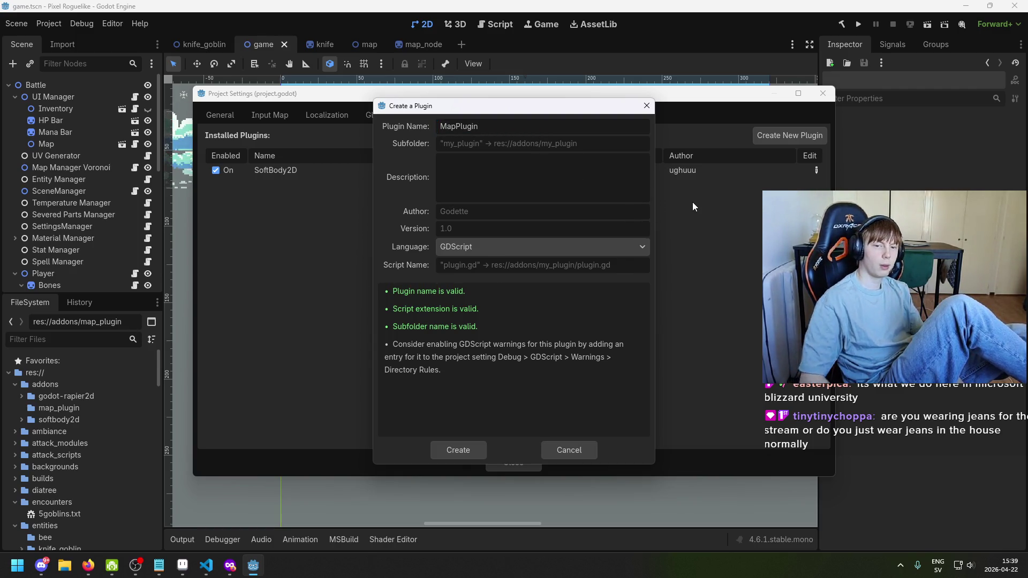
{"action": "type", "text": "map_plugin"}
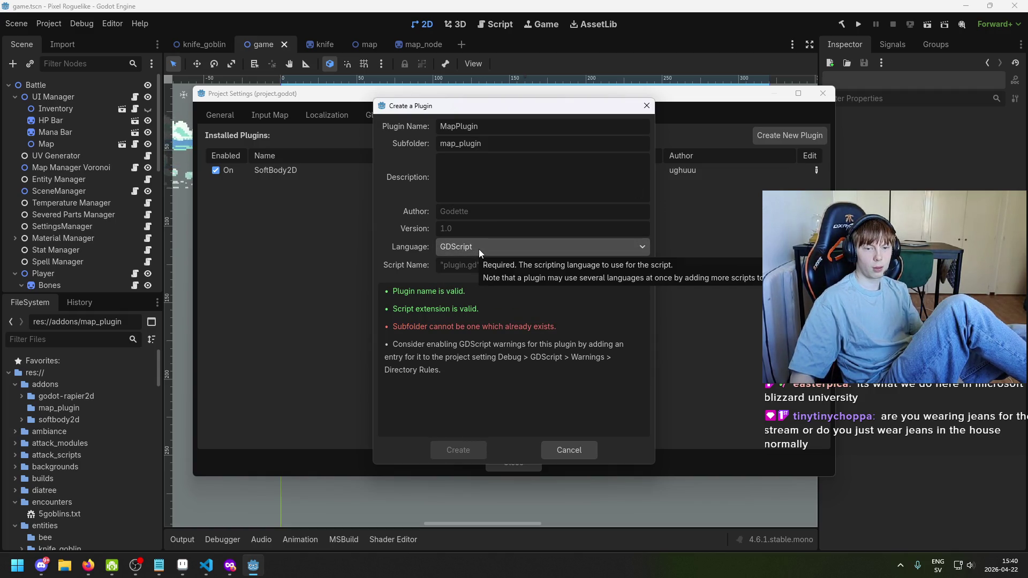
{"action": "left_click", "coordinate": [571, 450]}
Close Project Settings and delete the leftover map_plugin folder from addons
{"action": "left_click", "coordinate": [533, 460]}
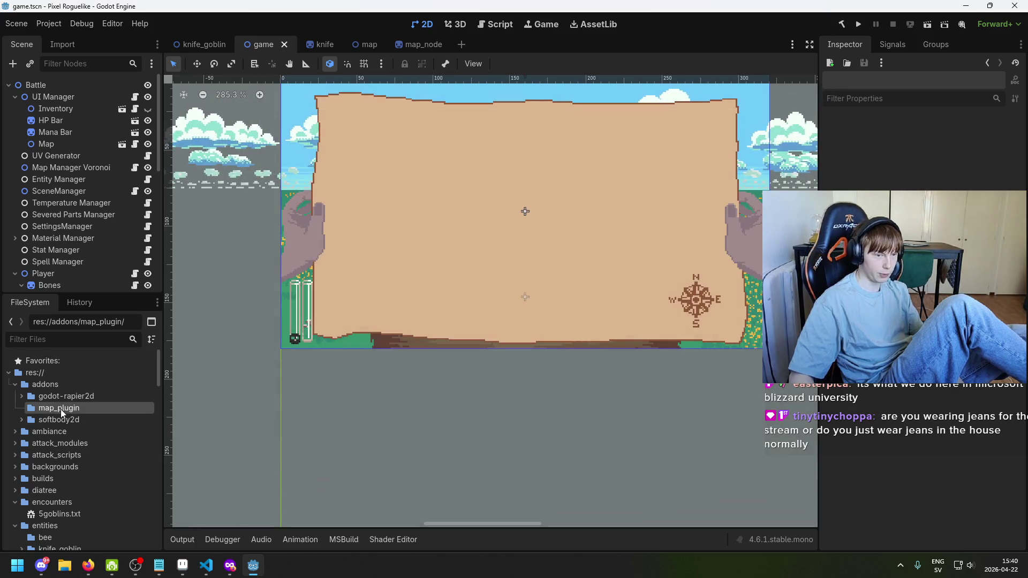
{"action": "key", "text": "Delete"}
{"action": "key", "text": "Return"}
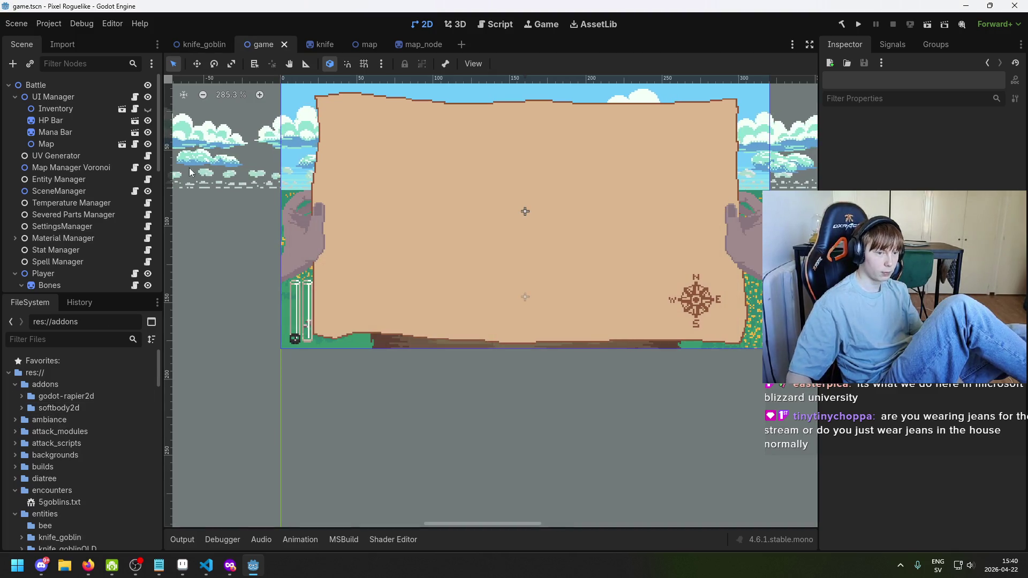
Start a new plugin named Map Plugin in subfolder map_plugin, entering the author name
{"action": "left_click", "coordinate": [48, 24]}
{"action": "left_click", "coordinate": [80, 39]}
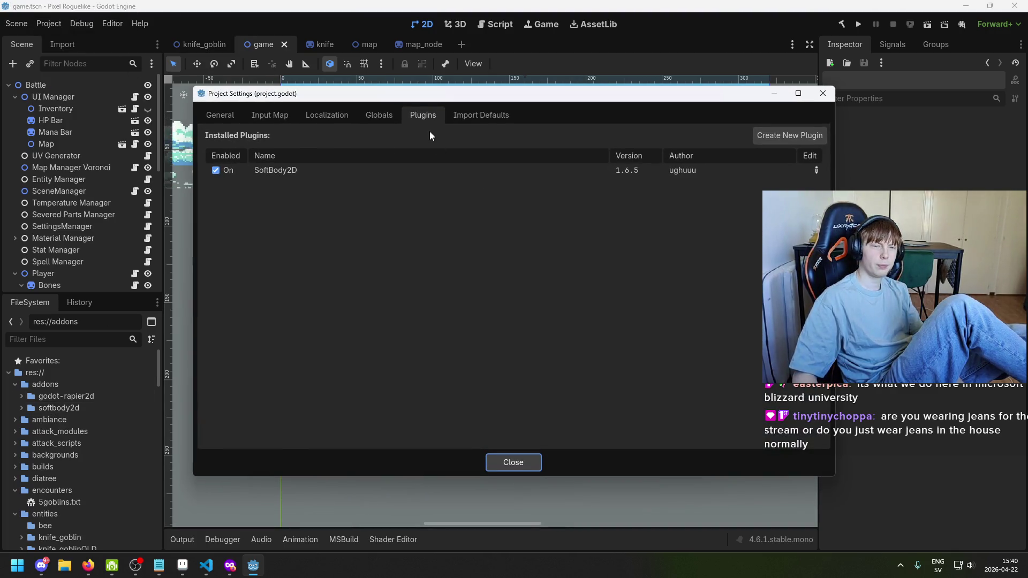
{"action": "left_click", "coordinate": [790, 135]}
{"action": "type", "text": "MapPlugin"}
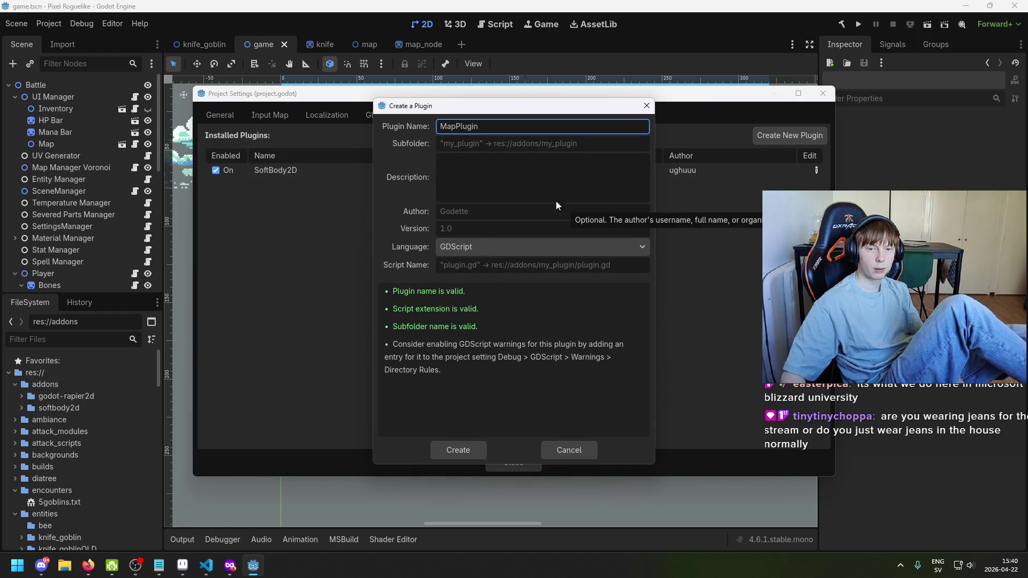
{"action": "left_click", "coordinate": [553, 149]}
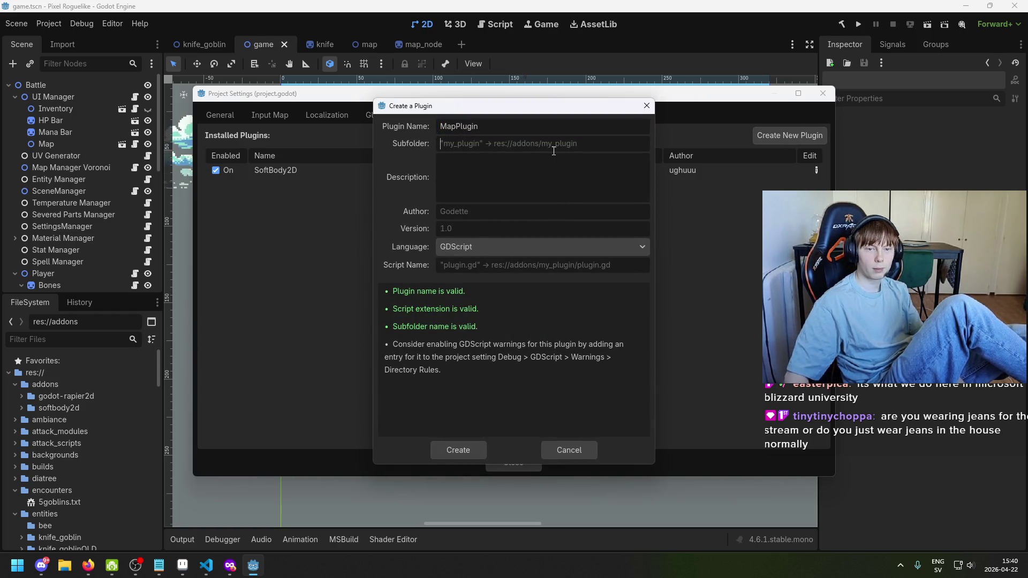
{"action": "type", "text": "map_plugin"}
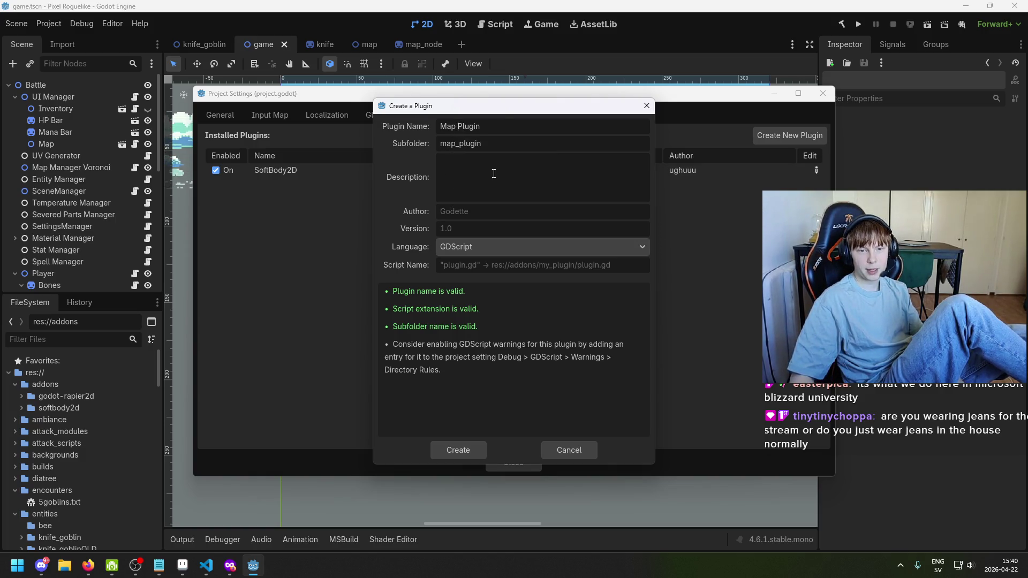
{"action": "type", "text": "Albion"}
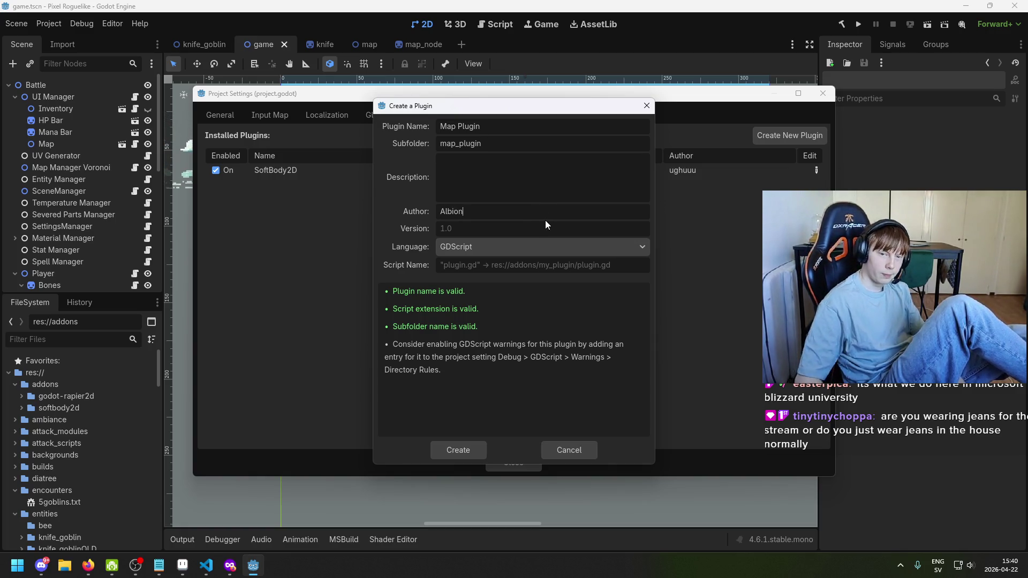
Set version 1.0 with GDScript as the language and create the plugin
{"action": "key", "text": "shift+Tab"}
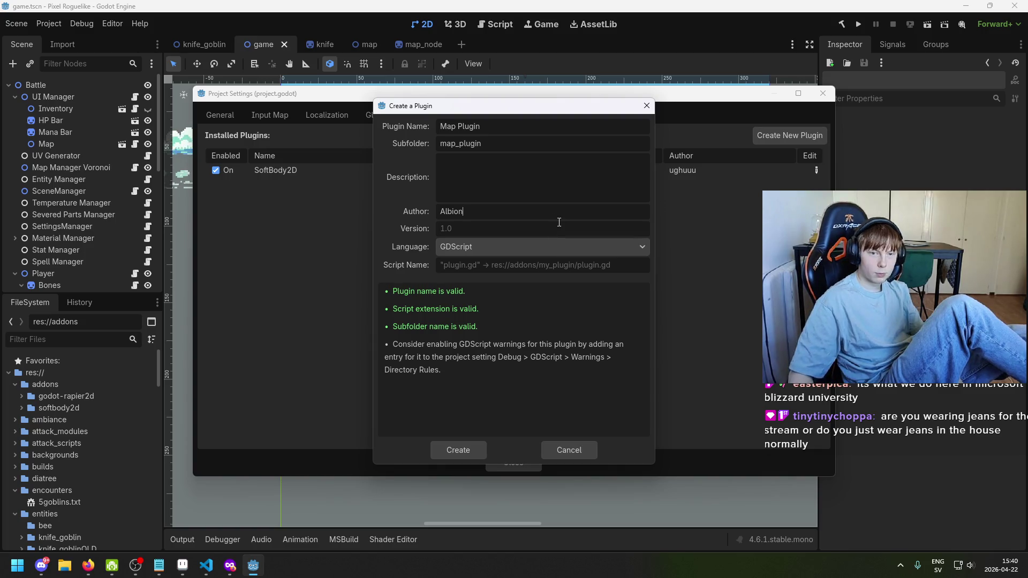
{"action": "left_click", "coordinate": [593, 241]}
{"action": "left_click", "coordinate": [595, 225]}
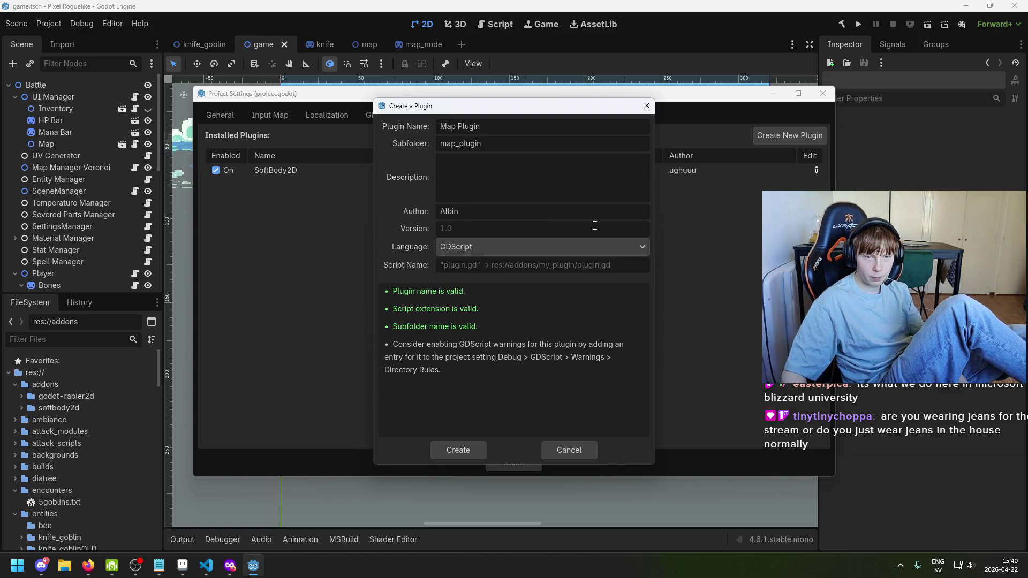
{"action": "type", "text": "1.0"}
{"action": "left_click", "coordinate": [556, 247]}
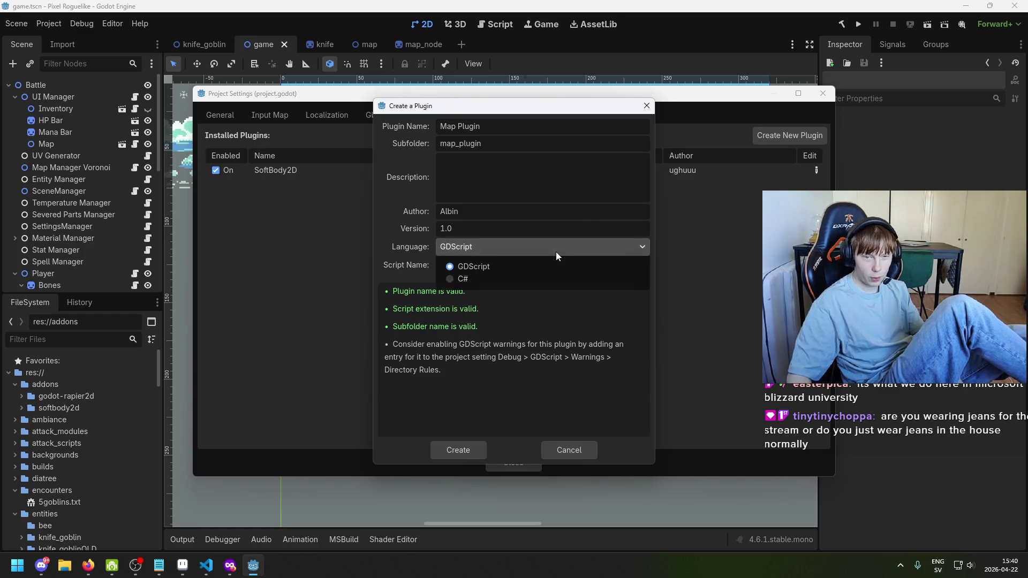
{"action": "left_click", "coordinate": [556, 362]}
{"action": "left_click", "coordinate": [533, 264]}
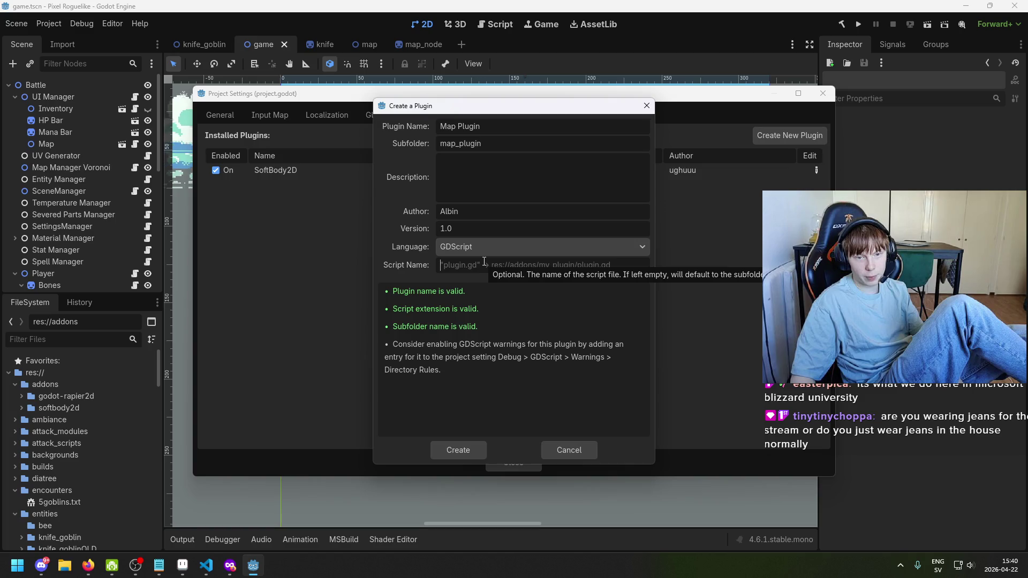
{"action": "left_click", "coordinate": [461, 450]}
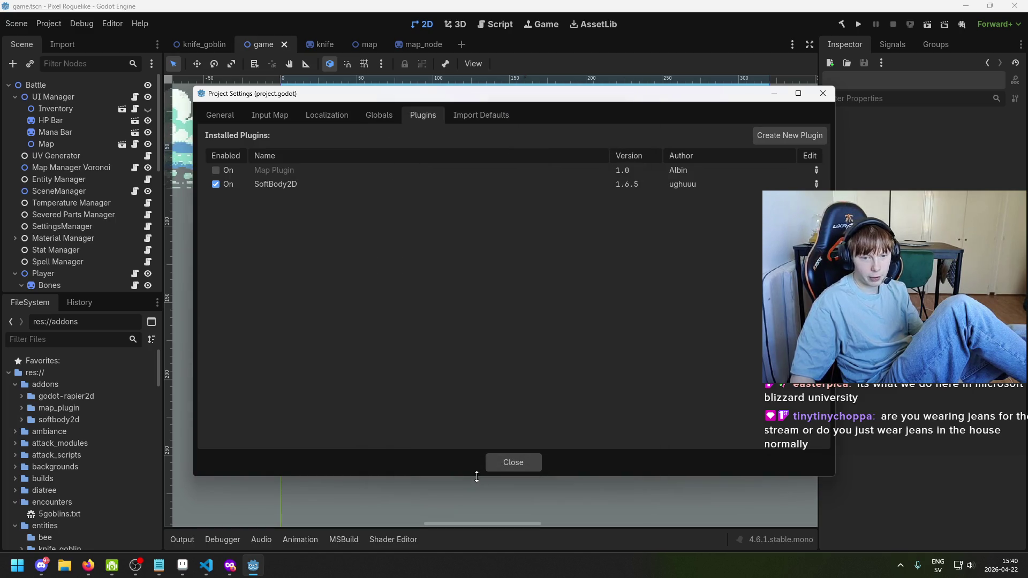
Leave MapPlugin enabled in the installed plugins list and close Project Settings
{"action": "left_click", "coordinate": [217, 170]}
{"action": "left_click", "coordinate": [217, 169]}
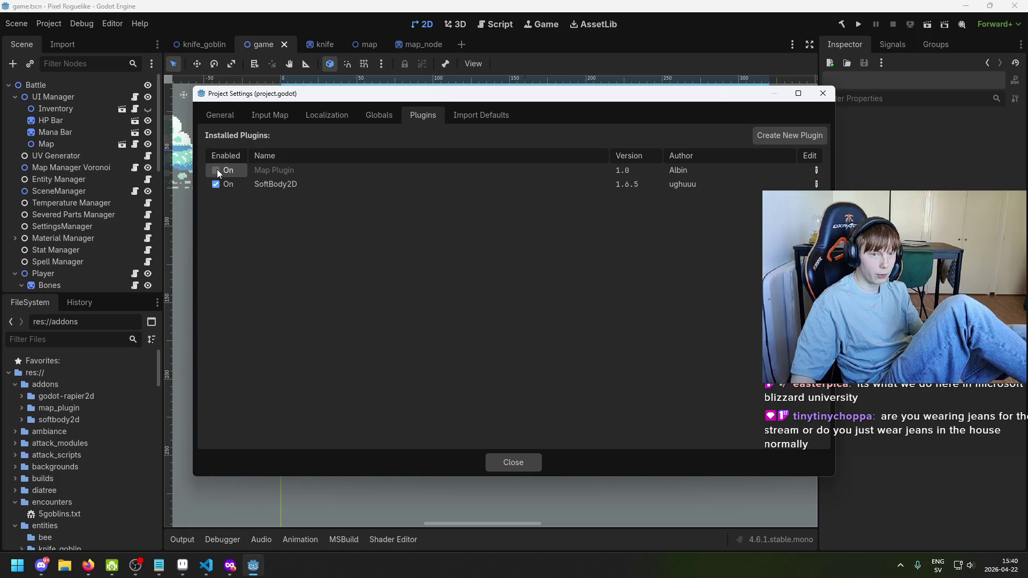
{"action": "left_click", "coordinate": [217, 169]}
{"action": "left_click", "coordinate": [217, 169]}
{"action": "left_click", "coordinate": [217, 169]}
{"action": "left_click", "coordinate": [216, 169]}
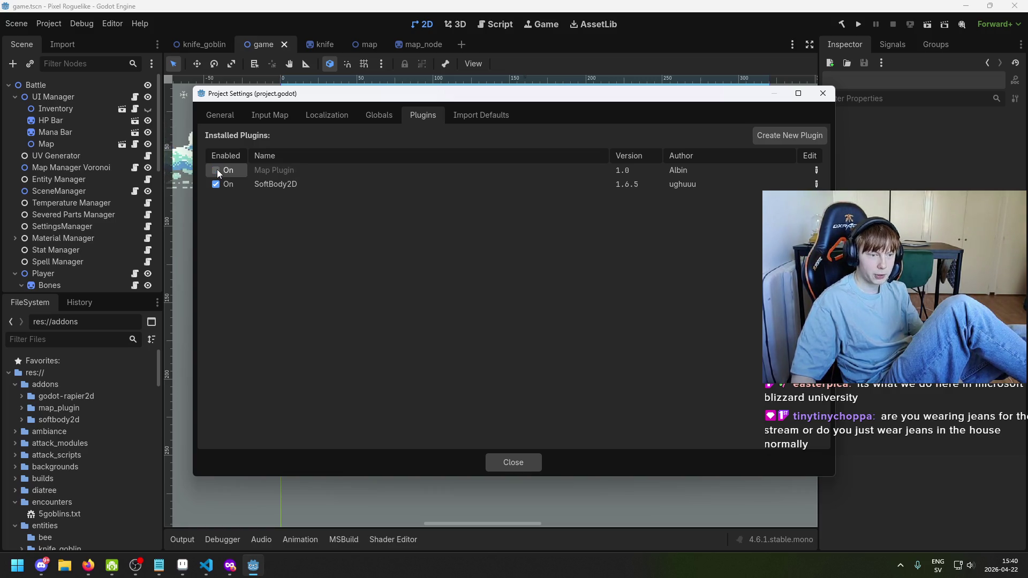
{"action": "left_click", "coordinate": [217, 169]}
{"action": "left_click", "coordinate": [517, 462]}
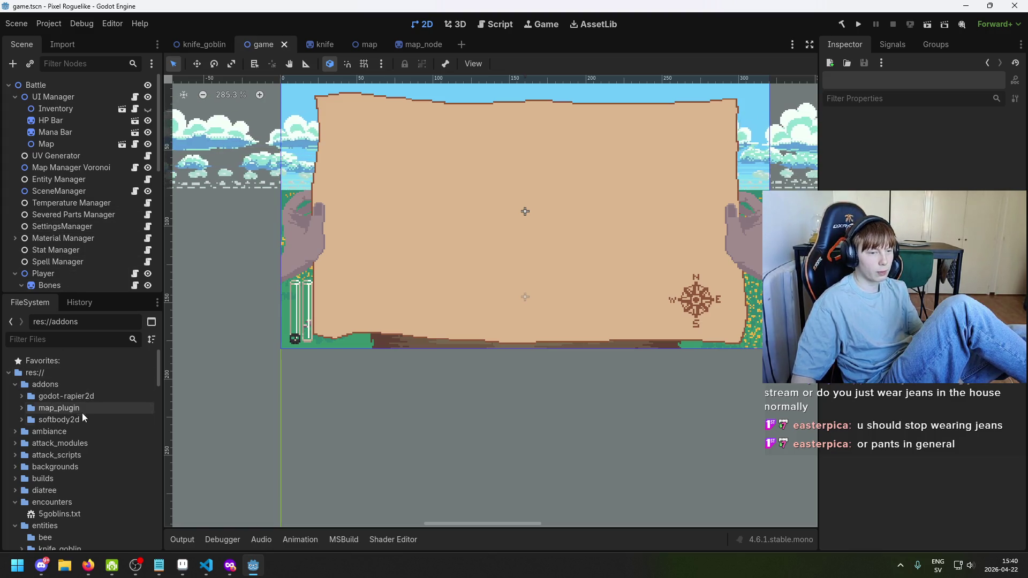
Expand addons/map_plugin in the FileSystem dock and open map_plugin.gd in the script editor
{"action": "left_click", "coordinate": [21, 419]}
{"action": "left_click", "coordinate": [20, 420]}
{"action": "left_click", "coordinate": [23, 396]}
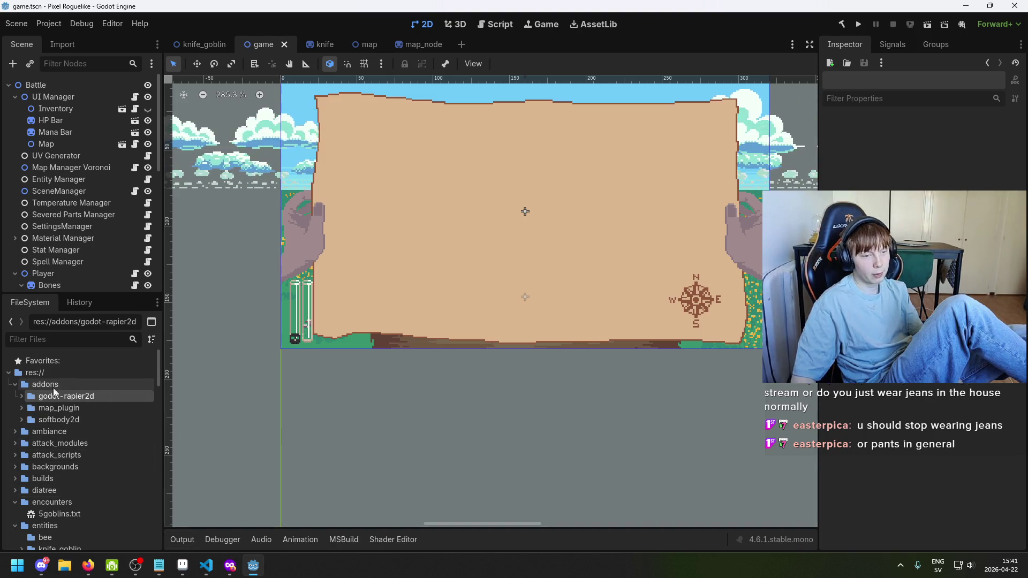
{"action": "left_click", "coordinate": [52, 409]}
{"action": "left_click", "coordinate": [22, 409]}
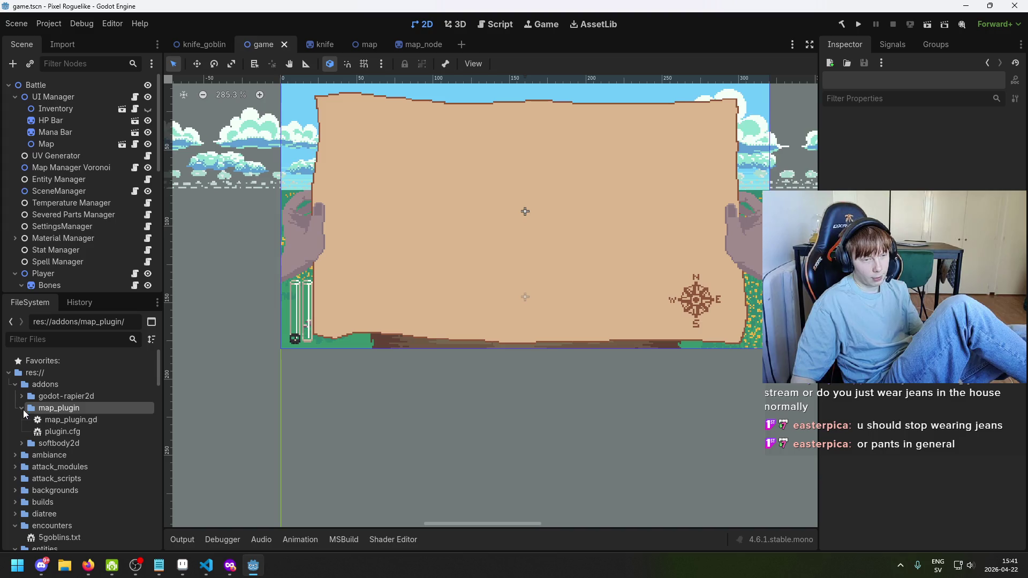
{"action": "left_click", "coordinate": [131, 421]}
{"action": "double_click", "coordinate": [128, 421]}
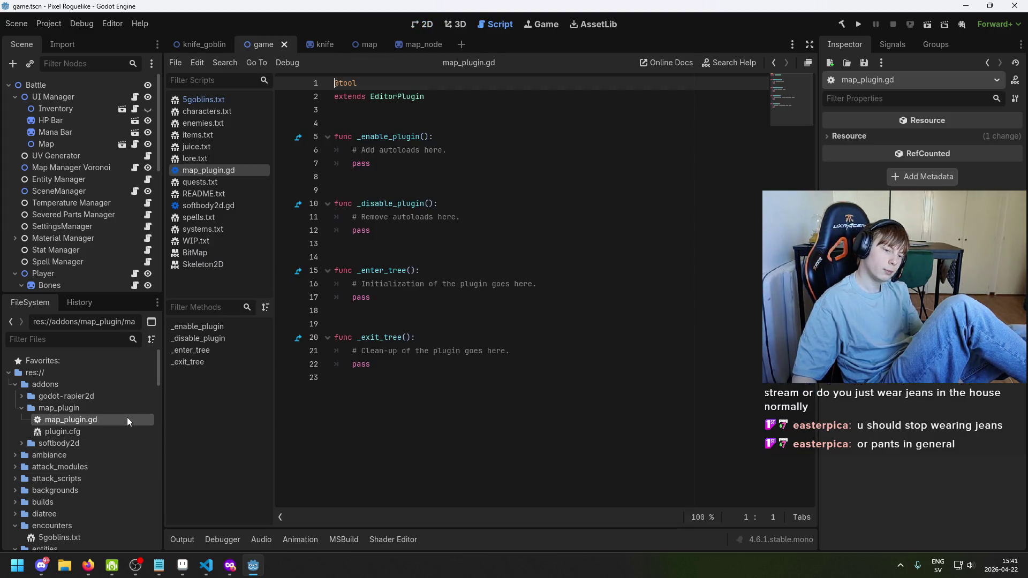
Review the _disable_plugin stub in map_plugin.gd, then return to the Making plugins docs
{"action": "left_click", "coordinate": [401, 204]}
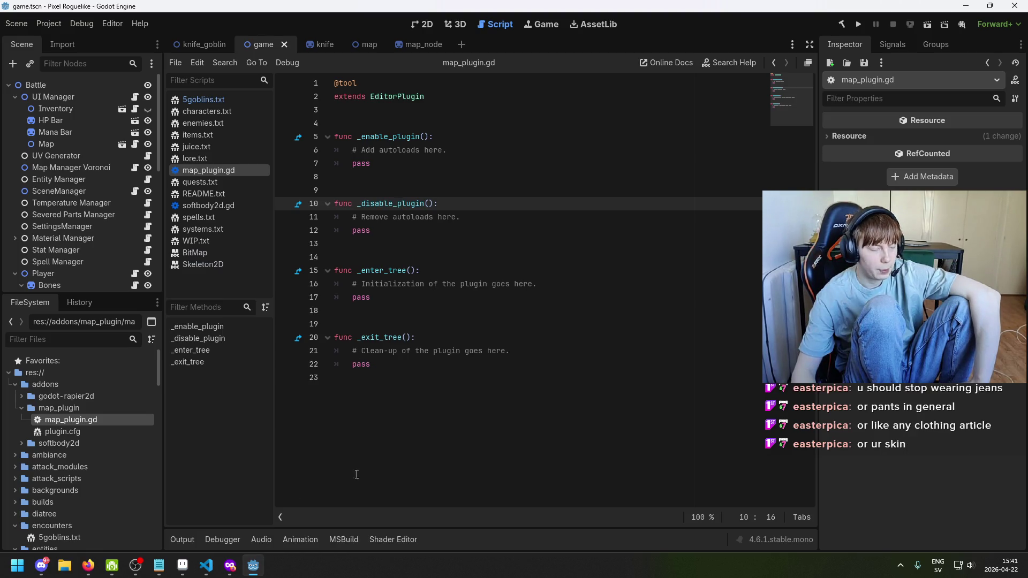
{"action": "left_click", "coordinate": [230, 565]}
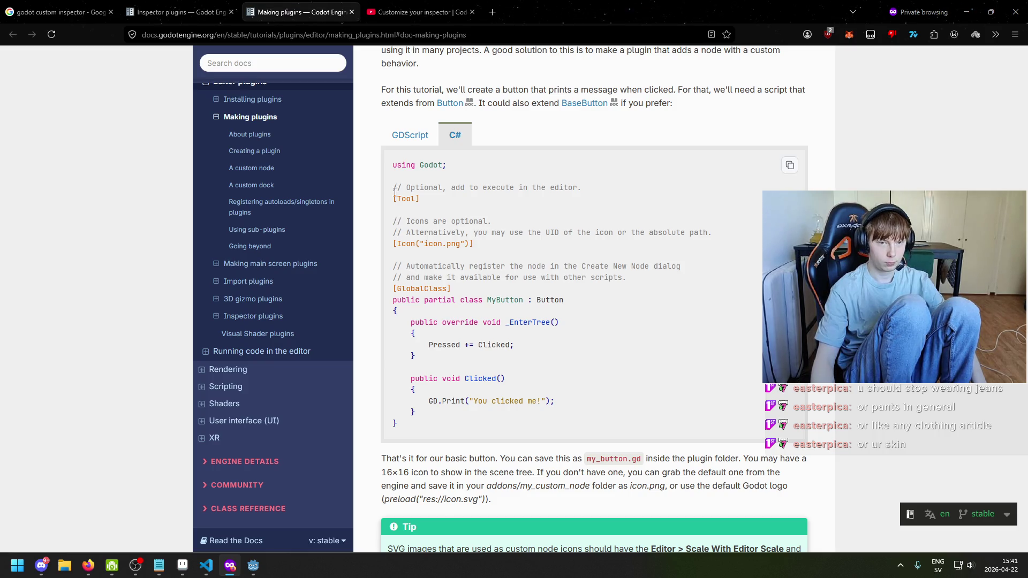
Switch the custom node example to GDScript and select the whole MyButton code
{"action": "left_click_drag", "start_coordinate": [395, 183], "coordinate": [492, 236]}
{"action": "left_click", "coordinate": [412, 184]}
{"action": "left_click_drag", "start_coordinate": [394, 165], "coordinate": [431, 201]}
{"action": "left_click", "coordinate": [434, 203]}
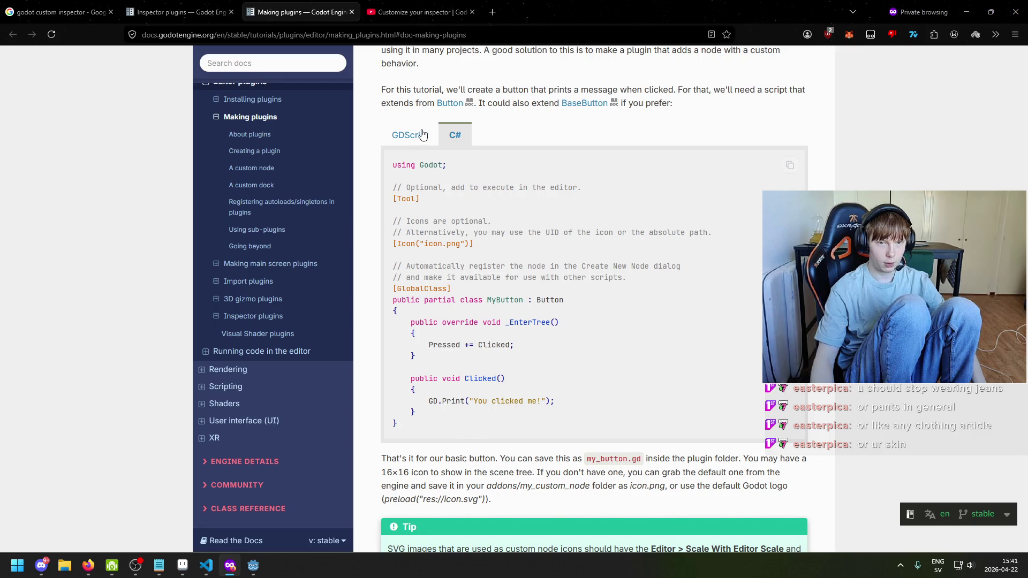
{"action": "left_click", "coordinate": [422, 134]}
{"action": "scroll", "coordinate": [441, 349], "scroll_direction": "up", "scroll_amount": 2}
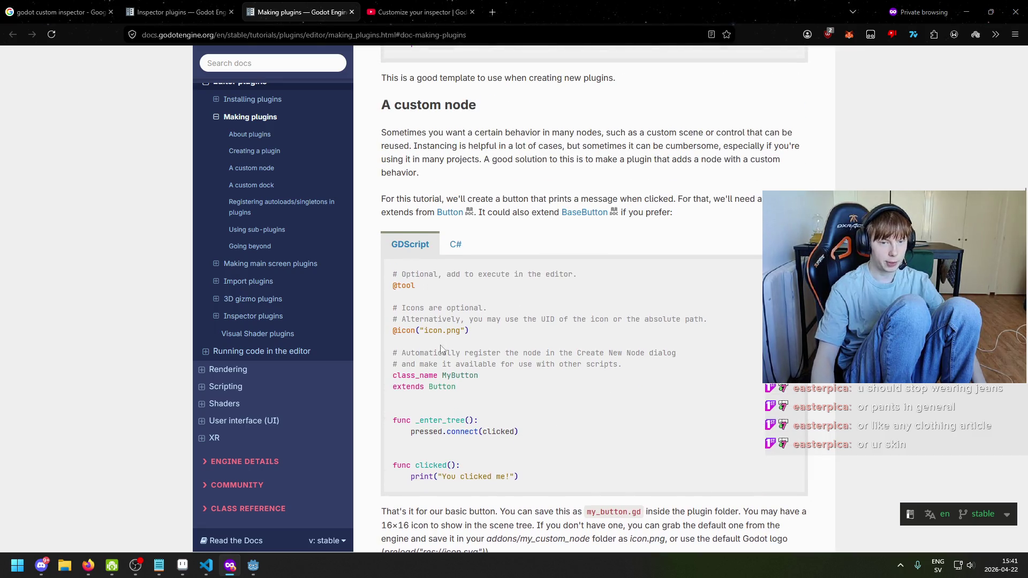
{"action": "mouse_move", "coordinate": [391, 305]}
{"action": "left_mouse_down"}
{"action": "mouse_move", "coordinate": [514, 368]}
{"action": "mouse_move", "coordinate": [511, 392]}
{"action": "left_mouse_up"}
{"action": "left_click", "coordinate": [448, 317]}
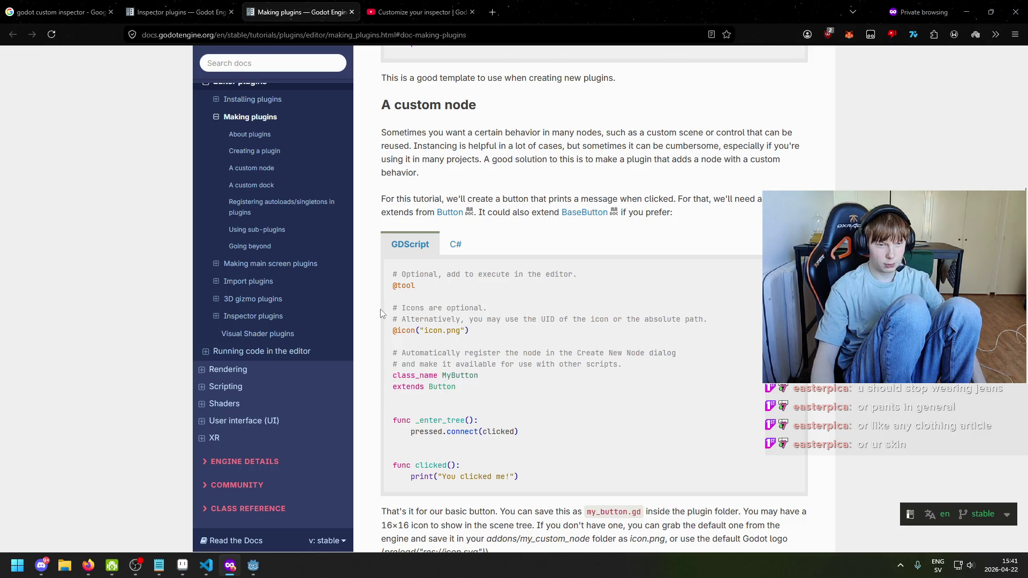
{"action": "mouse_move", "coordinate": [391, 309]}
{"action": "left_mouse_down"}
{"action": "mouse_move", "coordinate": [610, 417]}
{"action": "mouse_move", "coordinate": [638, 484]}
{"action": "mouse_move", "coordinate": [552, 488]}
{"action": "mouse_move", "coordinate": [330, 303]}
{"action": "mouse_move", "coordinate": [376, 276]}
{"action": "left_mouse_up"}
{"action": "key", "text": "ctrl+c"}
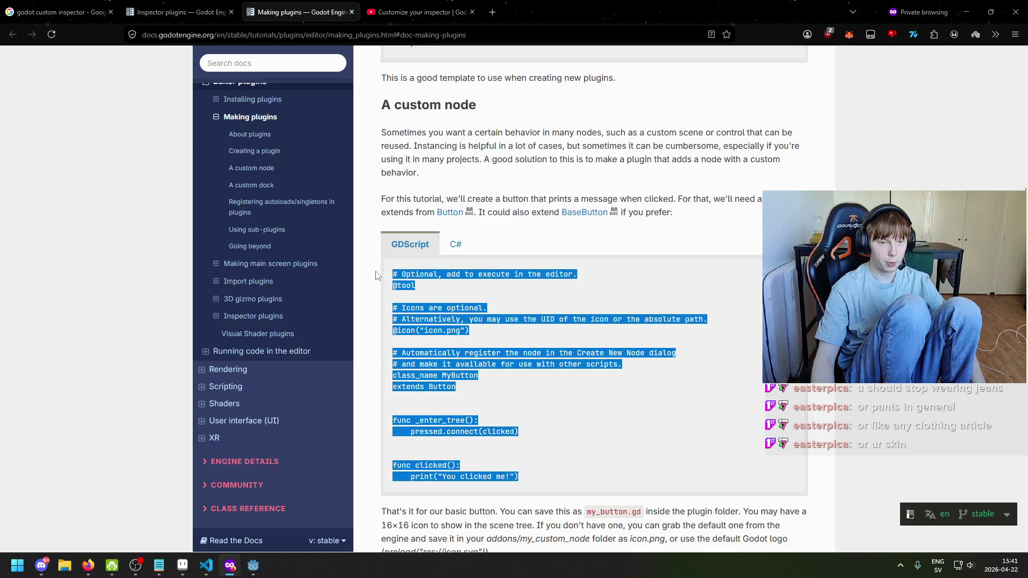
{"action": "left_click", "coordinate": [252, 571]}
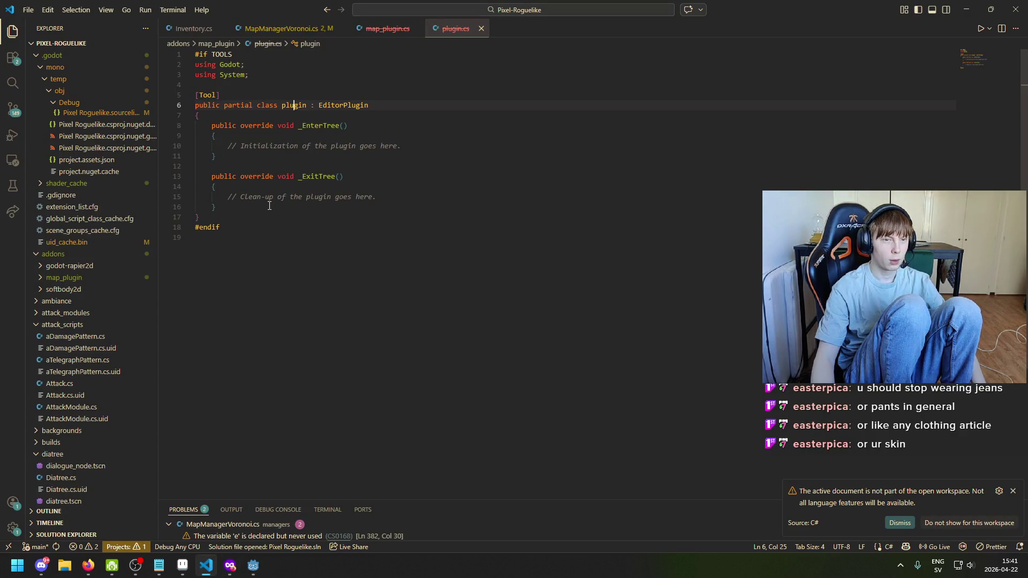
Undo the GDScript pasted over plugin.cs's template methods, then close plugin.cs and map_plugin.cs
{"action": "left_click_drag", "start_coordinate": [215, 207], "coordinate": [219, 133]}
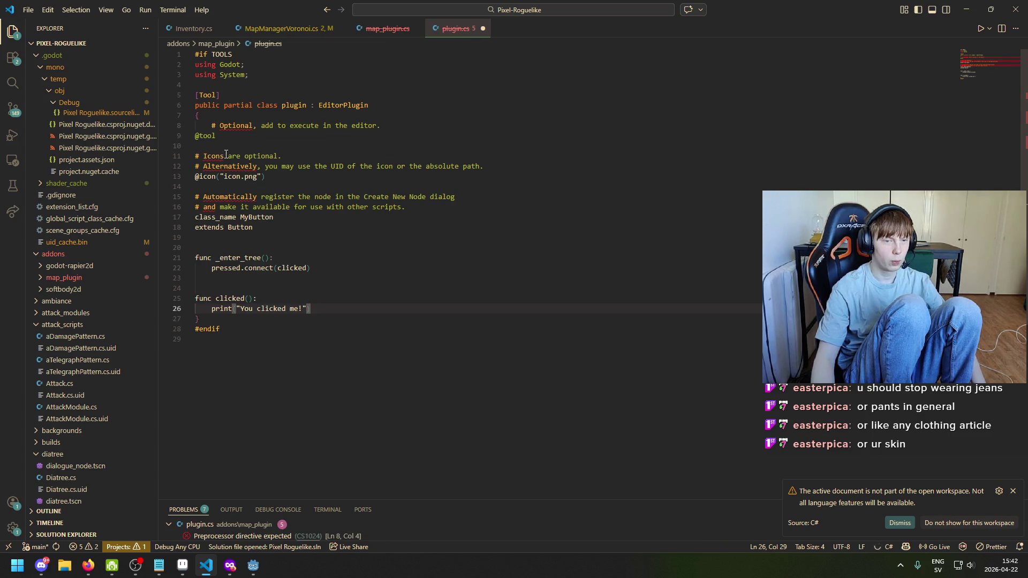
{"action": "mouse_move", "coordinate": [212, 157]}
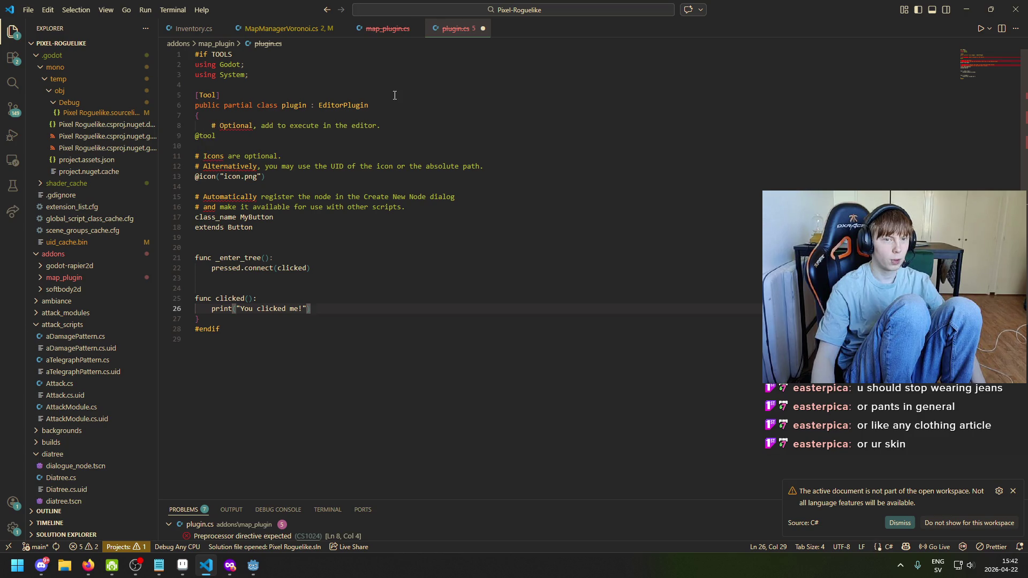
{"action": "key", "text": "ctrl+z"}
{"action": "left_click", "coordinate": [481, 29]}
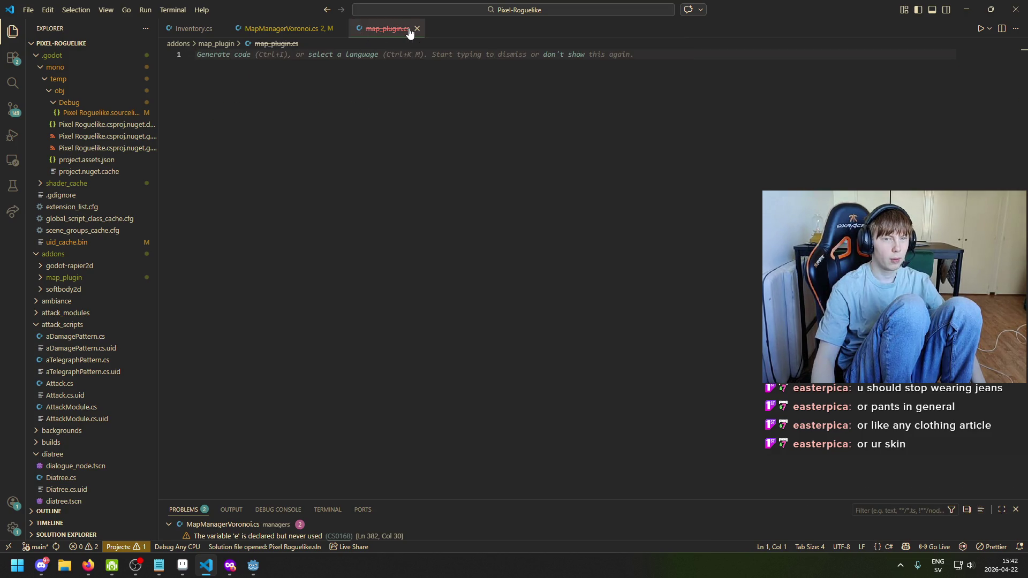
{"action": "left_click", "coordinate": [417, 30]}
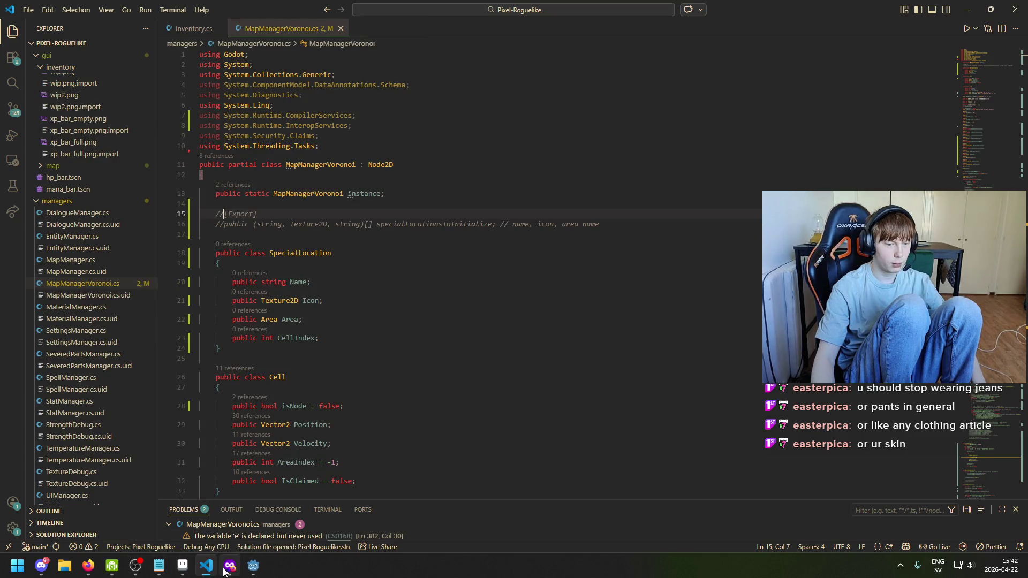
Paste the MyButton code over map_plugin.gd's template after the extends line and save
{"action": "left_click", "coordinate": [254, 567]}
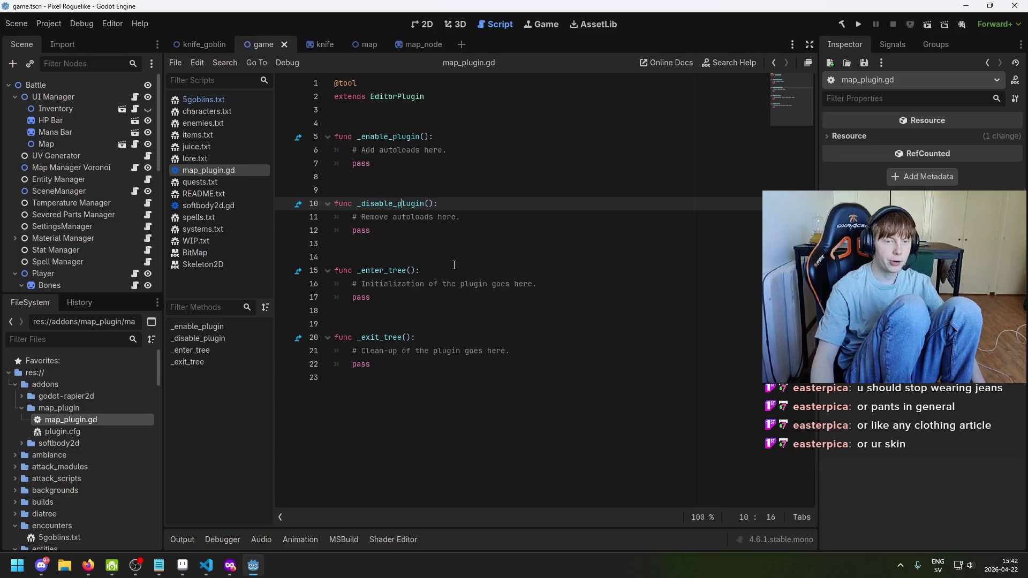
{"action": "mouse_move", "coordinate": [369, 378]}
{"action": "left_mouse_down"}
{"action": "mouse_move", "coordinate": [299, 294]}
{"action": "mouse_move", "coordinate": [299, 114]}
{"action": "left_mouse_up"}
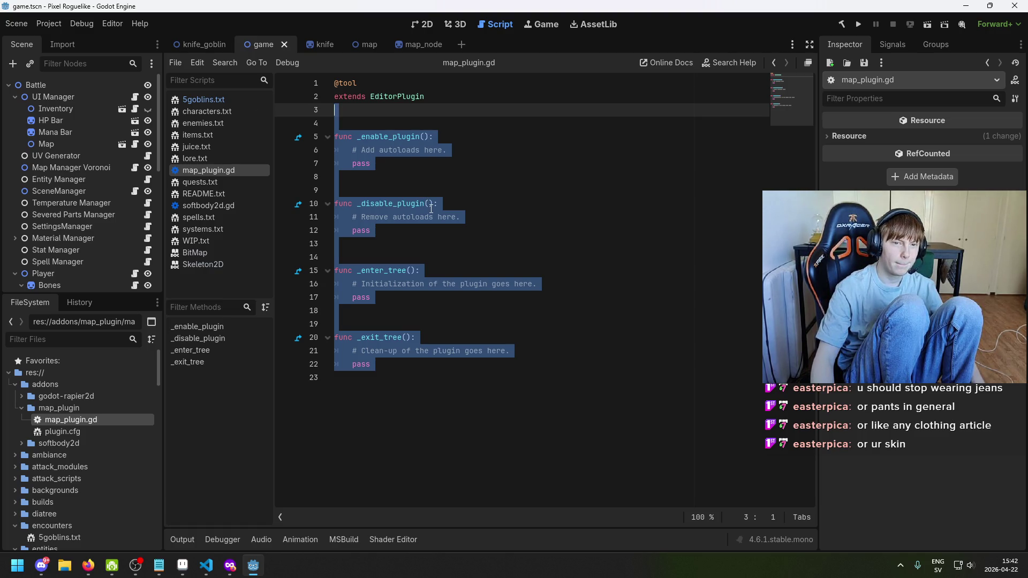
{"action": "key", "text": "ctrl+v"}
{"action": "key", "text": "ctrl+s"}
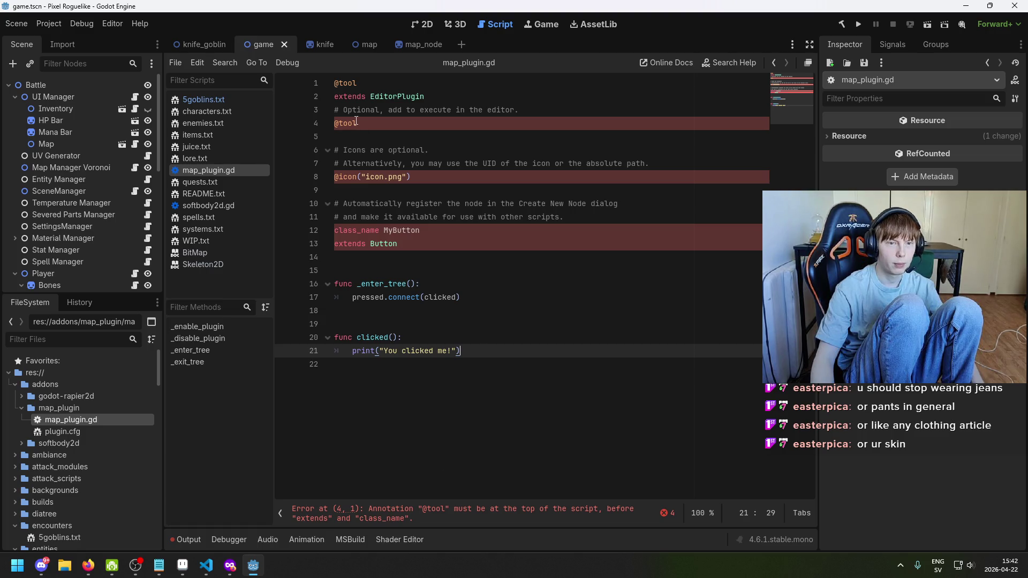
Replace the entire script with the docs' MyButton code to fix the duplicate header, and save
{"action": "mouse_move", "coordinate": [357, 123]}
{"action": "left_mouse_down"}
{"action": "mouse_move", "coordinate": [336, 123]}
{"action": "mouse_move", "coordinate": [334, 110]}
{"action": "left_mouse_up"}
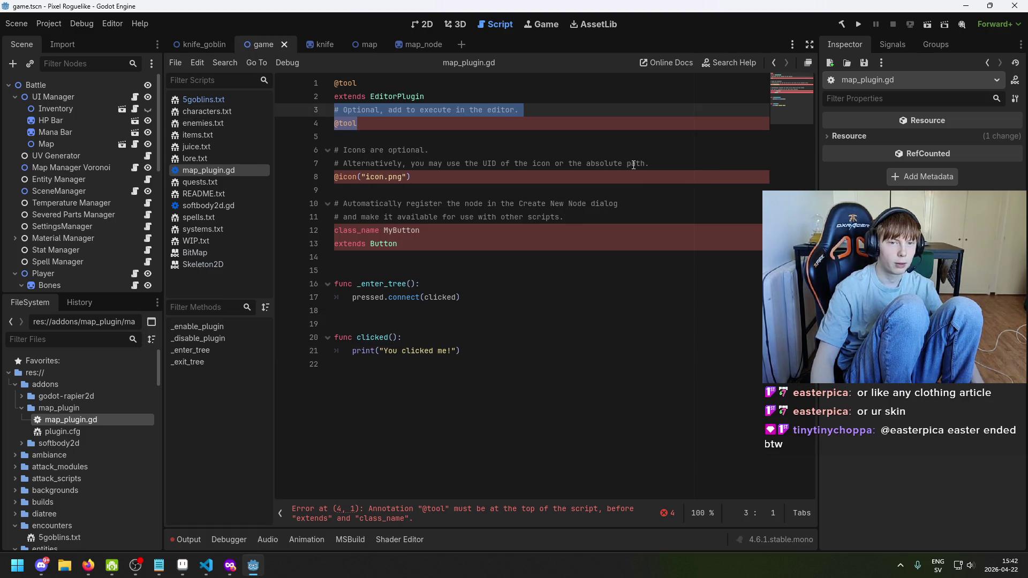
{"action": "key", "text": "ctrl+a"}
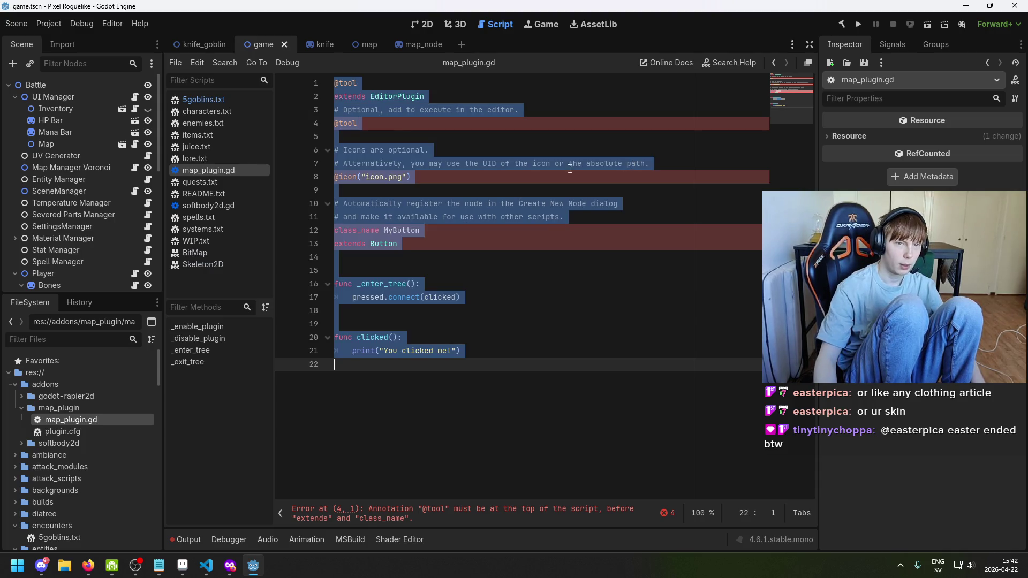
{"action": "key", "text": "ctrl+v"}
{"action": "left_click", "coordinate": [206, 566]}
{"action": "left_click", "coordinate": [206, 565]}
{"action": "left_click", "coordinate": [230, 565]}
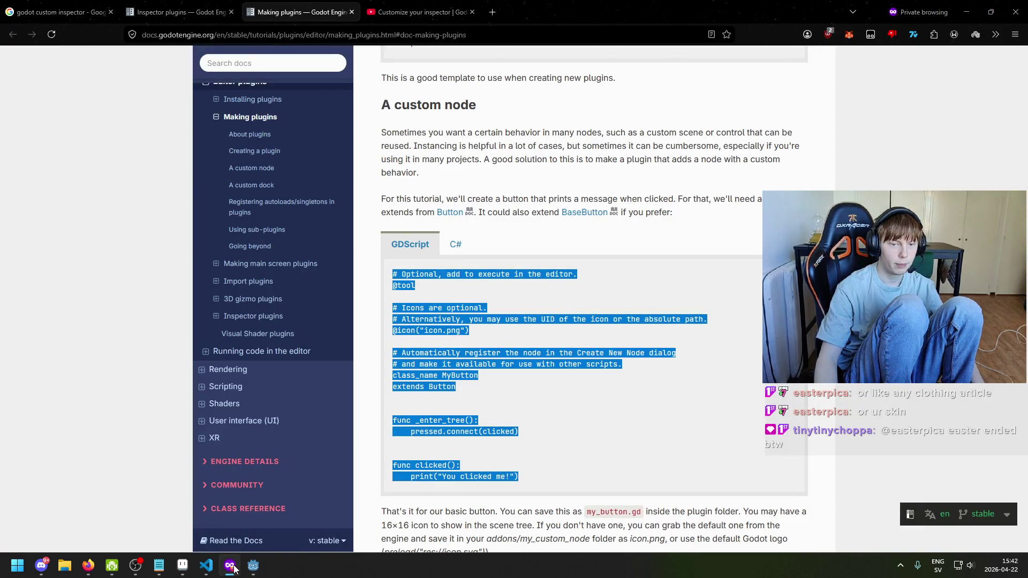
{"action": "left_click", "coordinate": [234, 568]}
{"action": "left_click", "coordinate": [380, 231]}
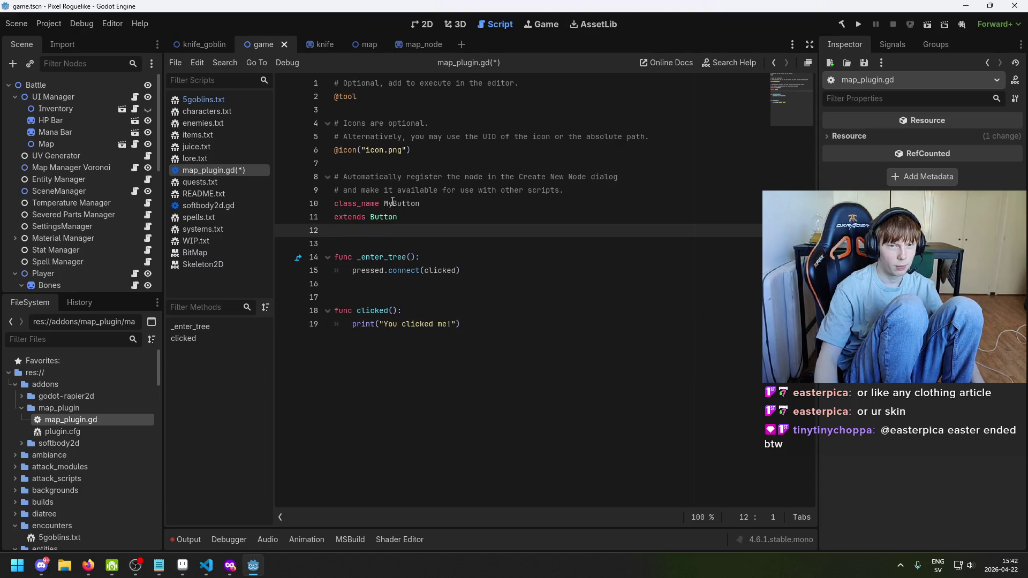
{"action": "left_click", "coordinate": [393, 203]}
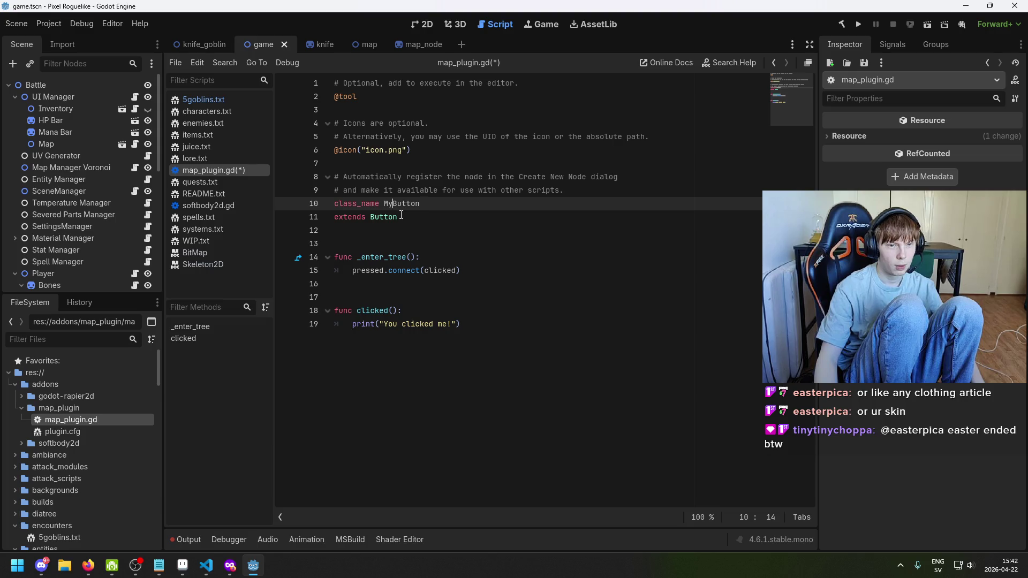
{"action": "left_click", "coordinate": [380, 219]}
{"action": "key", "text": "ctrl+s"}
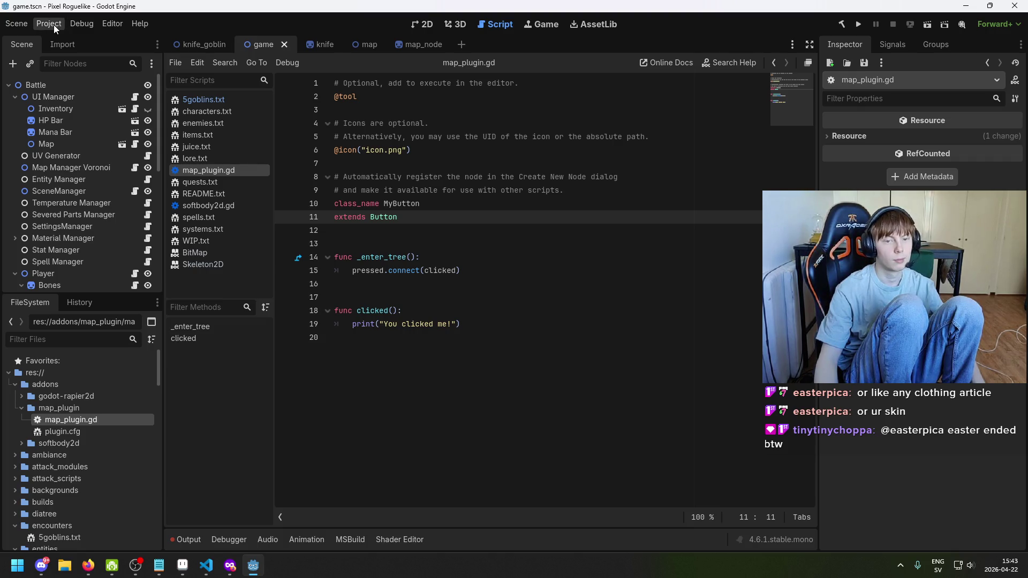
{"action": "left_click", "coordinate": [230, 566]}
{"action": "scroll", "coordinate": [410, 288], "scroll_direction": "down", "scroll_amount": 5}
{"action": "left_click", "coordinate": [410, 288]}
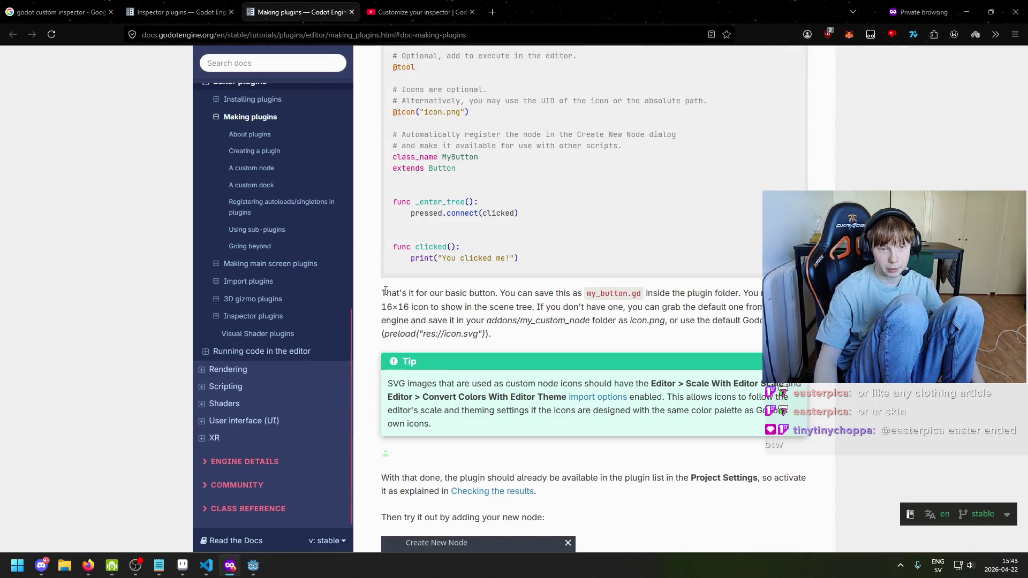
{"action": "left_click_drag", "start_coordinate": [504, 294], "coordinate": [574, 294]}
{"action": "left_click", "coordinate": [619, 303]}
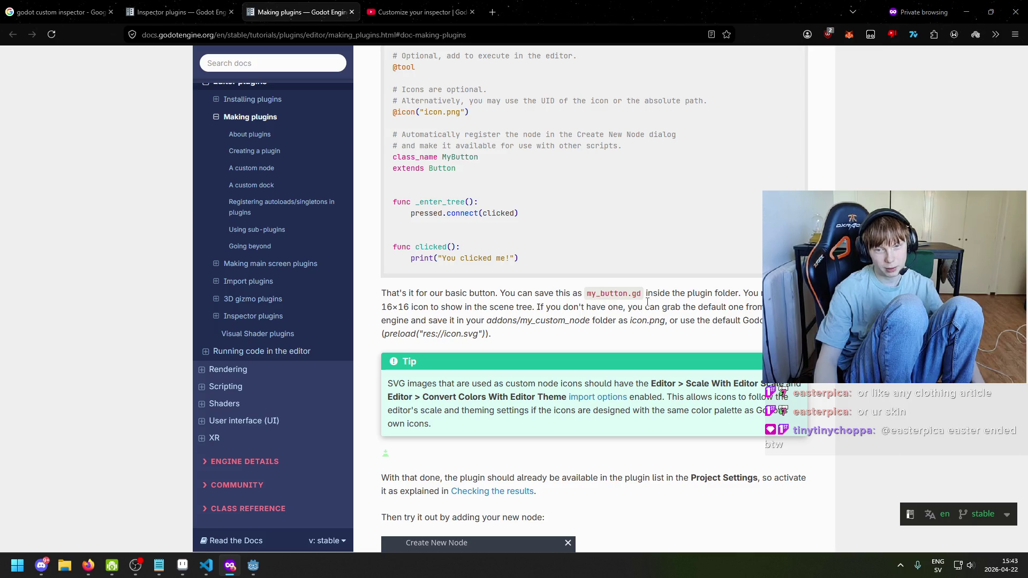
{"action": "scroll", "coordinate": [641, 302], "scroll_direction": "up", "scroll_amount": 2}
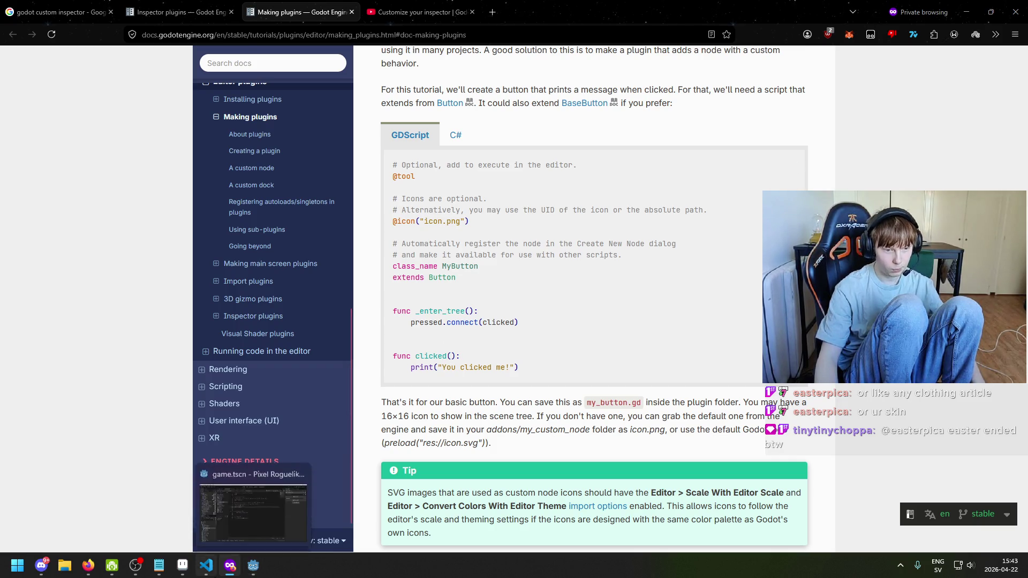
{"action": "left_click", "coordinate": [206, 565]}
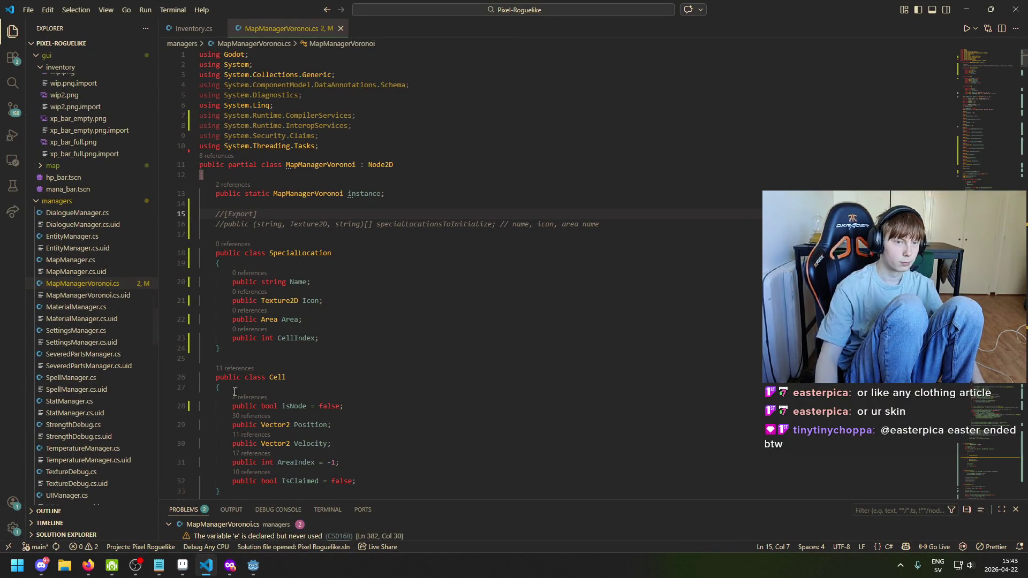
{"action": "key", "text": "alt+Tab"}
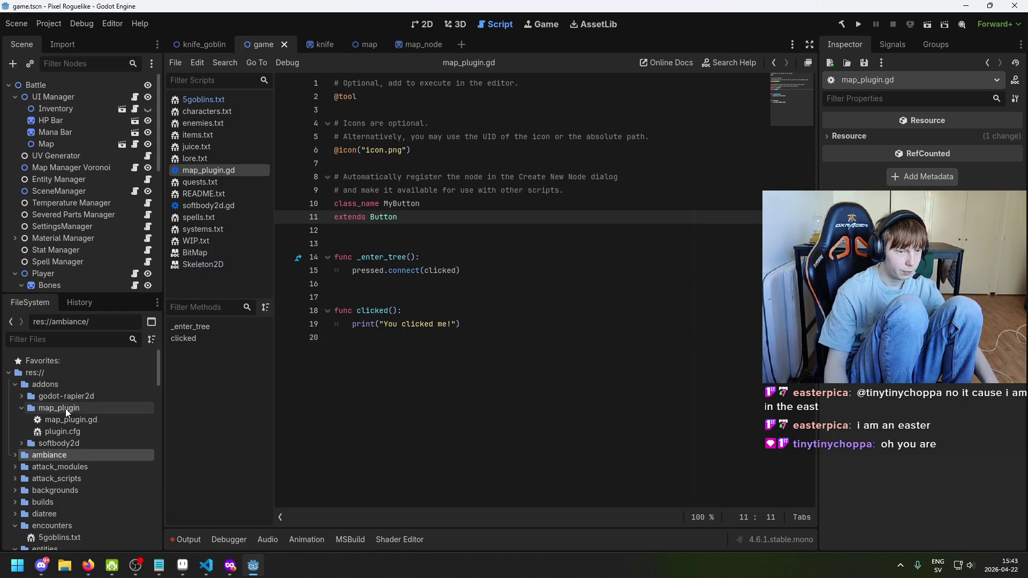
Rename map_plugin.gd to my_button.gd in the FileSystem dock
{"action": "key", "text": "F2"}
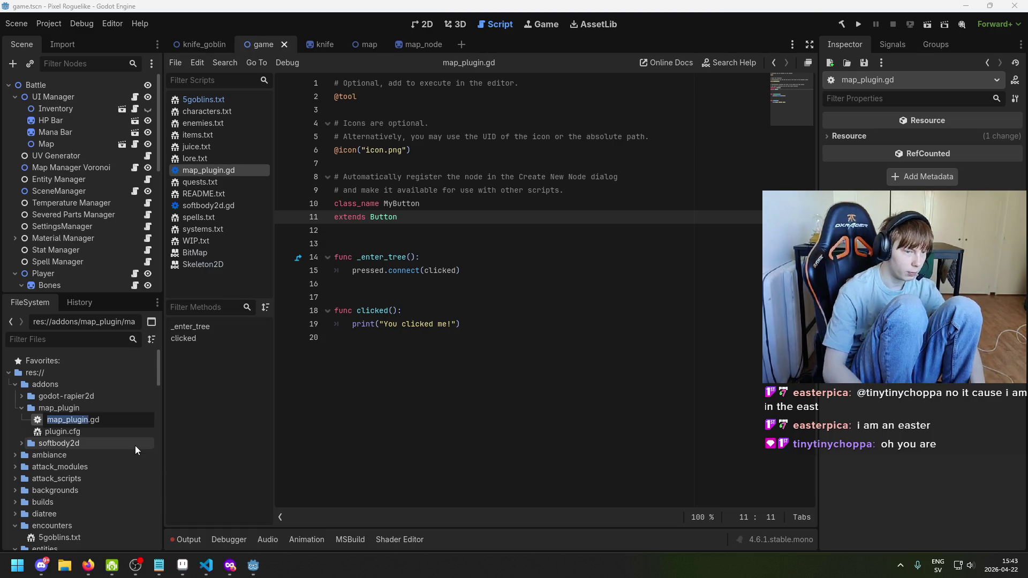
{"action": "key", "text": "BackSpace"}
{"action": "type", "text": "my_bu"}
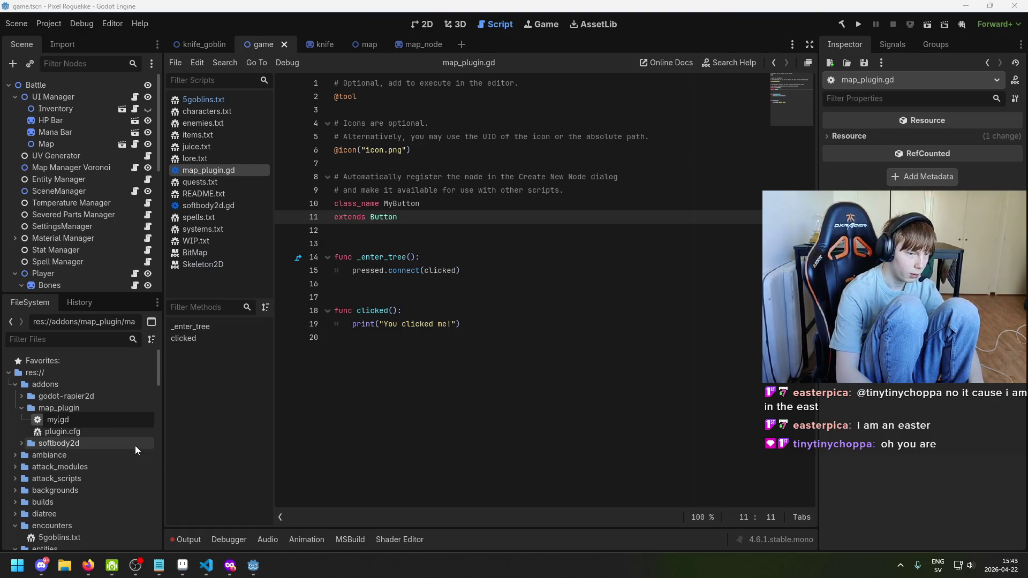
{"action": "type", "text": "tton"}
{"action": "key", "text": "Return"}
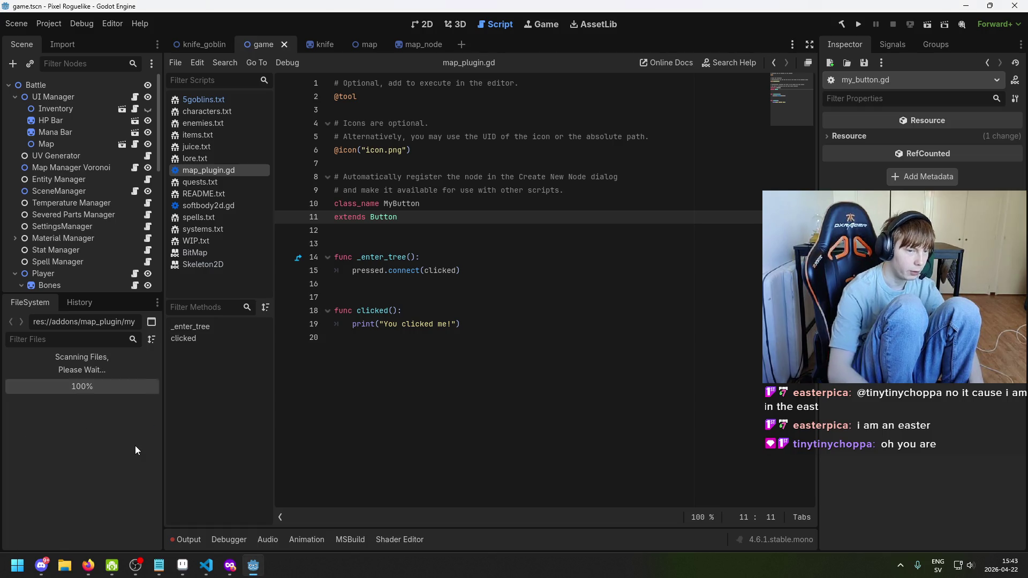
{"action": "left_click", "coordinate": [231, 566]}
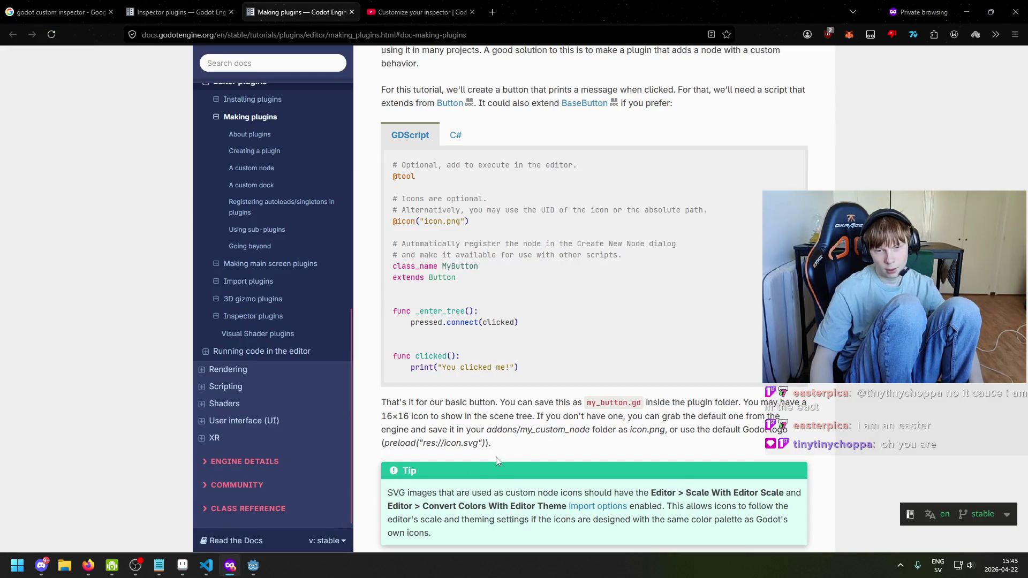
Read the docs' note on an optional 16×16 icon.png shown in the scene tree
{"action": "scroll", "coordinate": [557, 418], "scroll_direction": "down", "scroll_amount": 1}
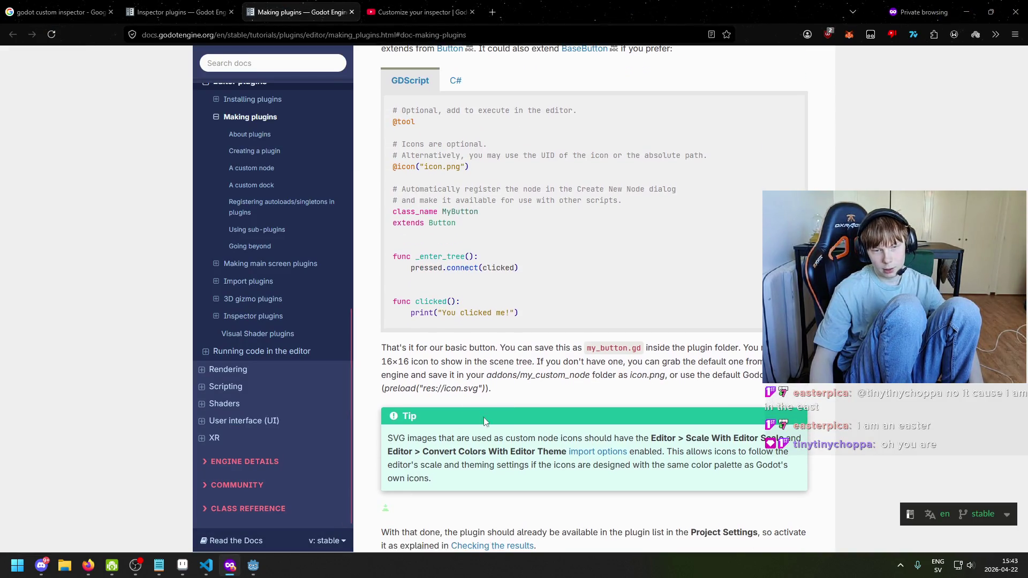
{"action": "left_click_drag", "start_coordinate": [387, 364], "coordinate": [484, 369]}
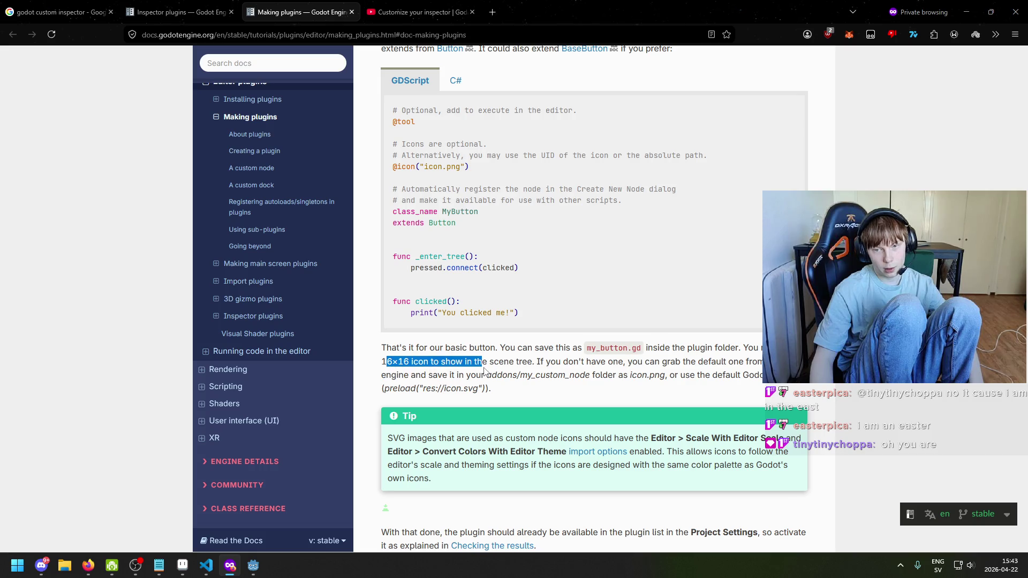
{"action": "left_click", "coordinate": [414, 366]}
{"action": "mouse_move", "coordinate": [413, 363]}
{"action": "left_mouse_down"}
{"action": "mouse_move", "coordinate": [589, 362]}
{"action": "mouse_move", "coordinate": [650, 350]}
{"action": "mouse_move", "coordinate": [666, 361]}
{"action": "left_mouse_up"}
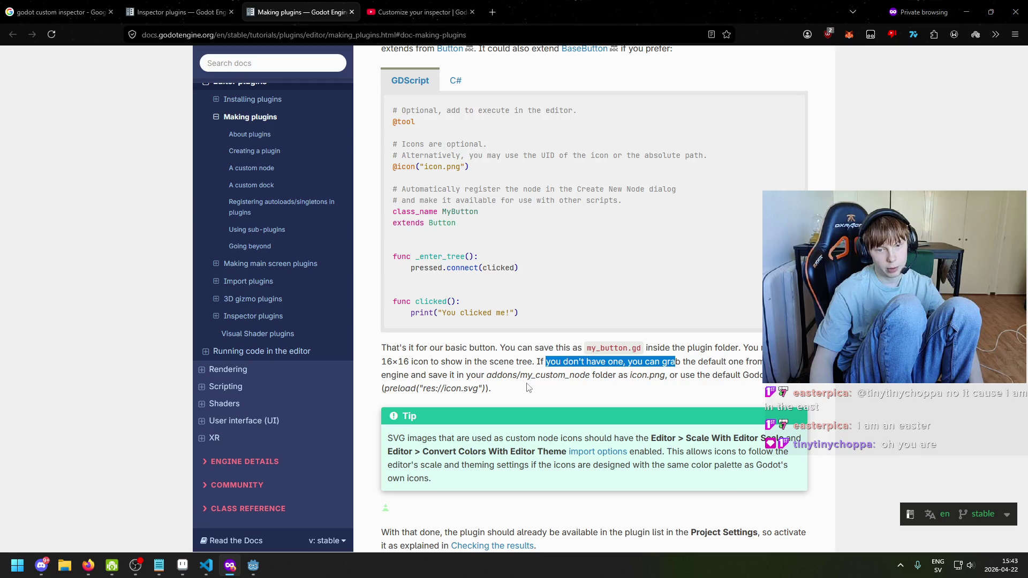
{"action": "left_click_drag", "start_coordinate": [668, 376], "coordinate": [630, 378]}
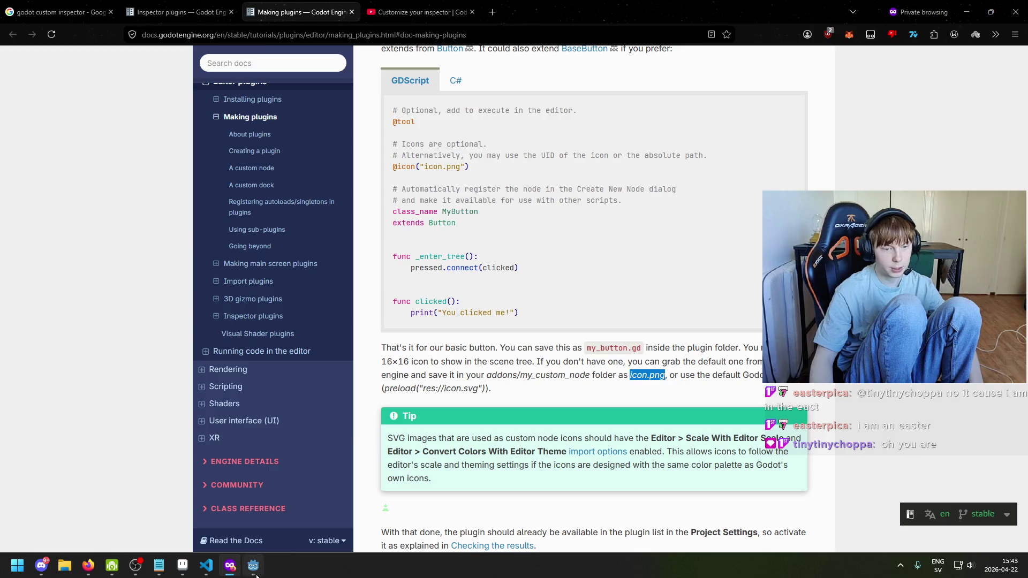
{"action": "left_click", "coordinate": [254, 566]}
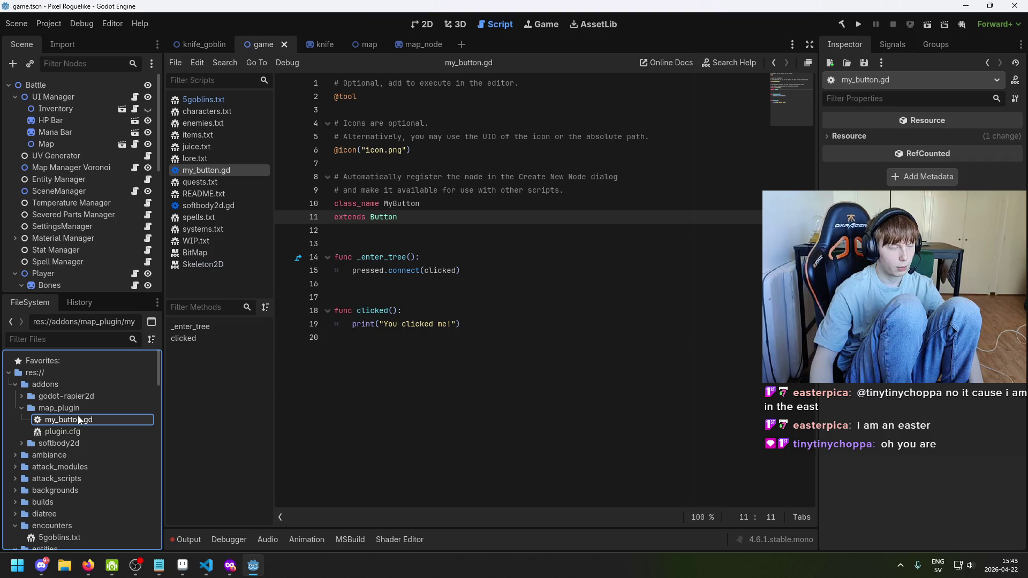
{"action": "left_click", "coordinate": [234, 568]}
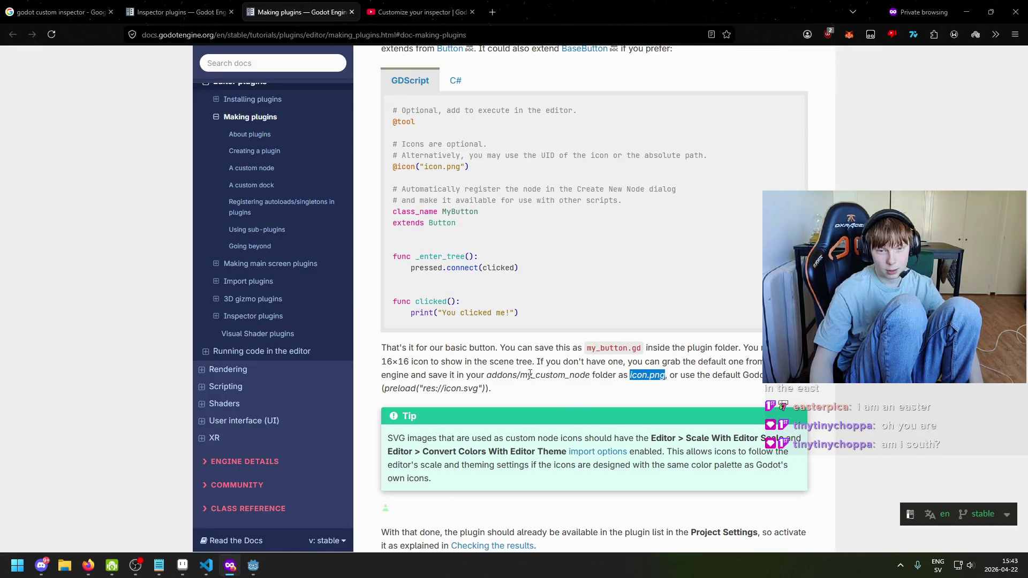
Check the custom node folder path, then bring up the map_plugin folder's context menu in Godot
{"action": "left_click_drag", "start_coordinate": [532, 375], "coordinate": [568, 378]}
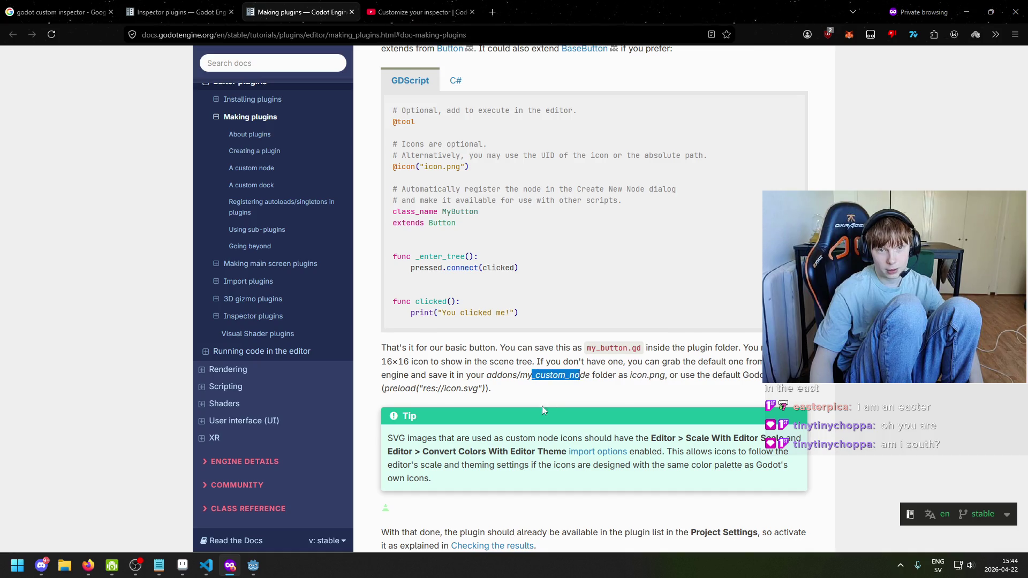
{"action": "scroll", "coordinate": [540, 421], "scroll_direction": "up", "scroll_amount": 10}
{"action": "scroll", "coordinate": [540, 423], "scroll_direction": "down", "scroll_amount": 14}
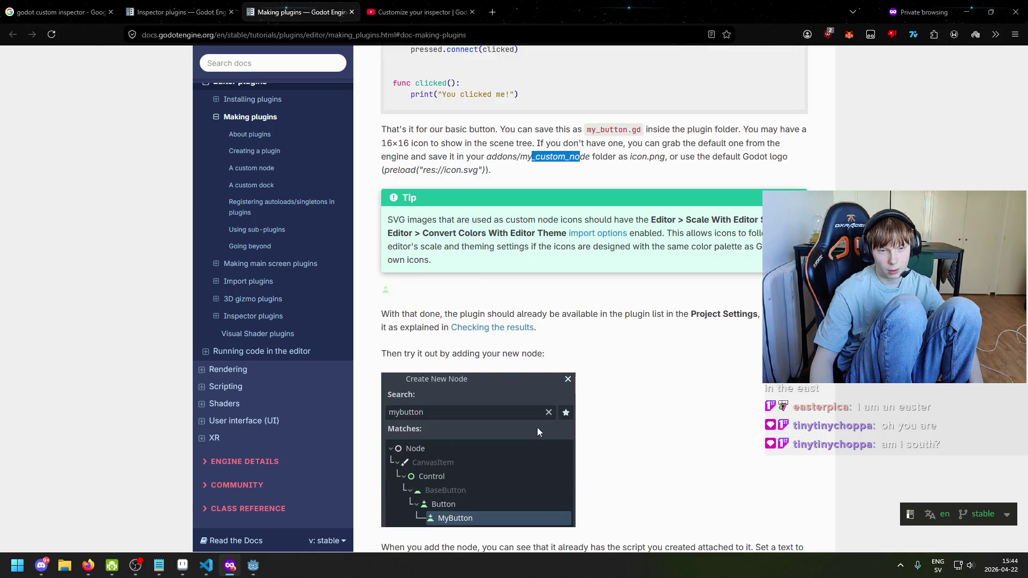
{"action": "scroll", "coordinate": [538, 431], "scroll_direction": "up", "scroll_amount": 2}
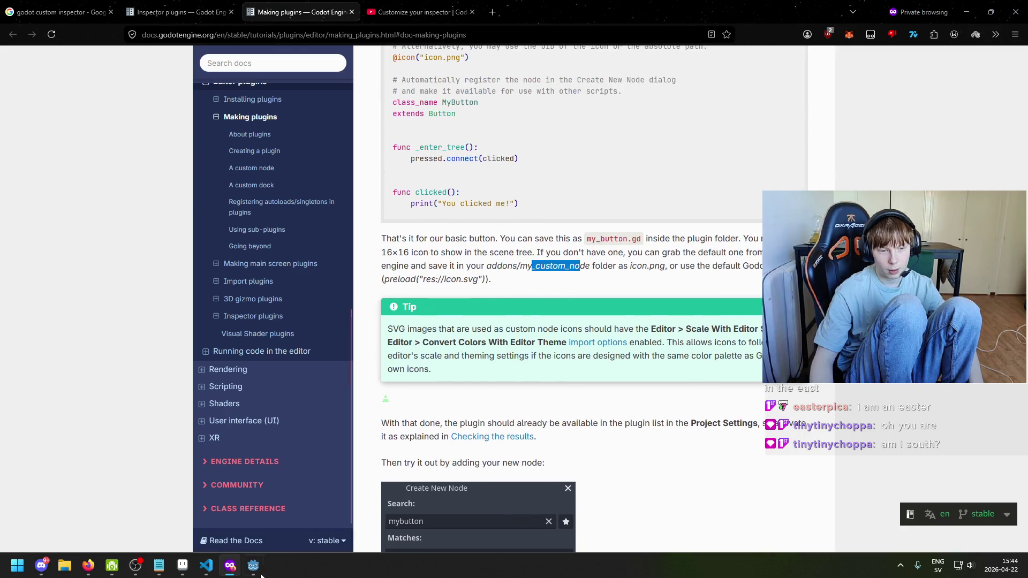
{"action": "left_click", "coordinate": [254, 566]}
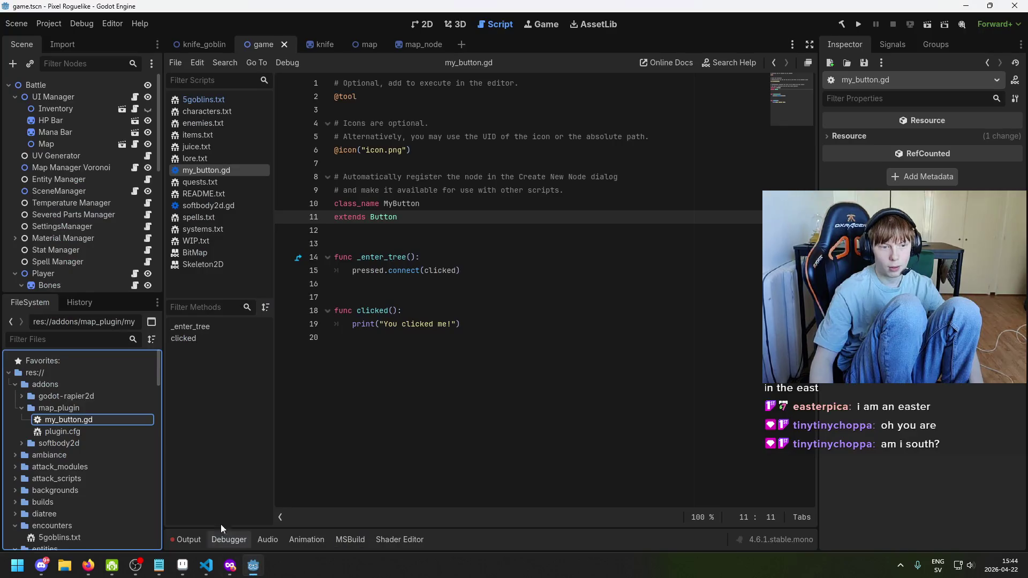
{"action": "right_click", "coordinate": [75, 410]}
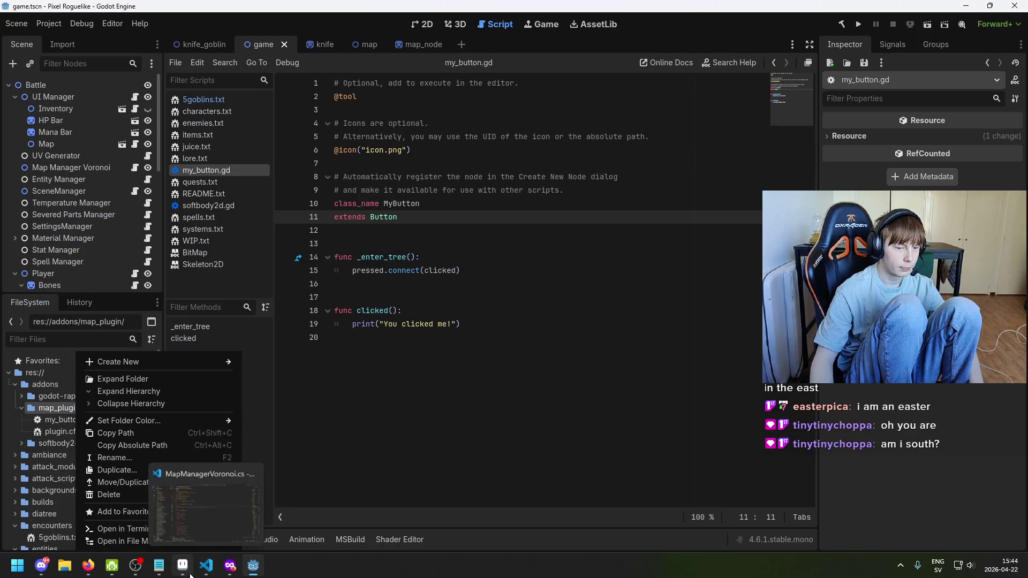
{"action": "left_click", "coordinate": [183, 566]}
Create a new 16×16 sprite
{"action": "left_click", "coordinate": [10, 17]}
{"action": "left_click", "coordinate": [21, 31]}
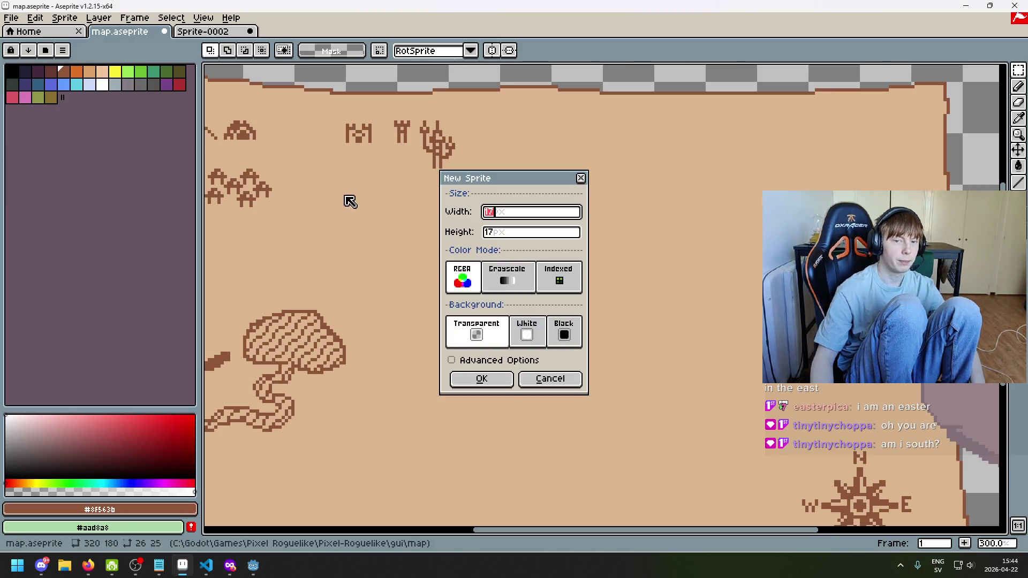
{"action": "type", "text": "16"}
{"action": "key", "text": "Tab"}
{"action": "type", "text": "16"}
{"action": "left_click", "coordinate": [479, 387]}
Fill the whole canvas green with the Paint Bucket
{"action": "scroll", "coordinate": [595, 319], "scroll_direction": "up", "scroll_amount": 4}
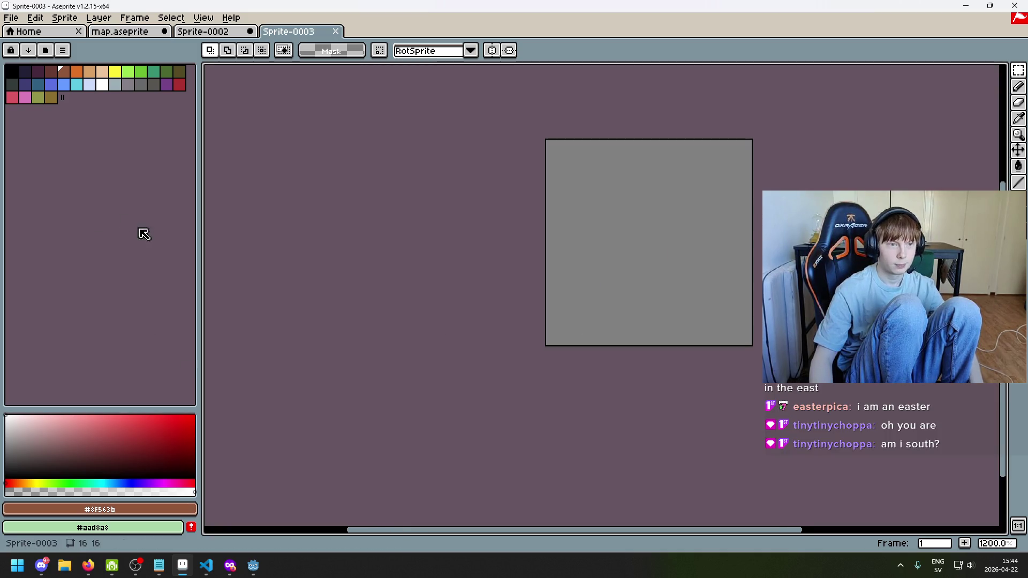
{"action": "left_click", "coordinate": [128, 71]}
{"action": "key", "text": "g"}
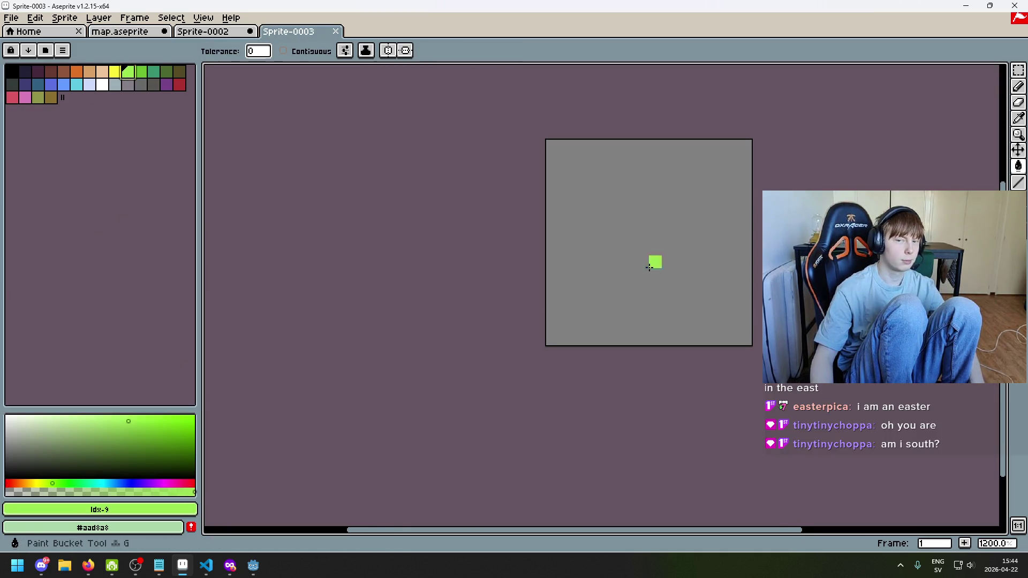
{"action": "left_click", "coordinate": [654, 260]}
Paint orange eyes and a smiling mouth with a 4px pencil, then open File > Export
{"action": "left_click", "coordinate": [78, 71]}
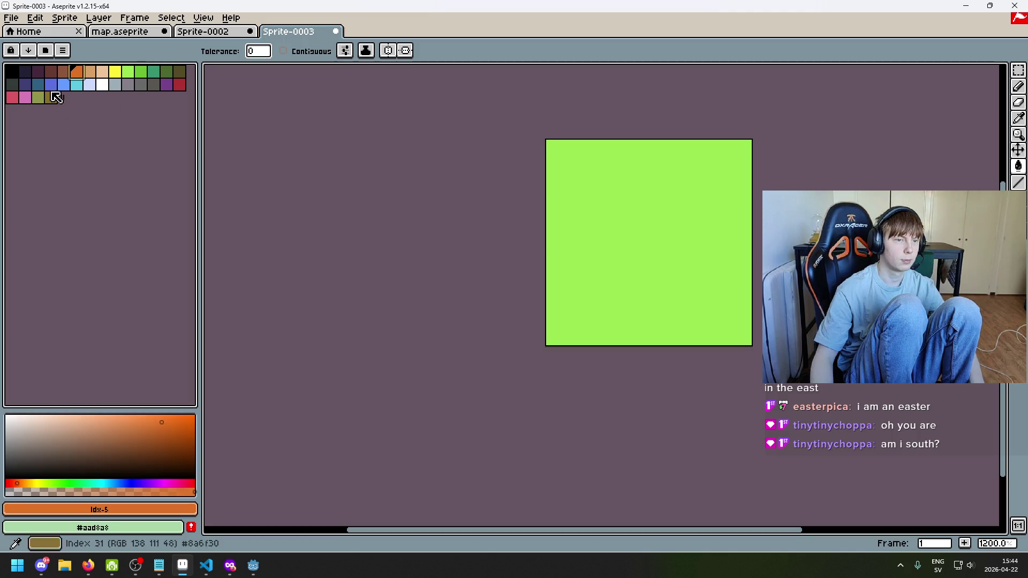
{"action": "key", "text": "b"}
{"action": "scroll", "coordinate": [620, 213], "scroll_direction": "up", "scroll_amount": 1}
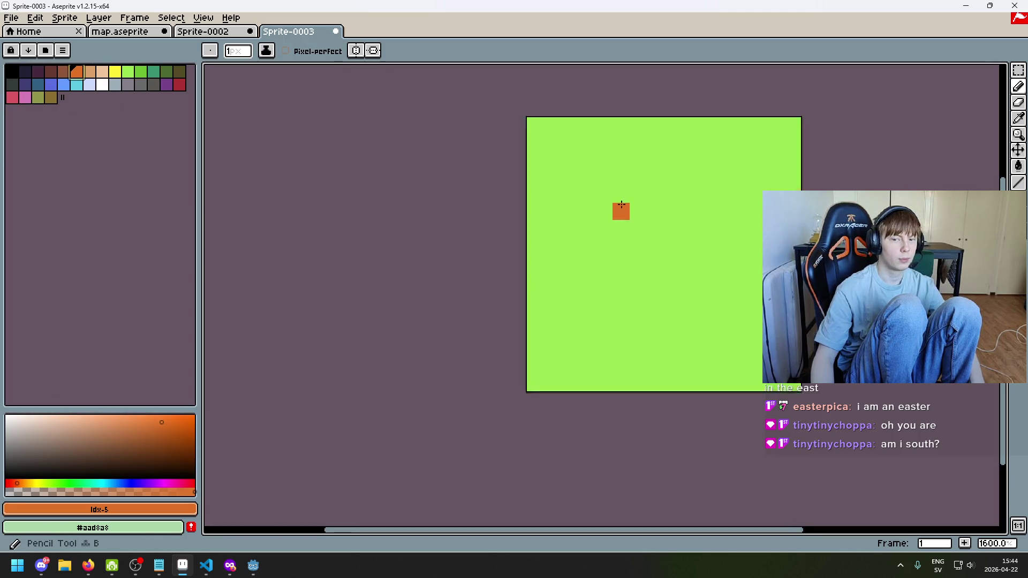
{"action": "left_click_drag", "start_coordinate": [579, 191], "coordinate": [524, 239]}
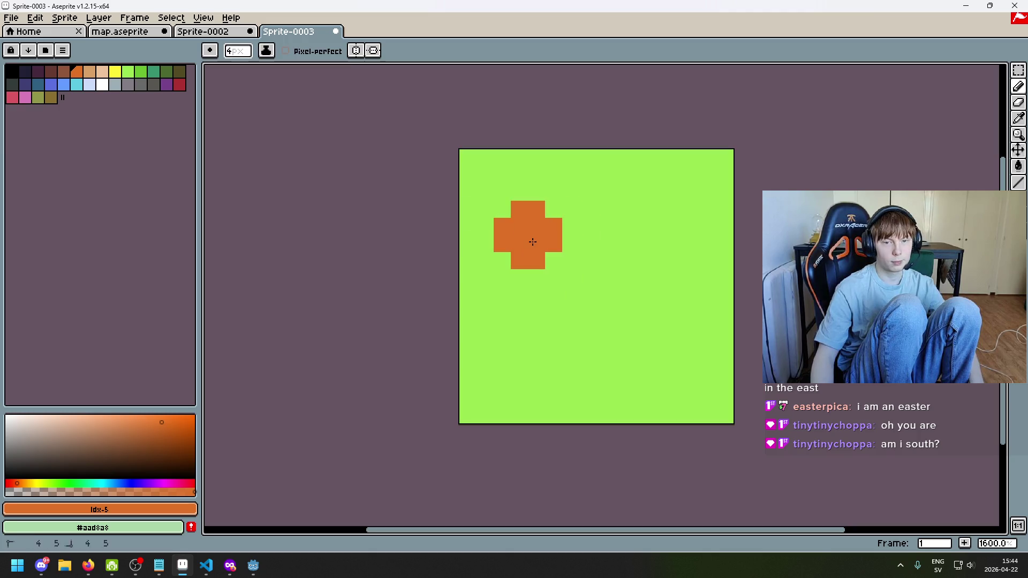
{"action": "left_click", "coordinate": [533, 239]}
{"action": "mouse_move", "coordinate": [522, 337]}
{"action": "left_mouse_down"}
{"action": "mouse_move", "coordinate": [557, 370]}
{"action": "mouse_move", "coordinate": [640, 383]}
{"action": "mouse_move", "coordinate": [681, 352]}
{"action": "mouse_move", "coordinate": [720, 343]}
{"action": "left_mouse_up"}
{"action": "scroll", "coordinate": [730, 358], "scroll_direction": "down", "scroll_amount": 4}
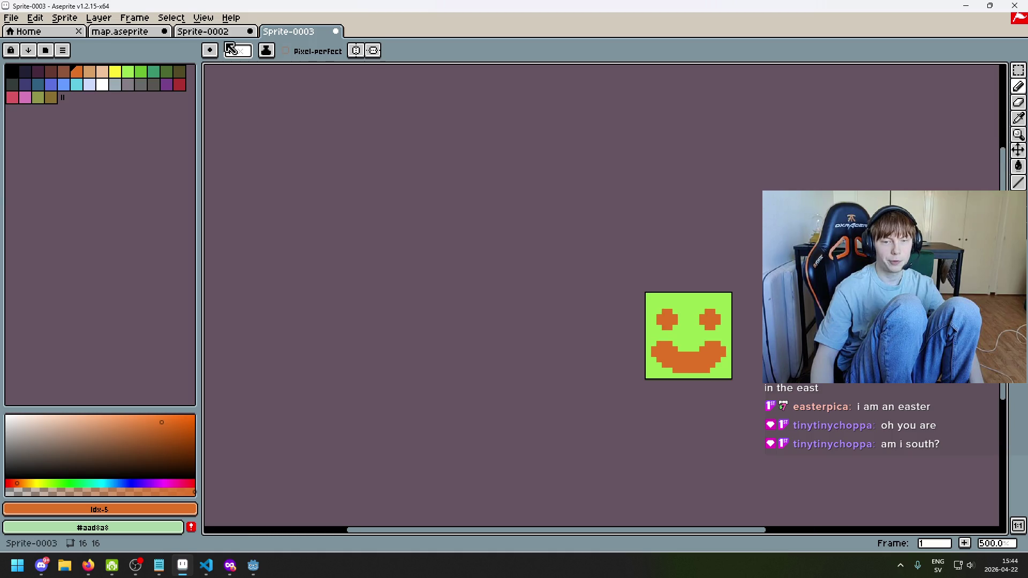
{"action": "left_click", "coordinate": [25, 21]}
{"action": "left_click", "coordinate": [63, 94]}
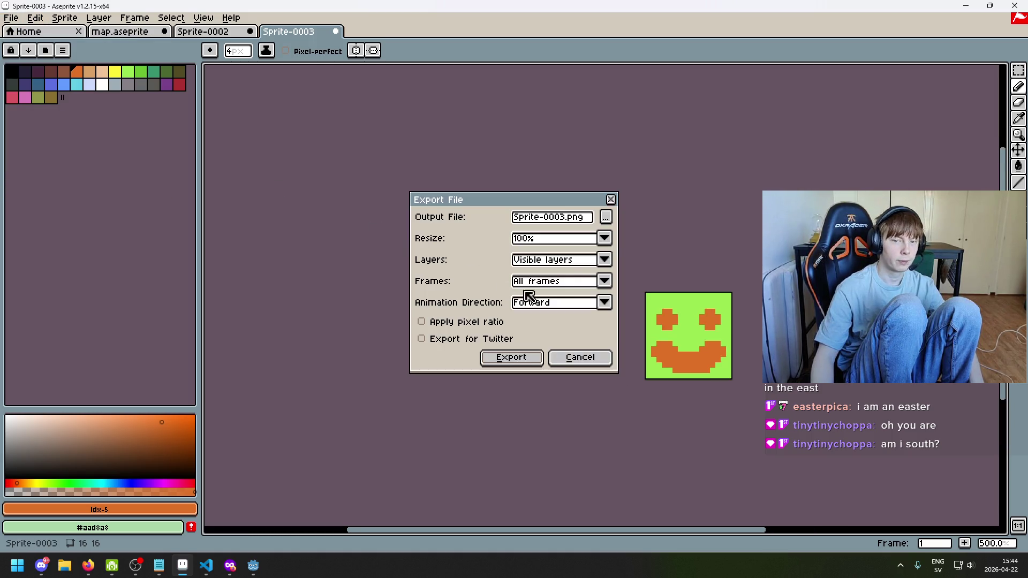
Browse the export location to Pixel-Roguelike/addons/map_plugin
{"action": "left_click", "coordinate": [606, 217]}
{"action": "left_click", "coordinate": [300, 68]}
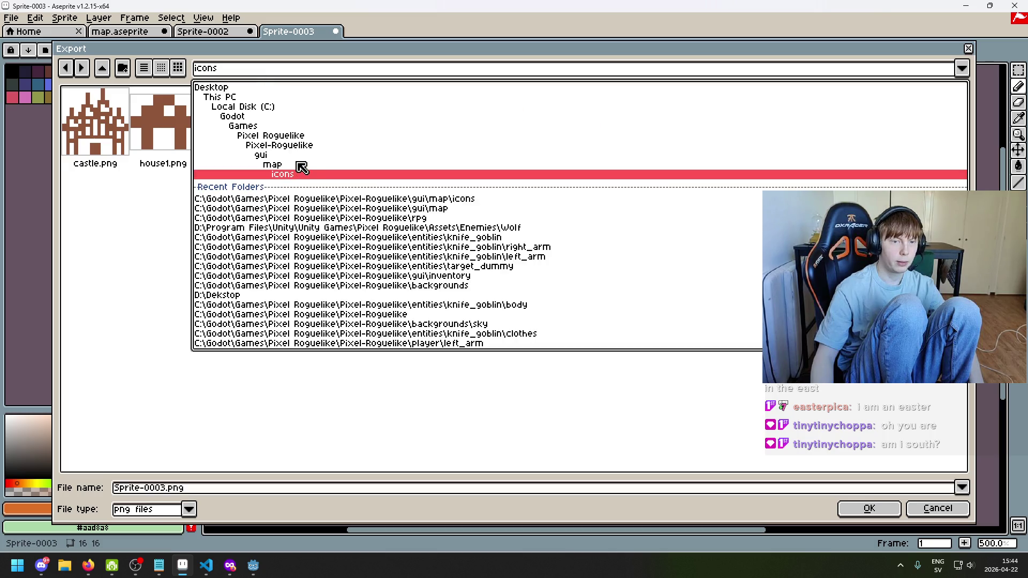
{"action": "left_click", "coordinate": [286, 118]}
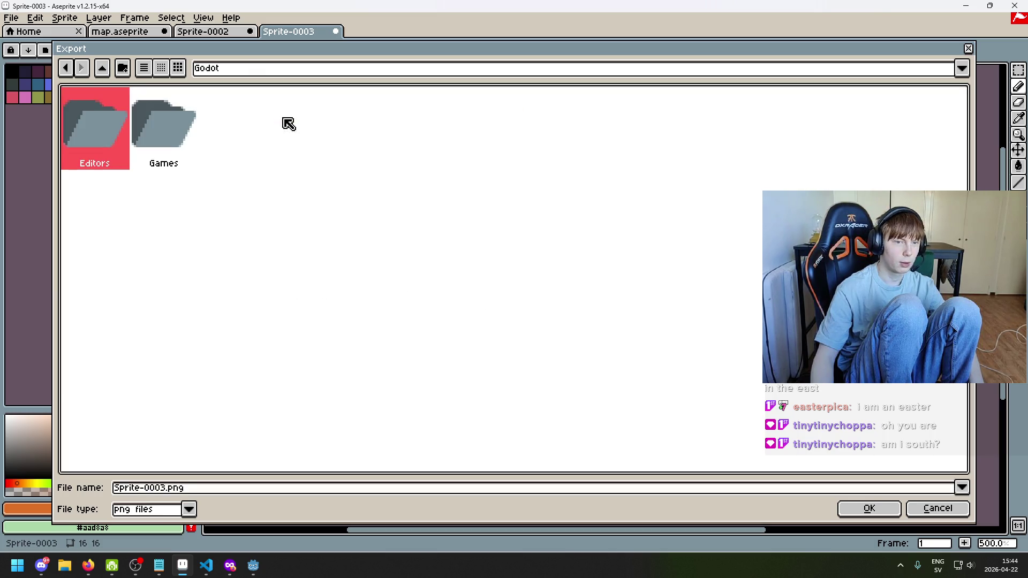
{"action": "double_click", "coordinate": [131, 131]}
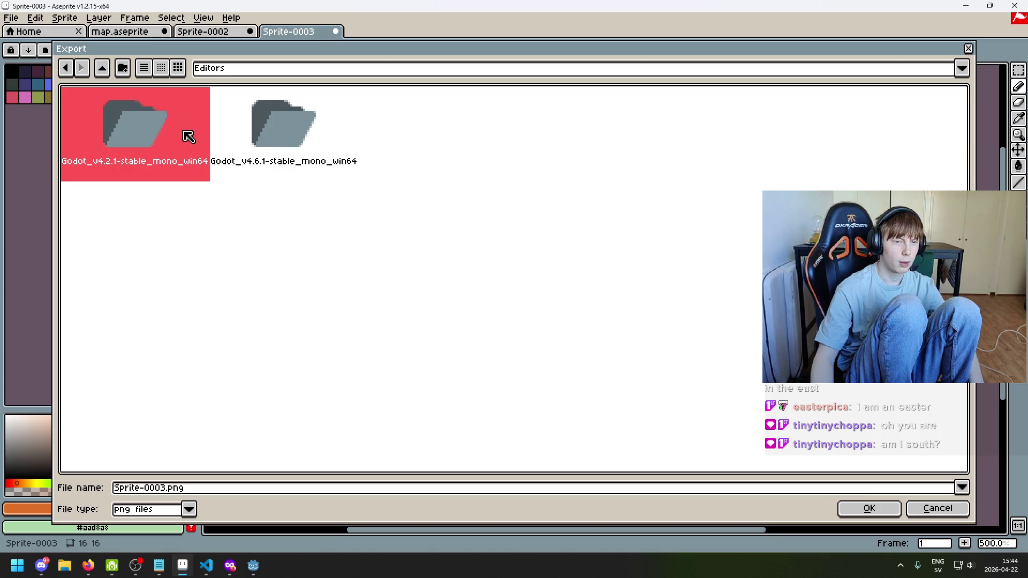
{"action": "left_click", "coordinate": [271, 75]}
{"action": "left_click", "coordinate": [296, 160]}
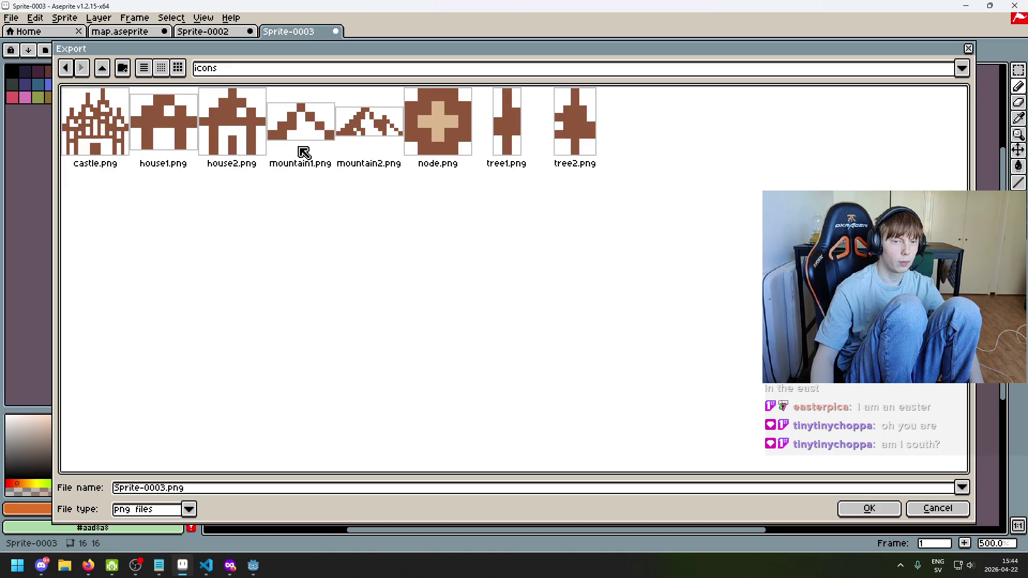
{"action": "left_click", "coordinate": [261, 75]}
{"action": "left_click", "coordinate": [298, 145]}
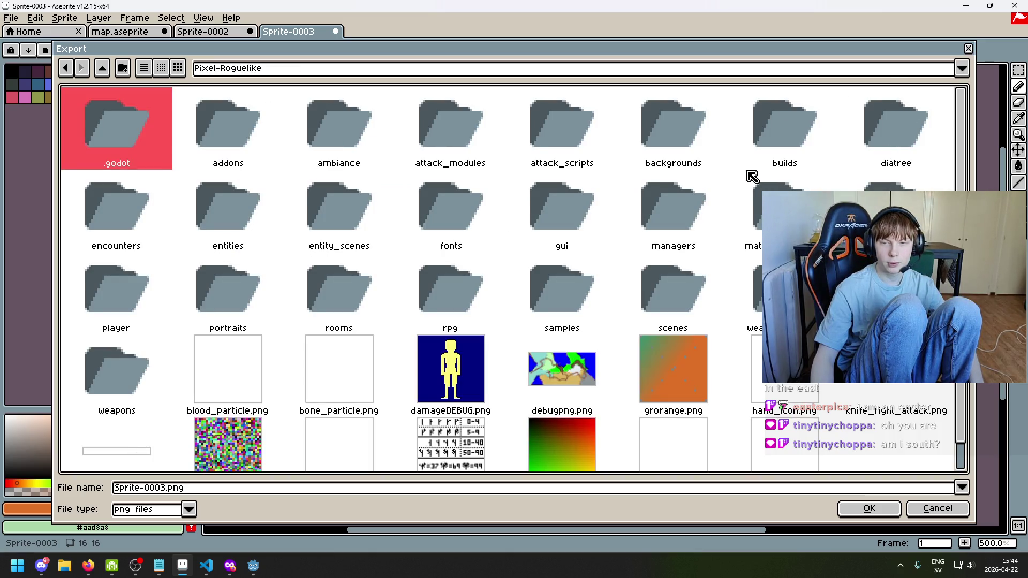
{"action": "double_click", "coordinate": [232, 151]}
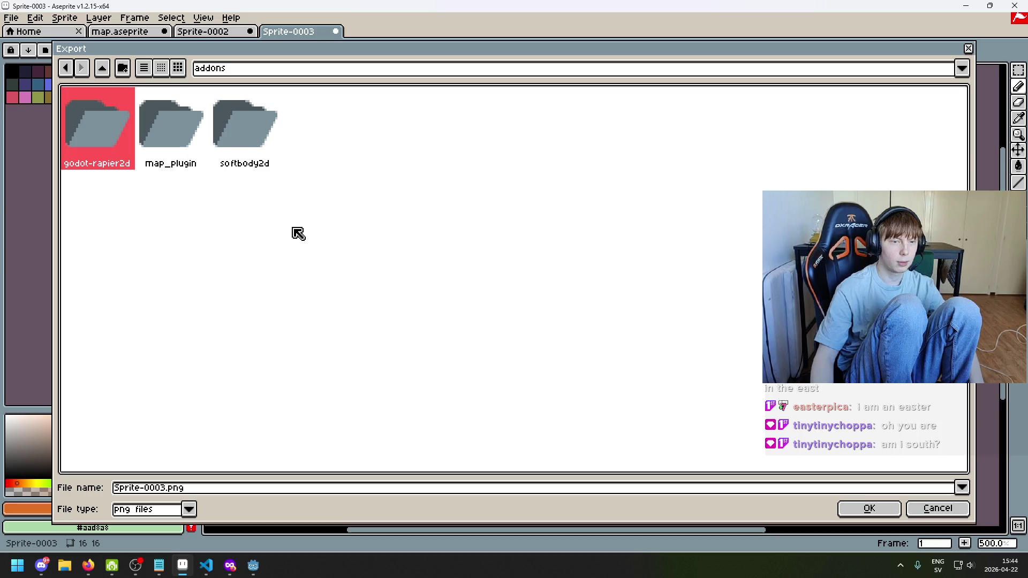
{"action": "double_click", "coordinate": [185, 145]}
Name the file icon.png and export the sprite
{"action": "left_click", "coordinate": [160, 490]}
{"action": "double_click", "coordinate": [159, 490]}
{"action": "key", "text": "BackSpace"}
{"action": "type", "text": "incon"}
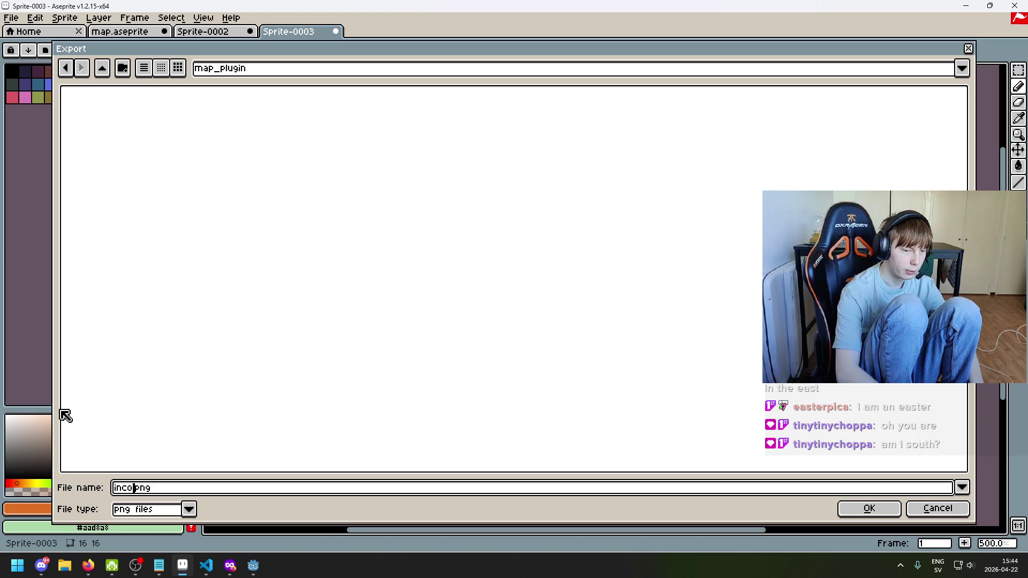
{"action": "key", "text": "BackSpace"}
{"action": "key", "text": "BackSpace"}
{"action": "key", "text": "BackSpace"}
{"action": "type", "text": "con."}
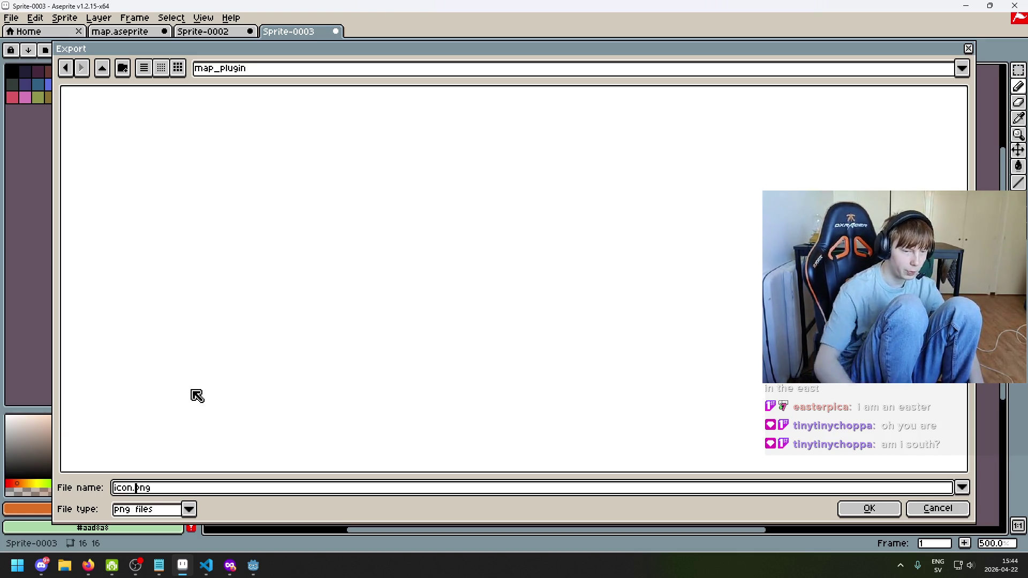
{"action": "key", "text": "Return"}
{"action": "left_click", "coordinate": [520, 358]}
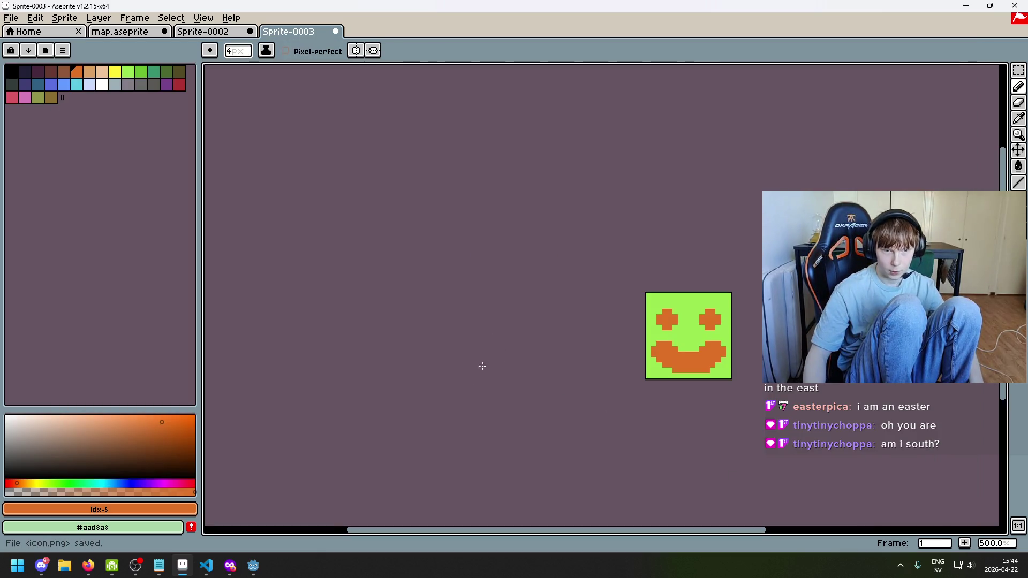
{"action": "left_click", "coordinate": [230, 566]}
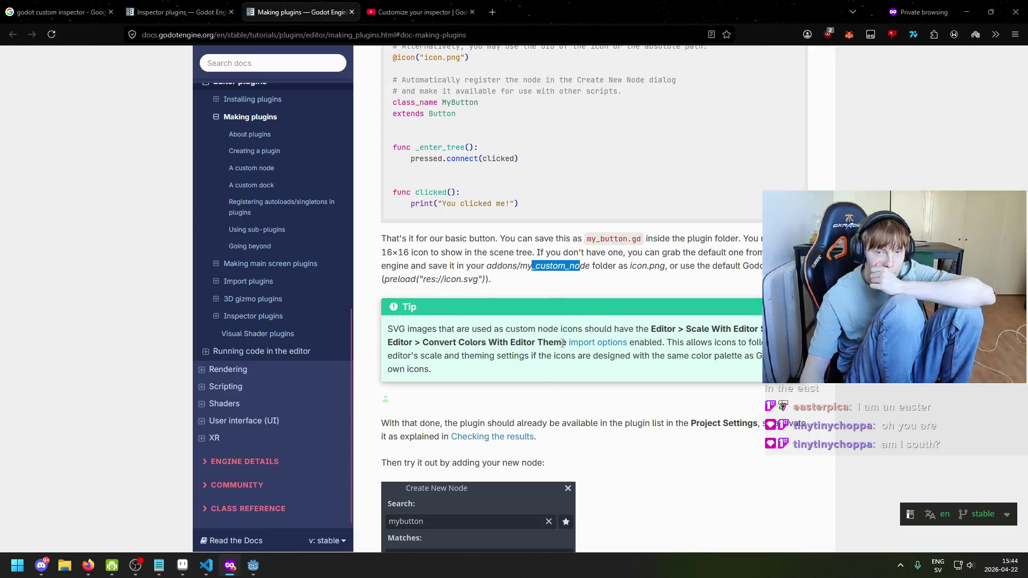
Read through the custom node section and briefly highlight the sentence about the plugin list
{"action": "scroll", "coordinate": [539, 354], "scroll_direction": "down", "scroll_amount": 2}
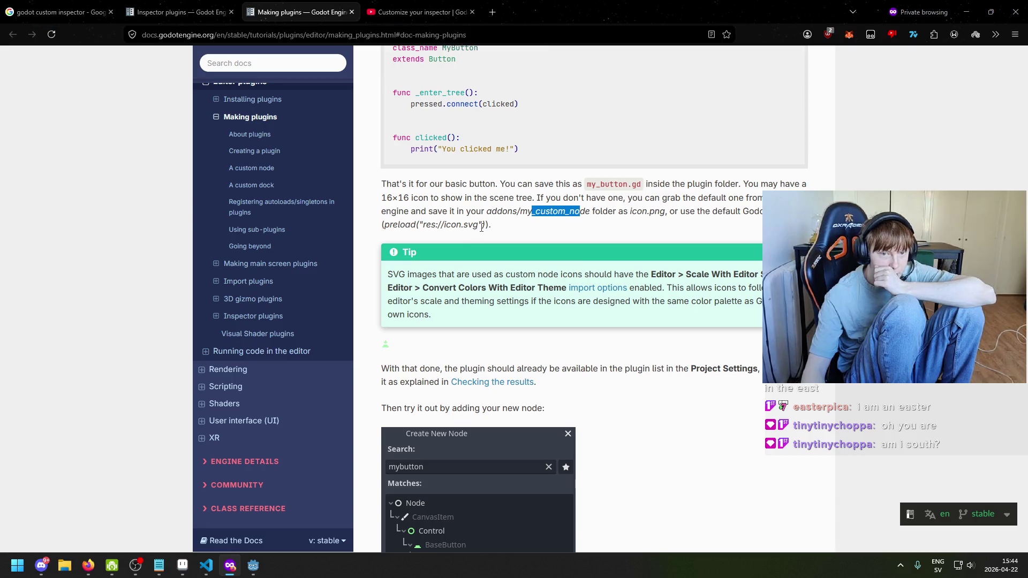
{"action": "scroll", "coordinate": [532, 269], "scroll_direction": "up", "scroll_amount": 4}
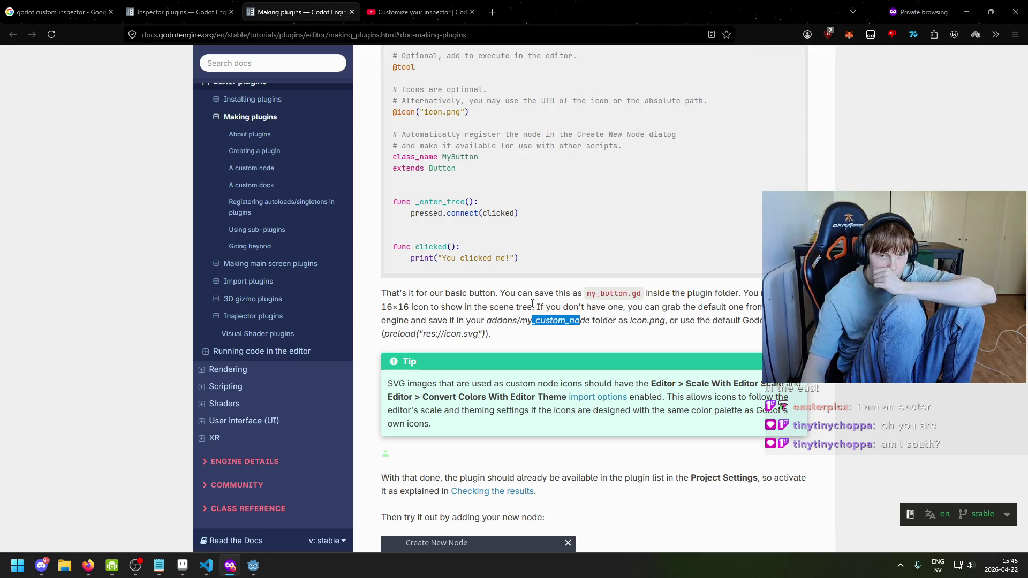
{"action": "scroll", "coordinate": [514, 308], "scroll_direction": "up", "scroll_amount": 3}
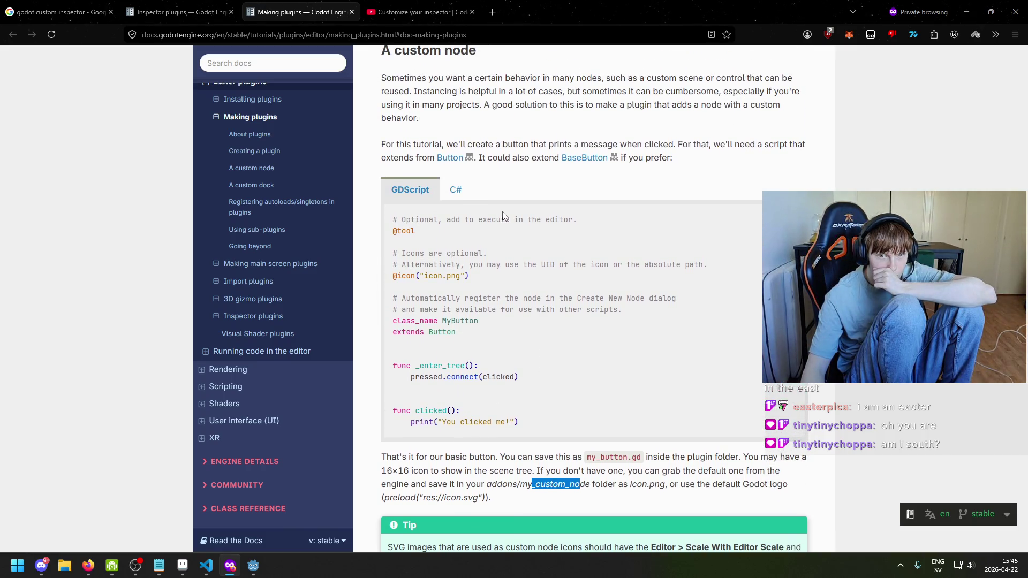
{"action": "scroll", "coordinate": [504, 216], "scroll_direction": "up", "scroll_amount": 2}
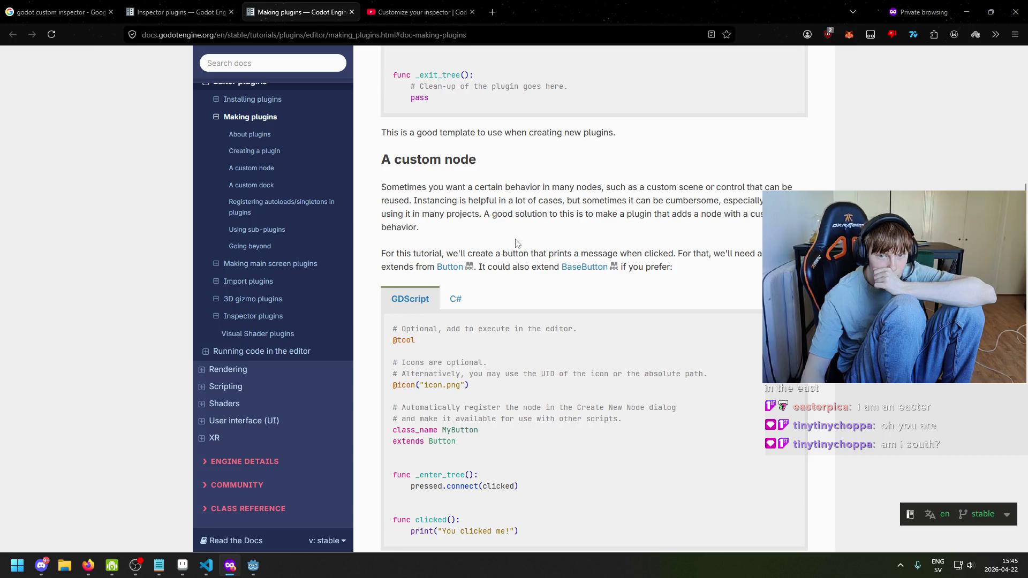
{"action": "scroll", "coordinate": [600, 257], "scroll_direction": "up", "scroll_amount": 7}
{"action": "scroll", "coordinate": [632, 278], "scroll_direction": "down", "scroll_amount": 15}
{"action": "scroll", "coordinate": [620, 287], "scroll_direction": "up", "scroll_amount": 5}
{"action": "scroll", "coordinate": [526, 298], "scroll_direction": "down", "scroll_amount": 3}
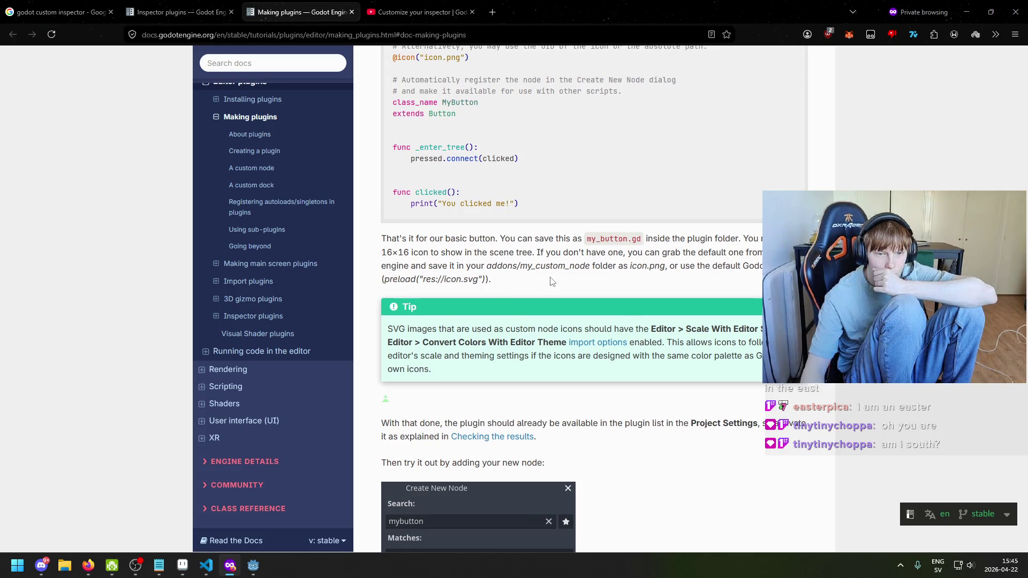
{"action": "scroll", "coordinate": [552, 281], "scroll_direction": "down", "scroll_amount": 3}
{"action": "mouse_move", "coordinate": [446, 260]}
{"action": "left_mouse_down"}
{"action": "mouse_move", "coordinate": [381, 259]}
{"action": "mouse_move", "coordinate": [588, 261]}
{"action": "left_mouse_up"}
{"action": "left_click", "coordinate": [658, 264]}
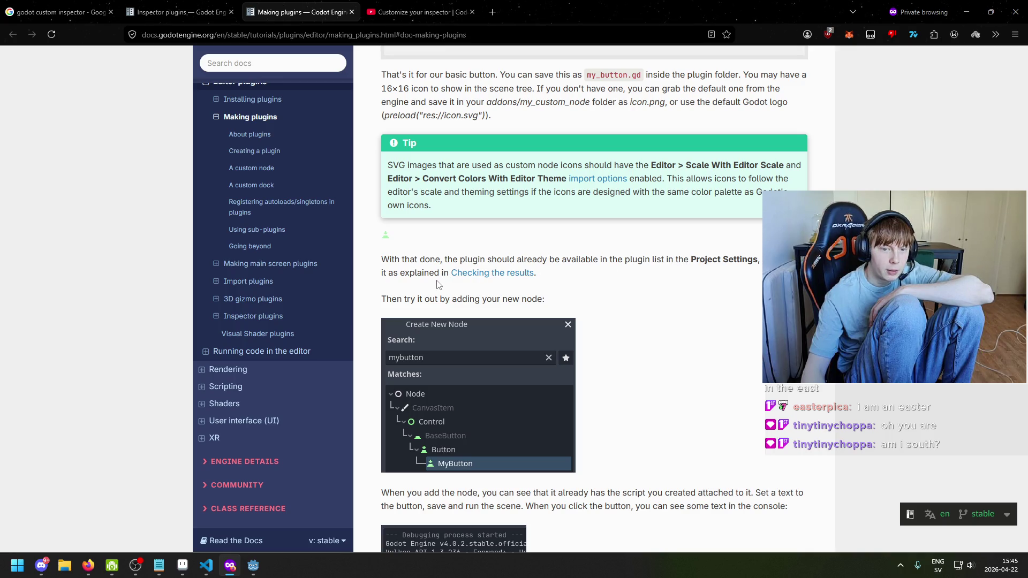
Open the 'Checking the results' link in a new tab and view that section
{"action": "right_click", "coordinate": [466, 278]}
{"action": "left_click", "coordinate": [474, 282]}
{"action": "left_click", "coordinate": [450, 12]}
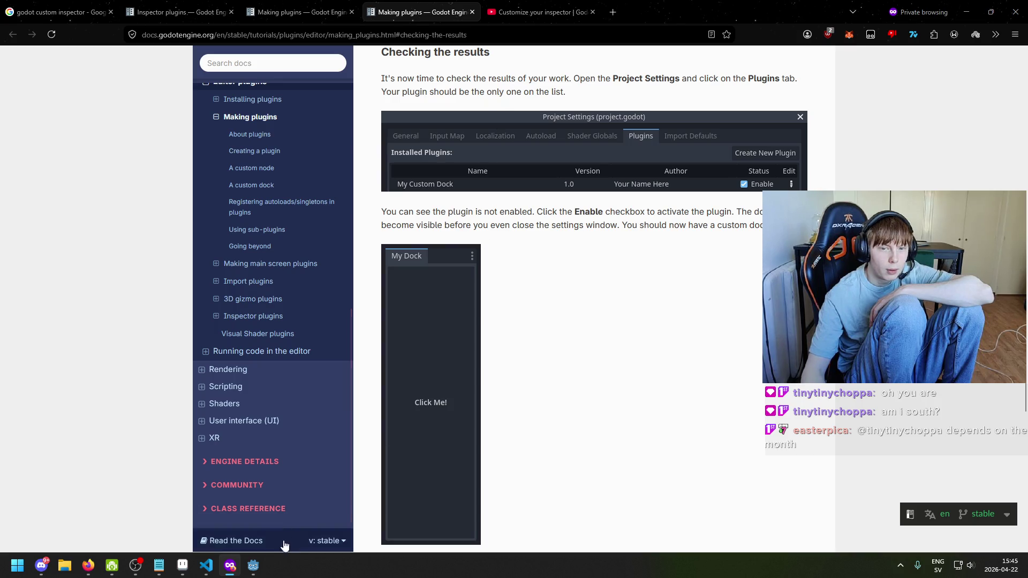
{"action": "left_click", "coordinate": [253, 565]}
Open Project Settings on the plugin list, select Map Plugin, and check the docs
{"action": "left_click", "coordinate": [48, 23]}
{"action": "left_click", "coordinate": [59, 40]}
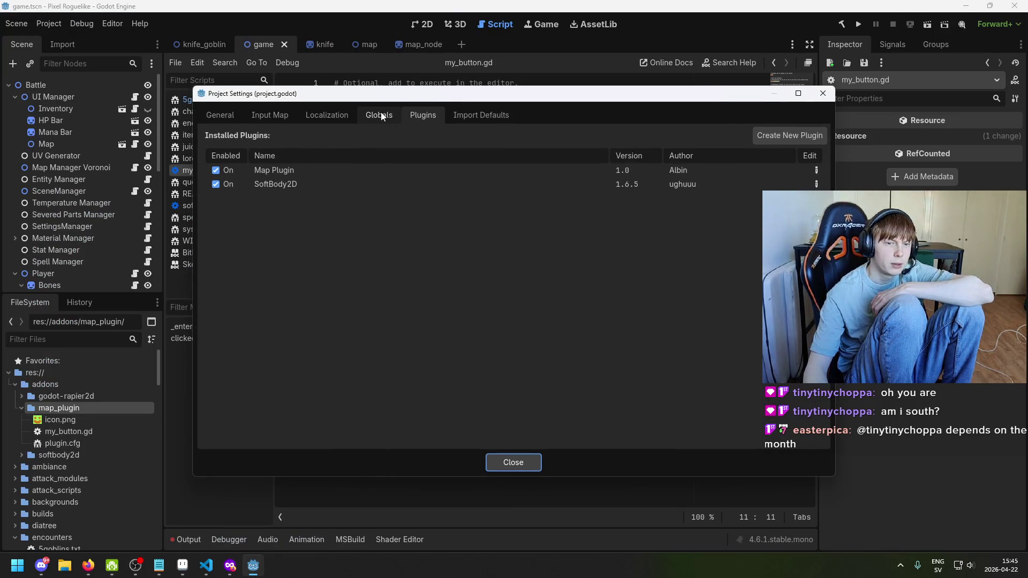
{"action": "left_click", "coordinate": [355, 169]}
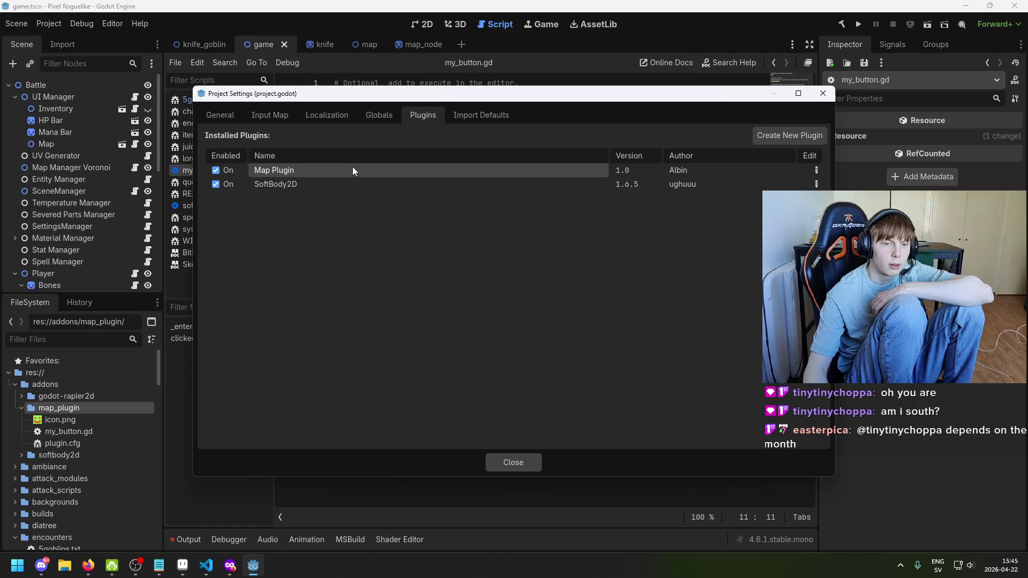
{"action": "left_click", "coordinate": [241, 569]}
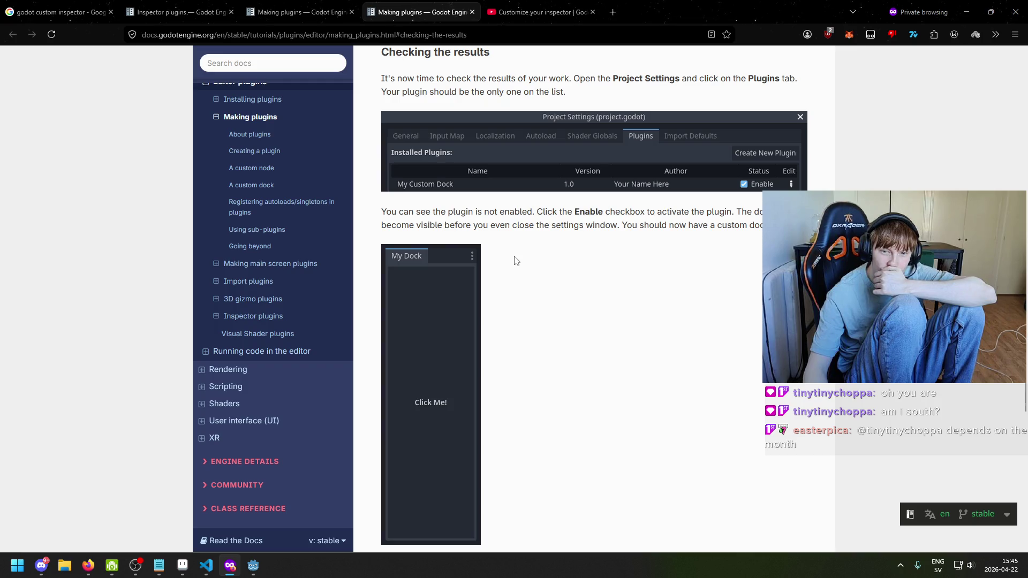
{"action": "scroll", "coordinate": [515, 261], "scroll_direction": "down", "scroll_amount": 1}
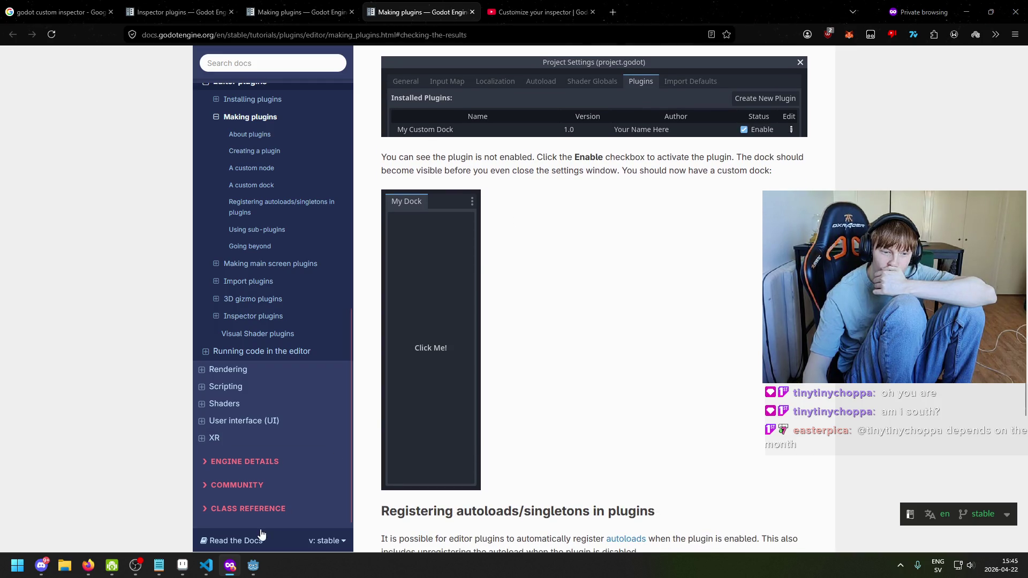
{"action": "left_click", "coordinate": [264, 572]}
Disable Map Plugin, dismiss both load warnings, close Project Settings, and select my_button.gd
{"action": "left_click", "coordinate": [216, 170]}
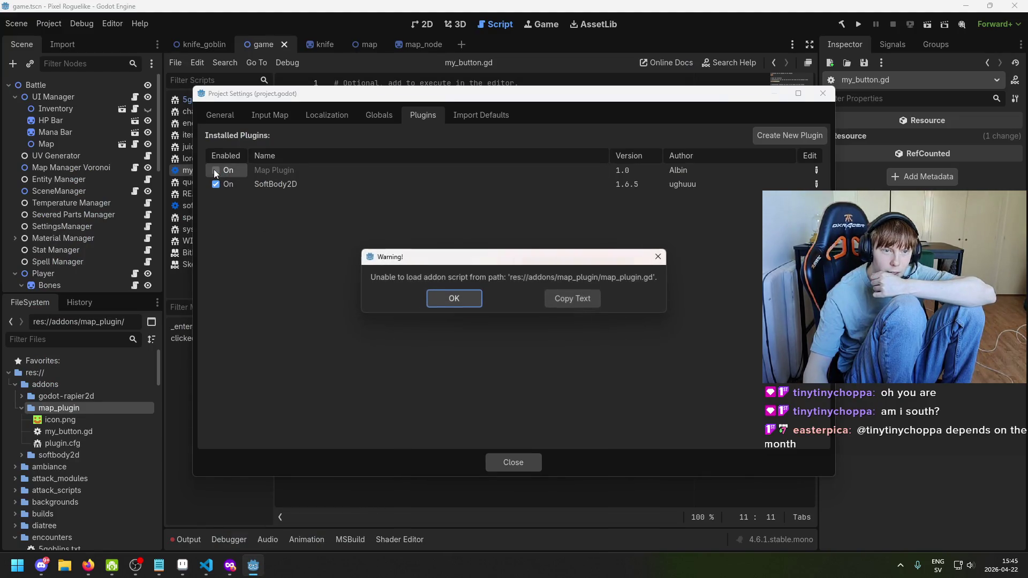
{"action": "left_click", "coordinate": [453, 299]}
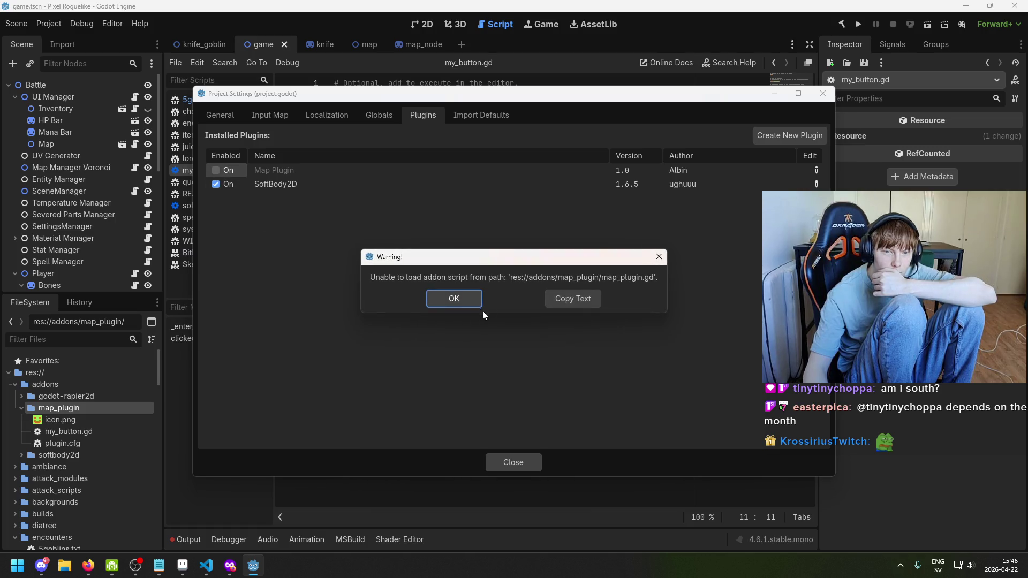
{"action": "left_click", "coordinate": [462, 304]}
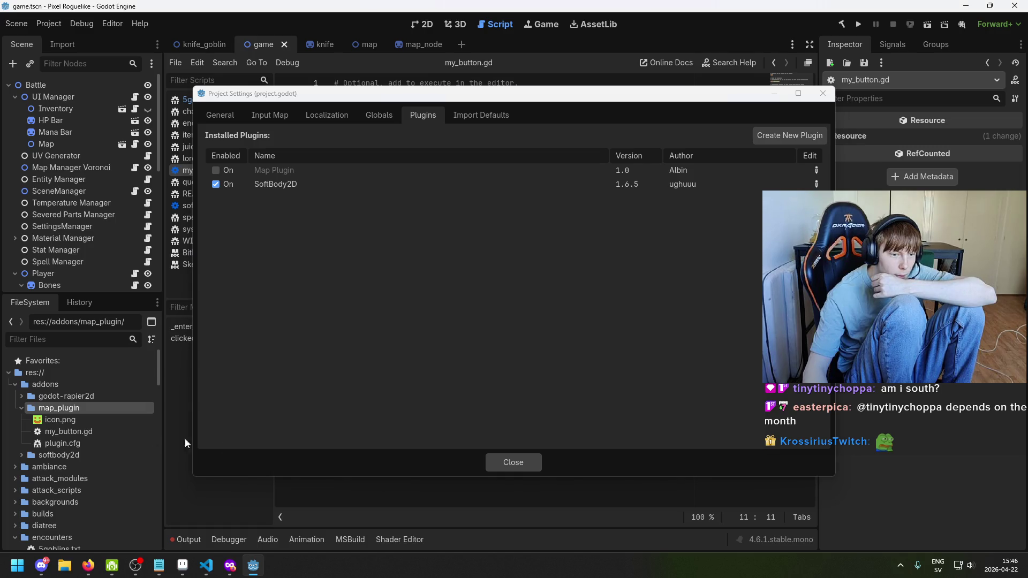
{"action": "left_click", "coordinate": [522, 462]}
{"action": "left_click", "coordinate": [97, 431]}
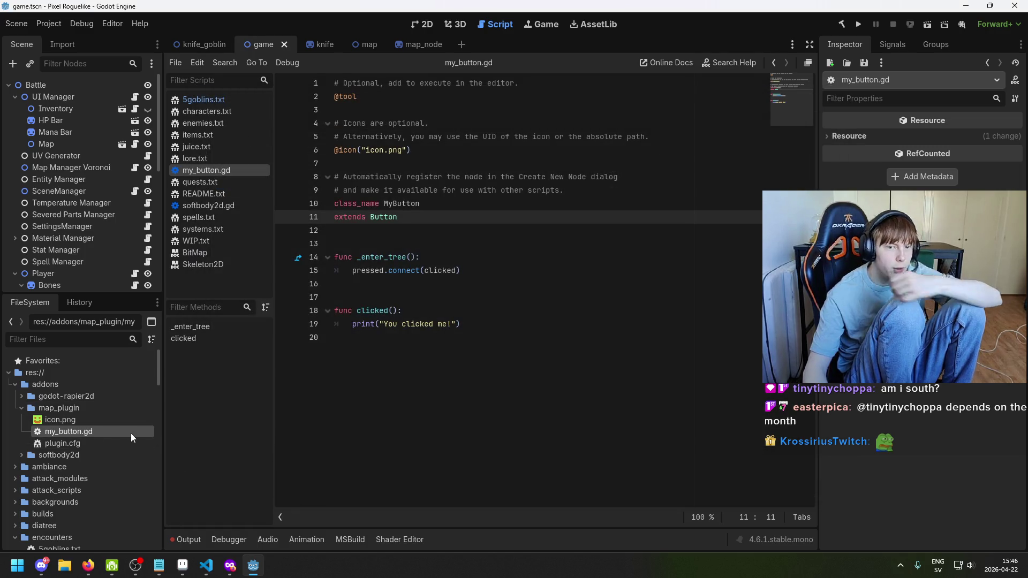
Rename my_button.gd to map_plugin.gd
{"action": "key", "text": "F2"}
{"action": "type", "text": "map_"}
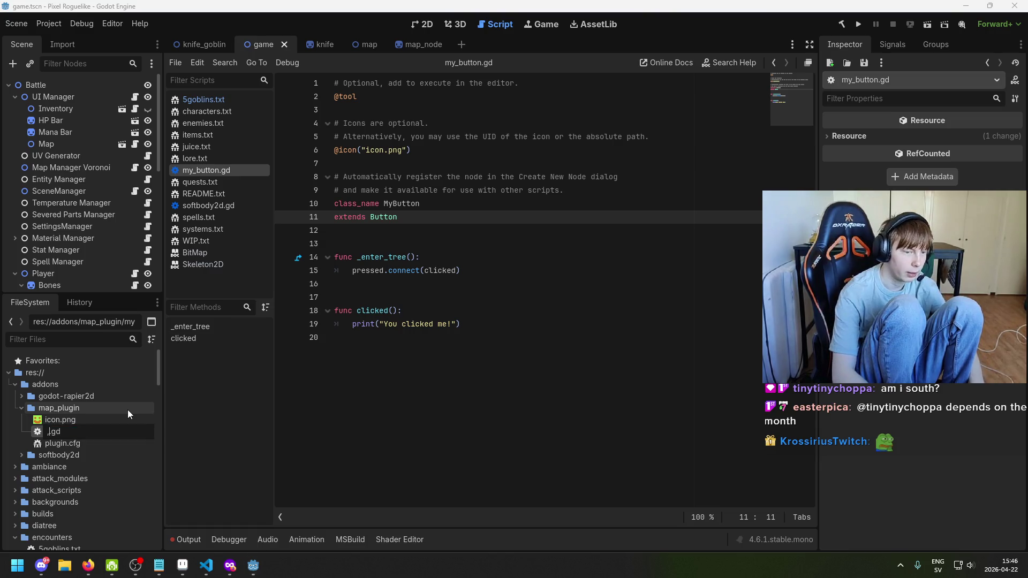
{"action": "type", "text": "plugin"}
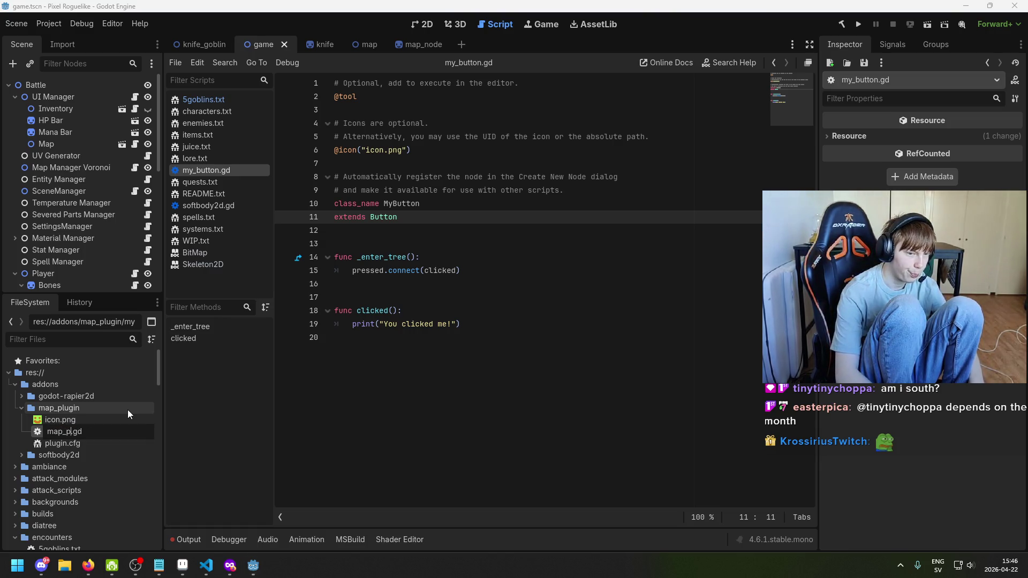
{"action": "key", "text": "Return"}
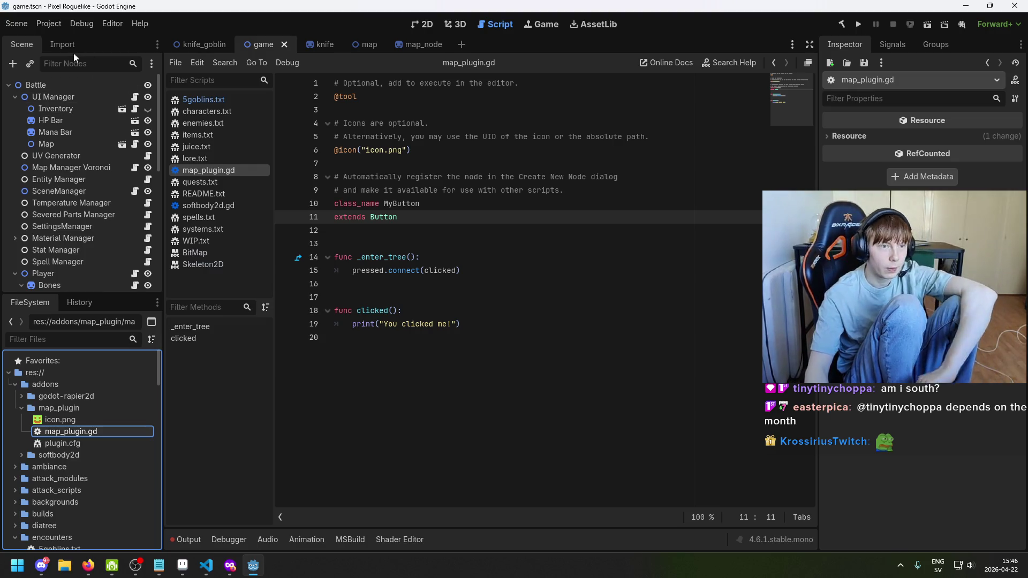
Try enabling Map Plugin in Project Settings, dismiss the load error, and close the window
{"action": "left_click", "coordinate": [48, 24]}
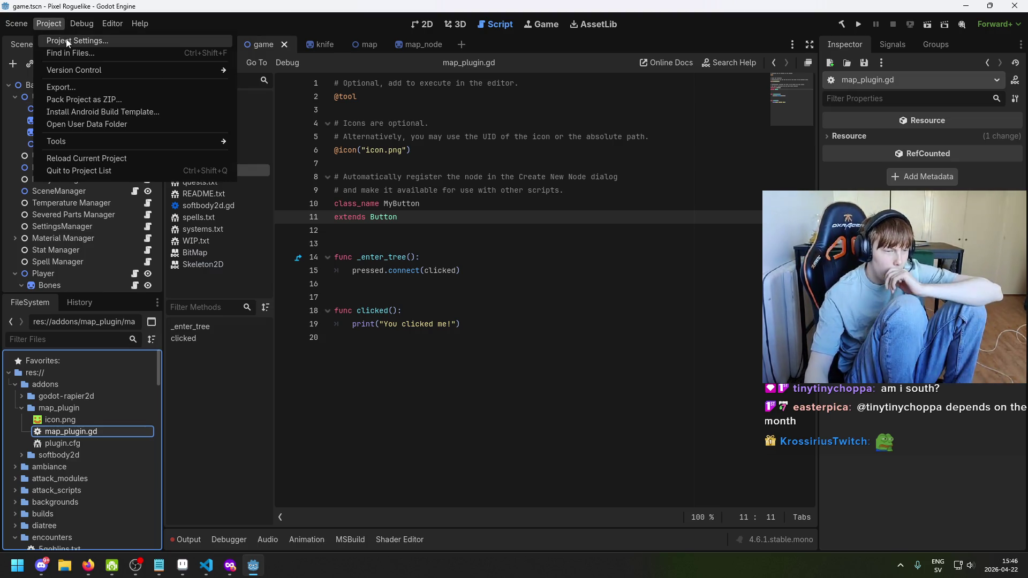
{"action": "left_click", "coordinate": [67, 41]}
{"action": "left_click", "coordinate": [215, 170]}
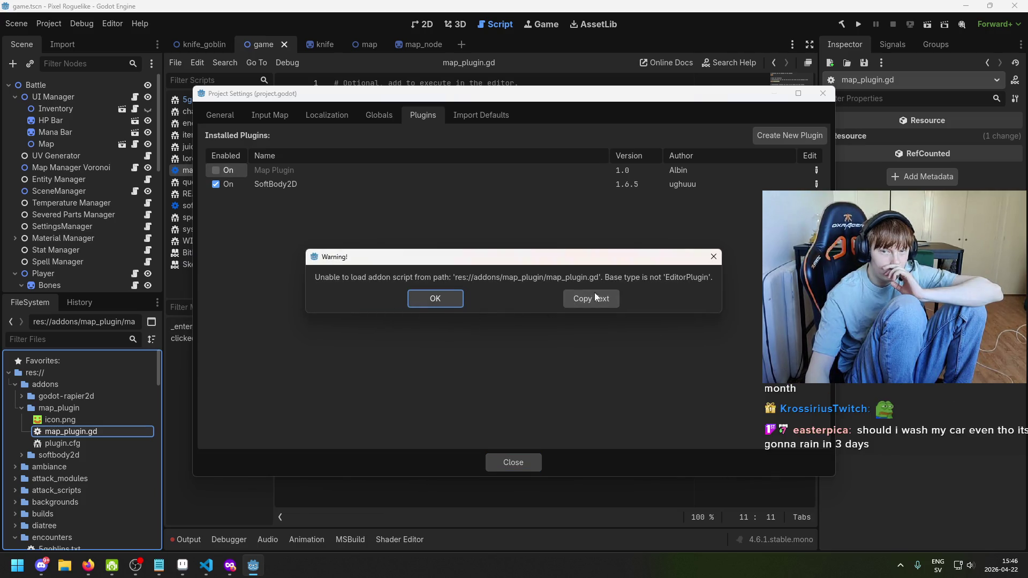
{"action": "left_click", "coordinate": [438, 300]}
{"action": "left_click", "coordinate": [487, 461]}
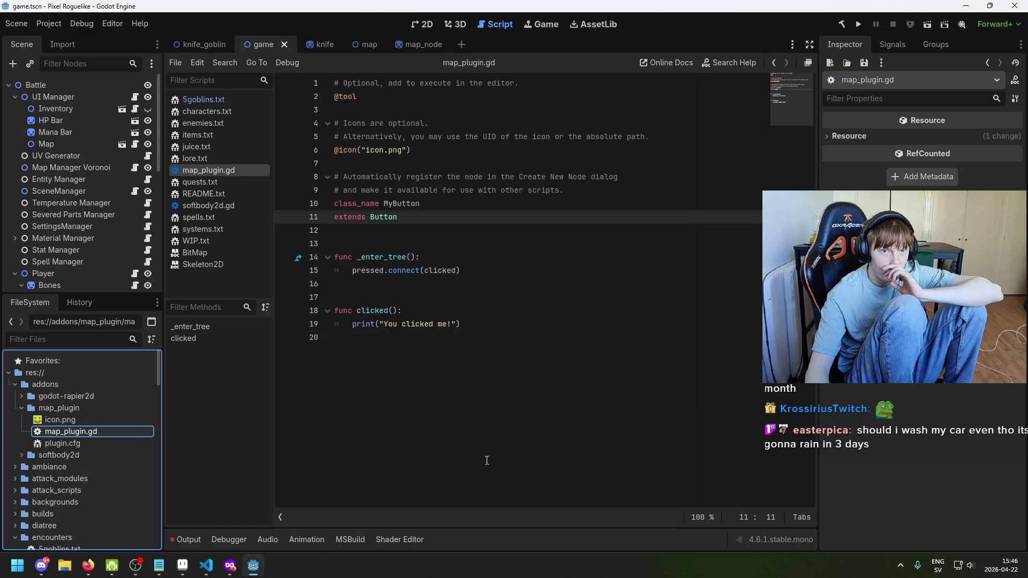
Change the class_name on line 10 from MyButton to MapPlugin
{"action": "left_click", "coordinate": [417, 206]}
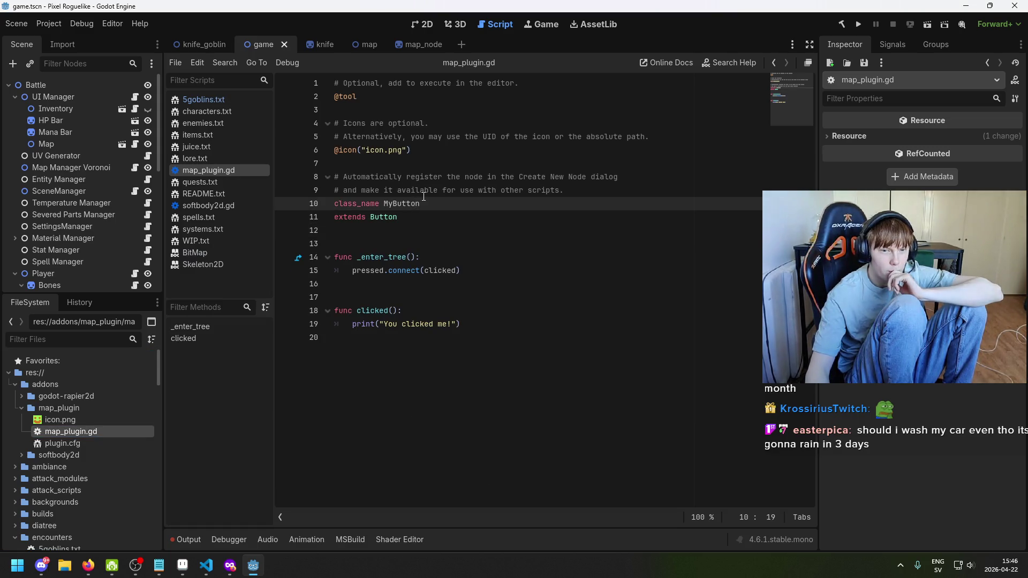
{"action": "left_click_drag", "start_coordinate": [385, 203], "coordinate": [530, 212]}
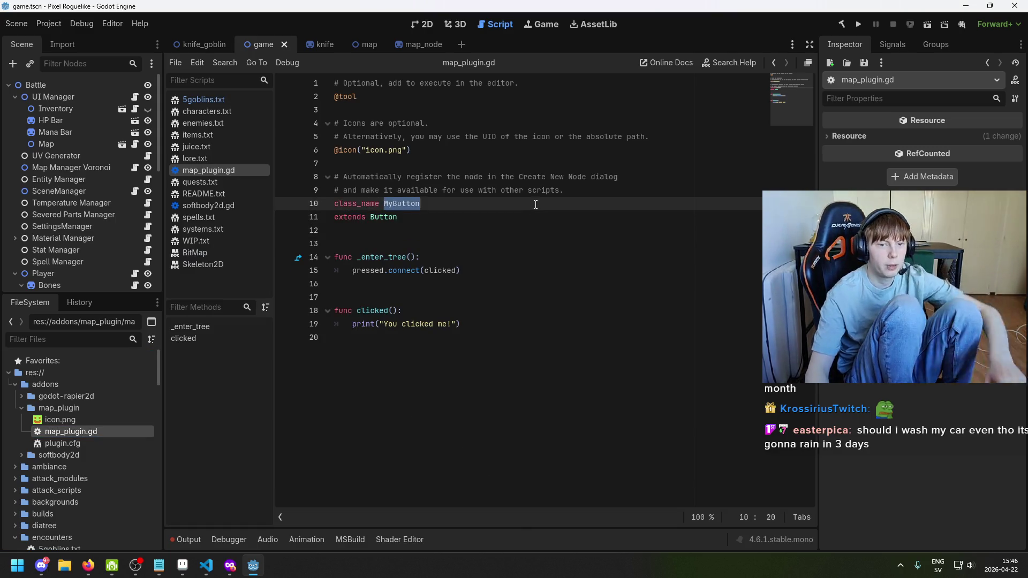
{"action": "type", "text": "MapPlugin"}
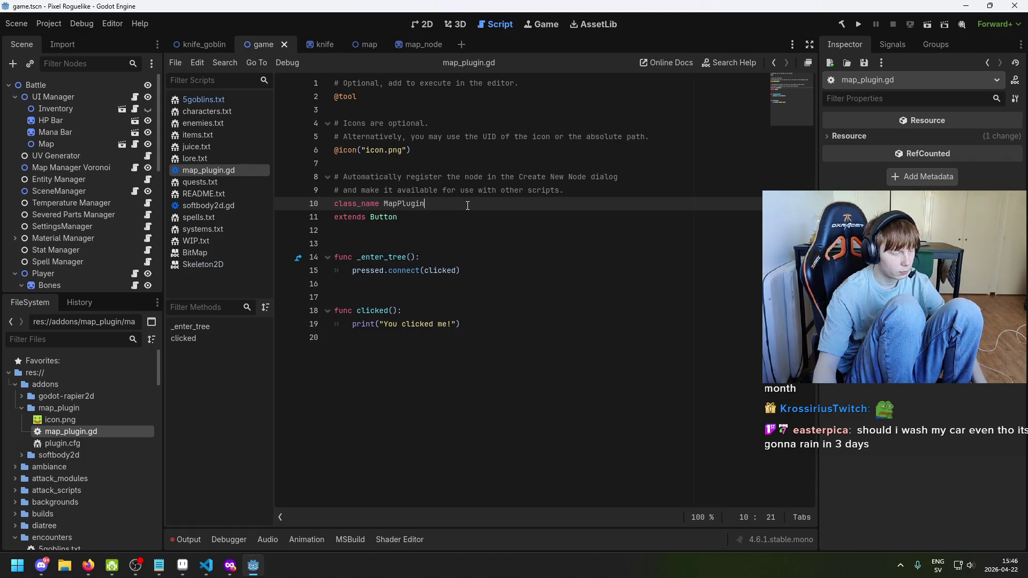
Retry enabling Map Plugin, dismiss the load error, and close Project Settings
{"action": "left_click", "coordinate": [61, 22]}
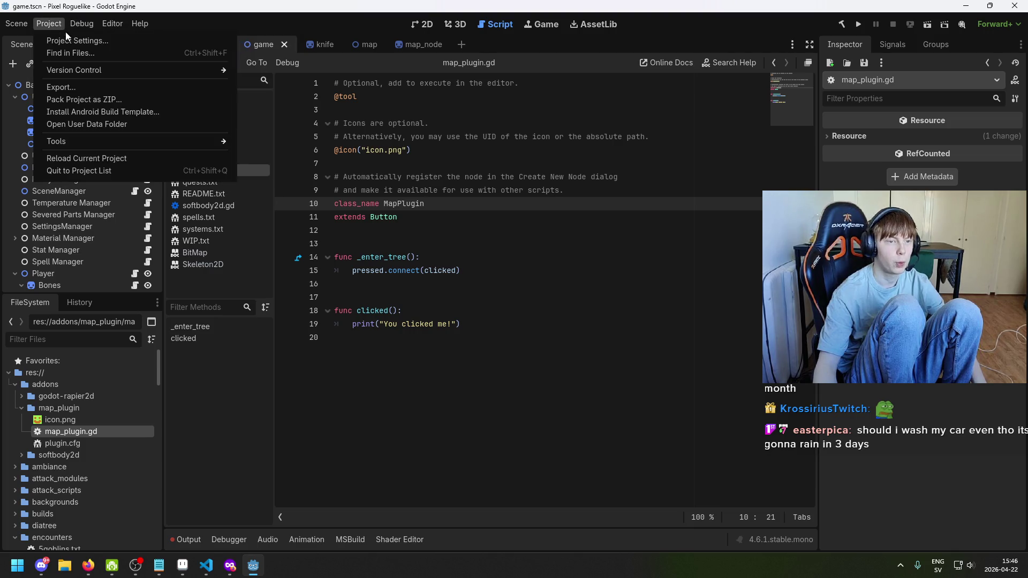
{"action": "left_click", "coordinate": [67, 40]}
{"action": "left_click", "coordinate": [215, 170]}
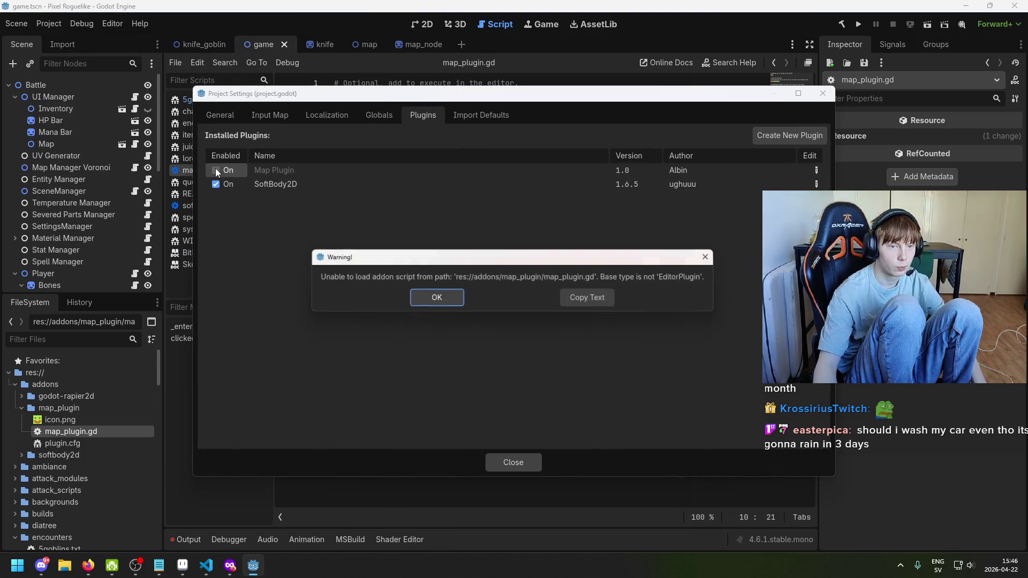
{"action": "left_click", "coordinate": [431, 300]}
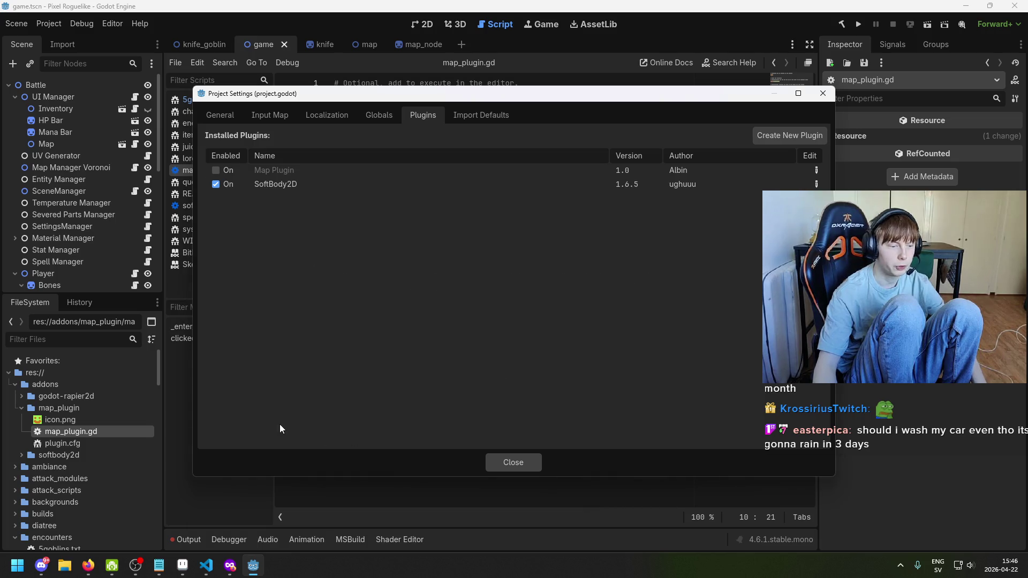
{"action": "left_click", "coordinate": [534, 466]}
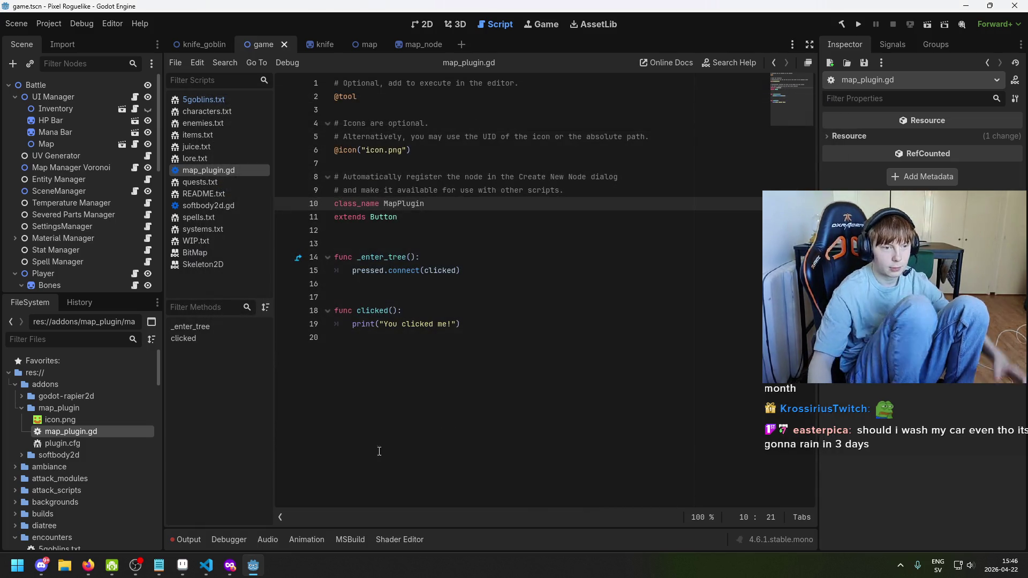
Locate the 'A custom node' sample code on the other Making plugins page tab
{"action": "left_click", "coordinate": [231, 573]}
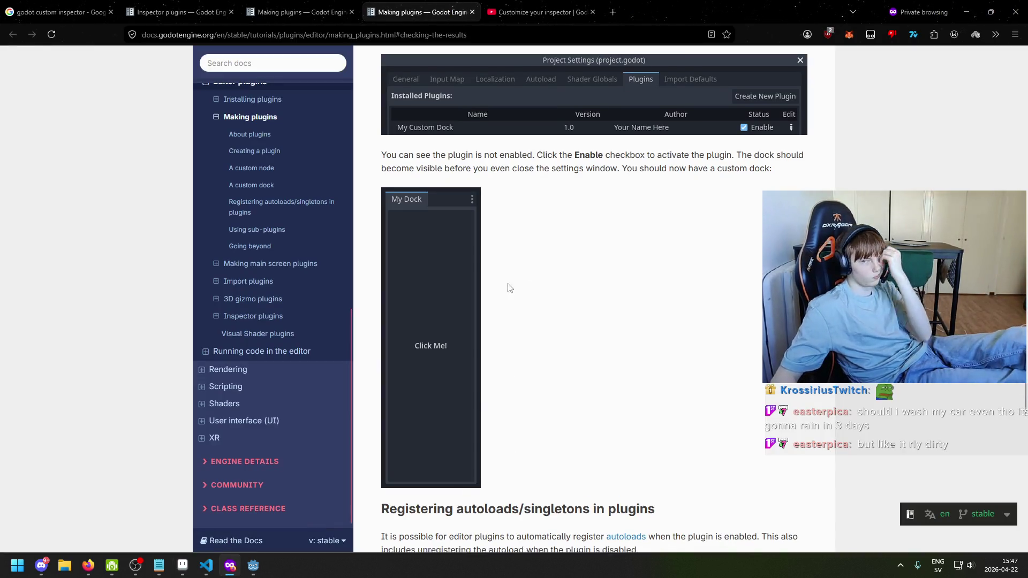
{"action": "scroll", "coordinate": [509, 289], "scroll_direction": "down", "scroll_amount": 3}
{"action": "scroll", "coordinate": [478, 306], "scroll_direction": "down", "scroll_amount": 6}
{"action": "scroll", "coordinate": [478, 224], "scroll_direction": "up", "scroll_amount": 4}
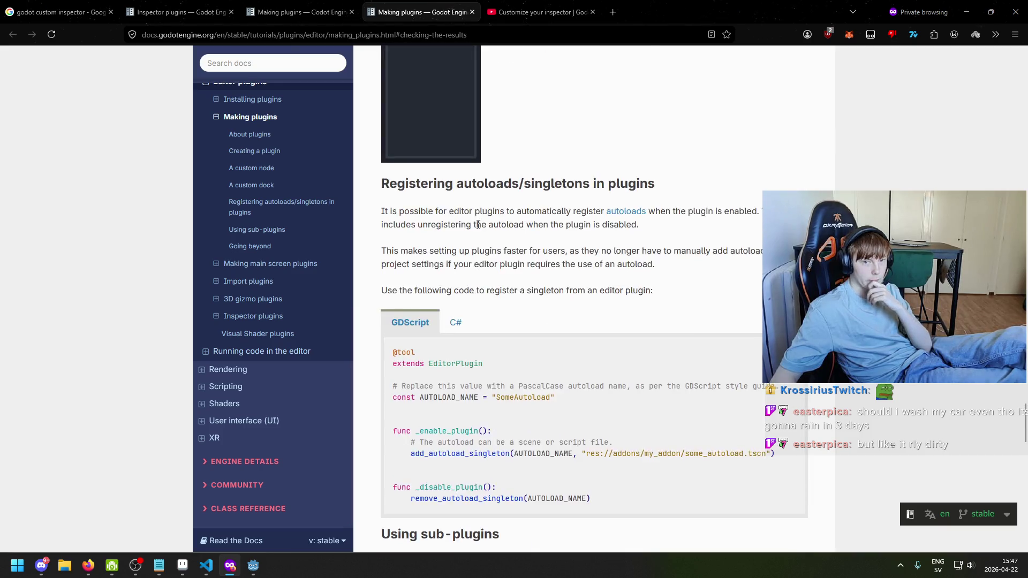
{"action": "scroll", "coordinate": [478, 225], "scroll_direction": "up", "scroll_amount": 1}
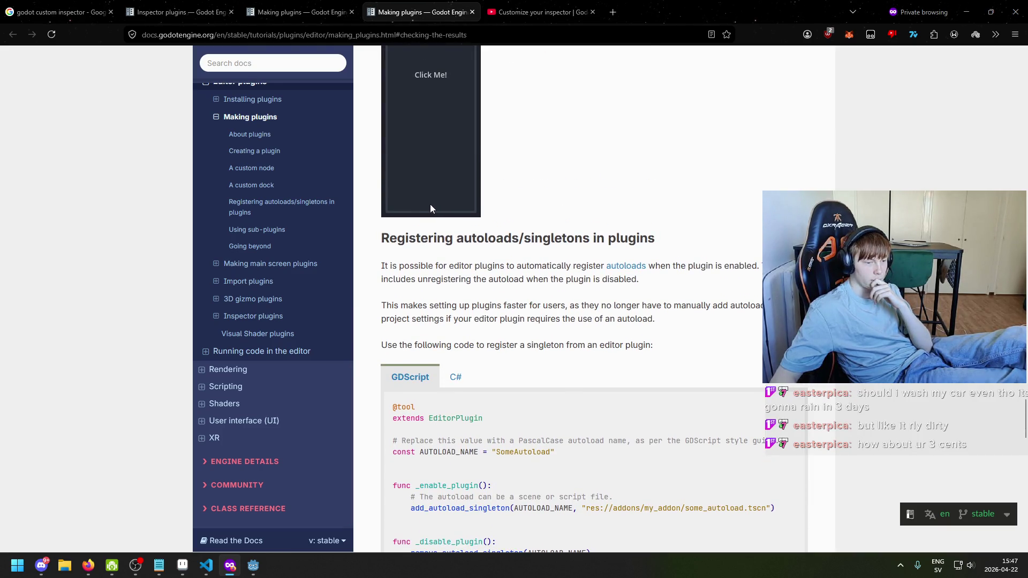
{"action": "left_click", "coordinate": [300, 12]}
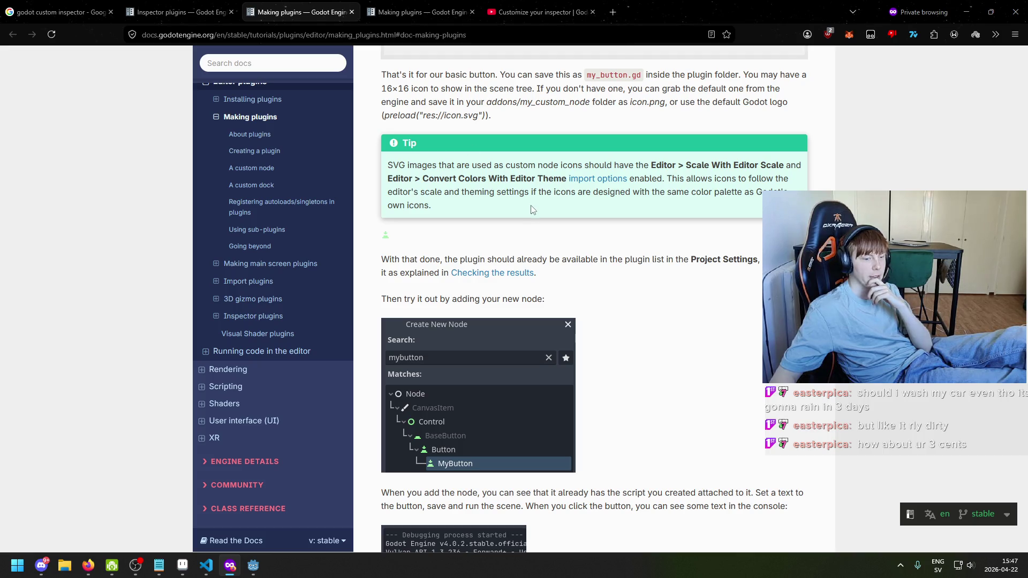
{"action": "scroll", "coordinate": [512, 324], "scroll_direction": "down", "scroll_amount": 1}
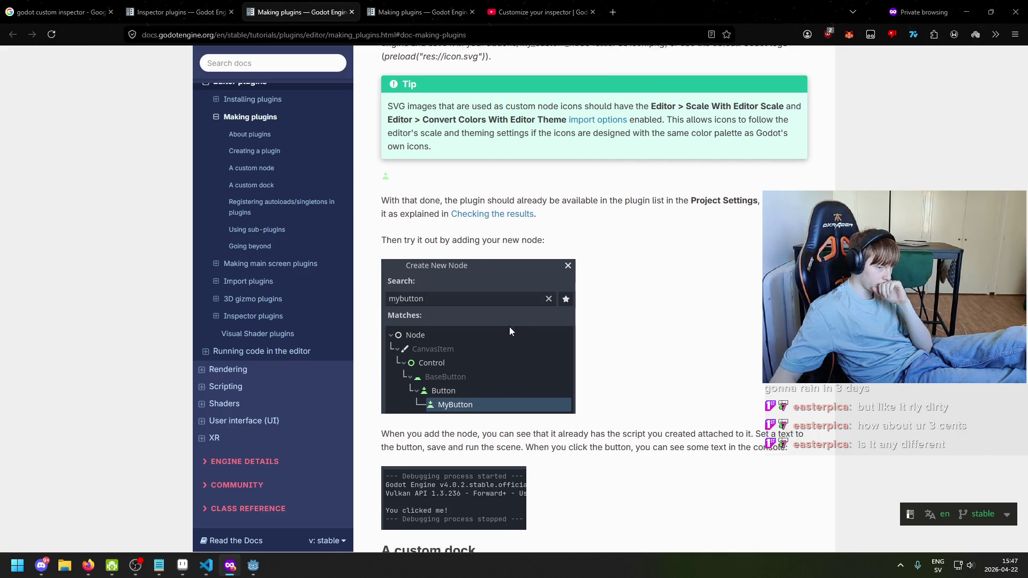
{"action": "scroll", "coordinate": [509, 326], "scroll_direction": "down", "scroll_amount": 2}
{"action": "scroll", "coordinate": [510, 335], "scroll_direction": "up", "scroll_amount": 4}
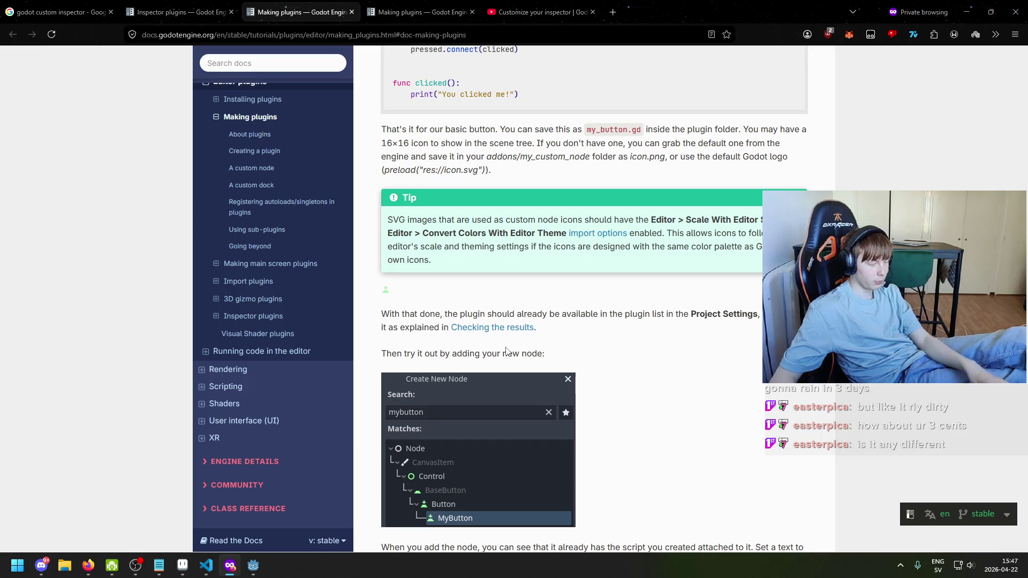
{"action": "scroll", "coordinate": [486, 346], "scroll_direction": "down", "scroll_amount": 3}
{"action": "scroll", "coordinate": [488, 374], "scroll_direction": "up", "scroll_amount": 4}
{"action": "scroll", "coordinate": [489, 374], "scroll_direction": "up", "scroll_amount": 3}
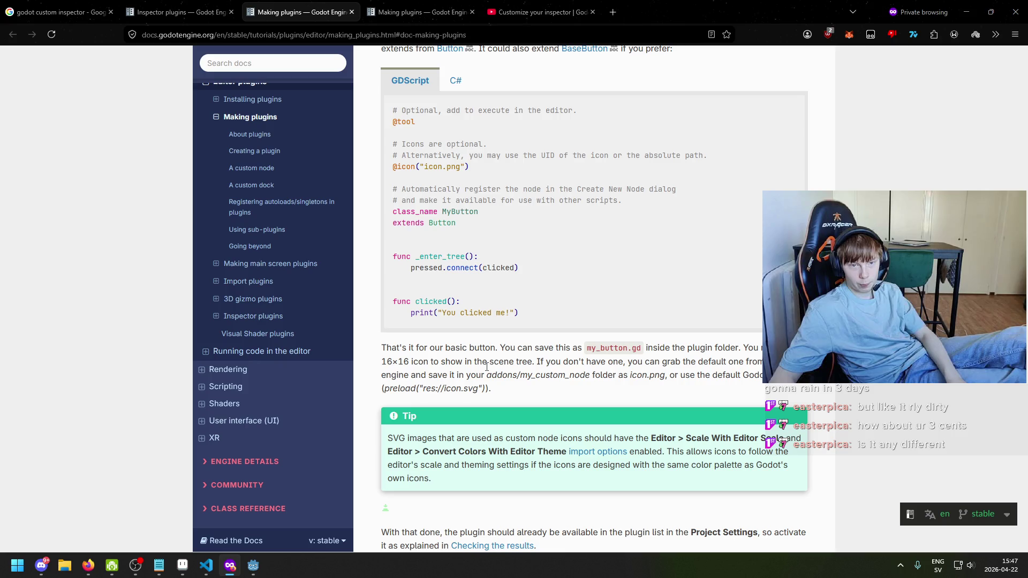
{"action": "scroll", "coordinate": [487, 367], "scroll_direction": "up", "scroll_amount": 3}
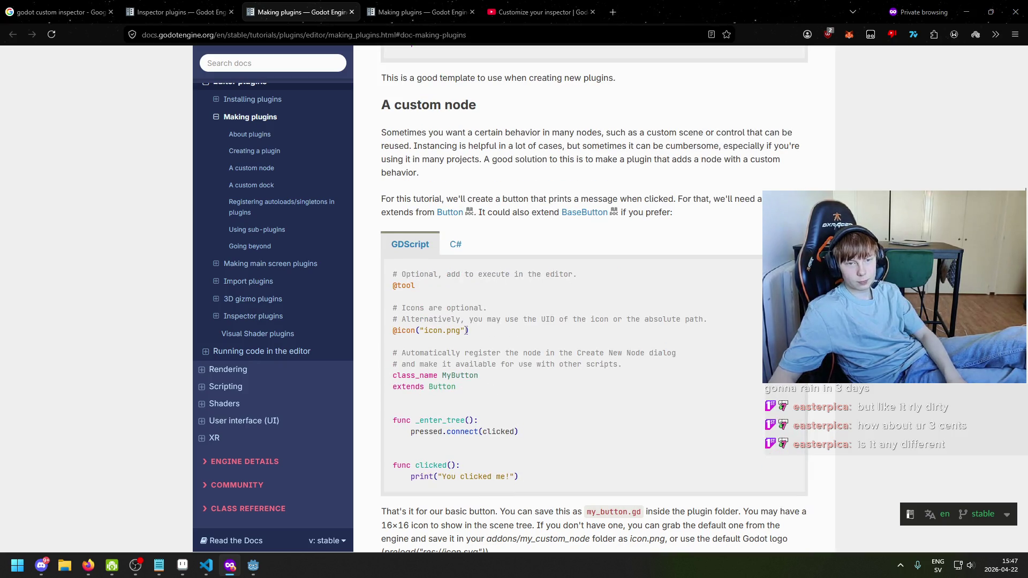
{"action": "left_click_drag", "start_coordinate": [393, 274], "coordinate": [585, 407]}
{"action": "mouse_move", "coordinate": [530, 478]}
{"action": "left_mouse_down"}
{"action": "mouse_move", "coordinate": [506, 420]}
{"action": "mouse_move", "coordinate": [403, 271]}
{"action": "mouse_move", "coordinate": [535, 392]}
{"action": "left_mouse_up"}
{"action": "left_click", "coordinate": [403, 270]}
{"action": "left_click", "coordinate": [592, 458]}
{"action": "mouse_move", "coordinate": [585, 480]}
{"action": "left_mouse_down"}
{"action": "mouse_move", "coordinate": [438, 331]}
{"action": "mouse_move", "coordinate": [401, 330]}
{"action": "mouse_move", "coordinate": [387, 286]}
{"action": "mouse_move", "coordinate": [397, 275]}
{"action": "left_mouse_up"}
{"action": "left_click", "coordinate": [400, 274]}
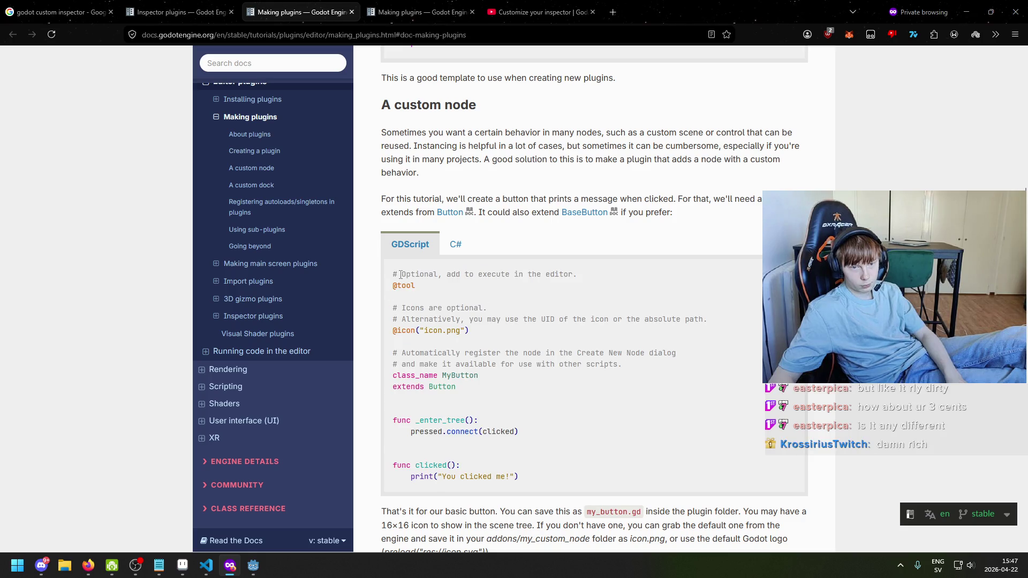
{"action": "scroll", "coordinate": [403, 288], "scroll_direction": "down", "scroll_amount": 1}
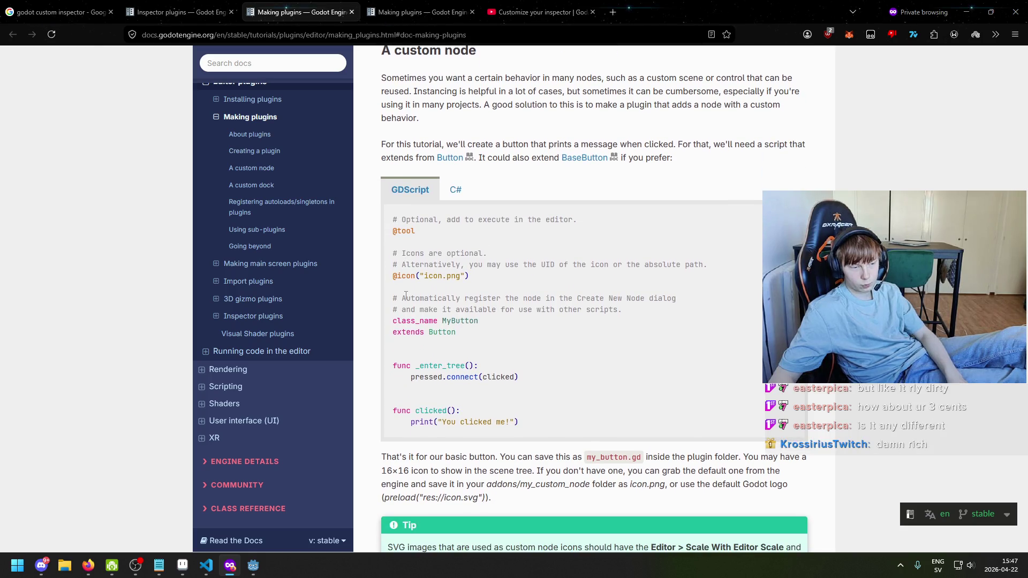
{"action": "scroll", "coordinate": [546, 320], "scroll_direction": "down", "scroll_amount": 2}
{"action": "scroll", "coordinate": [547, 320], "scroll_direction": "up", "scroll_amount": 1}
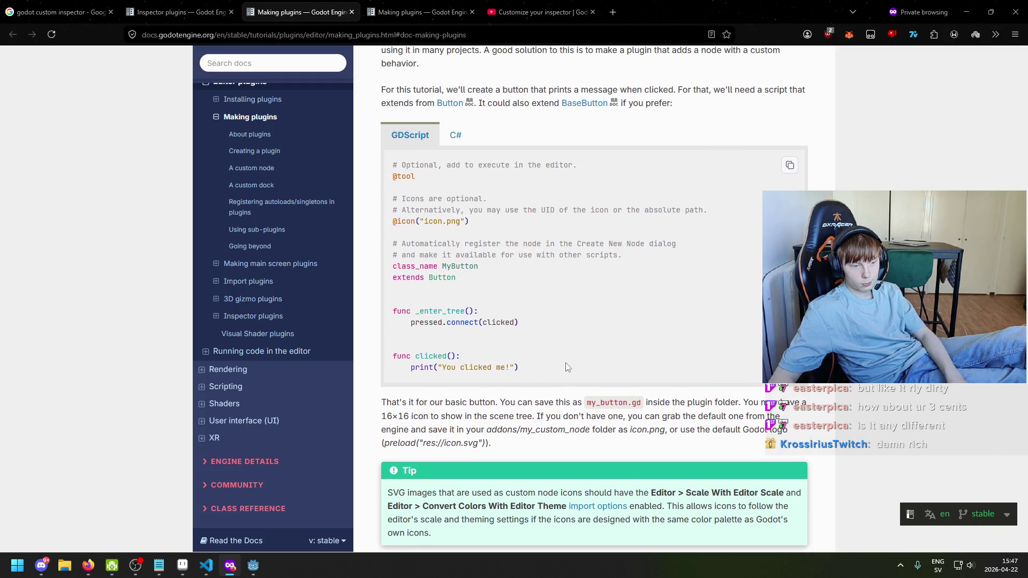
{"action": "scroll", "coordinate": [565, 370], "scroll_direction": "up", "scroll_amount": 1}
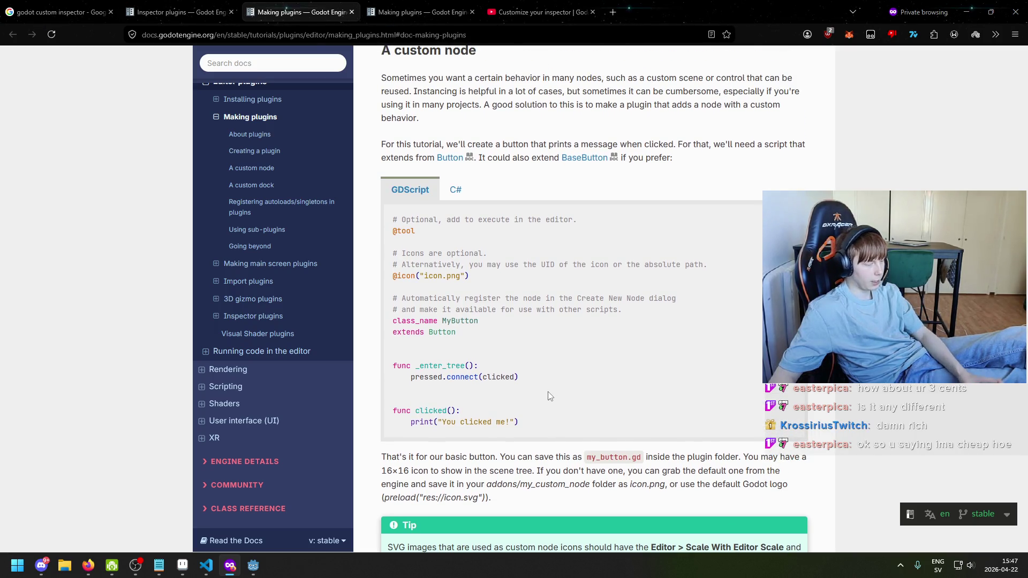
{"action": "mouse_move", "coordinate": [525, 426]}
{"action": "left_mouse_down"}
{"action": "mouse_move", "coordinate": [383, 216]}
{"action": "mouse_move", "coordinate": [408, 275]}
{"action": "mouse_move", "coordinate": [469, 276]}
{"action": "left_mouse_up"}
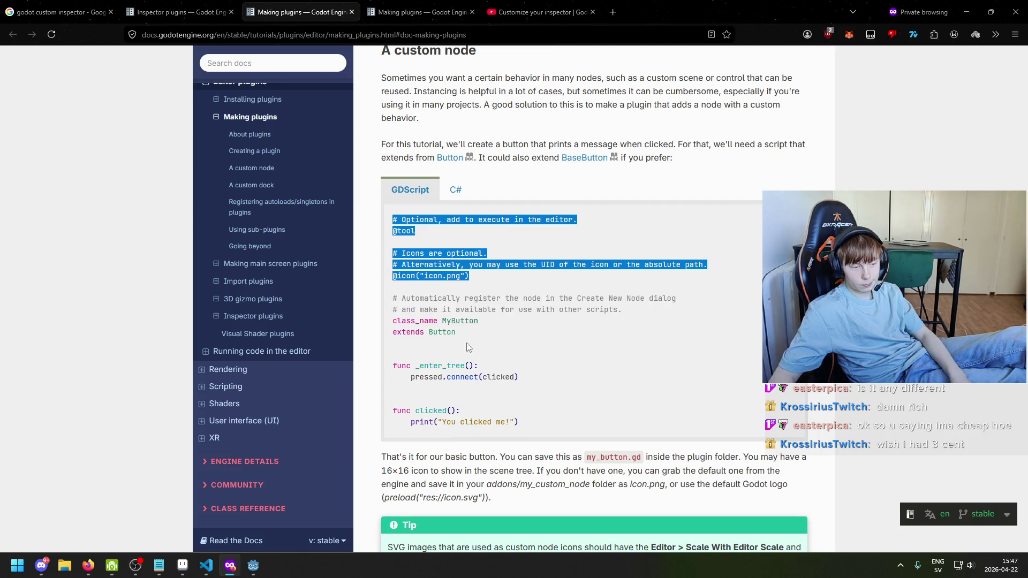
{"action": "left_click", "coordinate": [524, 400]}
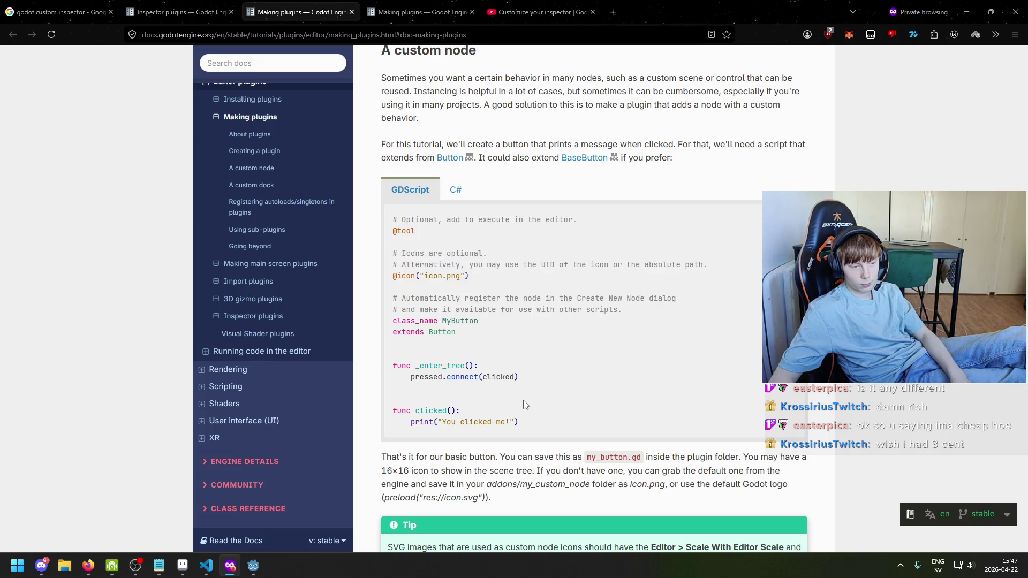
{"action": "mouse_move", "coordinate": [536, 434]}
{"action": "left_mouse_down"}
{"action": "mouse_move", "coordinate": [399, 362]}
{"action": "mouse_move", "coordinate": [393, 225]}
{"action": "left_mouse_up"}
{"action": "key", "text": "ctrl+c"}
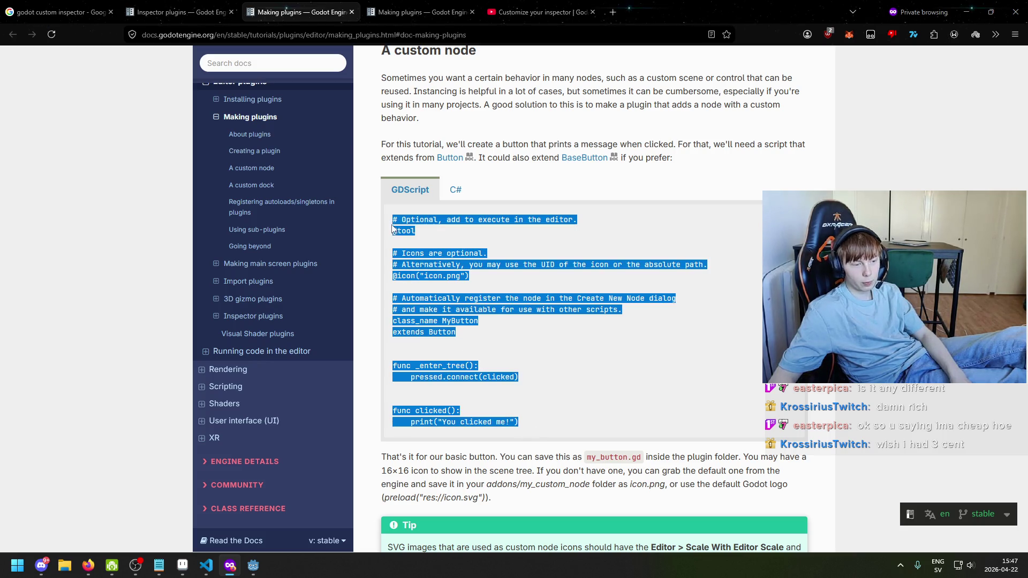
Glance at the C# version, then select the whole GDScript sample block
{"action": "scroll", "coordinate": [467, 331], "scroll_direction": "up", "scroll_amount": 1}
{"action": "left_click", "coordinate": [454, 250]}
{"action": "left_click", "coordinate": [435, 249]}
{"action": "left_click", "coordinate": [434, 351]}
{"action": "left_click_drag", "start_coordinate": [393, 274], "coordinate": [480, 309]}
{"action": "left_click", "coordinate": [513, 346]}
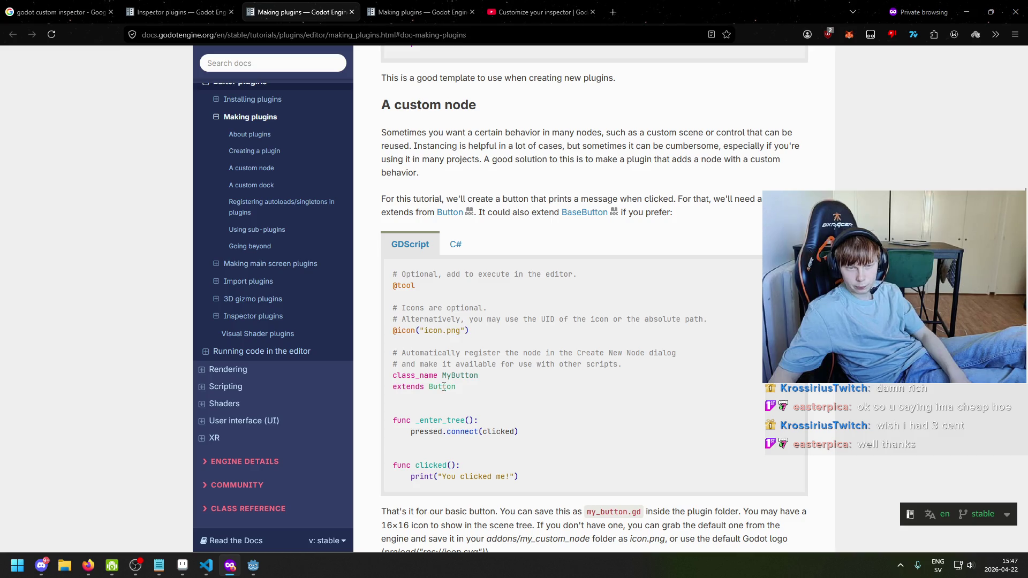
{"action": "double_click", "coordinate": [399, 335]}
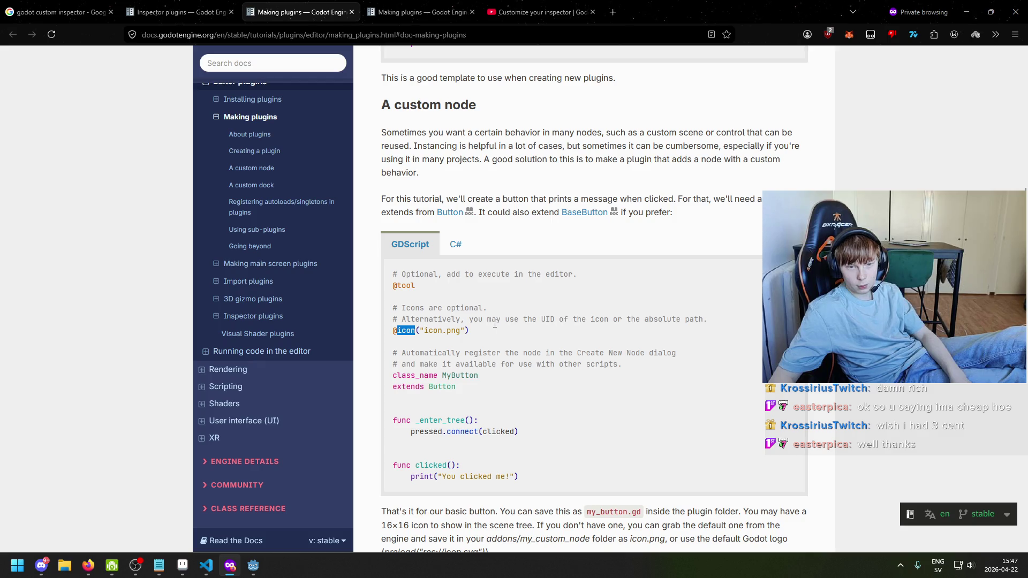
{"action": "left_click_drag", "start_coordinate": [537, 319], "coordinate": [551, 319]}
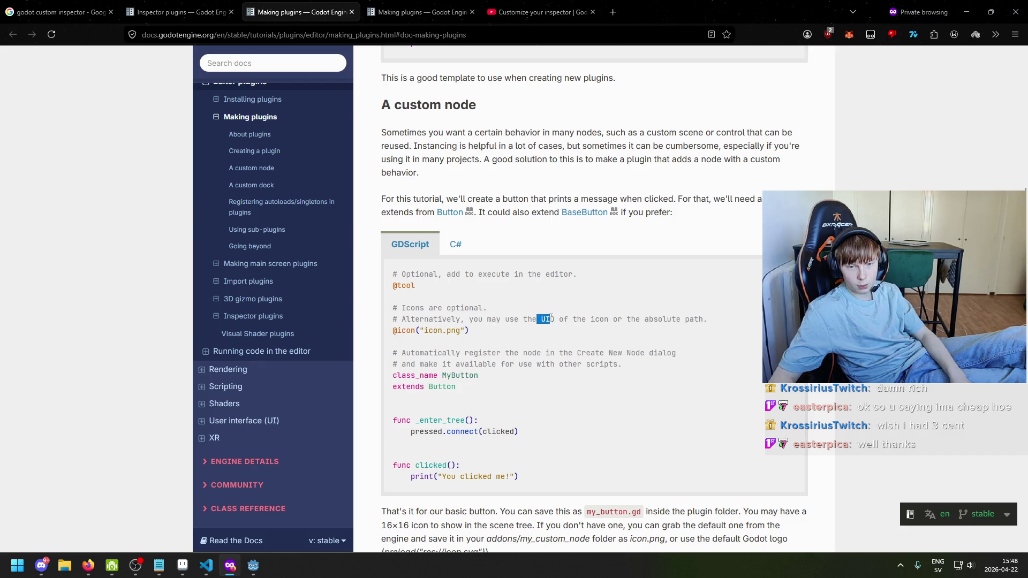
{"action": "mouse_move", "coordinate": [539, 482]}
{"action": "left_mouse_down"}
{"action": "mouse_move", "coordinate": [424, 308]}
{"action": "mouse_move", "coordinate": [390, 278]}
{"action": "left_mouse_up"}
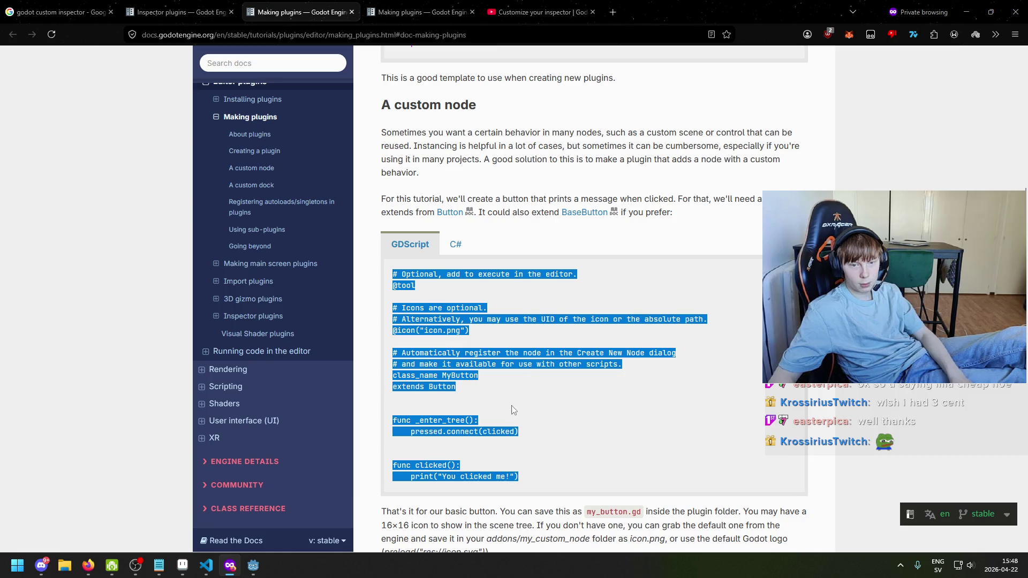
{"action": "left_click", "coordinate": [254, 565]}
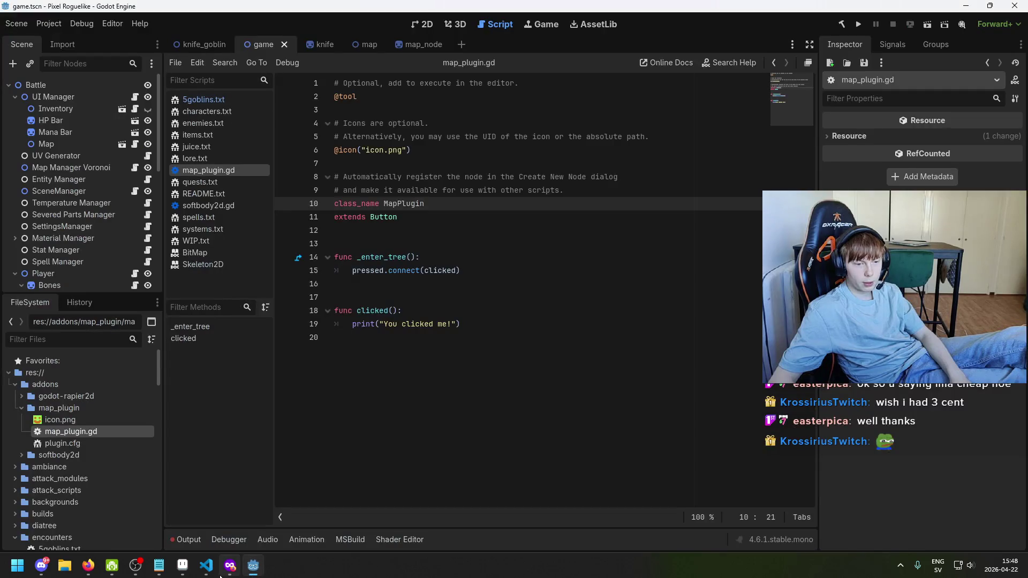
Replace all of map_plugin.gd with the copied MyButton example and save
{"action": "left_click", "coordinate": [207, 565]}
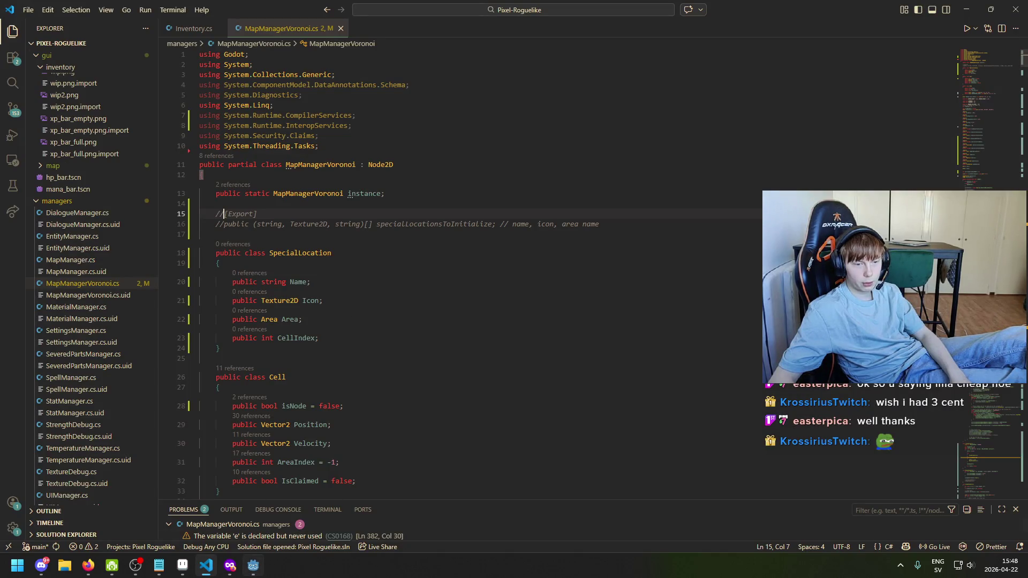
{"action": "left_click", "coordinate": [254, 566]}
{"action": "left_click", "coordinate": [442, 298]}
{"action": "left_click_drag", "start_coordinate": [442, 337], "coordinate": [397, 83]}
{"action": "key", "text": "ctrl+v"}
{"action": "key", "text": "ctrl+s"}
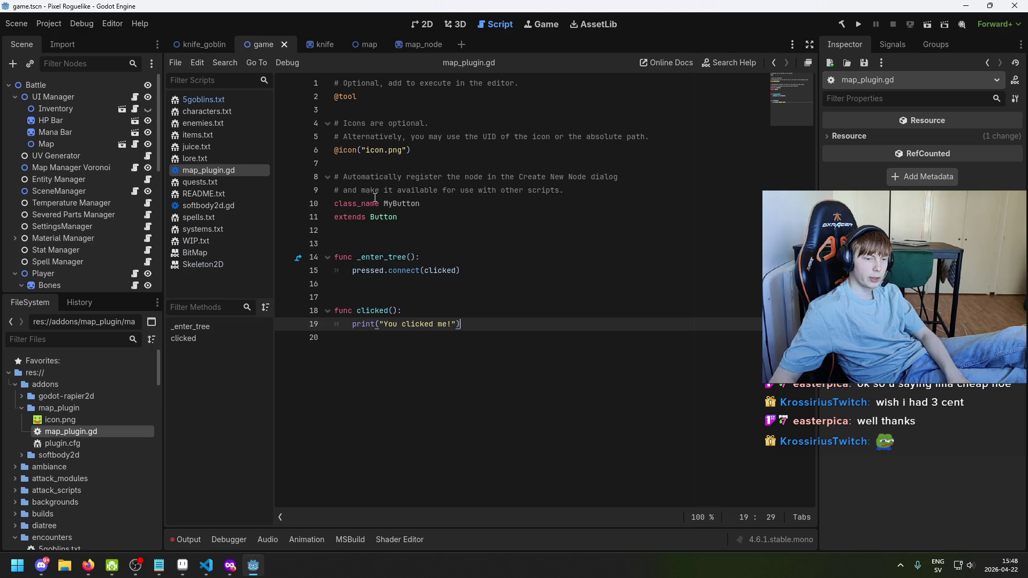
Try enabling Map Plugin again and acknowledge both load warnings
{"action": "left_click", "coordinate": [60, 27]}
{"action": "left_click", "coordinate": [51, 39]}
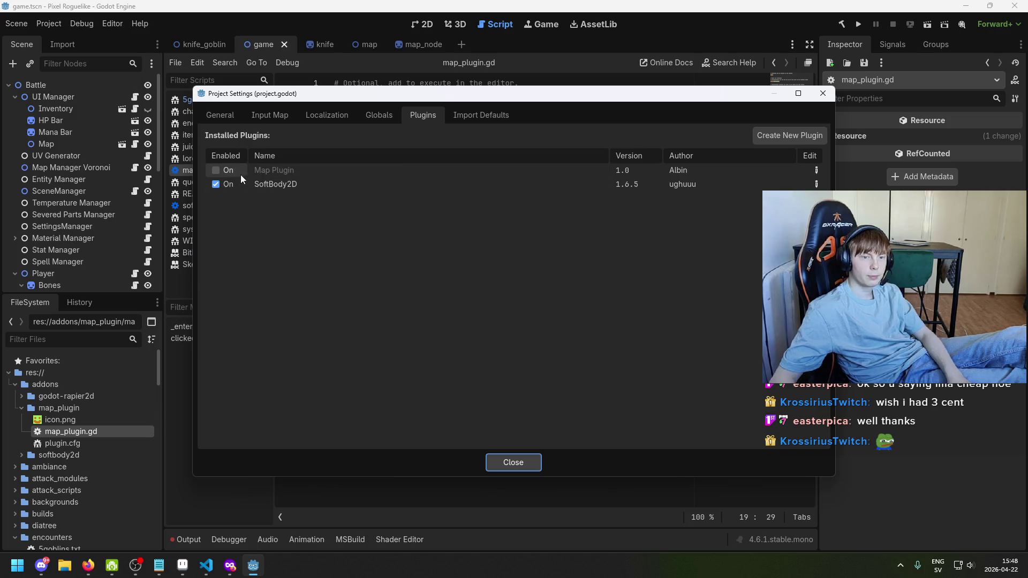
{"action": "left_click", "coordinate": [224, 172]}
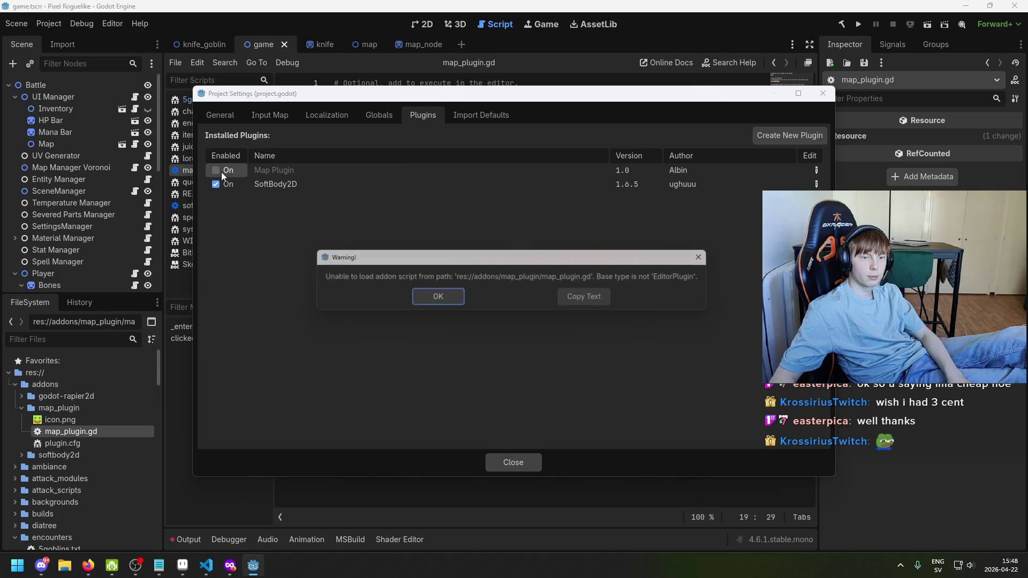
{"action": "left_click", "coordinate": [450, 303]}
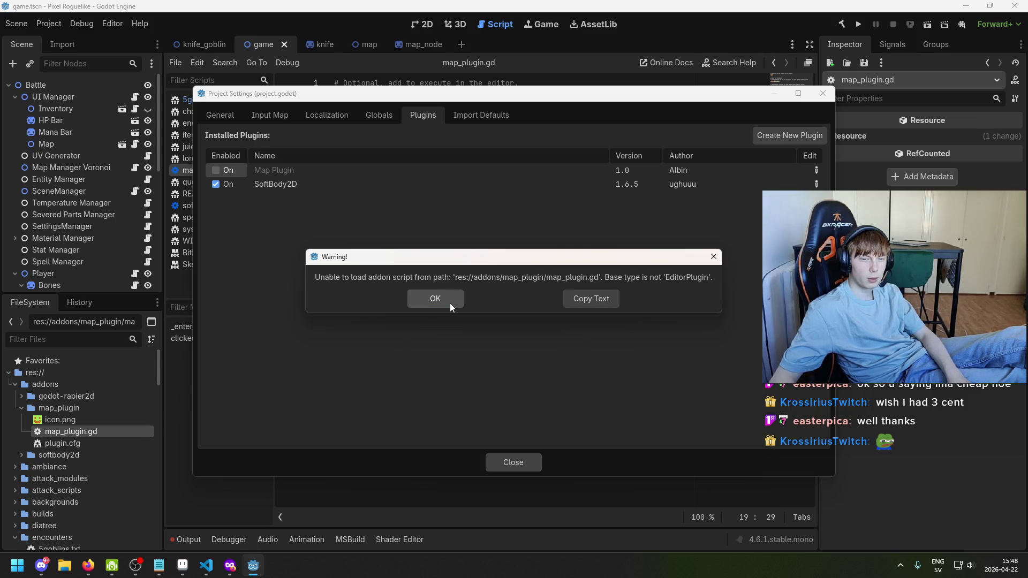
{"action": "left_click", "coordinate": [450, 303]}
{"action": "left_click", "coordinate": [230, 565]}
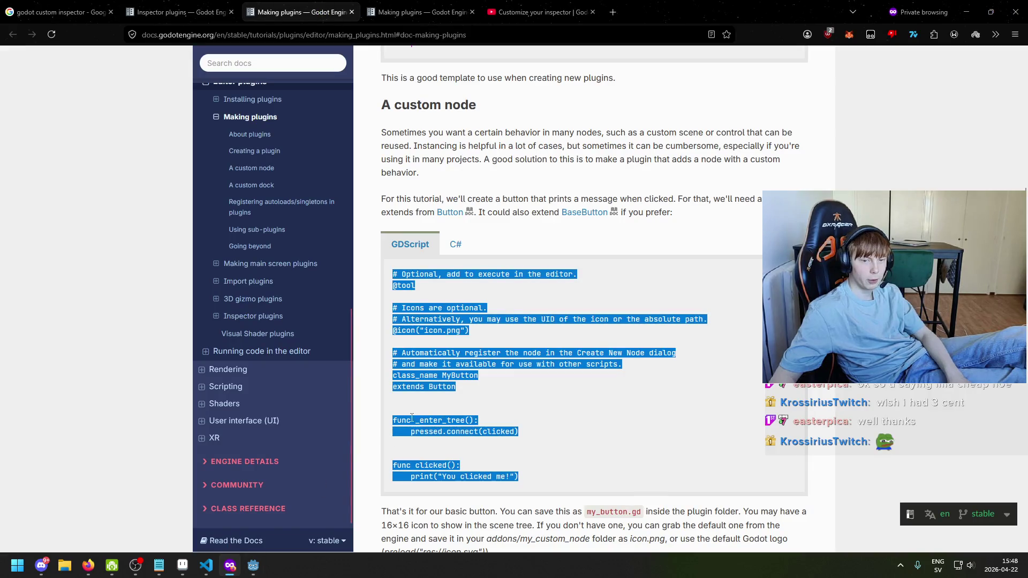
Scroll up to the EditorPlugin template and select its code
{"action": "scroll", "coordinate": [508, 321], "scroll_direction": "up", "scroll_amount": 5}
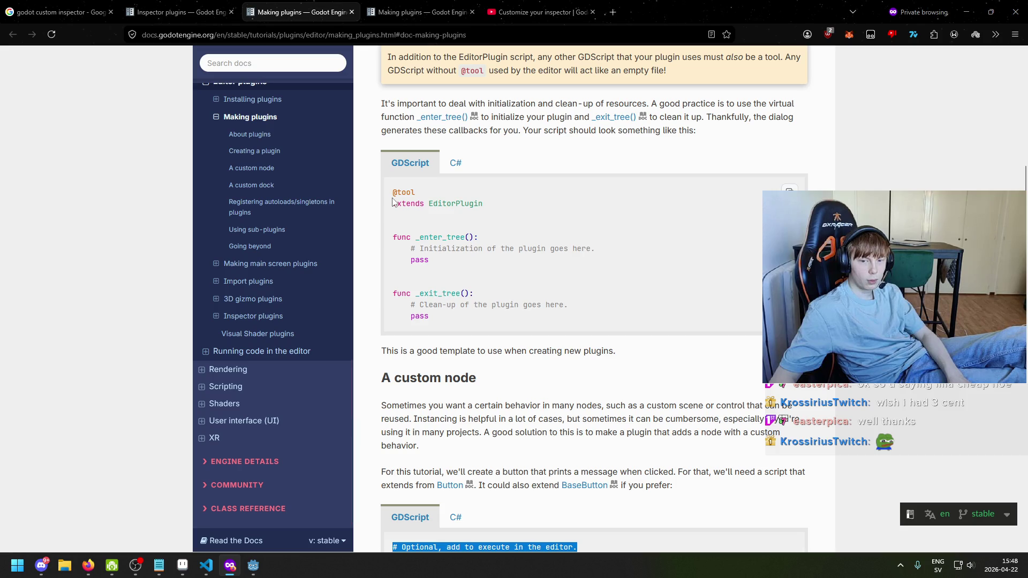
{"action": "scroll", "coordinate": [392, 202], "scroll_direction": "down", "scroll_amount": 4}
{"action": "left_click", "coordinate": [475, 327]}
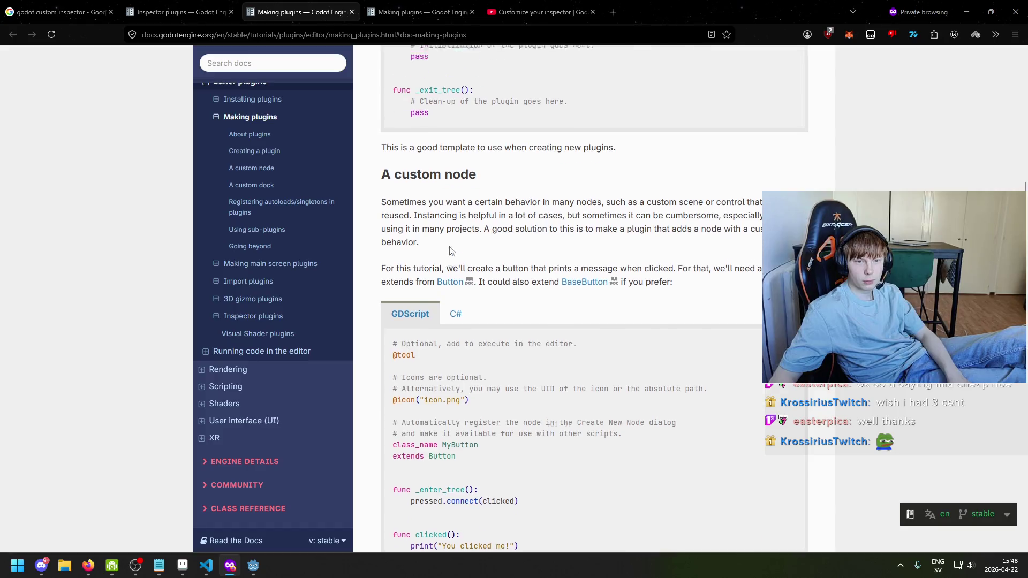
{"action": "scroll", "coordinate": [458, 273], "scroll_direction": "up", "scroll_amount": 3}
{"action": "mouse_move", "coordinate": [456, 269]}
{"action": "left_mouse_down"}
{"action": "mouse_move", "coordinate": [339, 133]}
{"action": "mouse_move", "coordinate": [397, 130]}
{"action": "left_mouse_up"}
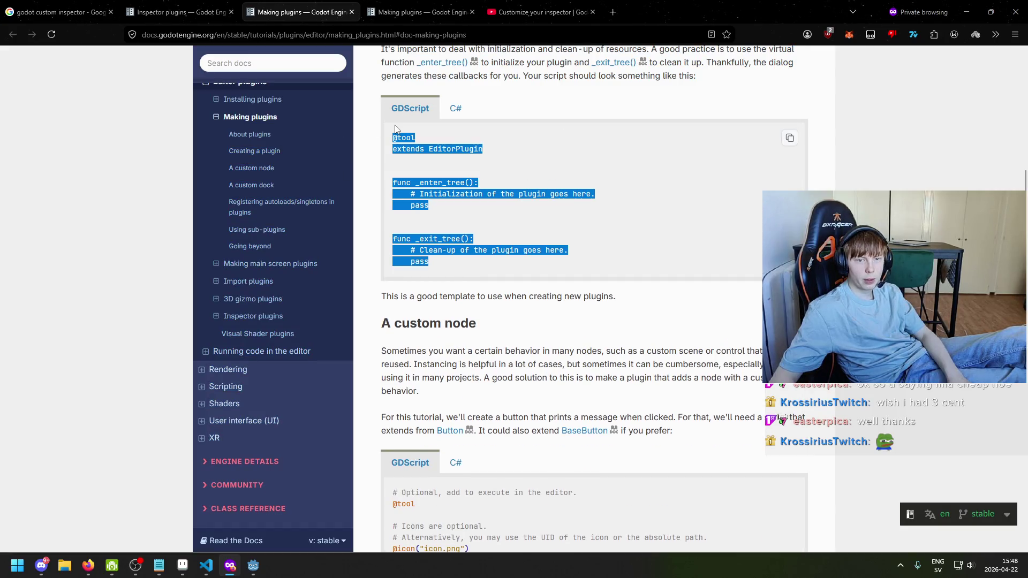
{"action": "scroll", "coordinate": [460, 249], "scroll_direction": "down", "scroll_amount": 4}
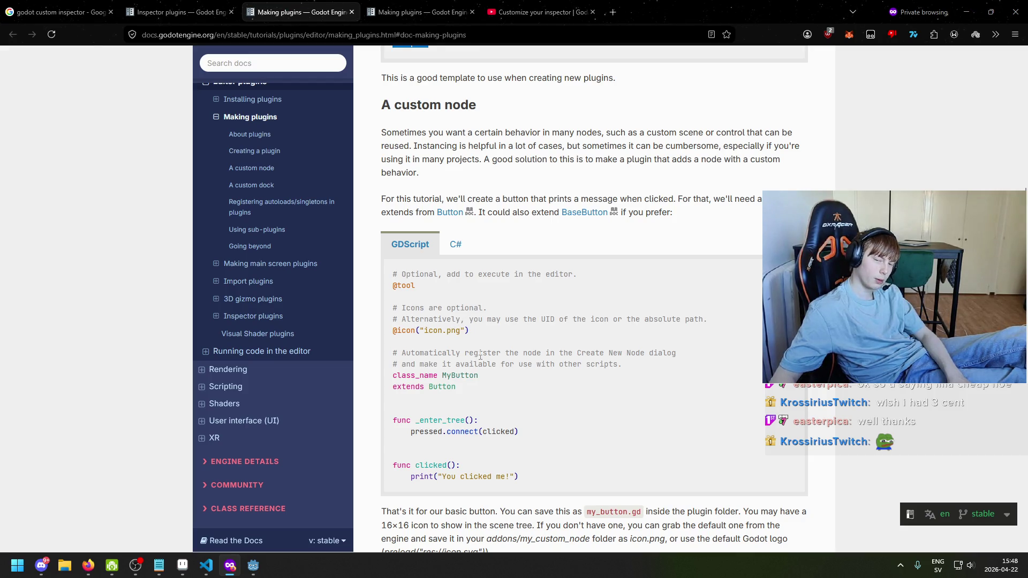
{"action": "scroll", "coordinate": [481, 356], "scroll_direction": "down", "scroll_amount": 1}
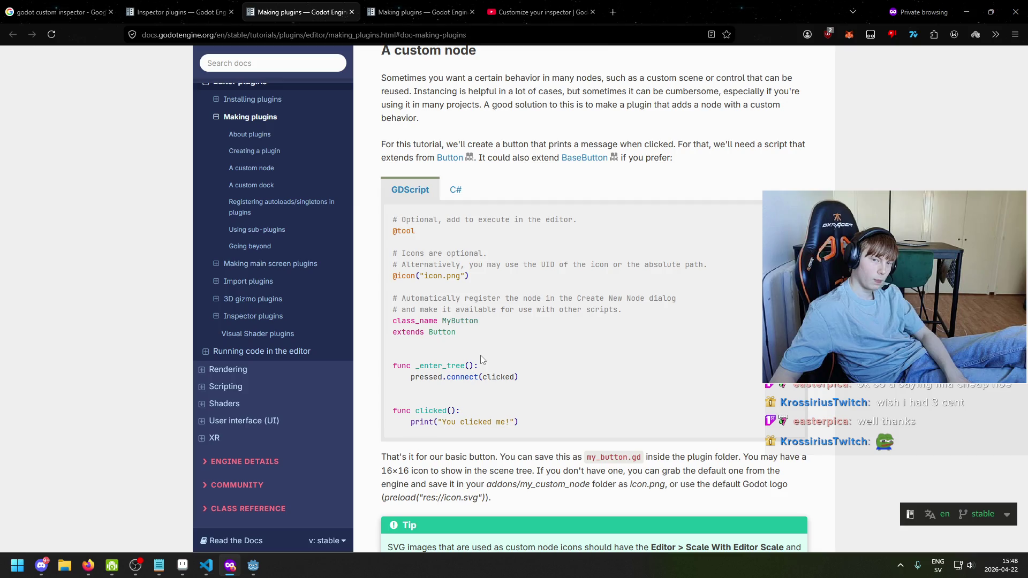
{"action": "scroll", "coordinate": [482, 358], "scroll_direction": "up", "scroll_amount": 8}
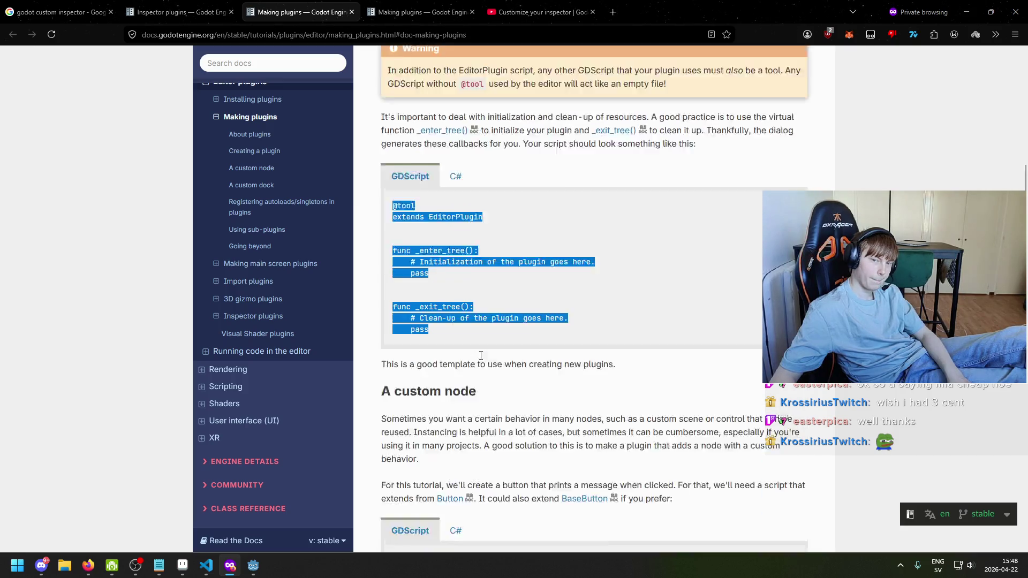
{"action": "scroll", "coordinate": [496, 351], "scroll_direction": "down", "scroll_amount": 8}
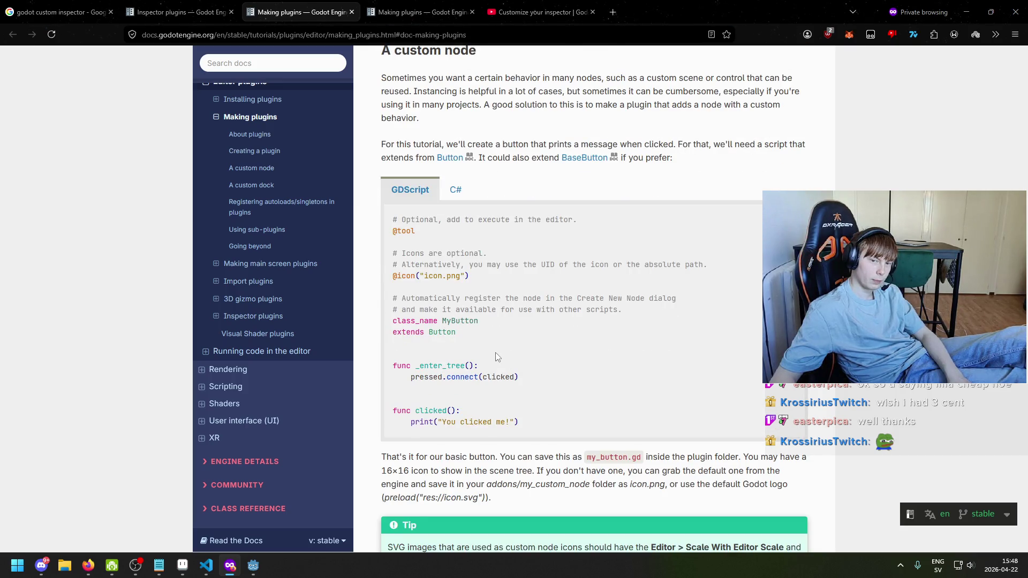
{"action": "scroll", "coordinate": [500, 357], "scroll_direction": "up", "scroll_amount": 7}
Select and copy the 'extends EditorPlugin' line from the template
{"action": "triple_click", "coordinate": [503, 360]}
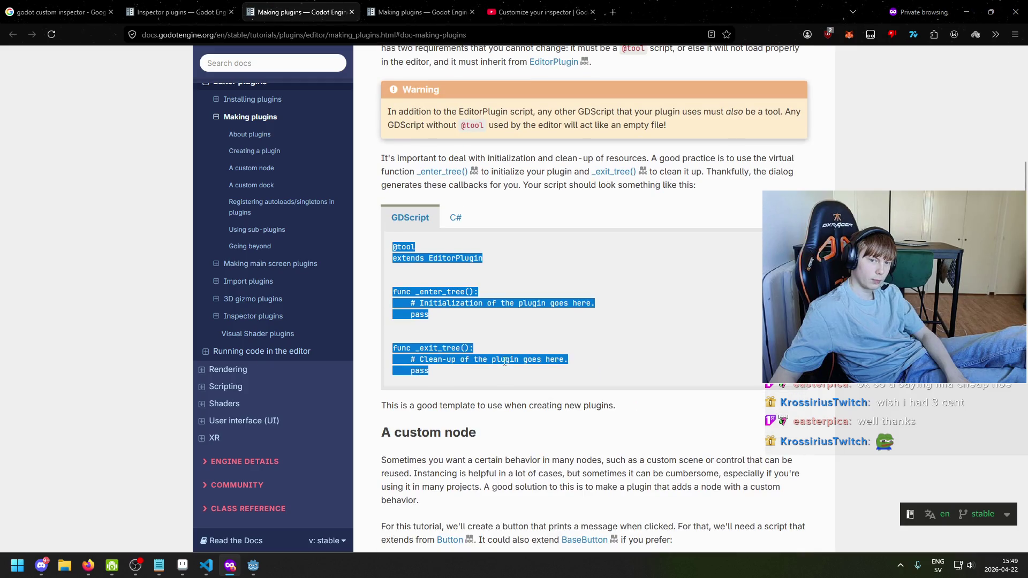
{"action": "left_click", "coordinate": [498, 379]}
{"action": "scroll", "coordinate": [497, 354], "scroll_direction": "down", "scroll_amount": 5}
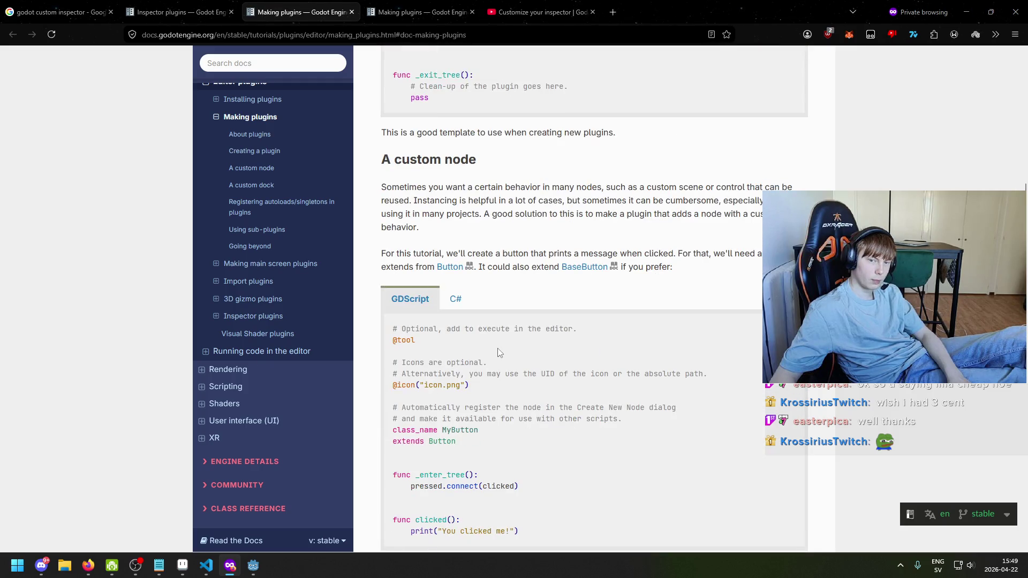
{"action": "scroll", "coordinate": [497, 348], "scroll_direction": "up", "scroll_amount": 6}
{"action": "left_click_drag", "start_coordinate": [491, 316], "coordinate": [393, 313]}
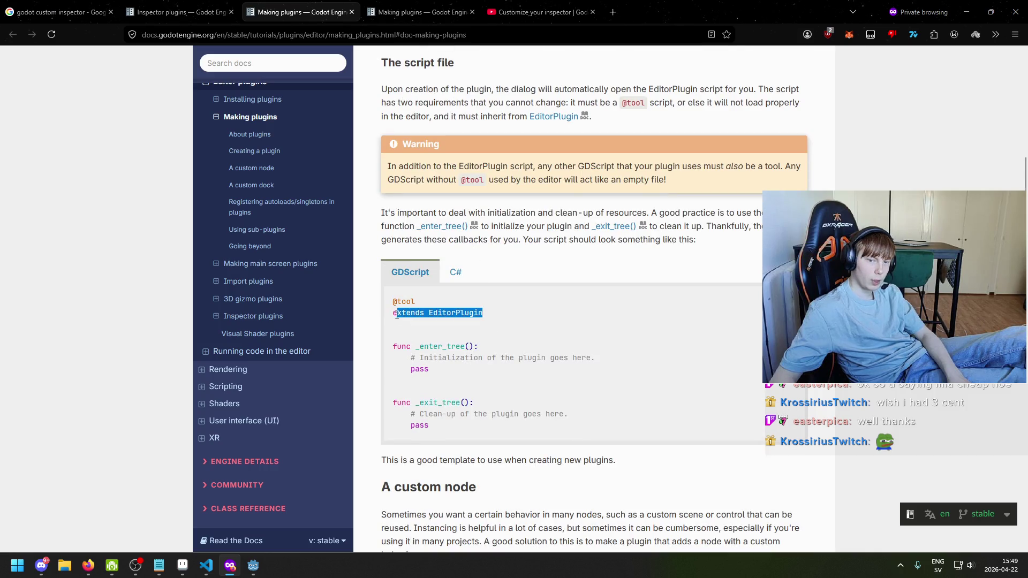
{"action": "key", "text": "ctrl+minus"}
{"action": "scroll", "coordinate": [459, 402], "scroll_direction": "down", "scroll_amount": 5}
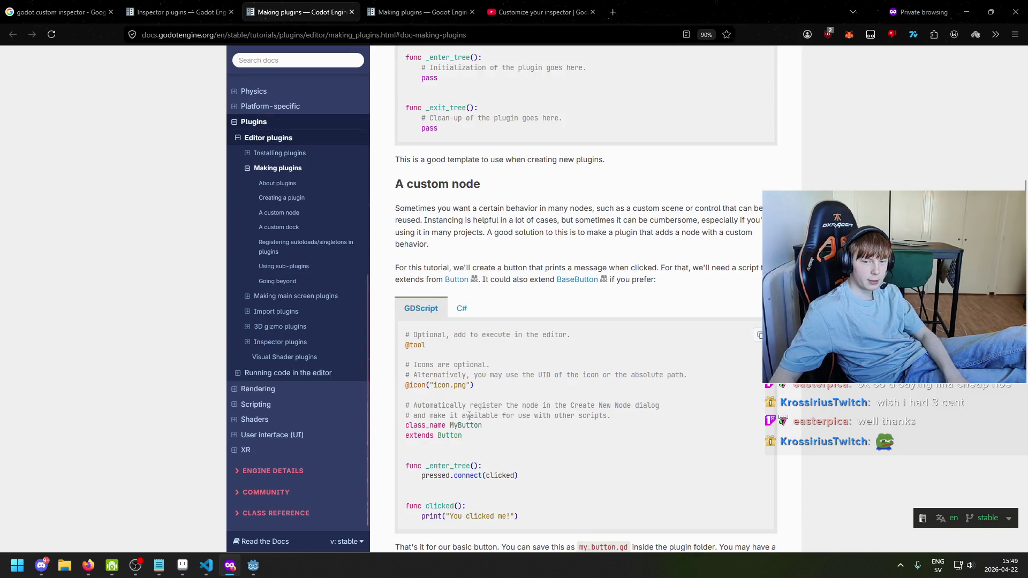
{"action": "left_click", "coordinate": [253, 566]}
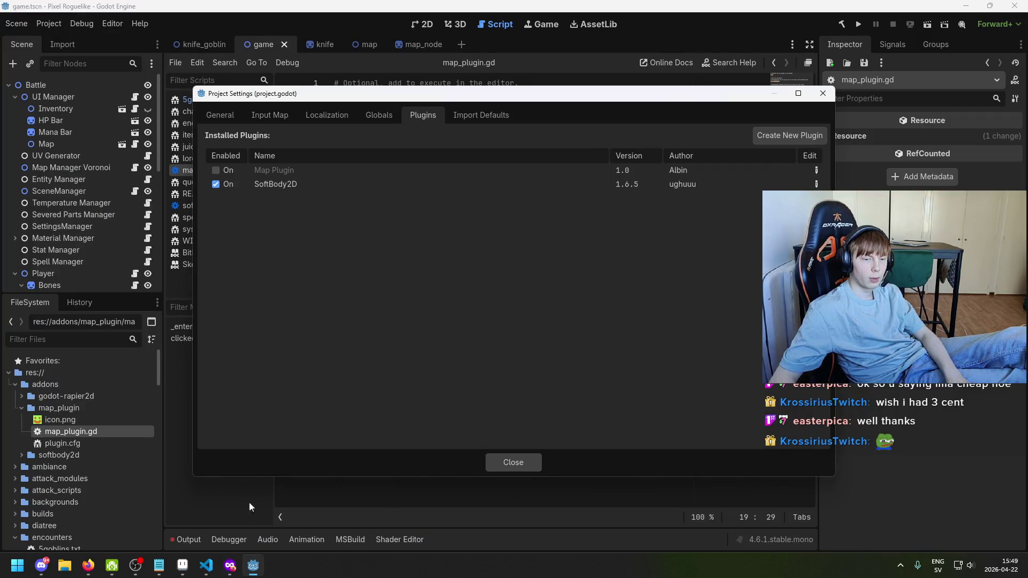
Close Project Settings, add 'extends EditorPlugin' on line 3, and save
{"action": "left_click", "coordinate": [206, 566]}
{"action": "left_click", "coordinate": [207, 565]}
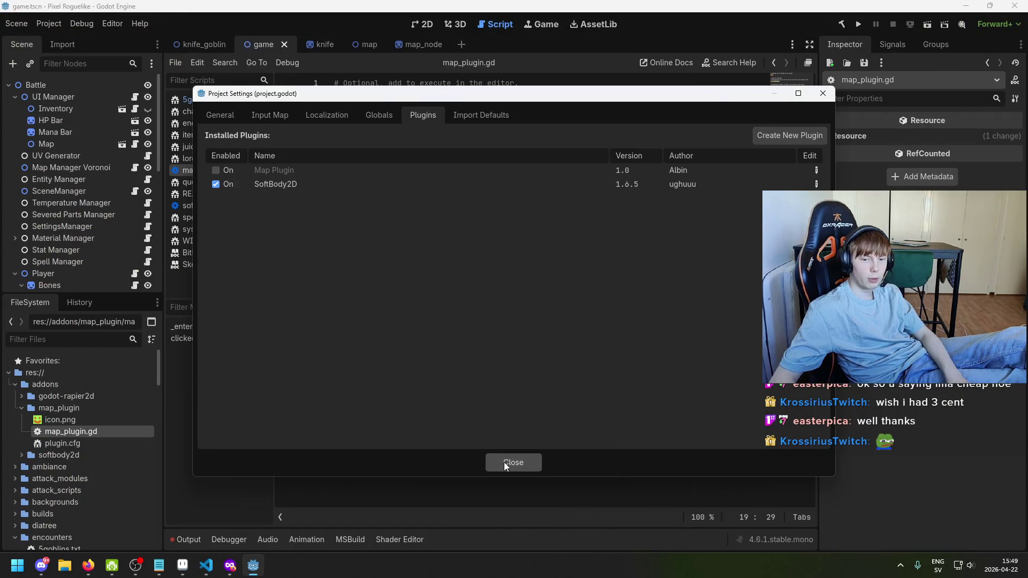
{"action": "left_click", "coordinate": [504, 462]}
{"action": "left_click", "coordinate": [417, 106]}
{"action": "type", "text": "extends EditorPlugin"}
{"action": "key", "text": "ctrl+s"}
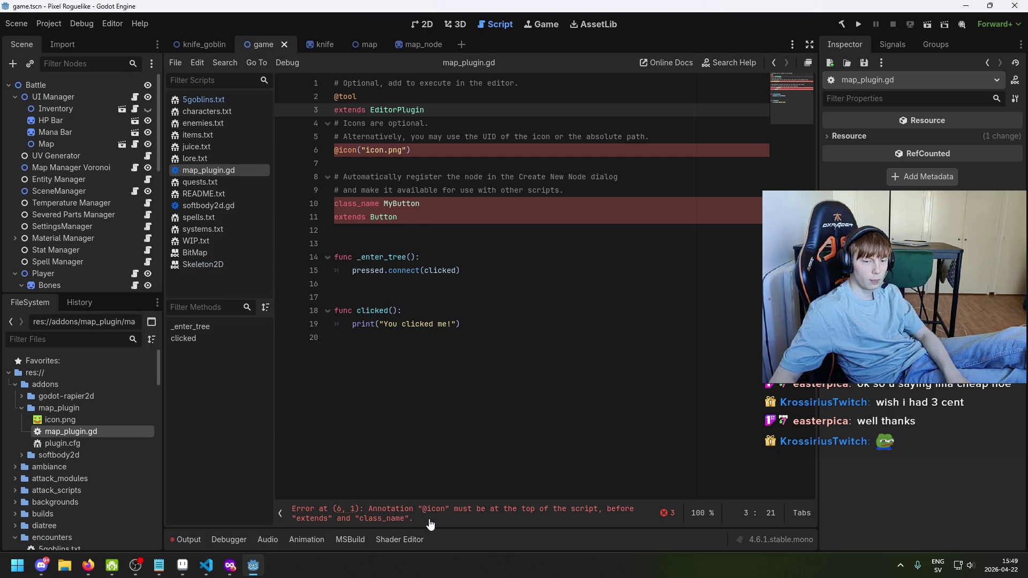
{"action": "left_click_drag", "start_coordinate": [411, 150], "coordinate": [276, 146]}
{"action": "key", "text": "ctrl+x"}
{"action": "key", "text": "BackSpace"}
{"action": "key", "text": "Up"}
{"action": "key", "text": "Up"}
{"action": "key", "text": "Up"}
{"action": "key", "text": "Return"}
{"action": "key", "text": "Return"}
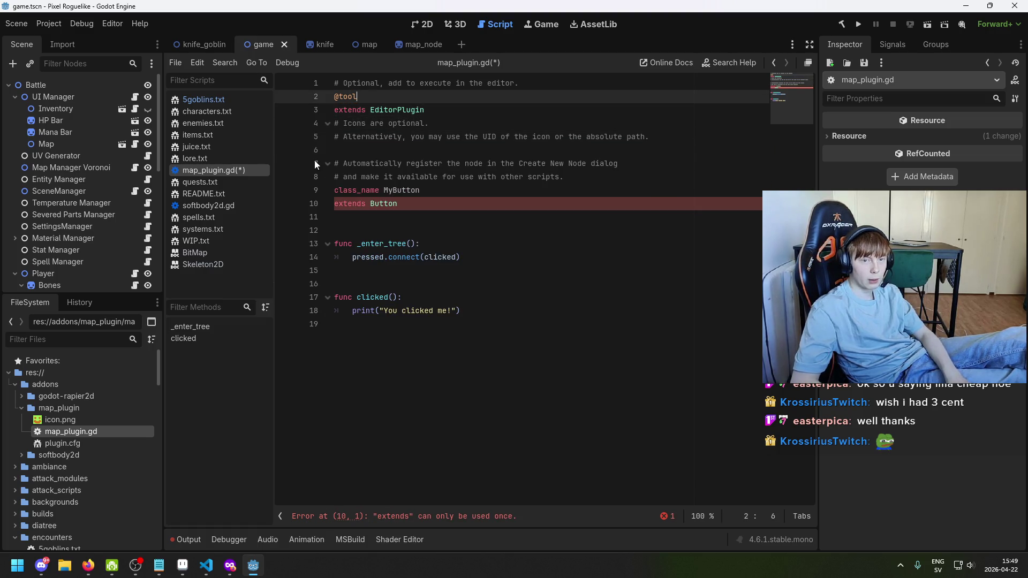
{"action": "key", "text": "BackSpace"}
{"action": "key", "text": "ctrl+v"}
{"action": "key", "text": "ctrl+s"}
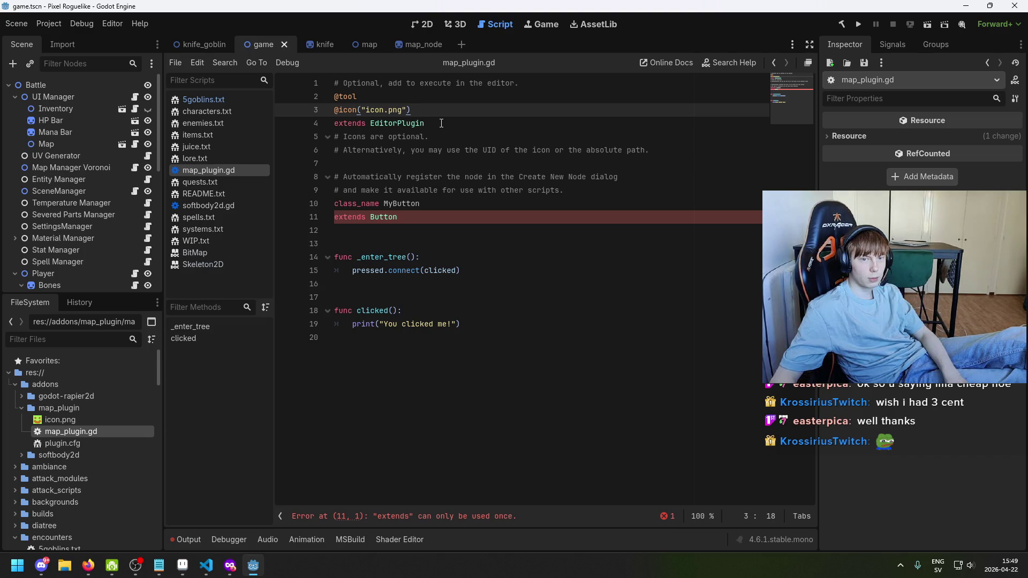
Undo those edits, removing the added 'extends EditorPlugin' line
{"action": "key", "text": "alt+Down"}
{"action": "key", "text": "Up"}
{"action": "key", "text": "shift+End"}
{"action": "key", "text": "BackSpace"}
{"action": "key", "text": "Down"}
{"action": "key", "text": "alt+Down"}
{"action": "key", "text": "alt+Down"}
{"action": "key", "text": "Up"}
{"action": "key", "text": "Up"}
{"action": "key", "text": "Up"}
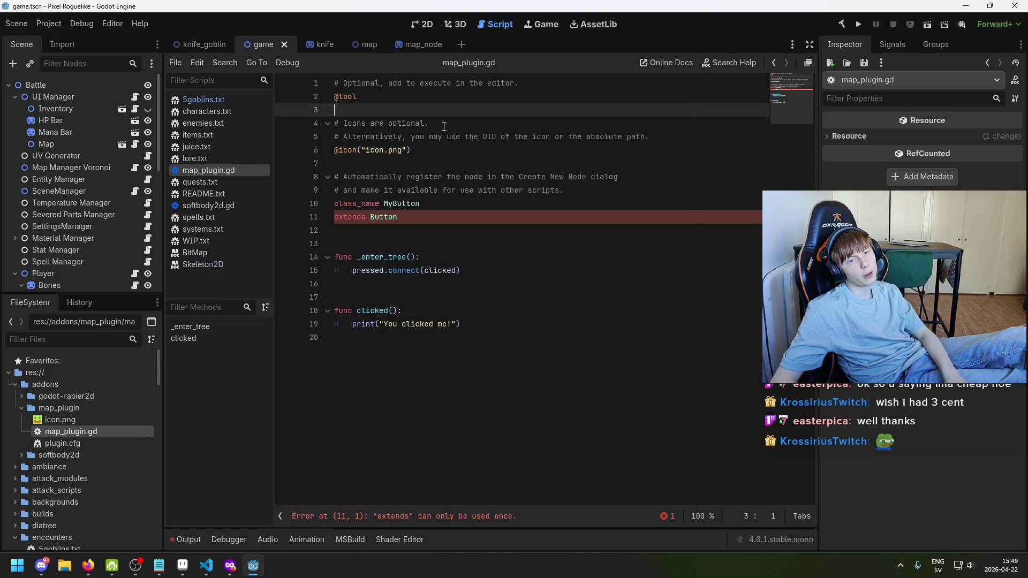
{"action": "key", "text": "ctrl+End"}
{"action": "key", "text": "BackSpace"}
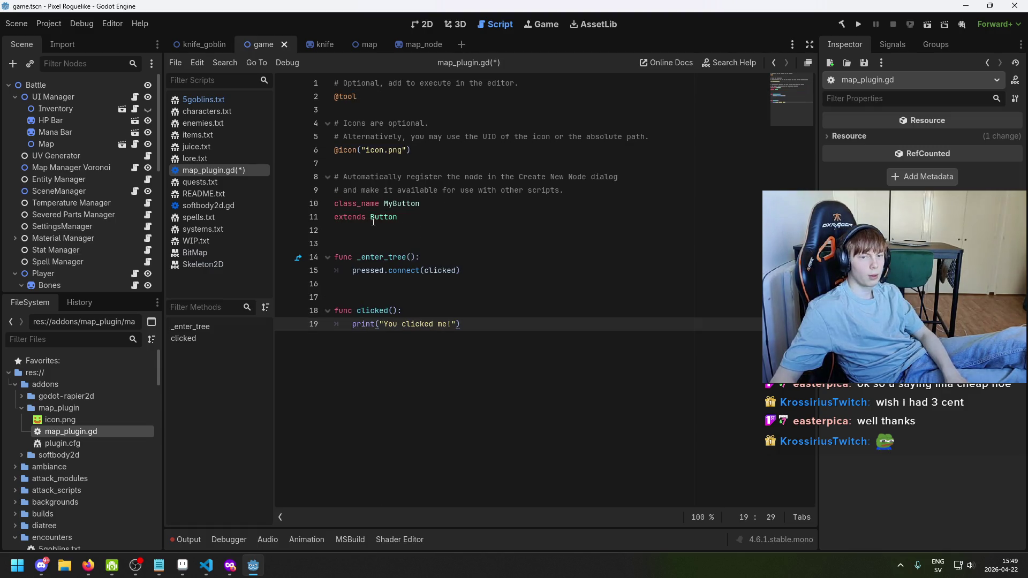
Try changing line 11's base class to EditorPlugin, then revert to 'extends Button' and save
{"action": "double_click", "coordinate": [396, 217]}
{"action": "type", "text": "E"}
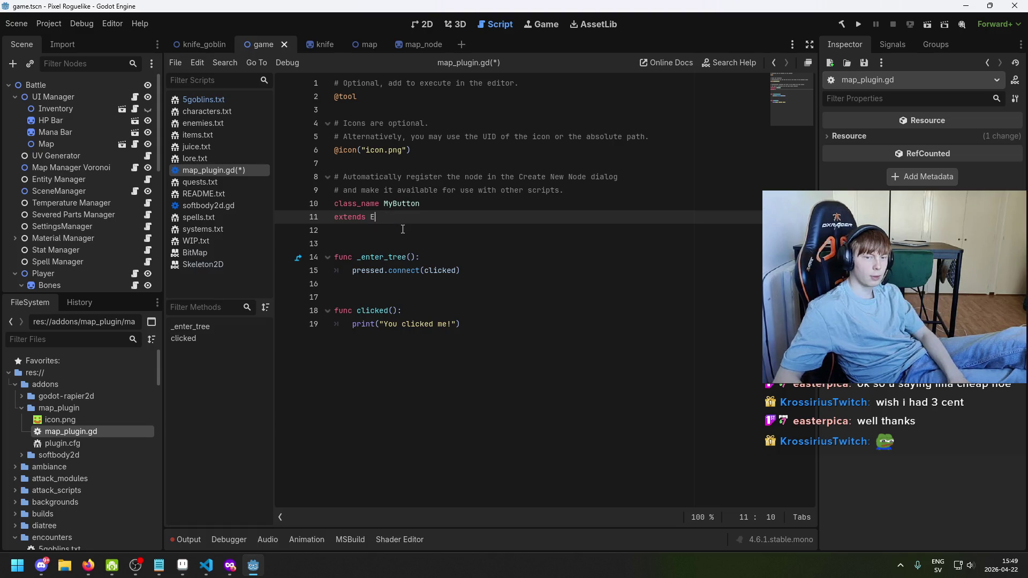
{"action": "type", "text": "ditorPlugin"}
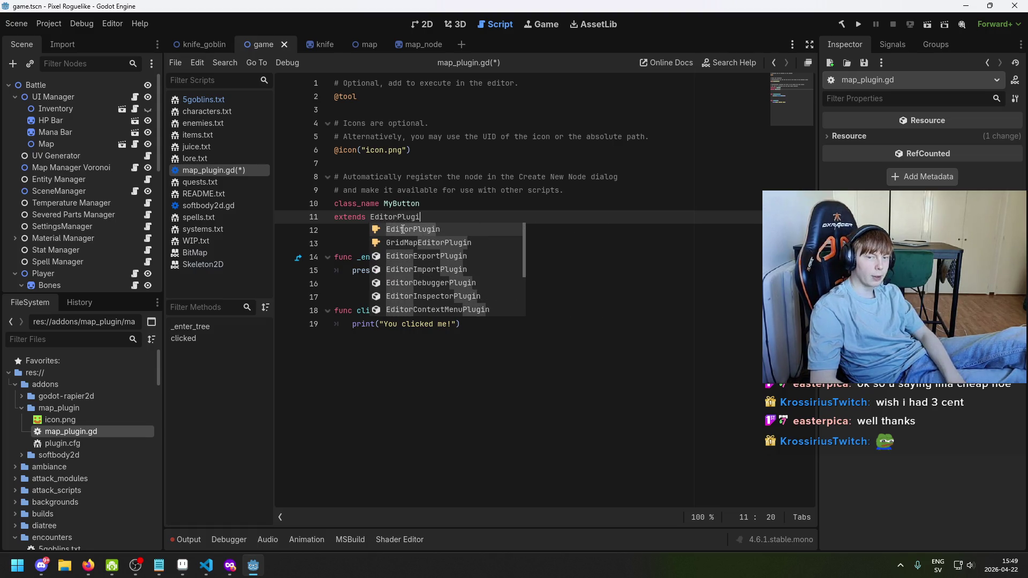
{"action": "key", "text": "ctrl+s"}
{"action": "left_click", "coordinate": [436, 208]}
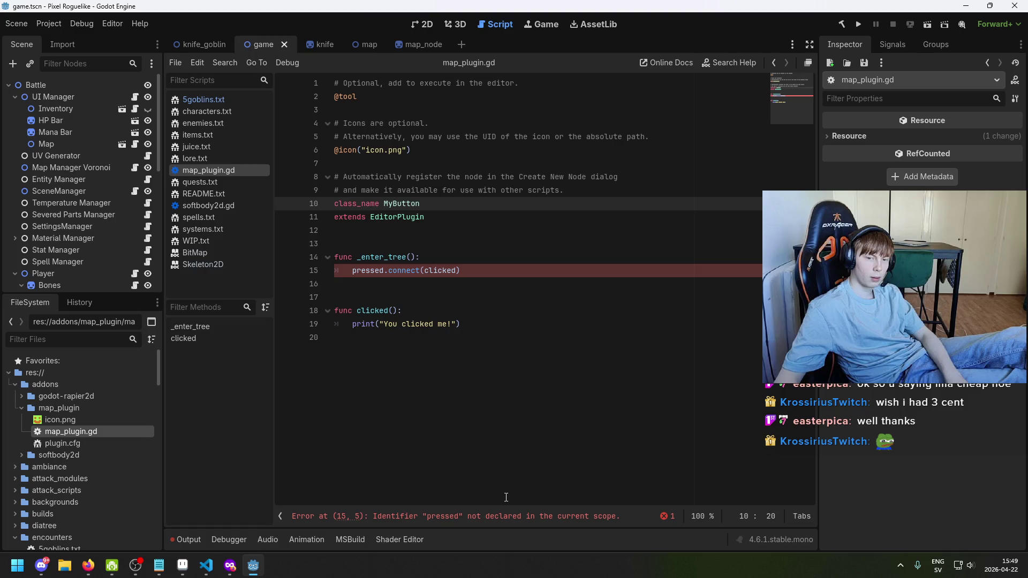
{"action": "key", "text": "ctrl+z"}
{"action": "key", "text": "ctrl+z"}
{"action": "key", "text": "ctrl+s"}
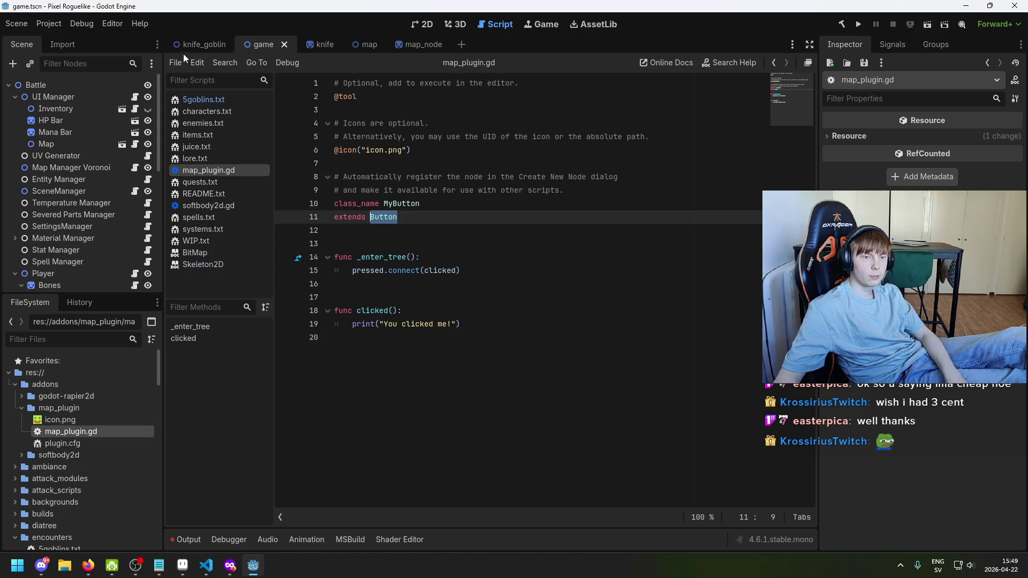
{"action": "left_click", "coordinate": [51, 25]}
Retry enabling Map Plugin in Project Settings and dismiss the addon load warning
{"action": "left_click", "coordinate": [59, 40]}
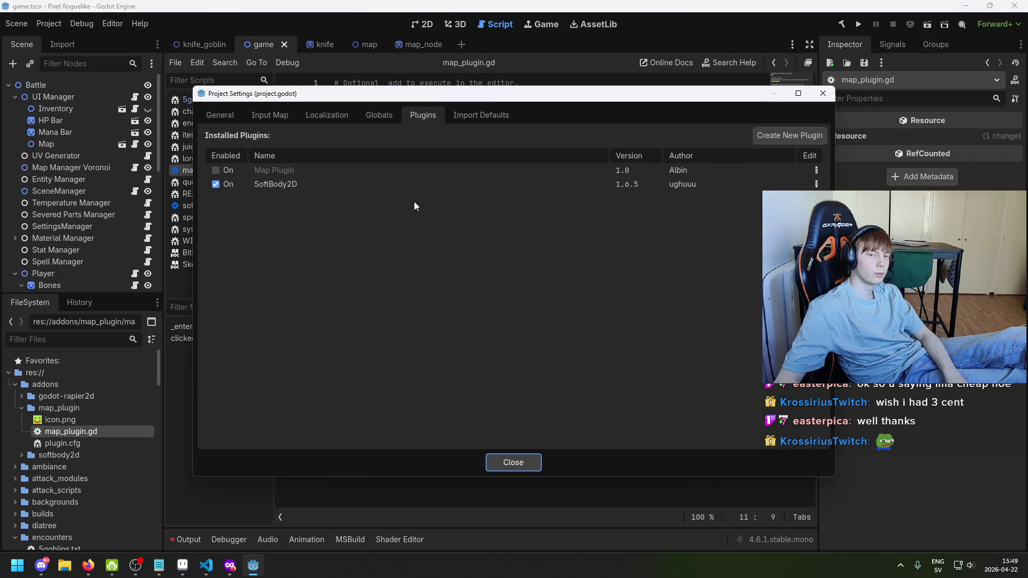
{"action": "left_click", "coordinate": [216, 170]}
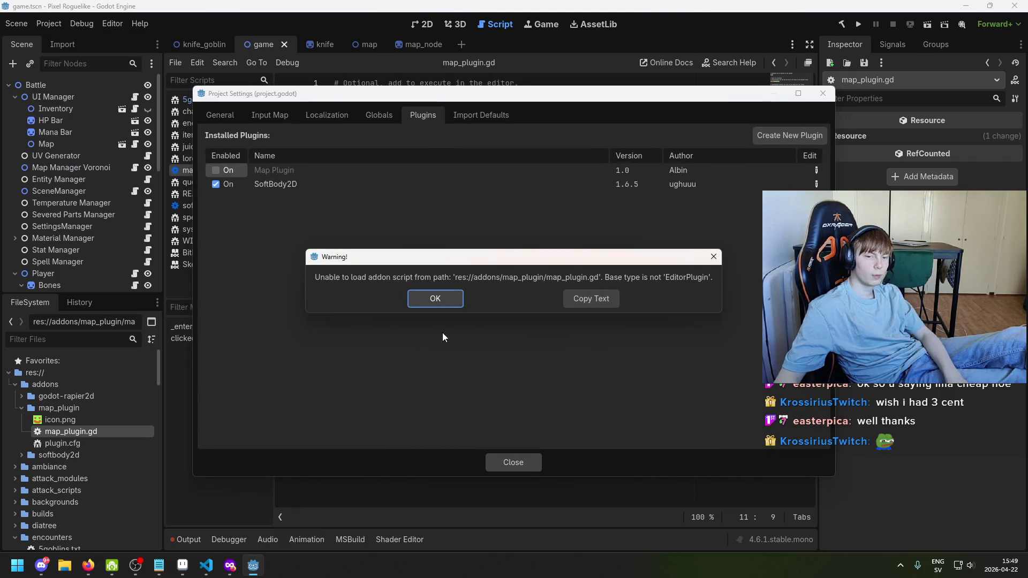
{"action": "left_click", "coordinate": [436, 299]}
Close Project Settings and bring the Making plugins docs page forward
{"action": "key", "text": "Escape"}
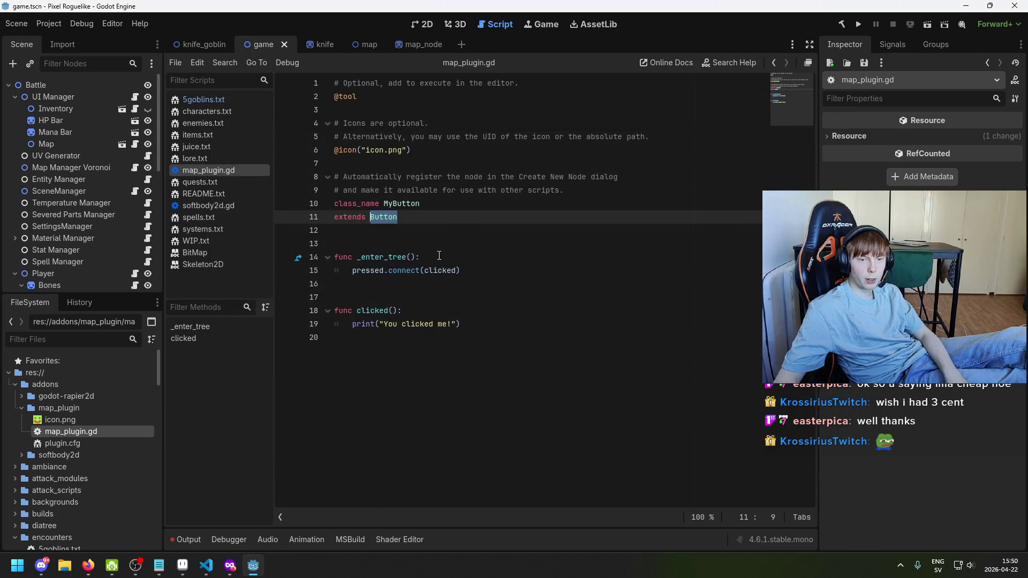
{"action": "left_click", "coordinate": [422, 216]}
{"action": "left_click", "coordinate": [206, 565]}
{"action": "left_click", "coordinate": [231, 565]}
Read the docs' 'The script file' section on plugin.cfg and the script's two requirements
{"action": "scroll", "coordinate": [516, 294], "scroll_direction": "down", "scroll_amount": 1}
{"action": "scroll", "coordinate": [515, 294], "scroll_direction": "up", "scroll_amount": 5}
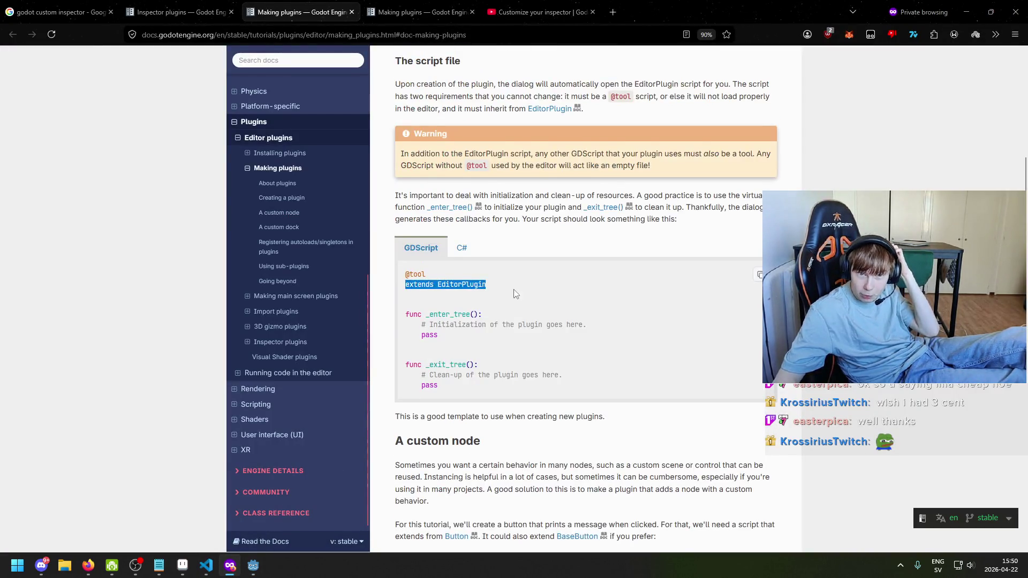
{"action": "scroll", "coordinate": [516, 294], "scroll_direction": "up", "scroll_amount": 5}
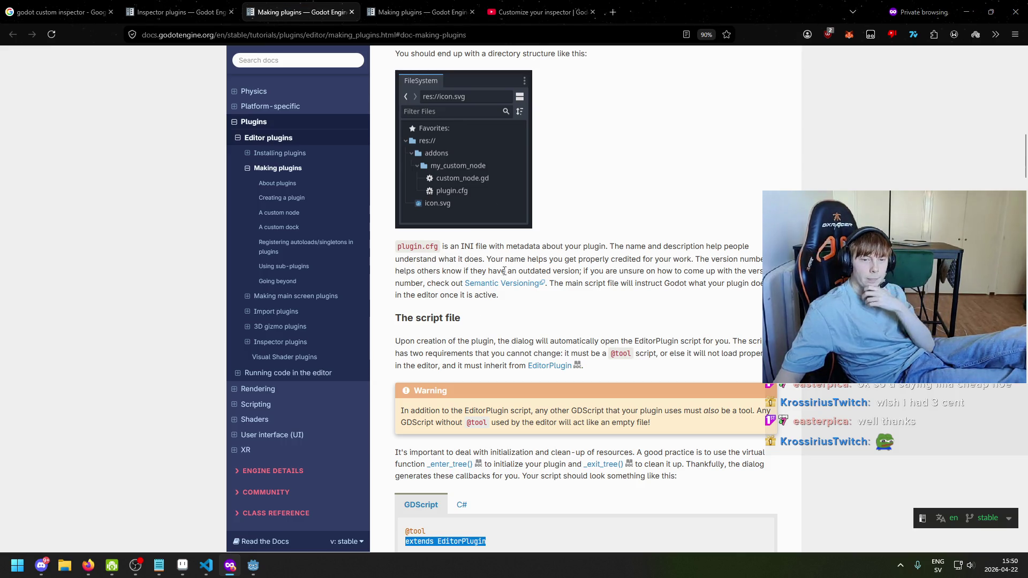
{"action": "left_click", "coordinate": [459, 246]}
{"action": "left_click_drag", "start_coordinate": [419, 245], "coordinate": [500, 247]}
{"action": "left_click_drag", "start_coordinate": [421, 341], "coordinate": [644, 338]}
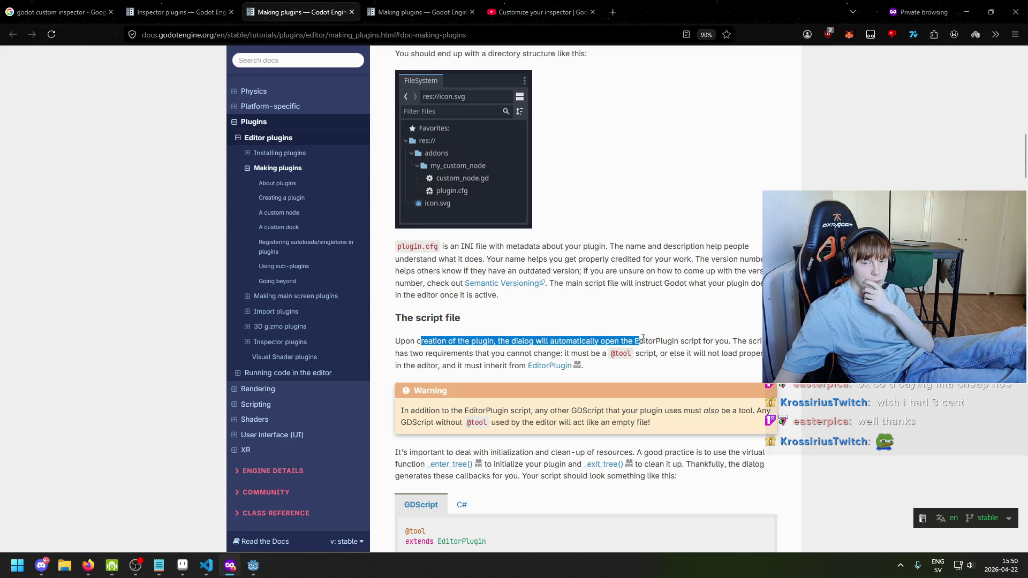
{"action": "left_click", "coordinate": [528, 352]}
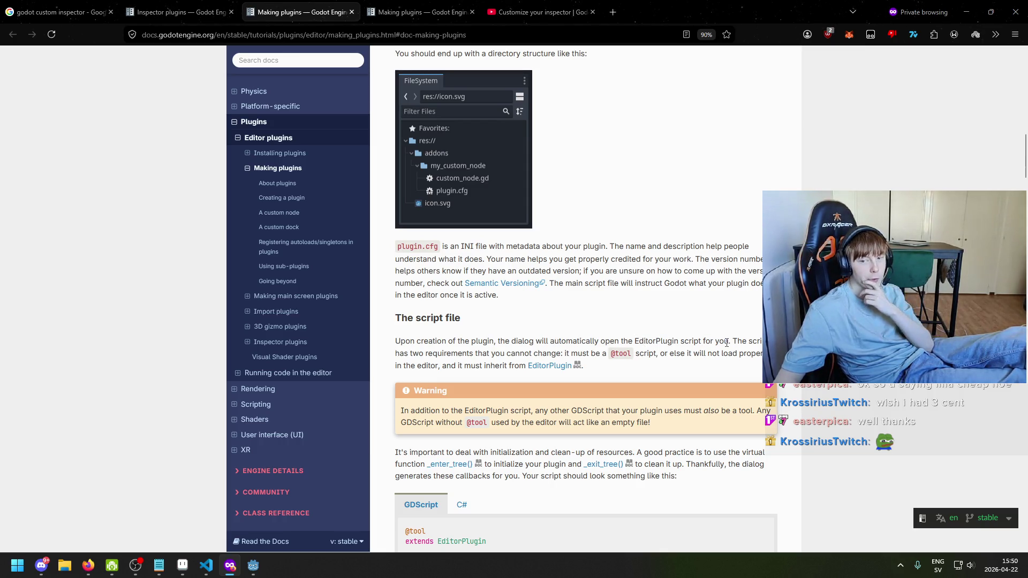
{"action": "left_click_drag", "start_coordinate": [419, 353], "coordinate": [636, 352]}
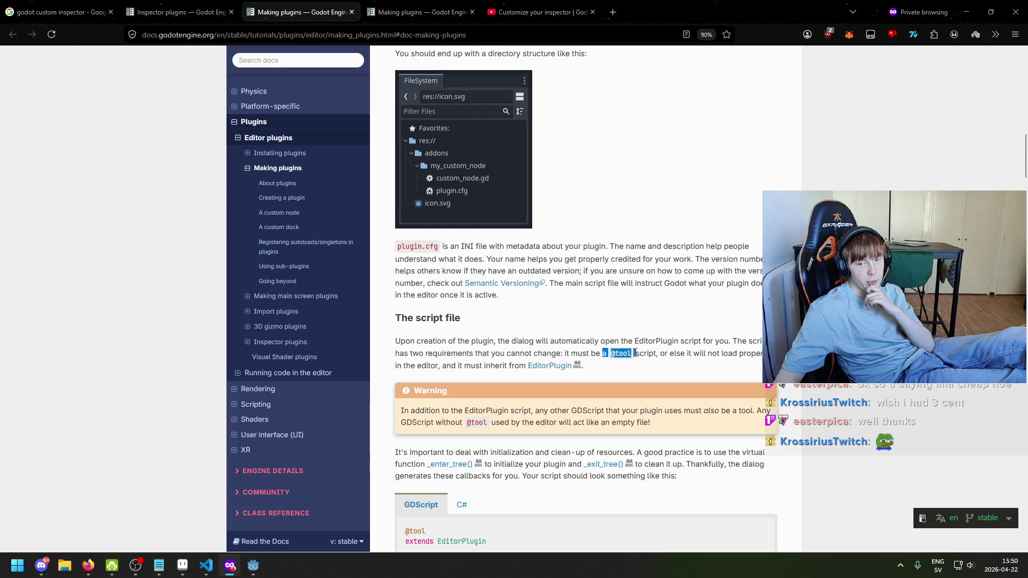
{"action": "left_click", "coordinate": [664, 355]}
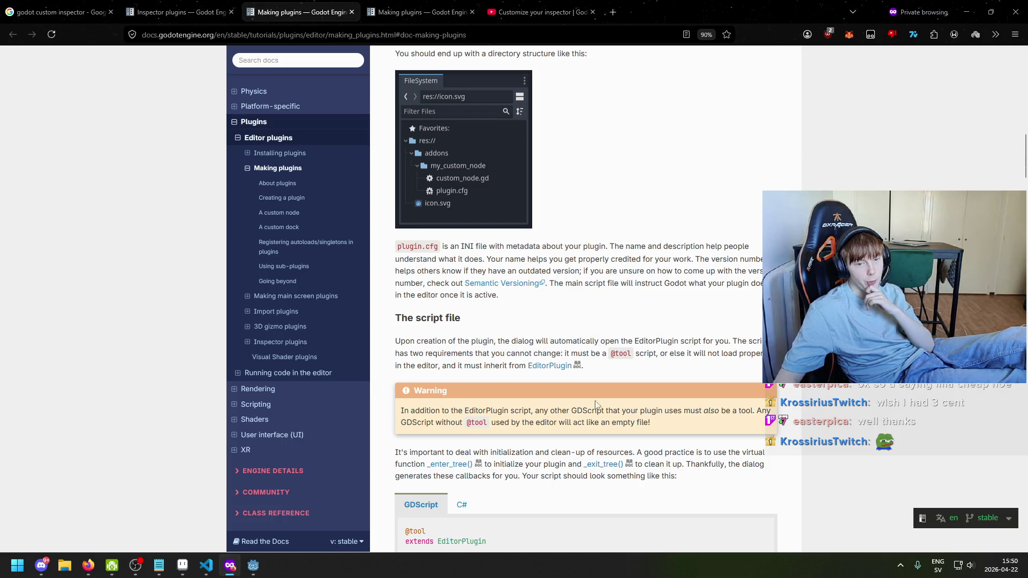
{"action": "left_click", "coordinate": [254, 566]}
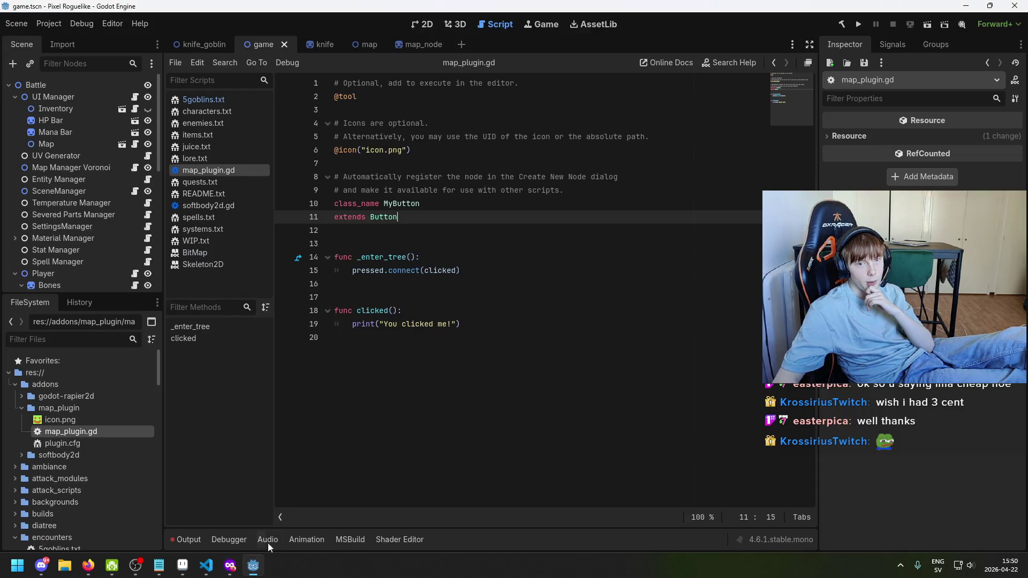
{"action": "double_click", "coordinate": [333, 97]}
{"action": "left_click", "coordinate": [231, 565]}
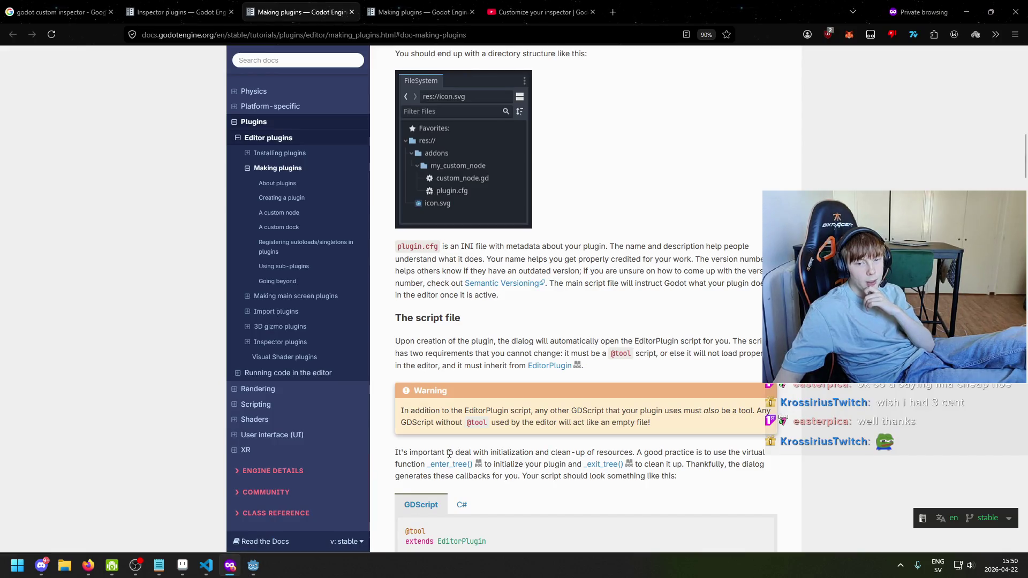
{"action": "left_click_drag", "start_coordinate": [456, 366], "coordinate": [556, 367]}
{"action": "left_click", "coordinate": [253, 566]}
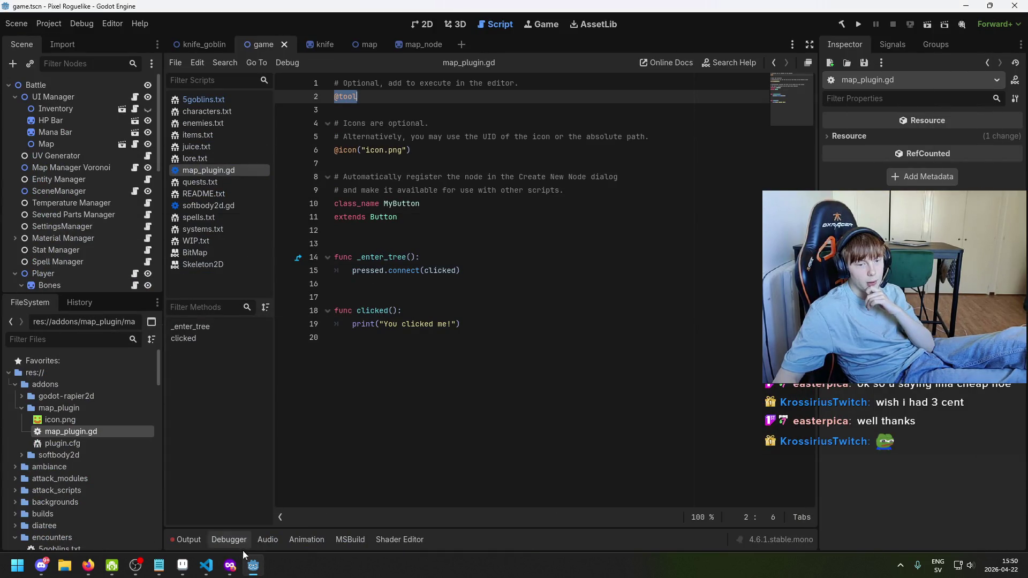
{"action": "left_click", "coordinate": [229, 567]}
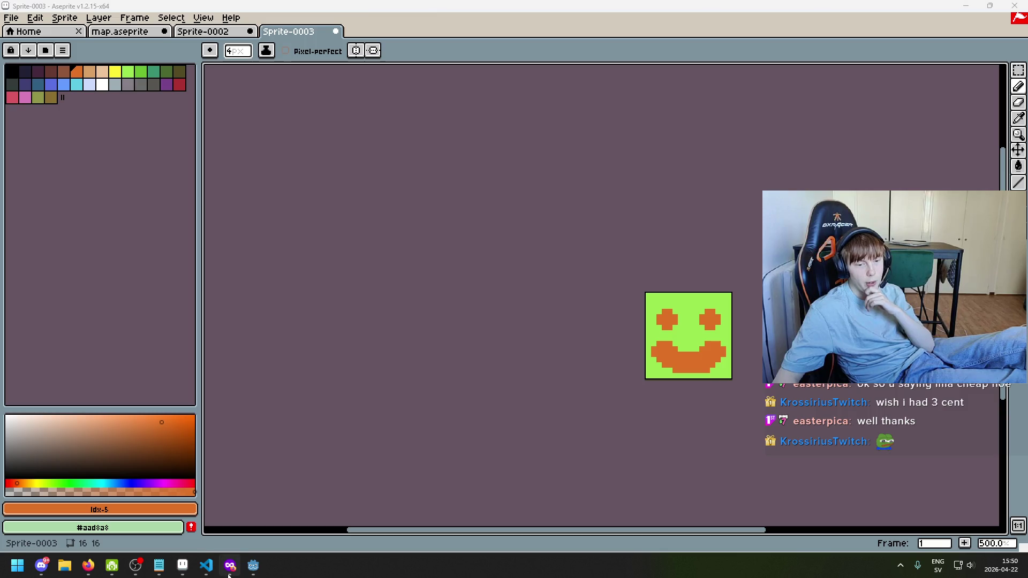
{"action": "left_click", "coordinate": [229, 567]}
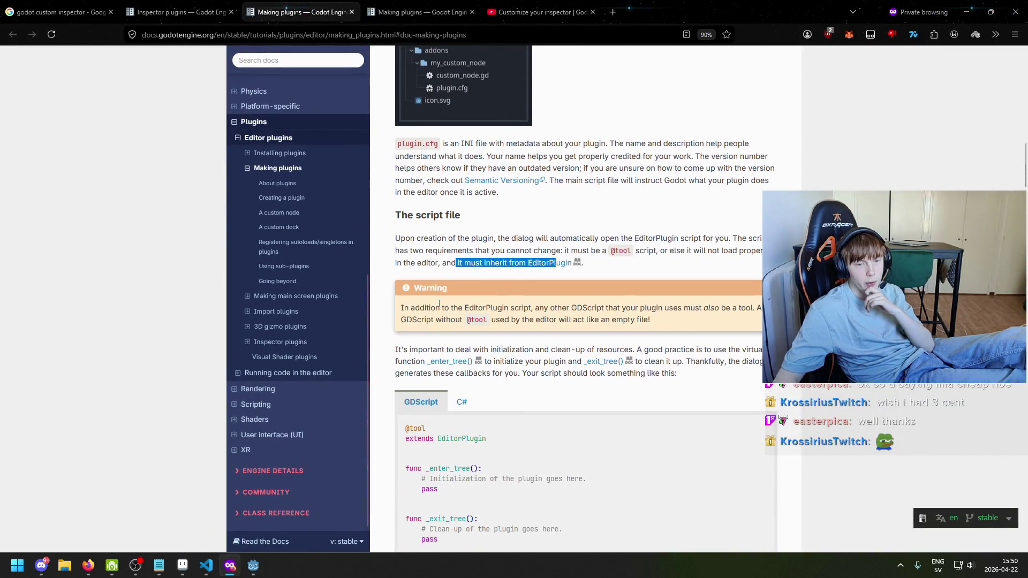
{"action": "left_click_drag", "start_coordinate": [403, 307], "coordinate": [561, 303]}
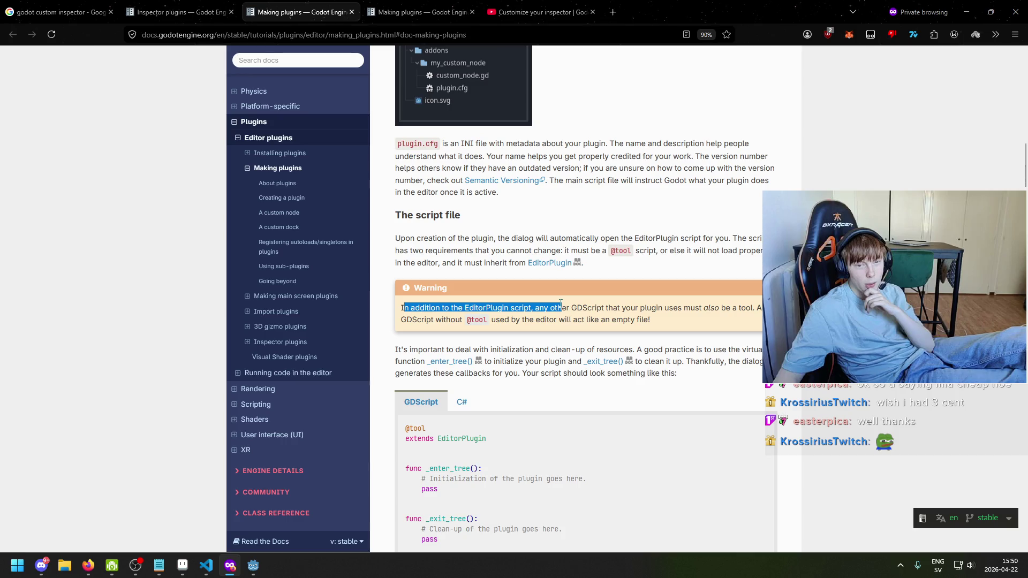
{"action": "left_click", "coordinate": [647, 306]}
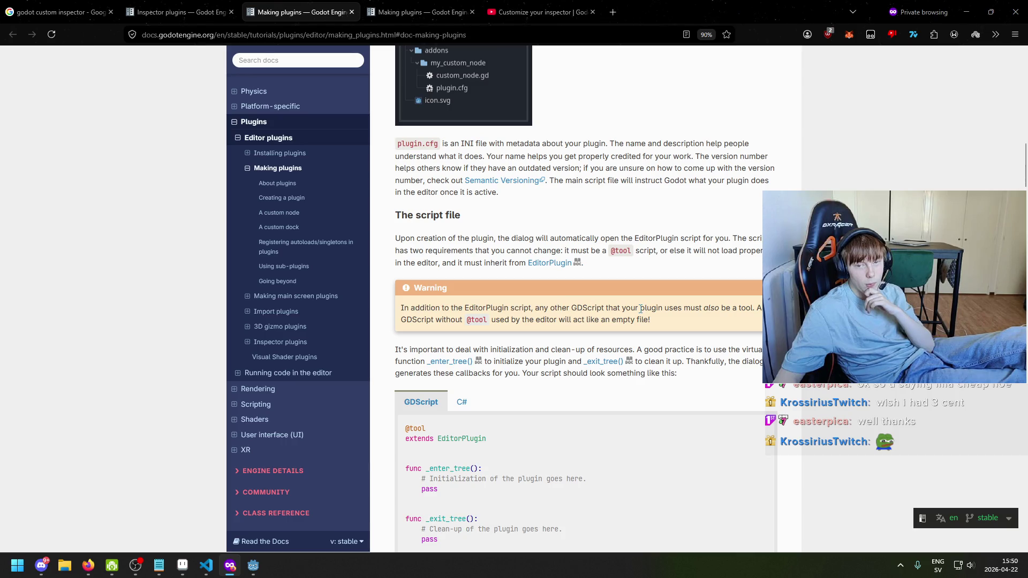
{"action": "left_click_drag", "start_coordinate": [465, 320], "coordinate": [617, 319]}
{"action": "scroll", "coordinate": [540, 342], "scroll_direction": "down", "scroll_amount": 1}
{"action": "scroll", "coordinate": [540, 341], "scroll_direction": "down", "scroll_amount": 3}
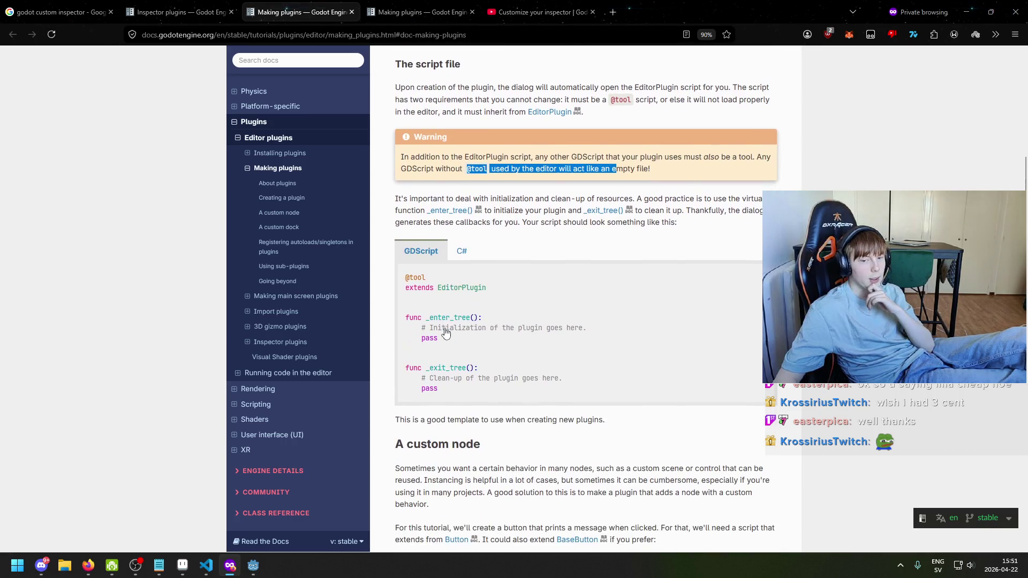
Replace map_plugin.gd's old button code with the docs' EditorPlugin template and save
{"action": "left_click_drag", "start_coordinate": [471, 402], "coordinate": [403, 271]}
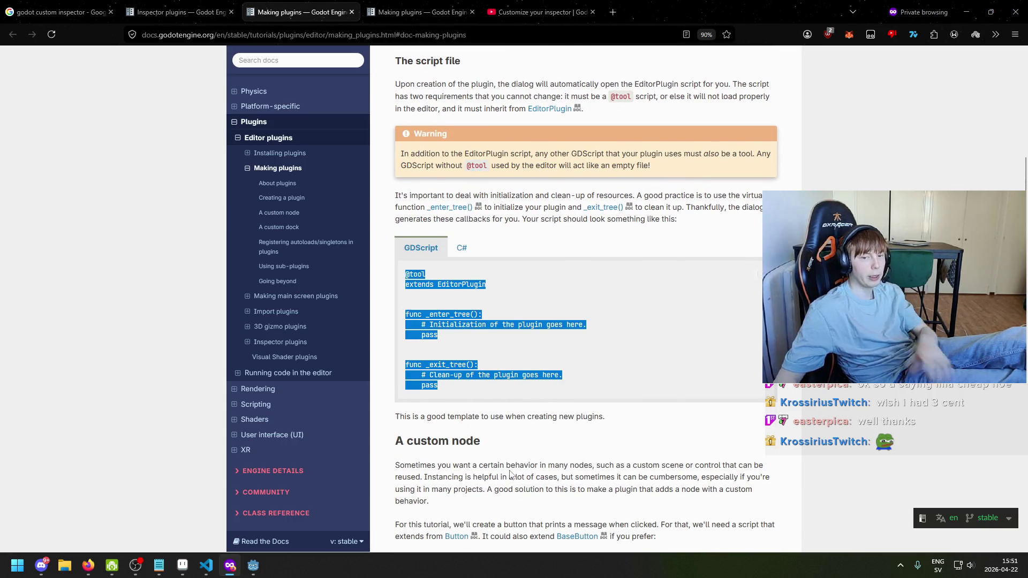
{"action": "key", "text": "alt+Tab"}
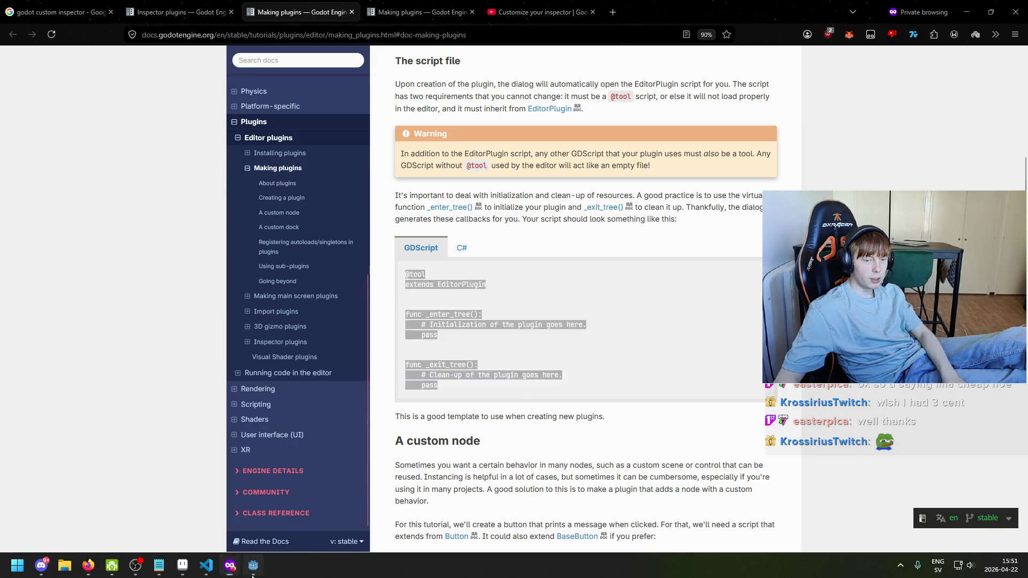
{"action": "left_click_drag", "start_coordinate": [466, 337], "coordinate": [239, 95]}
{"action": "key", "text": "ctrl+z"}
{"action": "key", "text": "ctrl+s"}
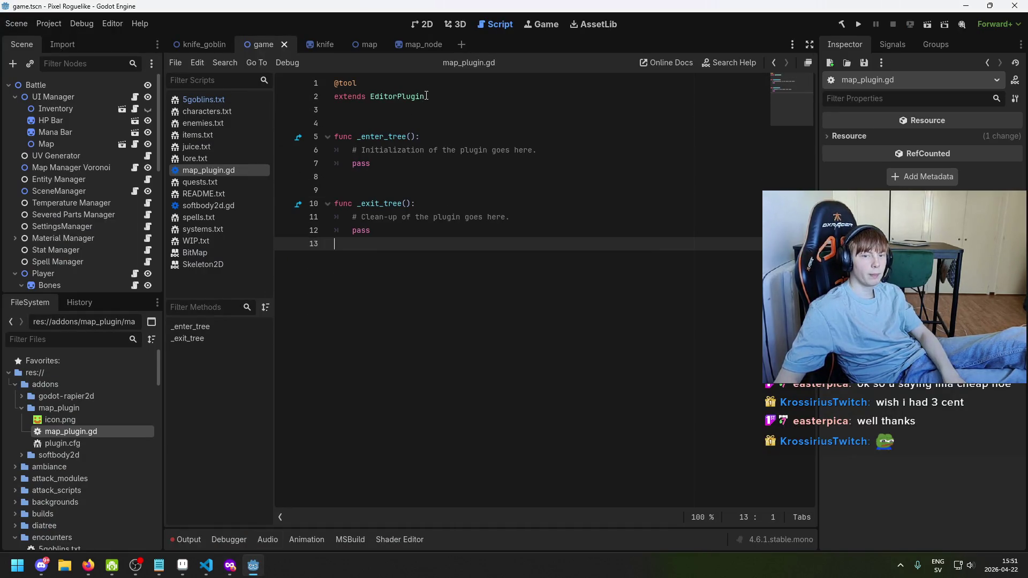
Start a new GDScript script in the map_plugin folder
{"action": "left_click", "coordinate": [429, 96]}
{"action": "left_click", "coordinate": [389, 87]}
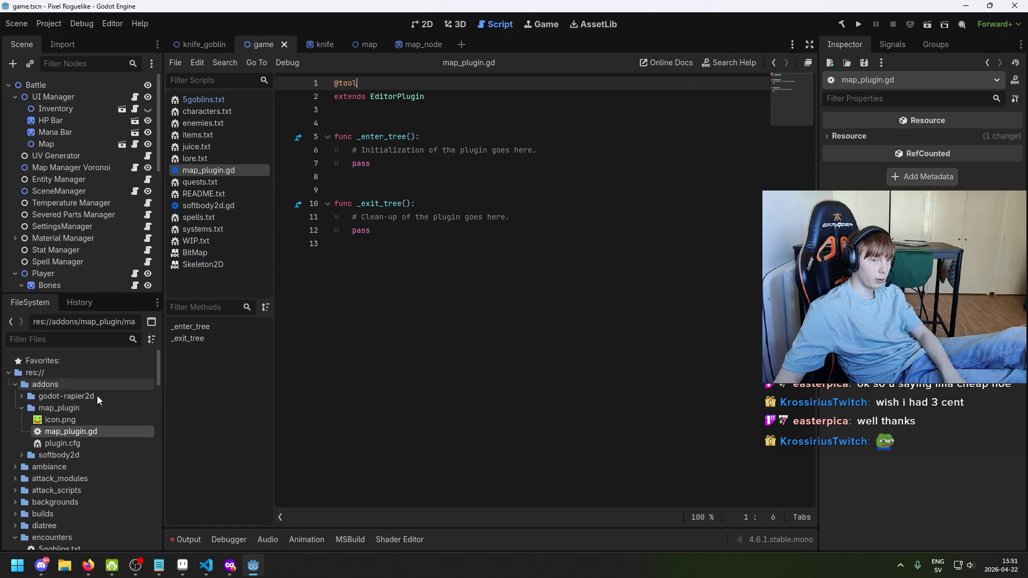
{"action": "right_click", "coordinate": [77, 406]}
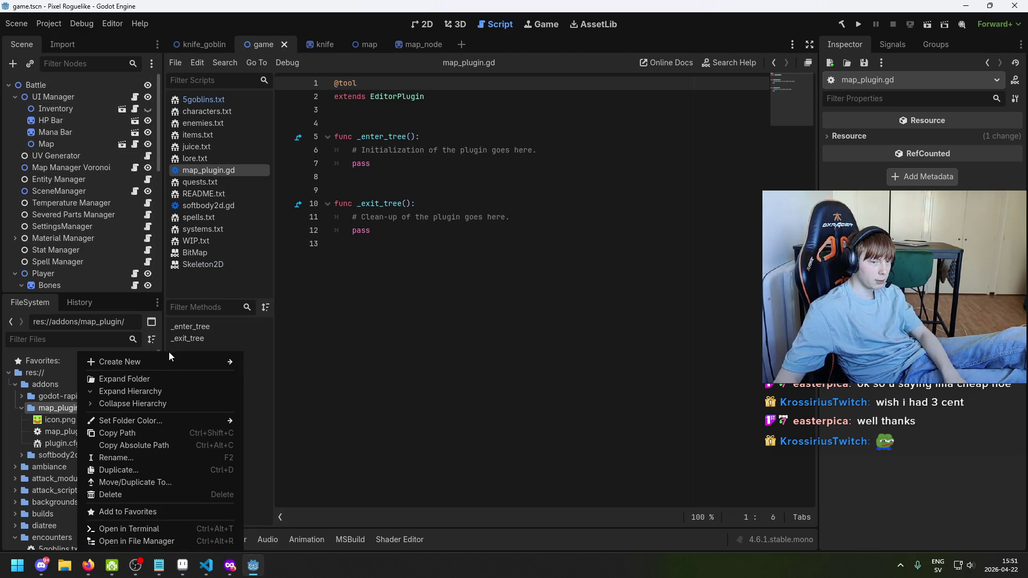
{"action": "mouse_move", "coordinate": [169, 363]}
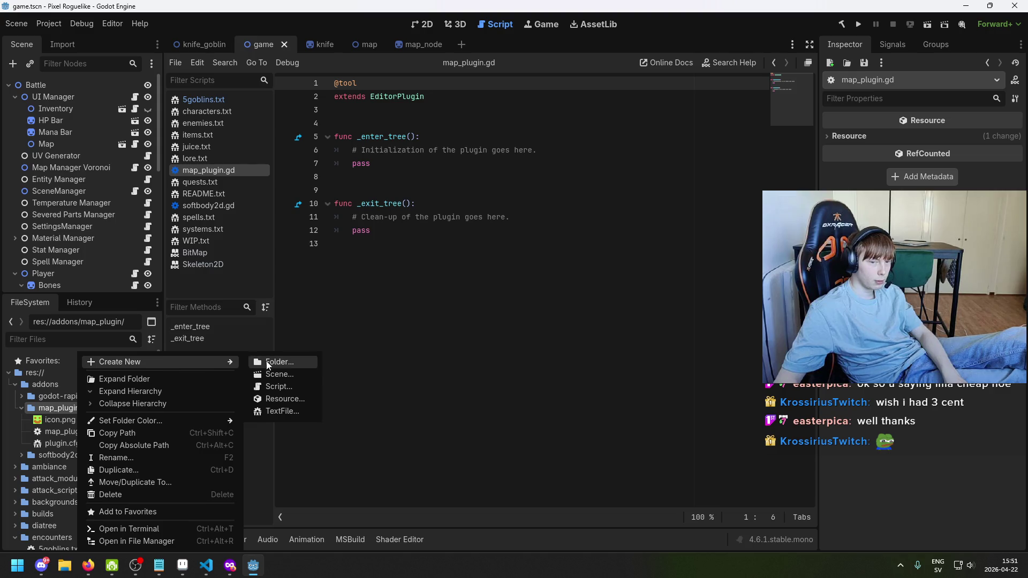
{"action": "left_click", "coordinate": [303, 391]}
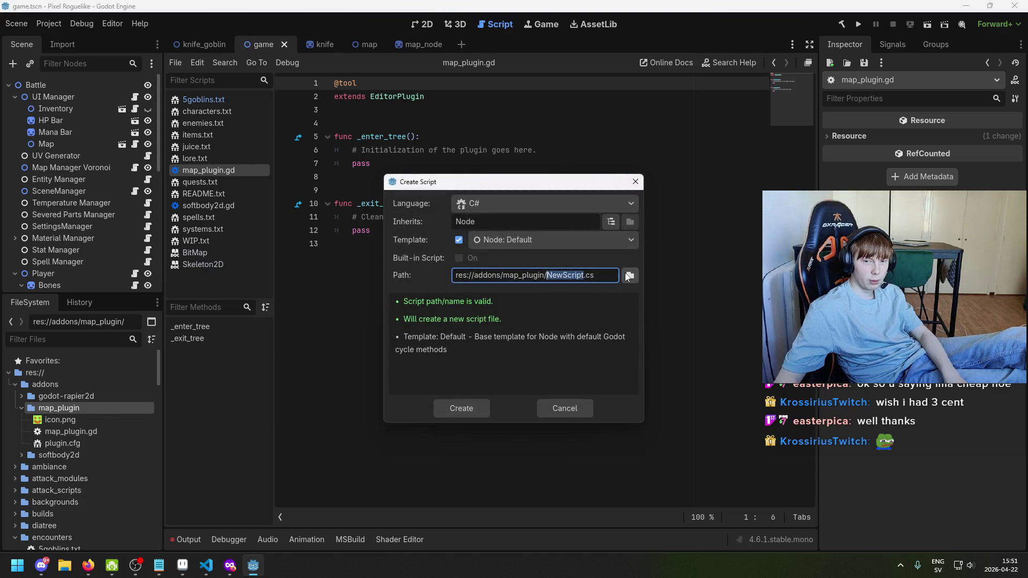
{"action": "left_click", "coordinate": [486, 206]}
{"action": "left_click", "coordinate": [489, 225]}
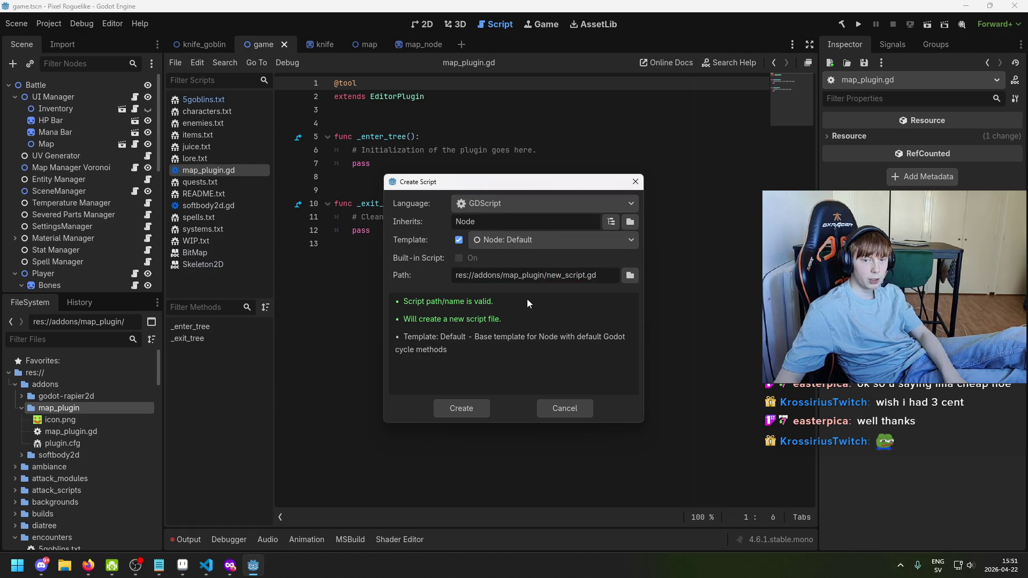
Name it my_button.gd, keep the Node: Default template, and create it
{"action": "double_click", "coordinate": [586, 276]}
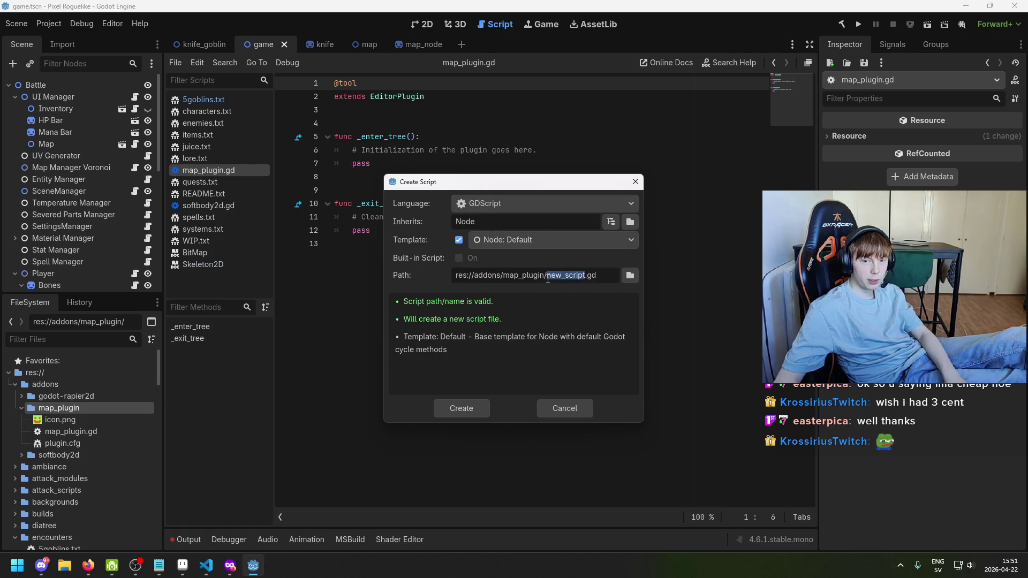
{"action": "type", "text": "my_button"}
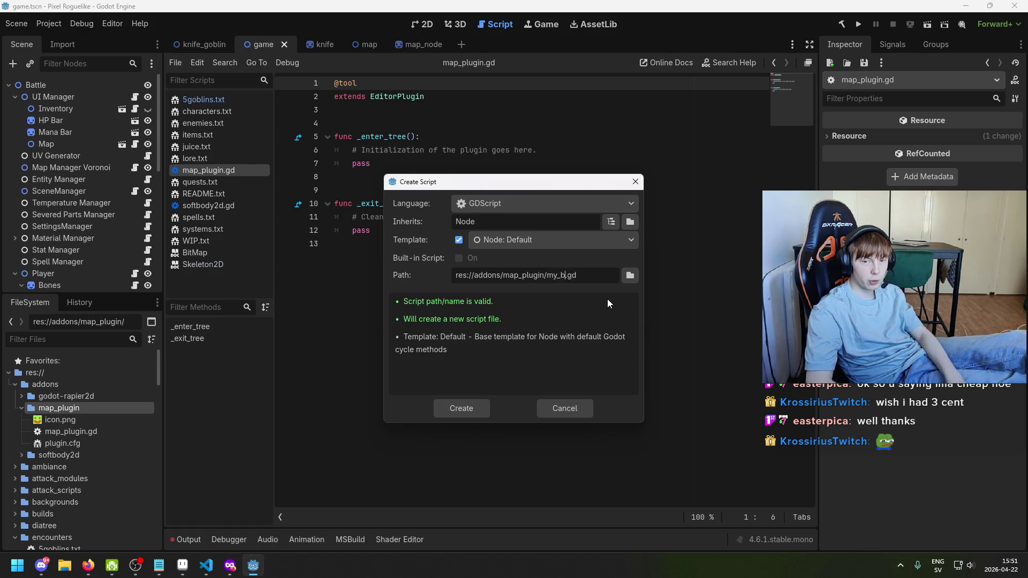
{"action": "left_click", "coordinate": [579, 236]}
{"action": "left_click", "coordinate": [580, 235]}
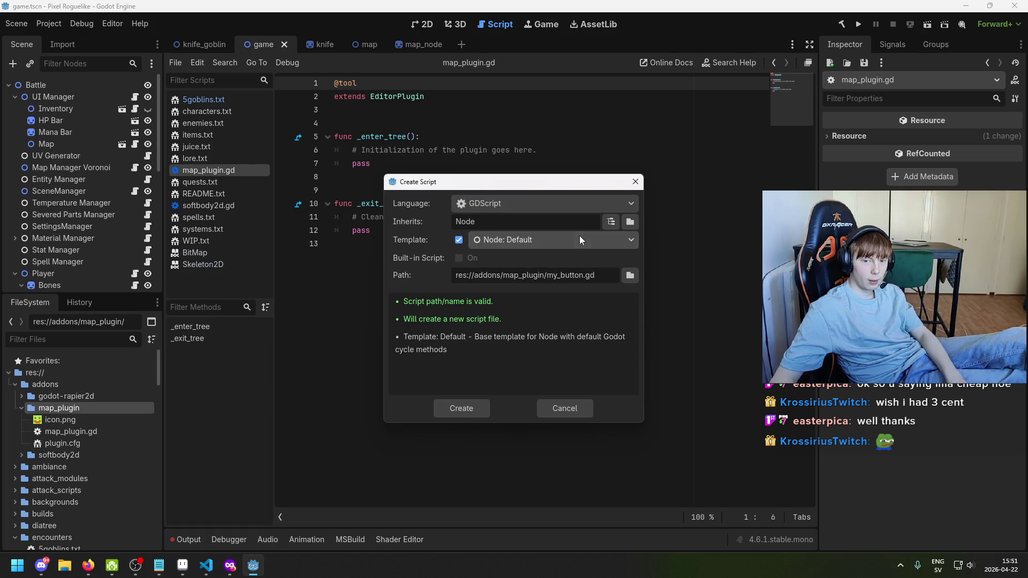
{"action": "left_click", "coordinate": [478, 412]}
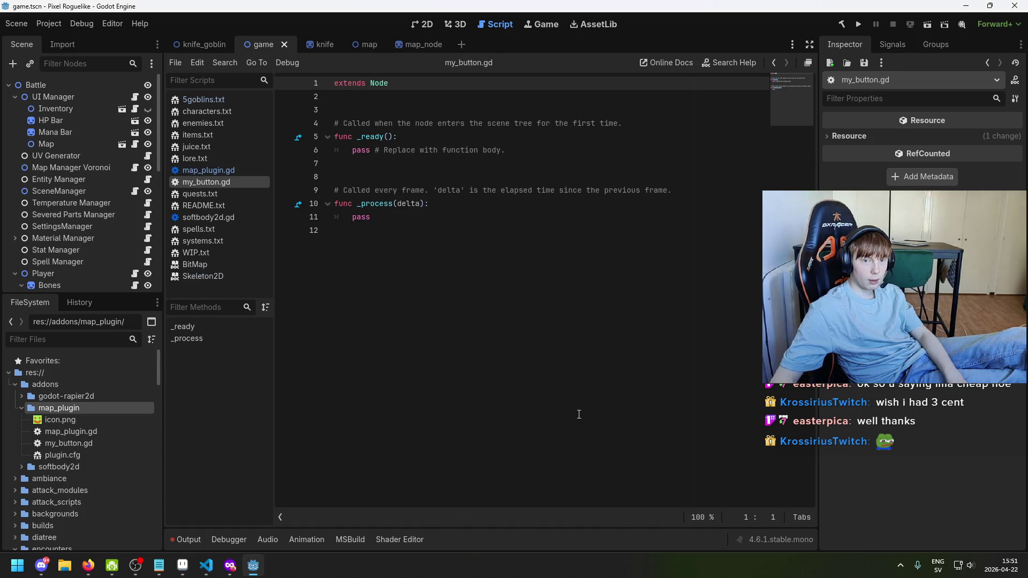
{"action": "left_click", "coordinate": [230, 567]}
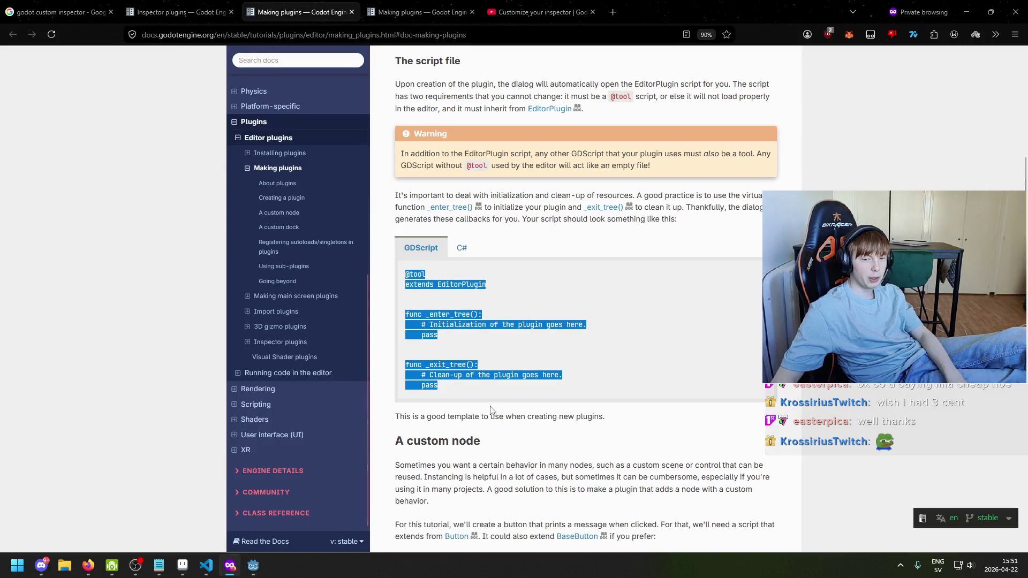
Read through the docs' custom MyButton example code
{"action": "scroll", "coordinate": [490, 354], "scroll_direction": "down", "scroll_amount": 5}
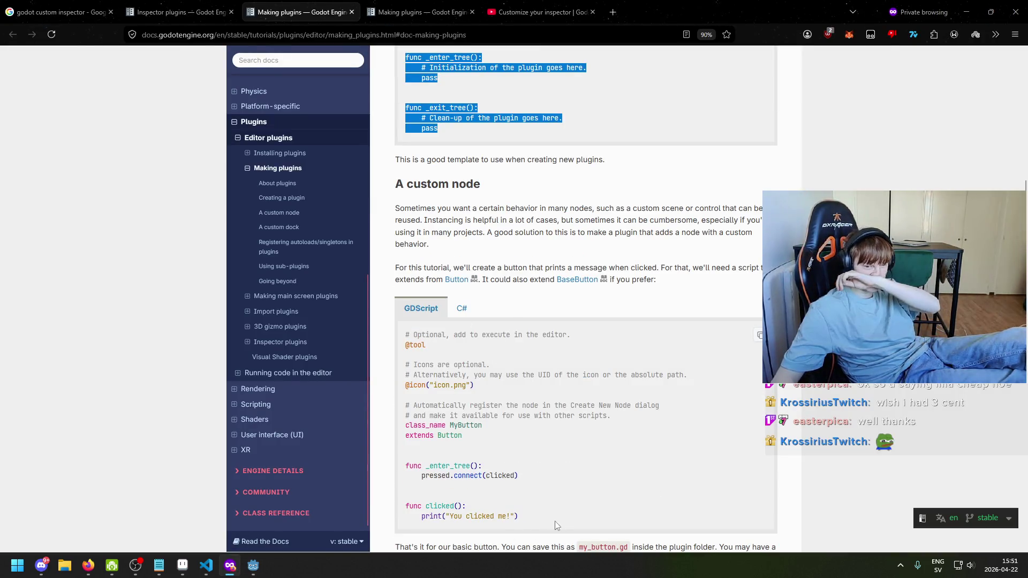
{"action": "left_click_drag", "start_coordinate": [517, 516], "coordinate": [406, 304]}
{"action": "key", "text": "ctrl+c"}
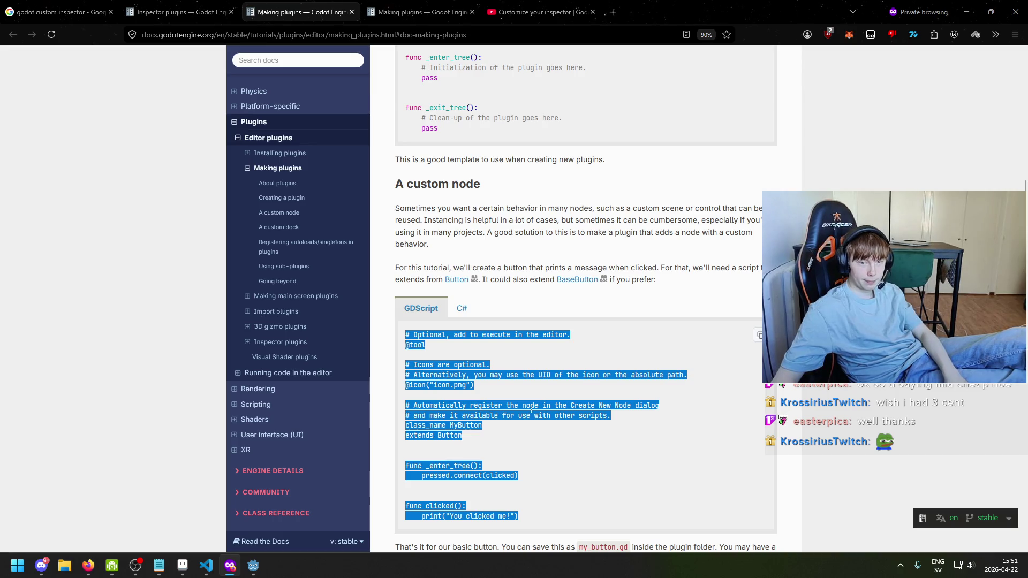
{"action": "left_click", "coordinate": [601, 467]}
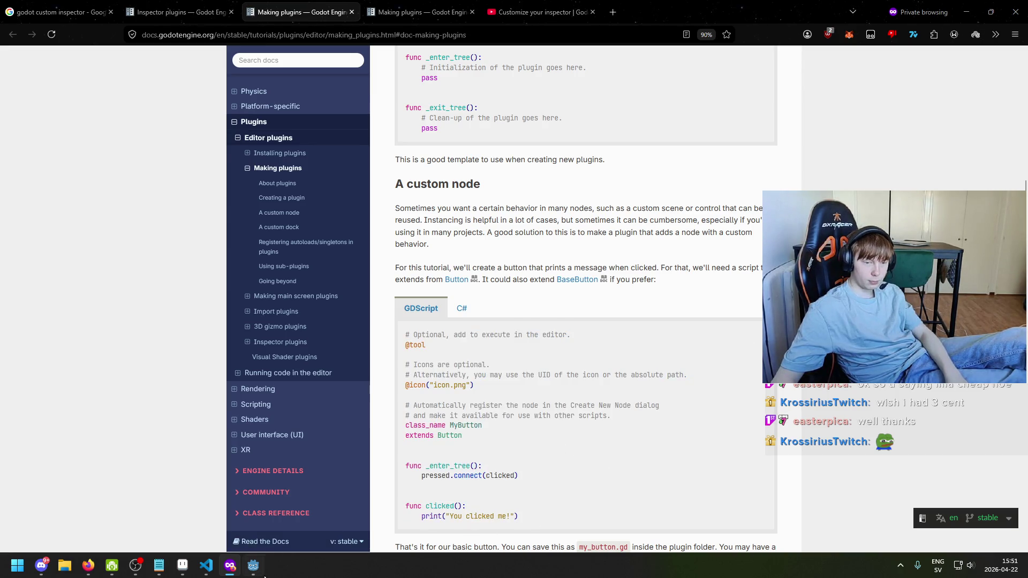
Return to Godot and select all of my_button.gd's template code
{"action": "left_click", "coordinate": [263, 574]}
{"action": "left_click", "coordinate": [489, 310]}
{"action": "key", "text": "ctrl+a"}
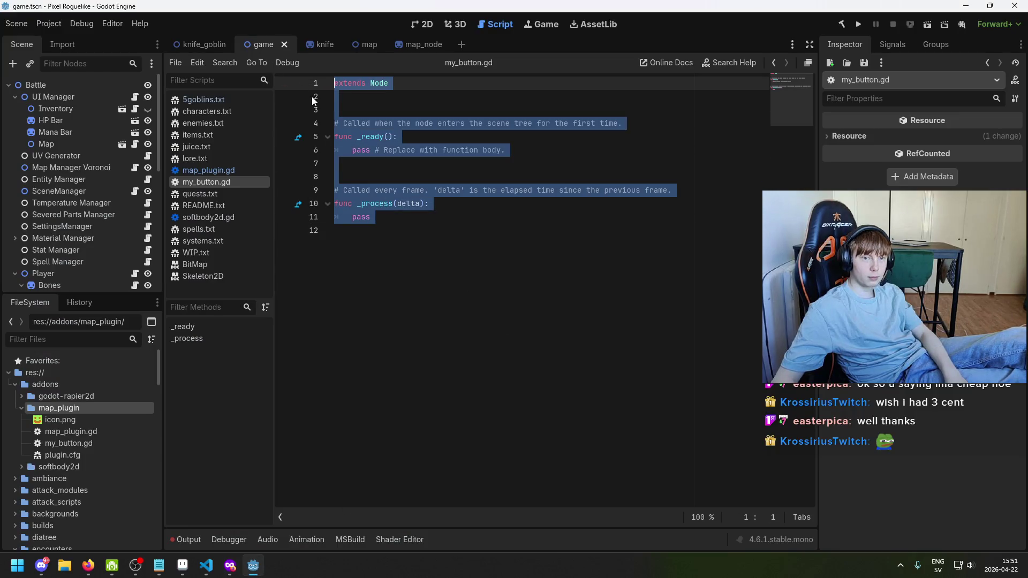
Paste the MyButton example into my_button.gd, save, and clear the Output log
{"action": "key", "text": "ctrl+v"}
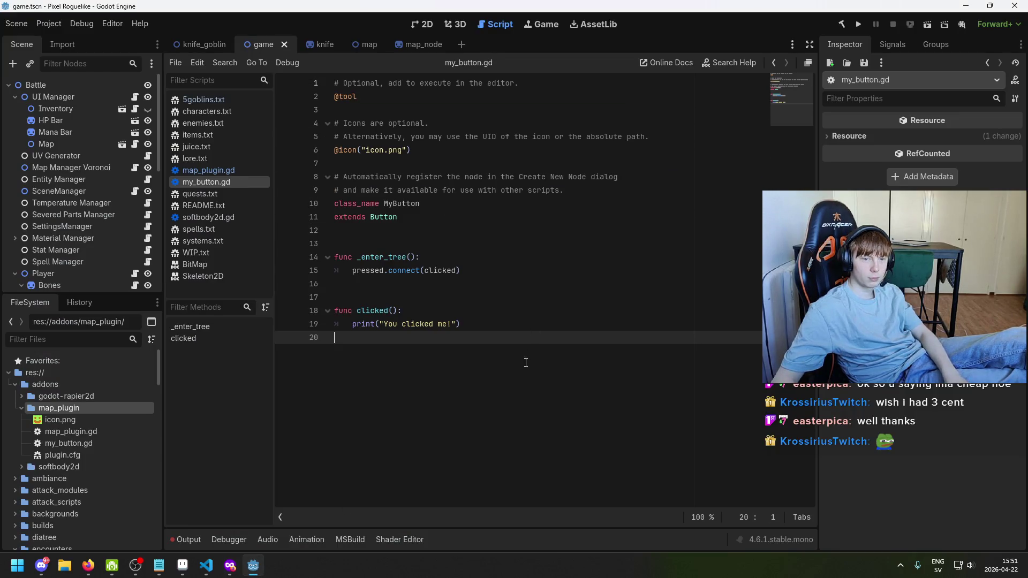
{"action": "key", "text": "ctrl+s"}
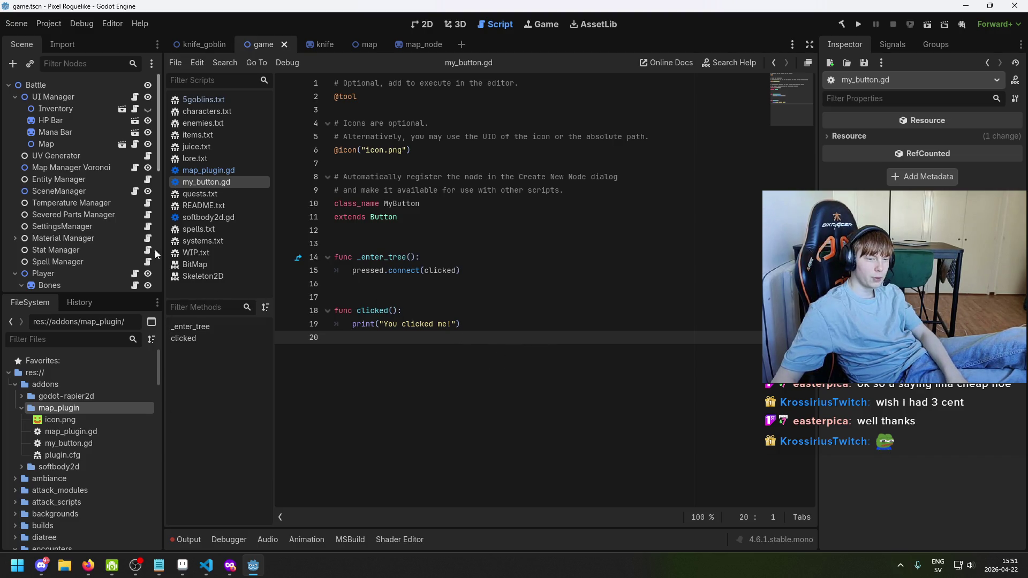
{"action": "left_click", "coordinate": [183, 539]}
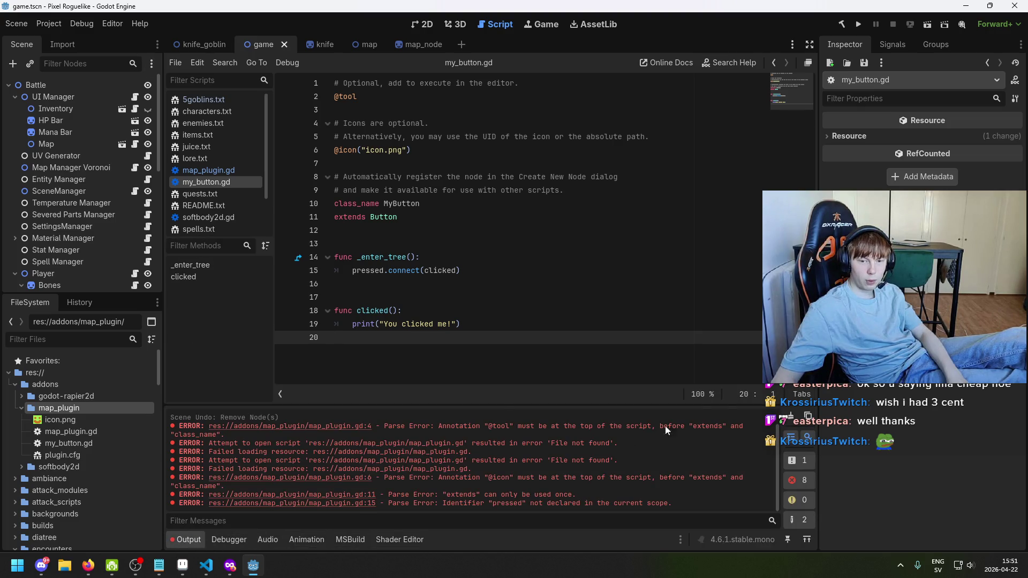
{"action": "left_click", "coordinate": [788, 417]}
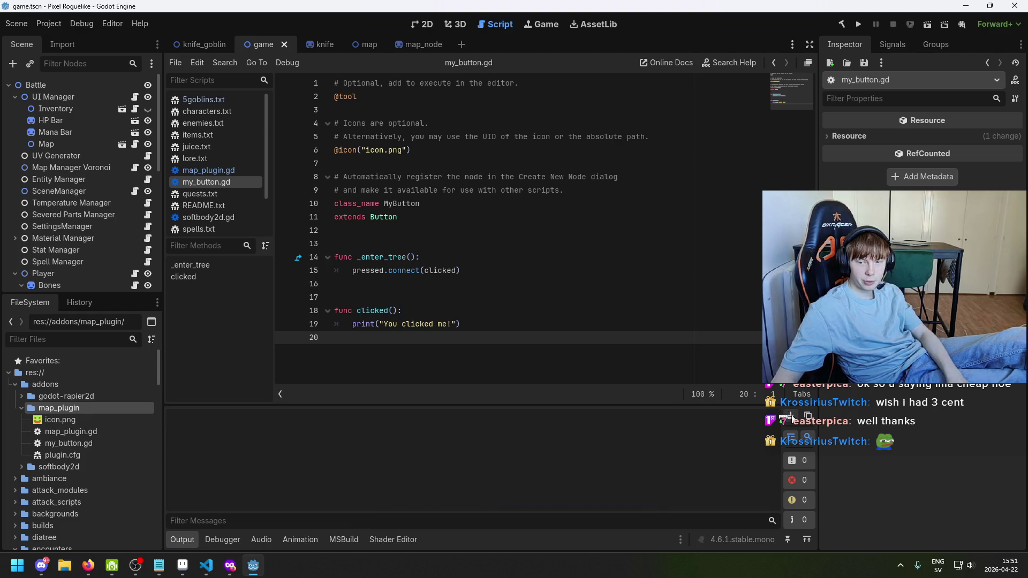
Enable Map Plugin in Project Settings > Plugins and return to the docs
{"action": "left_click", "coordinate": [58, 25]}
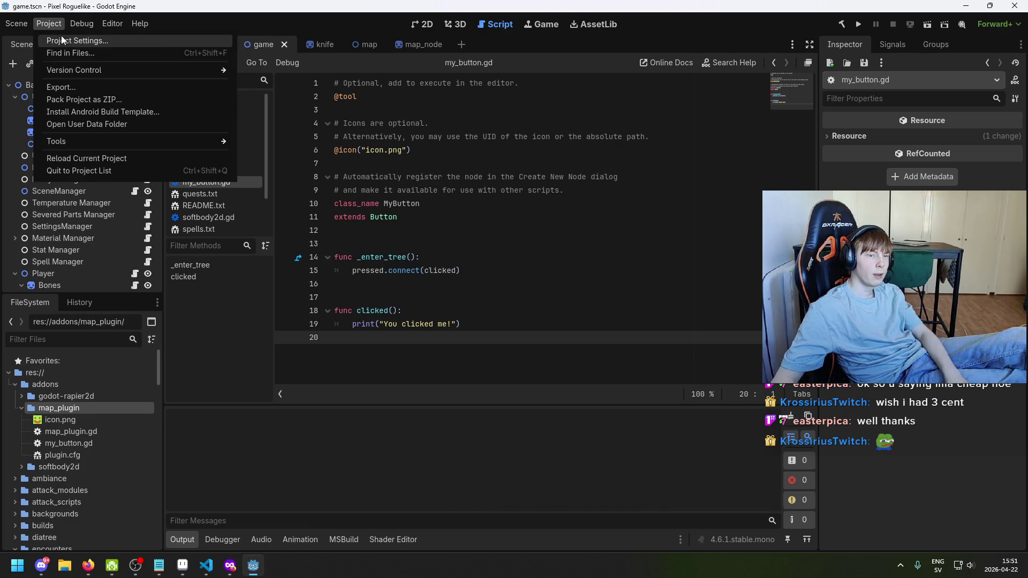
{"action": "left_click", "coordinate": [61, 35]}
{"action": "left_click", "coordinate": [216, 170]}
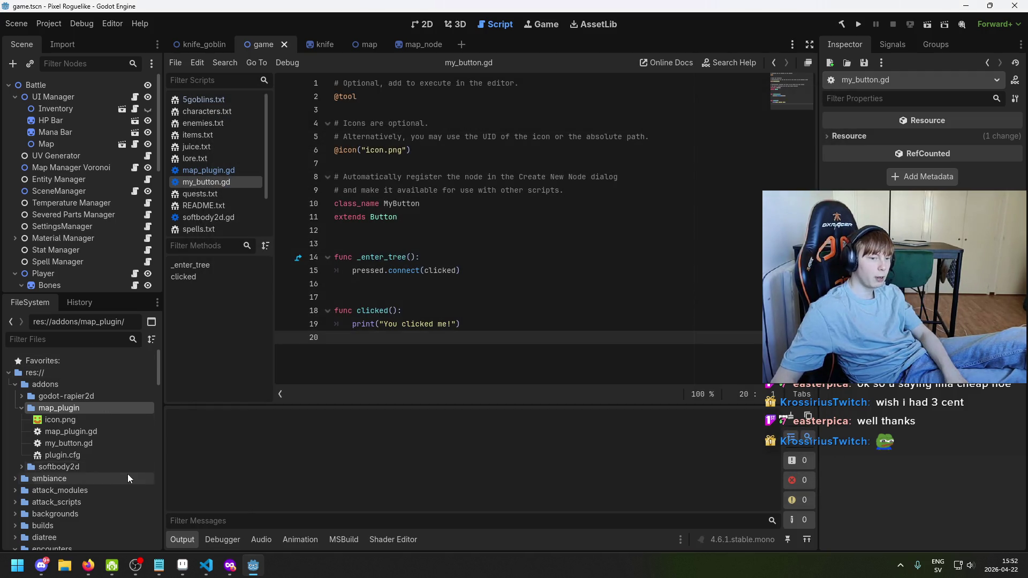
{"action": "left_click", "coordinate": [103, 433]}
{"action": "key", "text": "alt+Tab"}
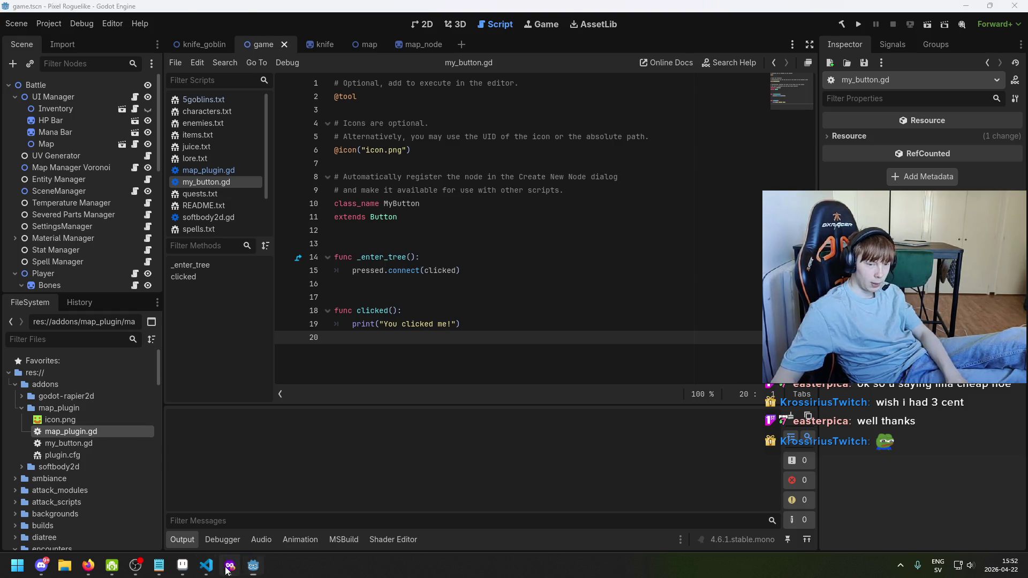
{"action": "scroll", "coordinate": [571, 255], "scroll_direction": "down", "scroll_amount": 5}
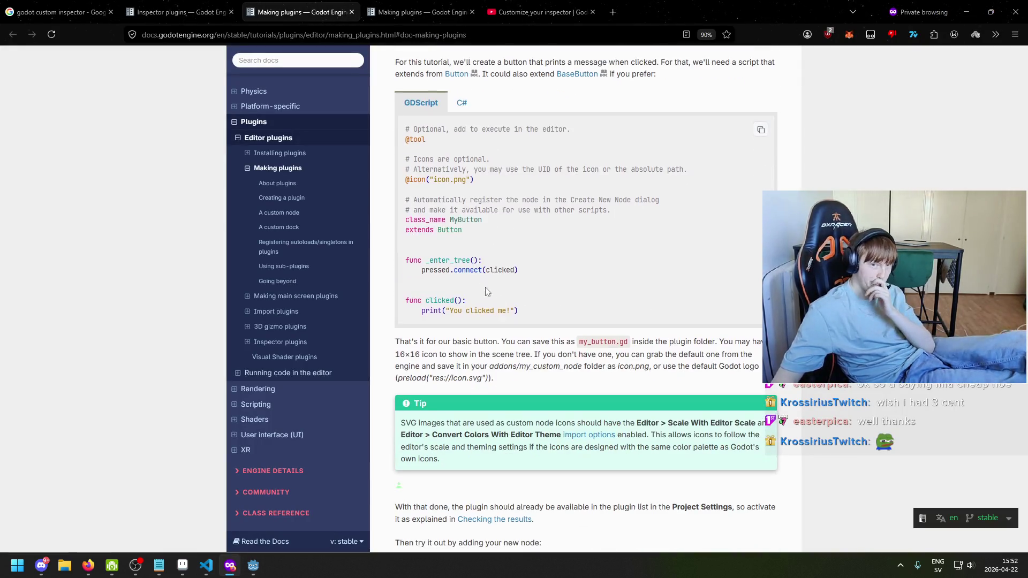
Scroll the Making plugins page down to the Create New Node screenshot
{"action": "scroll", "coordinate": [474, 156], "scroll_direction": "up", "scroll_amount": 5}
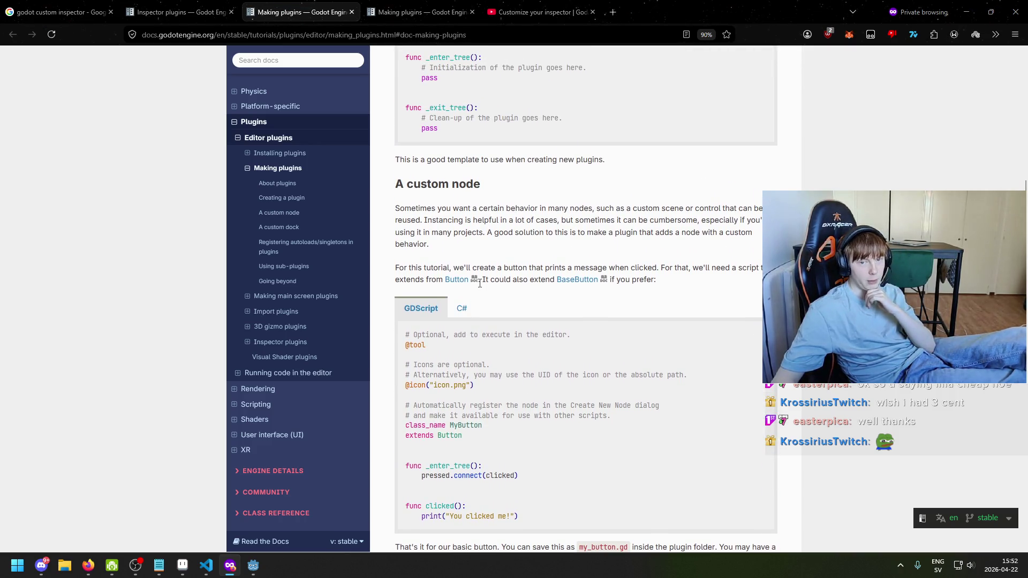
{"action": "scroll", "coordinate": [552, 284], "scroll_direction": "down", "scroll_amount": 5}
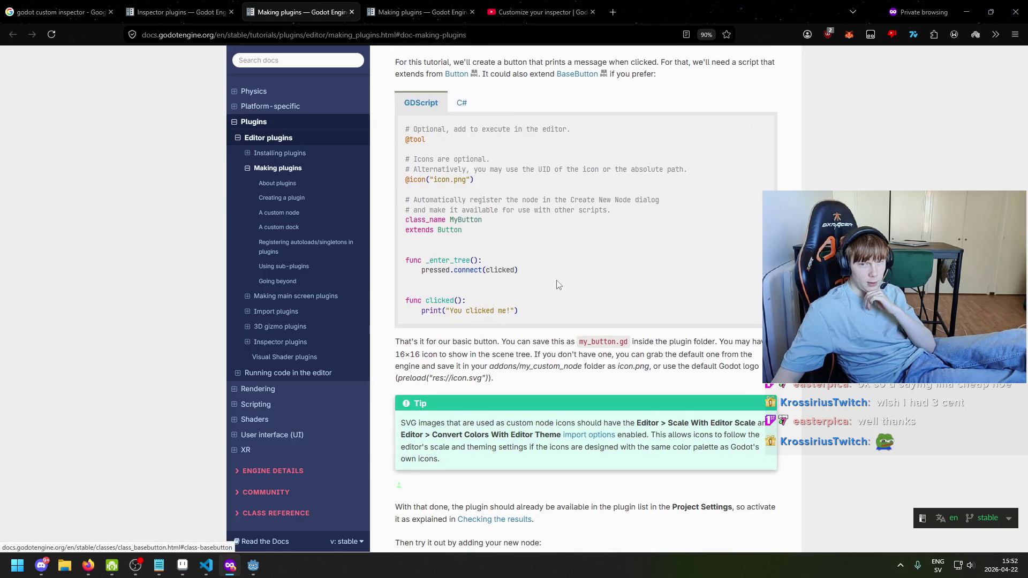
{"action": "scroll", "coordinate": [445, 346], "scroll_direction": "down", "scroll_amount": 5}
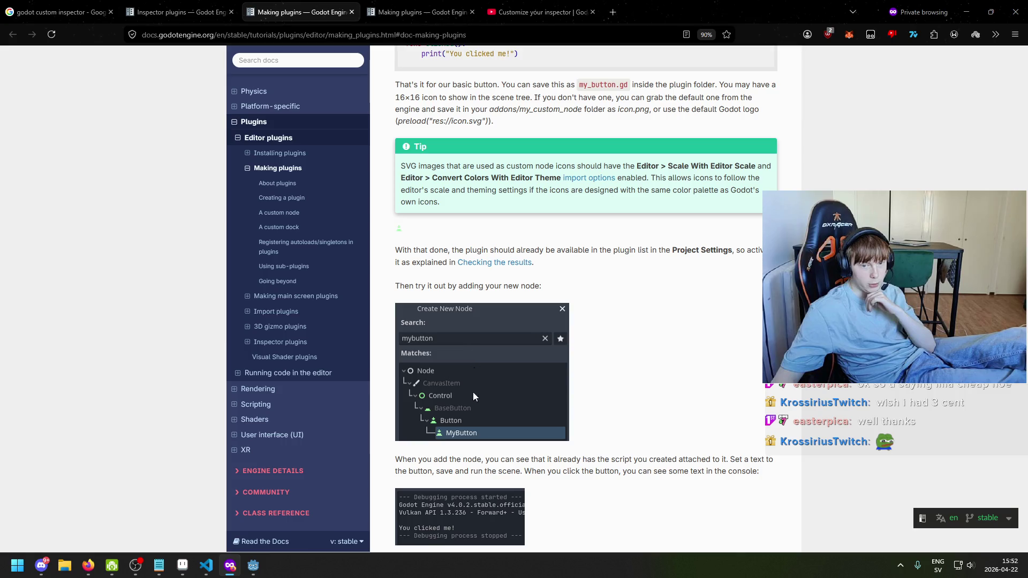
{"action": "left_click", "coordinate": [254, 566]}
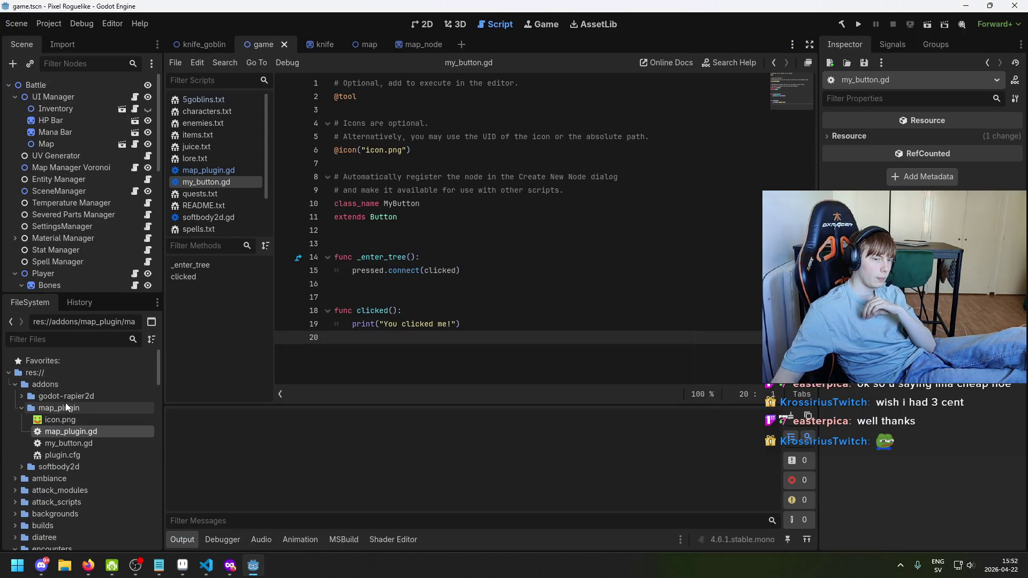
Add a MyButton node to the scene, found by searching 'Button'
{"action": "left_click", "coordinate": [63, 378]}
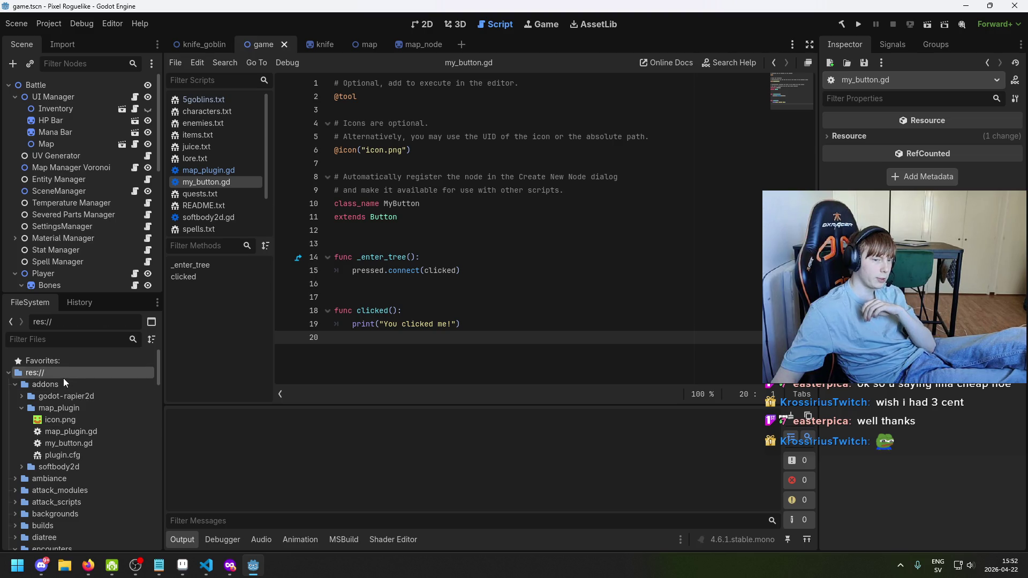
{"action": "right_click", "coordinate": [63, 378]}
{"action": "left_click", "coordinate": [13, 64]}
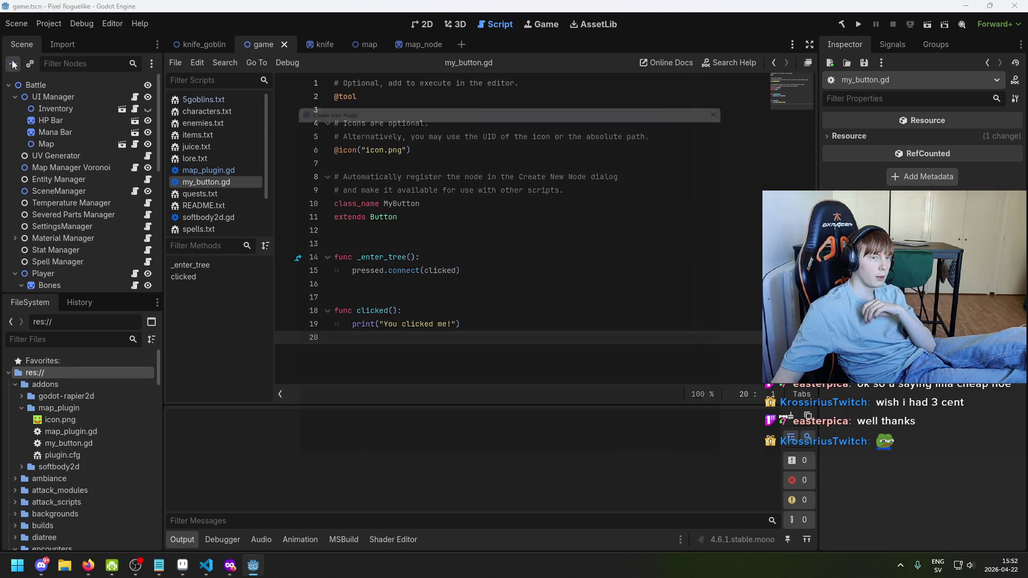
{"action": "type", "text": "Bu"}
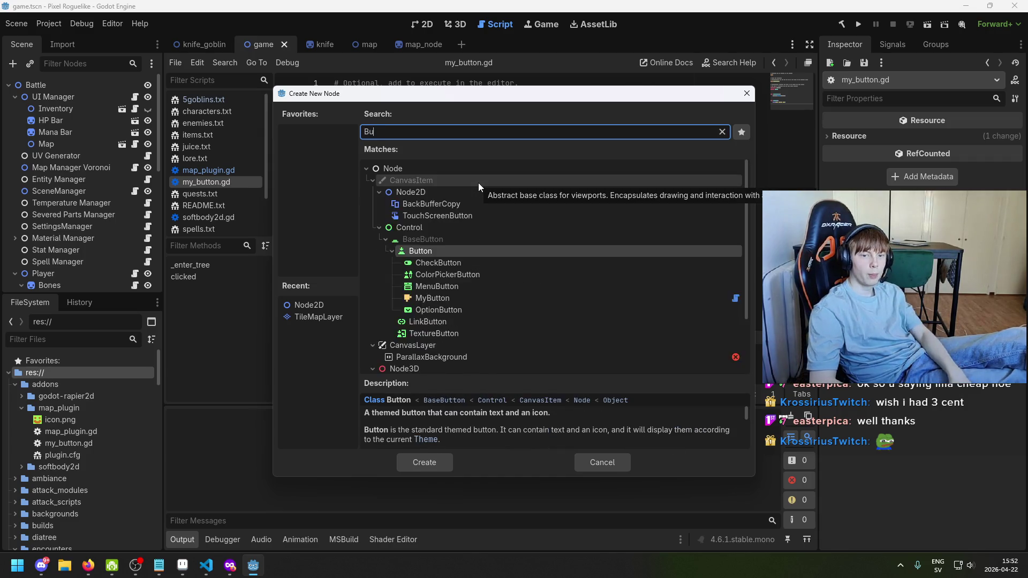
{"action": "type", "text": "tton"}
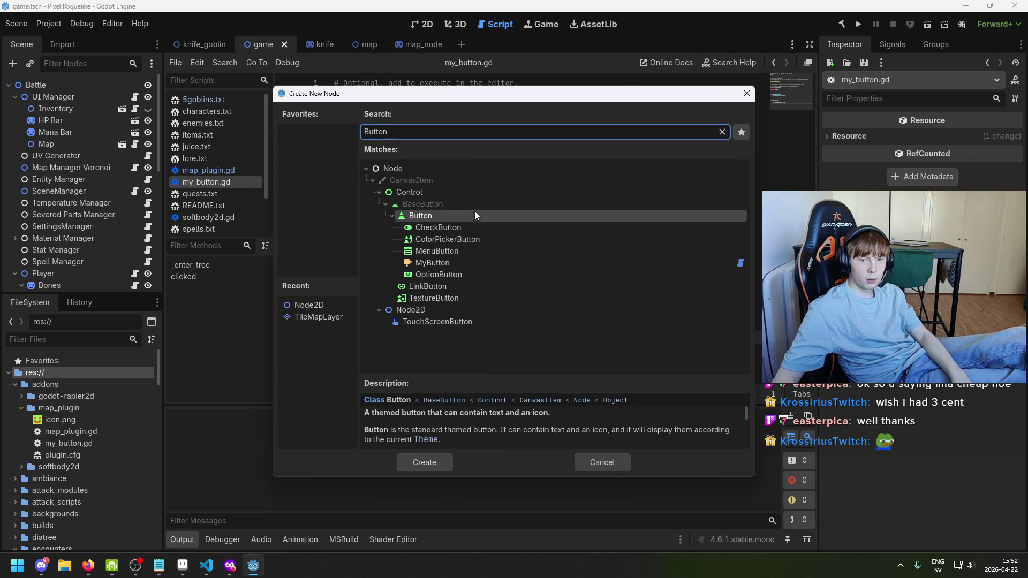
{"action": "left_click", "coordinate": [468, 262]}
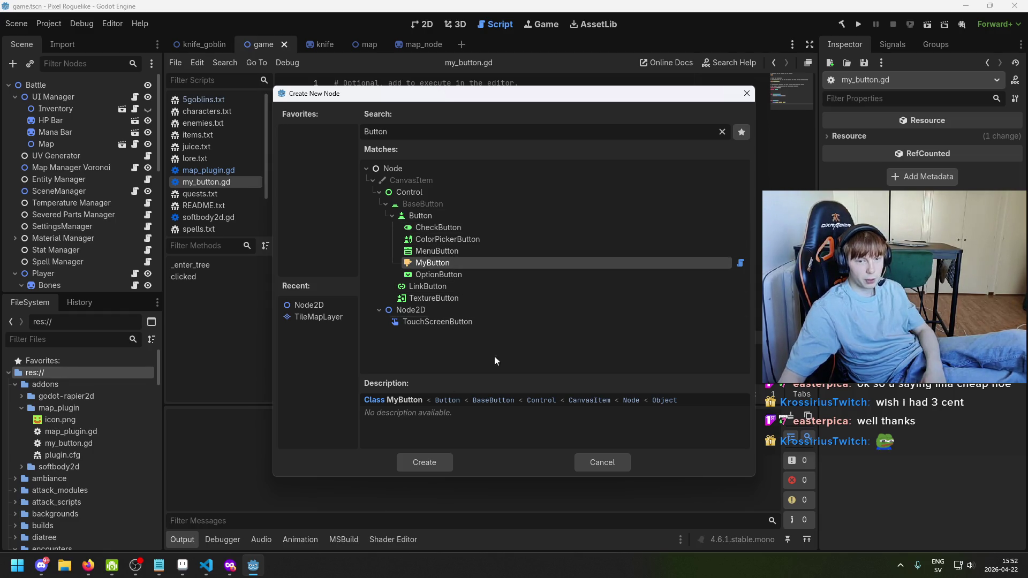
{"action": "double_click", "coordinate": [461, 266]}
Inspect the new MyButton node in the scene tree
{"action": "key", "text": "Up"}
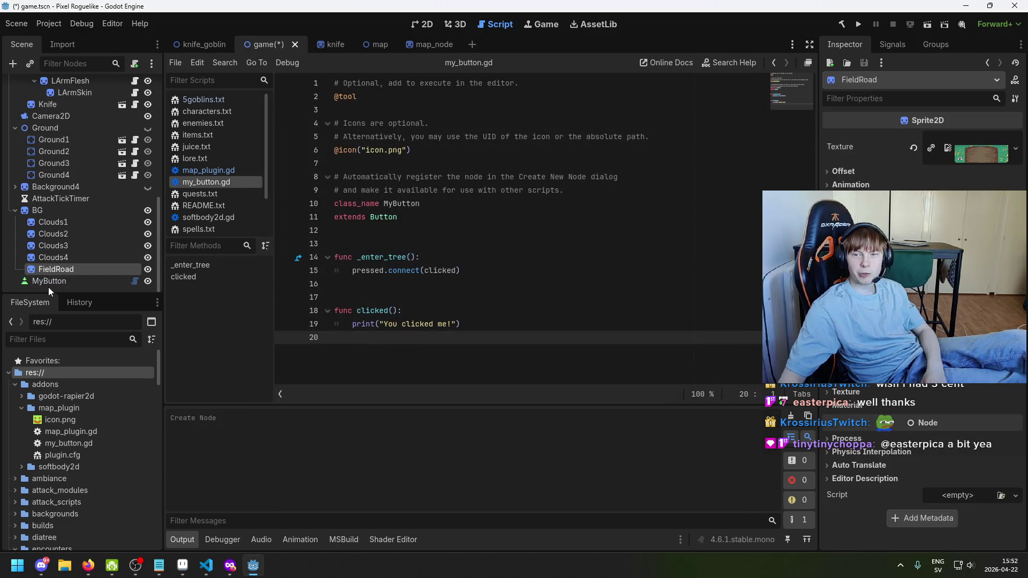
{"action": "left_click", "coordinate": [73, 301]}
{"action": "left_click", "coordinate": [62, 282]}
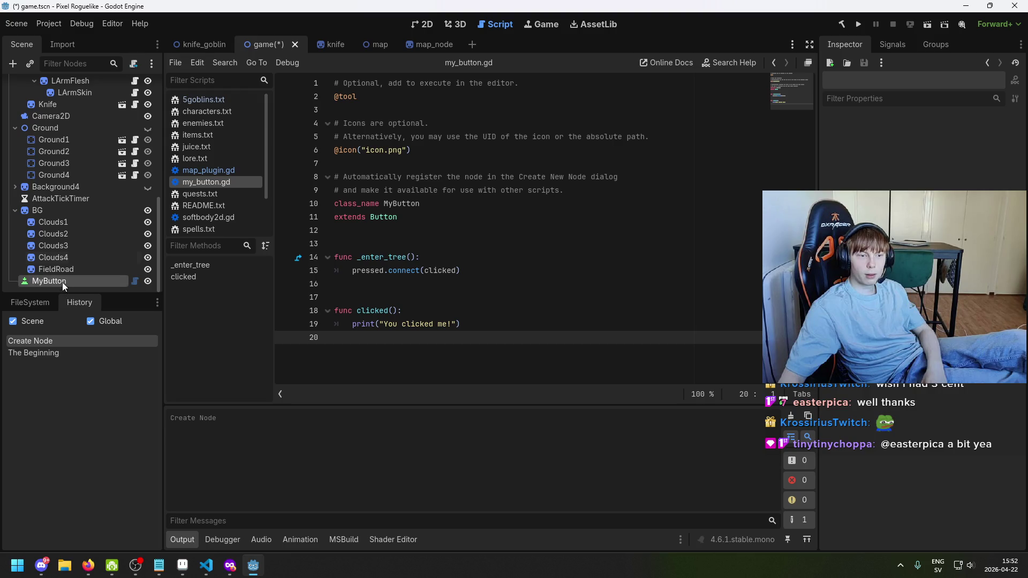
{"action": "left_click", "coordinate": [46, 300]}
{"action": "scroll", "coordinate": [920, 403], "scroll_direction": "down", "scroll_amount": 5}
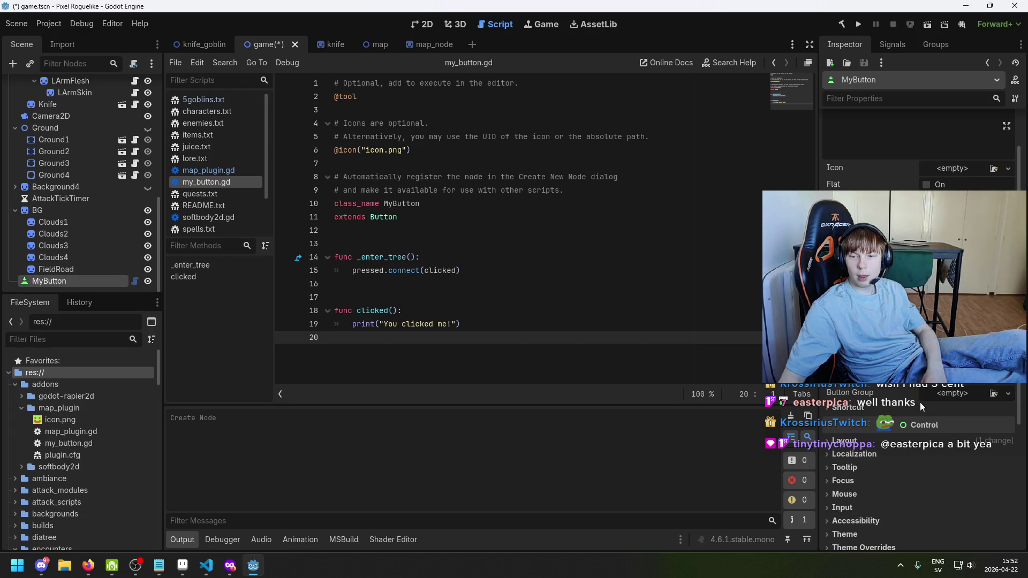
{"action": "scroll", "coordinate": [920, 403], "scroll_direction": "up", "scroll_amount": 5}
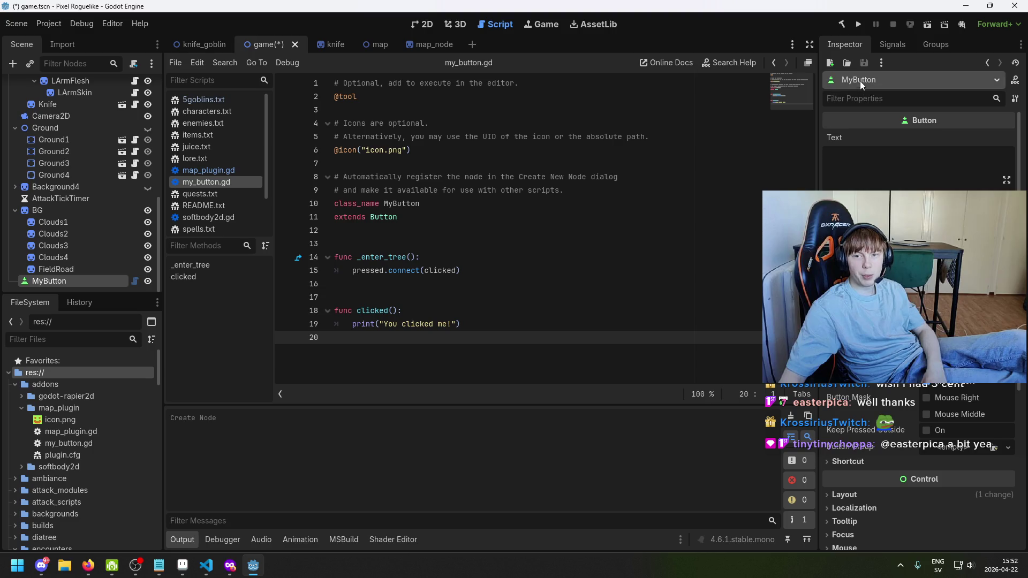
{"action": "left_click", "coordinate": [66, 281]}
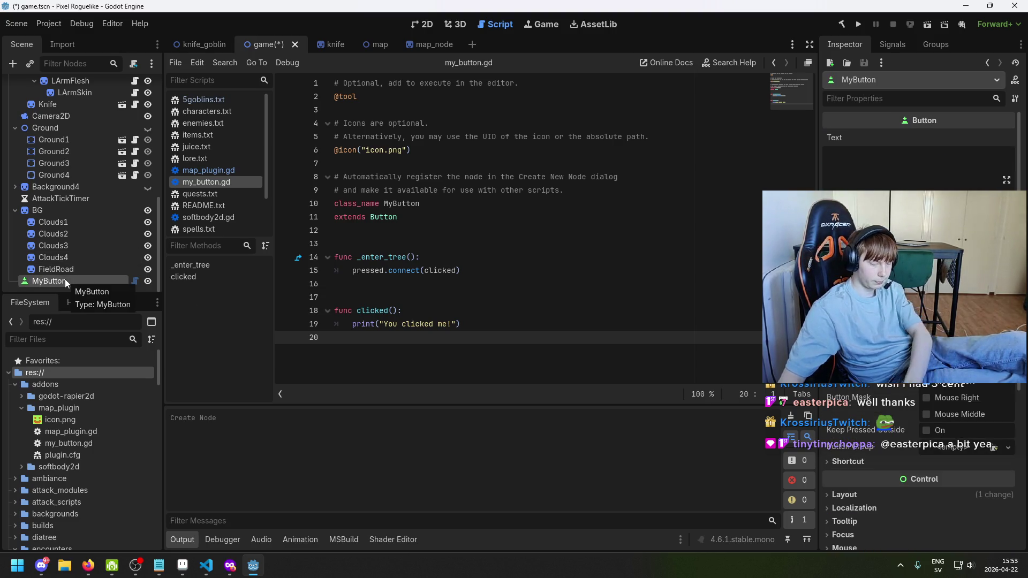
Delete the MyButton test node, confirm, and return to the docs
{"action": "key", "text": "Delete"}
{"action": "left_click", "coordinate": [501, 294]}
{"action": "scroll", "coordinate": [84, 256], "scroll_direction": "up", "scroll_amount": 10}
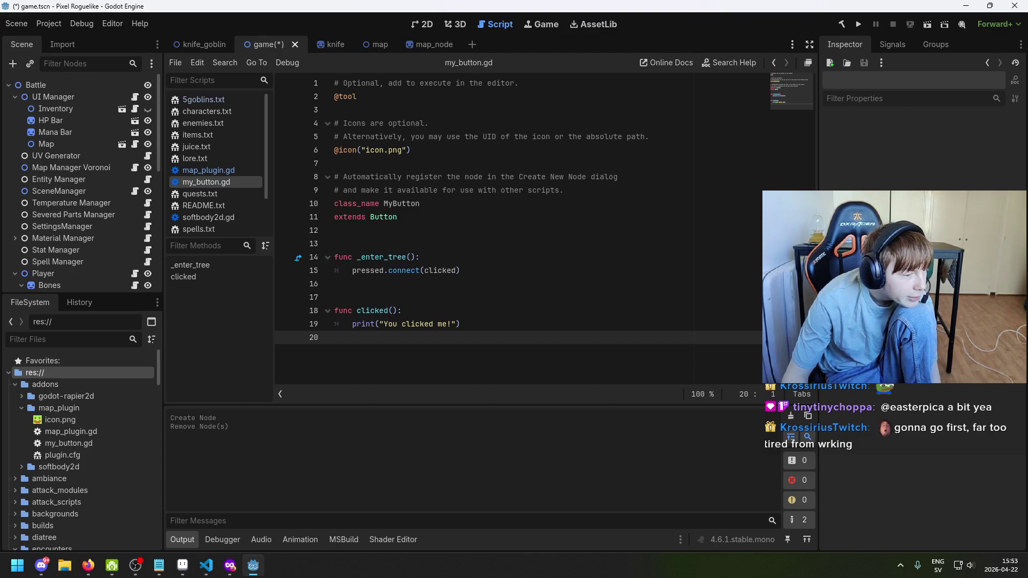
{"action": "left_click", "coordinate": [230, 565]}
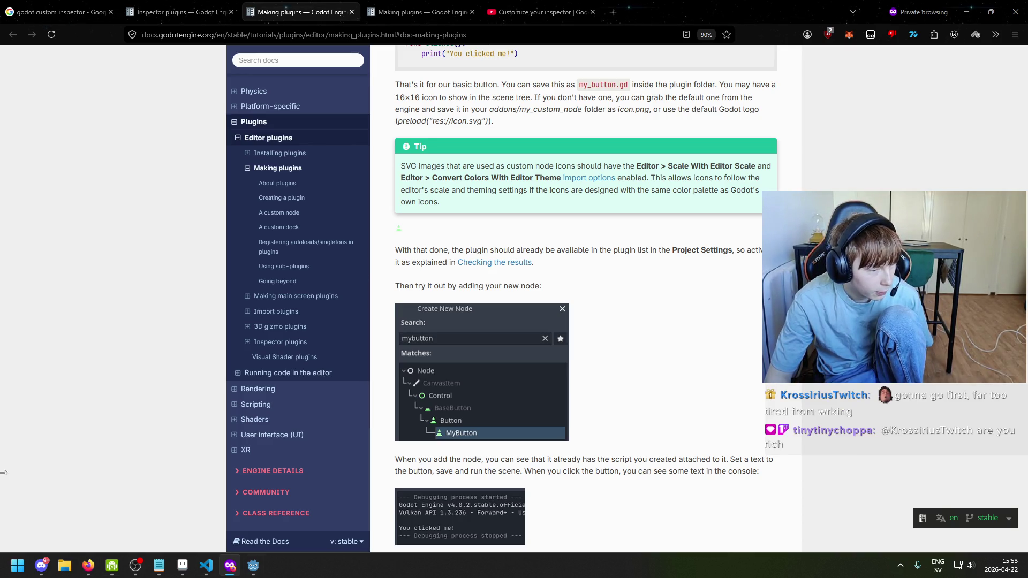
{"action": "scroll", "coordinate": [428, 453], "scroll_direction": "down", "scroll_amount": 2}
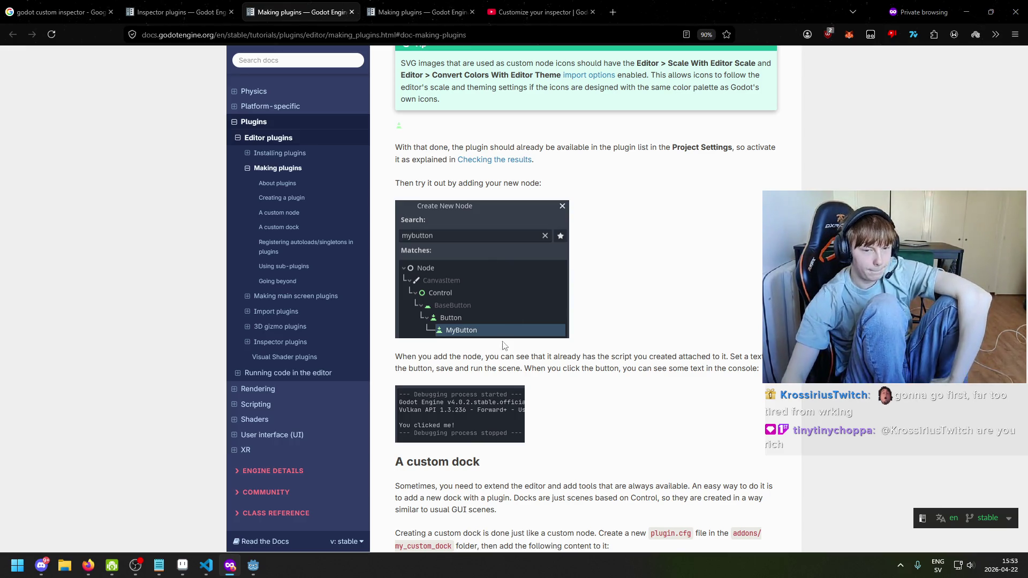
{"action": "scroll", "coordinate": [503, 330], "scroll_direction": "down", "scroll_amount": 4}
{"action": "scroll", "coordinate": [503, 330], "scroll_direction": "up", "scroll_amount": 1}
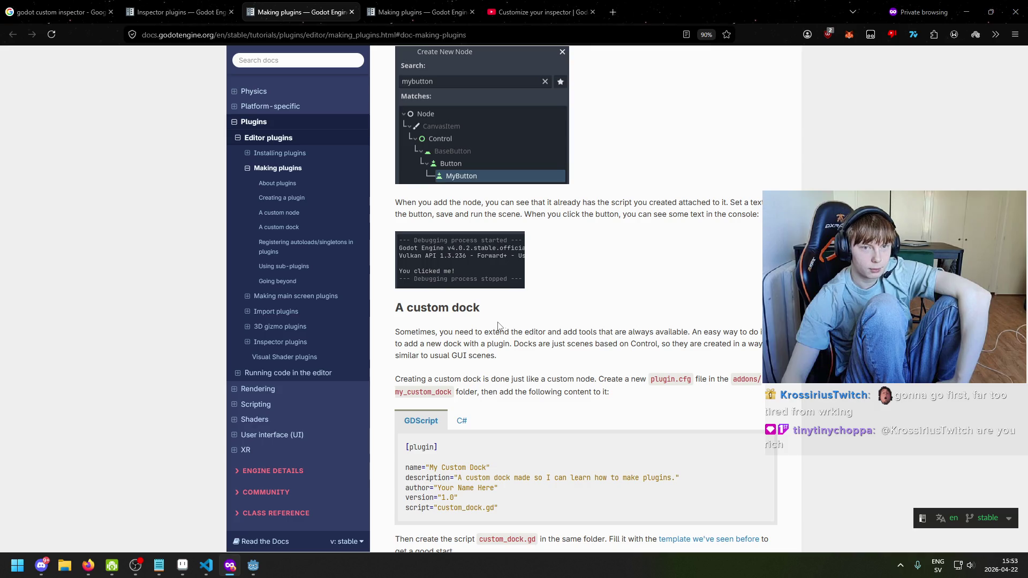
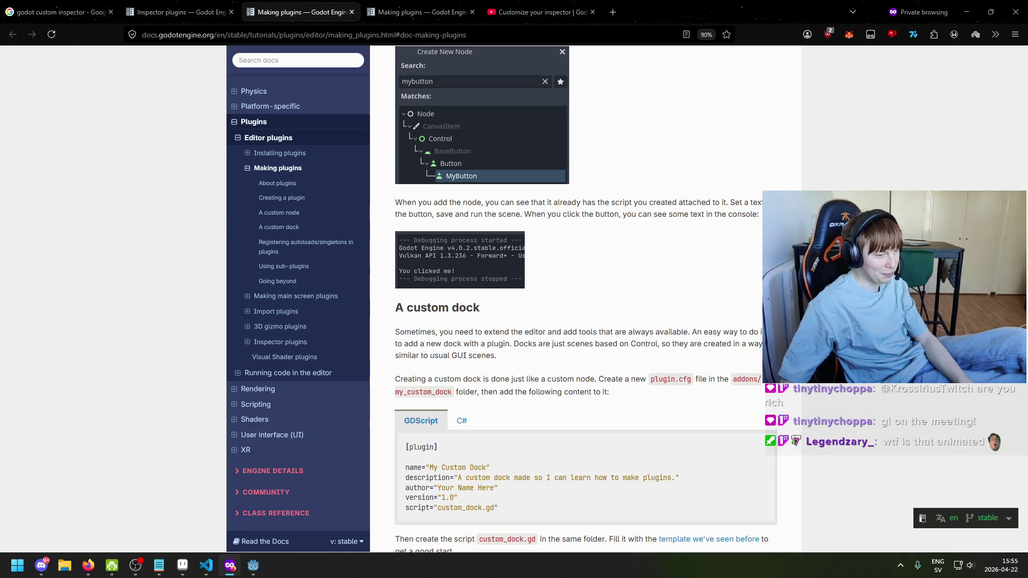
Scroll through the Making plugins docs, selecting parts of the example code
{"action": "left_click", "coordinate": [23, 424]}
{"action": "scroll", "coordinate": [404, 368], "scroll_direction": "down", "scroll_amount": 2}
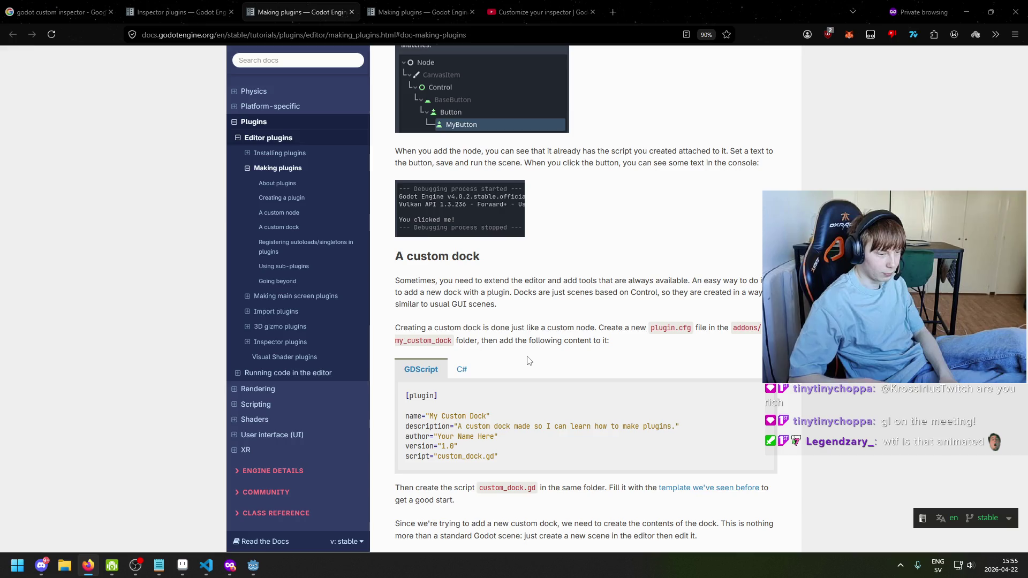
{"action": "scroll", "coordinate": [560, 425], "scroll_direction": "down", "scroll_amount": 6}
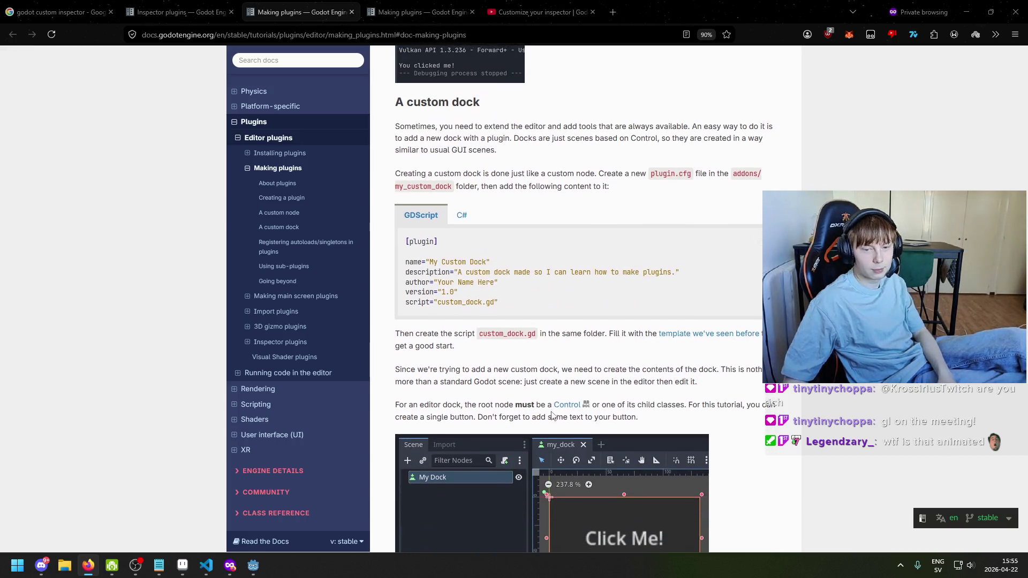
{"action": "left_click", "coordinate": [408, 257]}
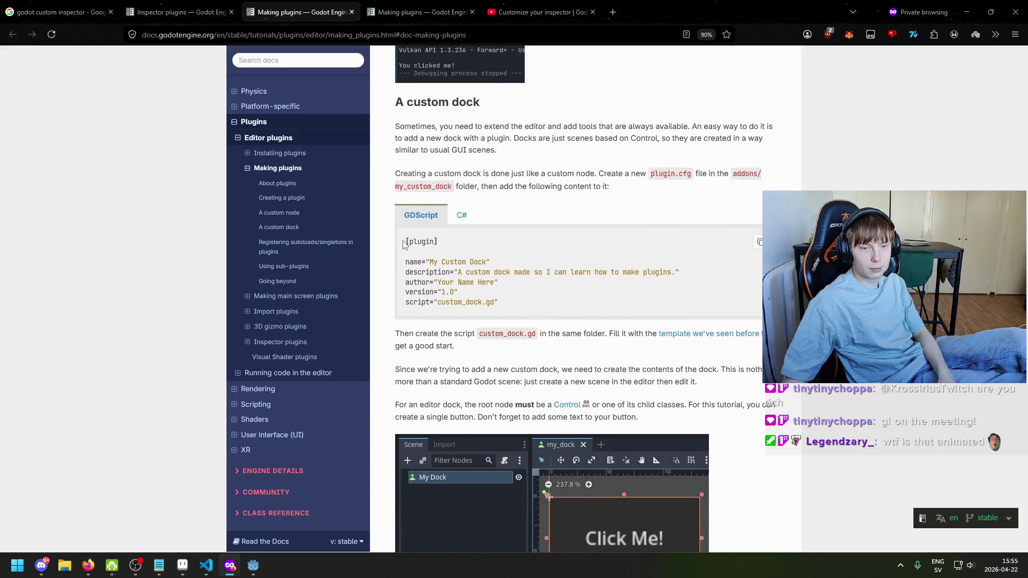
{"action": "left_click_drag", "start_coordinate": [403, 245], "coordinate": [490, 274]}
{"action": "left_click", "coordinate": [536, 303]}
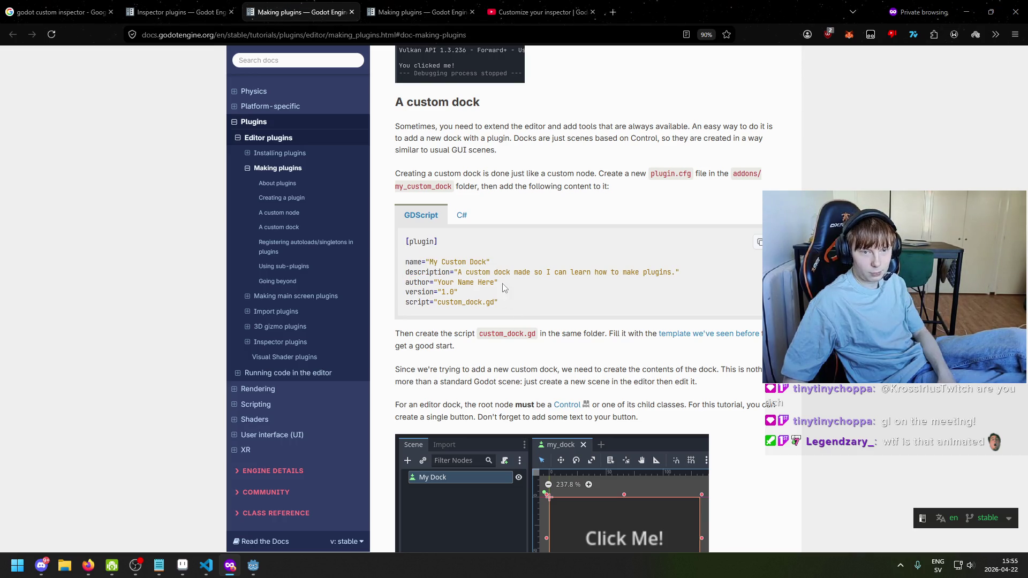
{"action": "scroll", "coordinate": [500, 182], "scroll_direction": "up", "scroll_amount": 2}
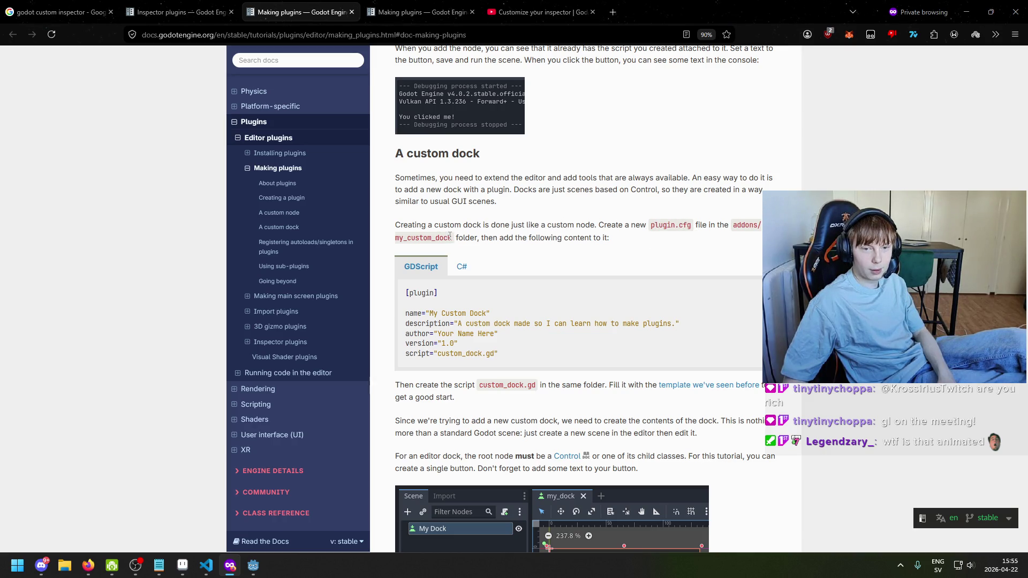
{"action": "left_click_drag", "start_coordinate": [447, 237], "coordinate": [396, 225]}
{"action": "scroll", "coordinate": [395, 226], "scroll_direction": "up", "scroll_amount": 2}
{"action": "left_click_drag", "start_coordinate": [473, 253], "coordinate": [539, 273]}
{"action": "scroll", "coordinate": [389, 247], "scroll_direction": "down", "scroll_amount": 5}
{"action": "scroll", "coordinate": [405, 345], "scroll_direction": "up", "scroll_amount": 8}
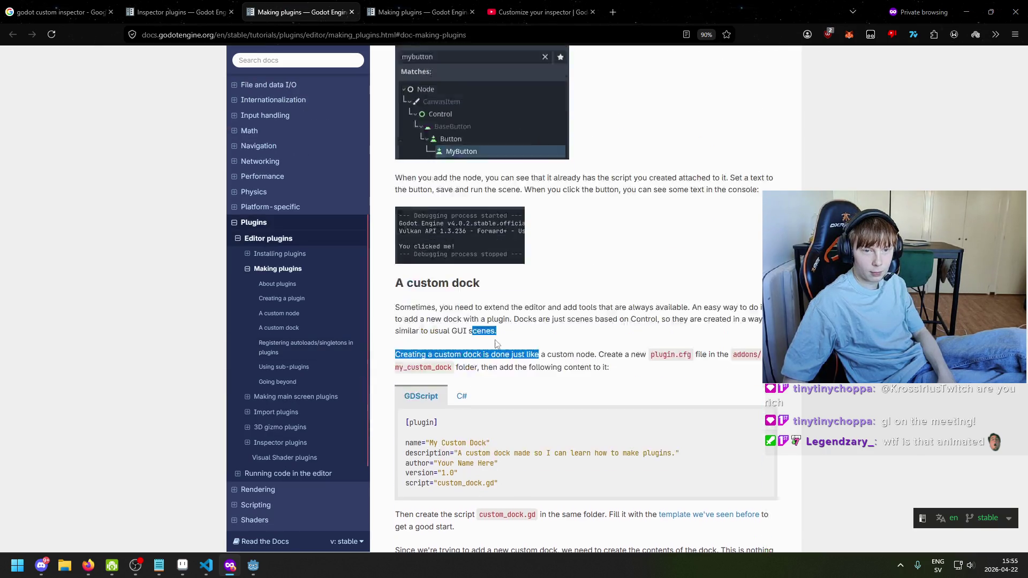
{"action": "scroll", "coordinate": [405, 346], "scroll_direction": "down", "scroll_amount": 2}
{"action": "mouse_move", "coordinate": [454, 280]}
{"action": "left_mouse_down"}
{"action": "mouse_move", "coordinate": [403, 280]}
{"action": "mouse_move", "coordinate": [551, 281]}
{"action": "left_mouse_up"}
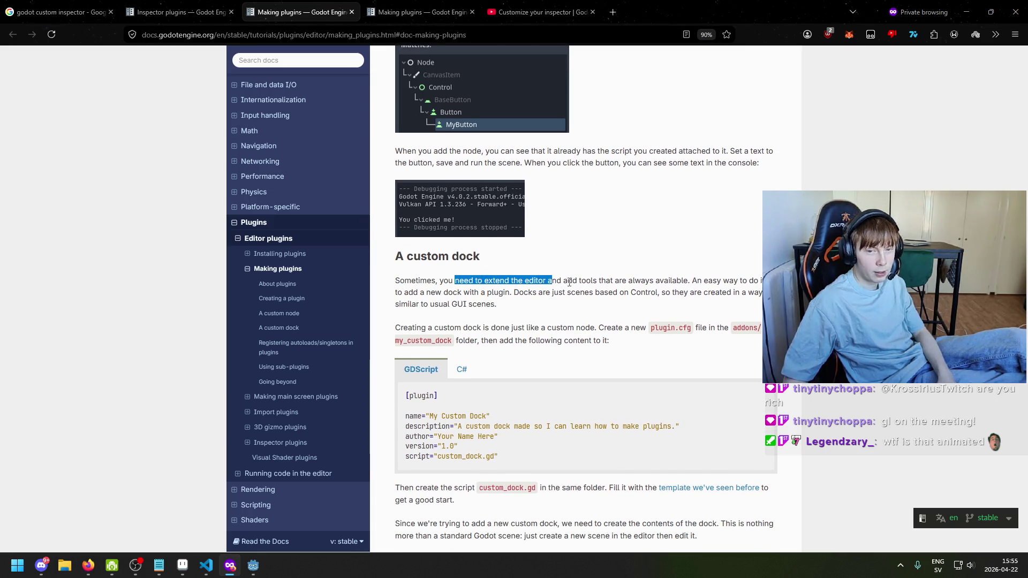
Read the custom dock section, highlighting the addons/ path and my_custom_dock folder name
{"action": "left_click", "coordinate": [602, 280]}
{"action": "mouse_move", "coordinate": [703, 282]}
{"action": "left_mouse_down"}
{"action": "mouse_move", "coordinate": [664, 313]}
{"action": "mouse_move", "coordinate": [456, 319]}
{"action": "mouse_move", "coordinate": [429, 296]}
{"action": "mouse_move", "coordinate": [518, 292]}
{"action": "left_mouse_up"}
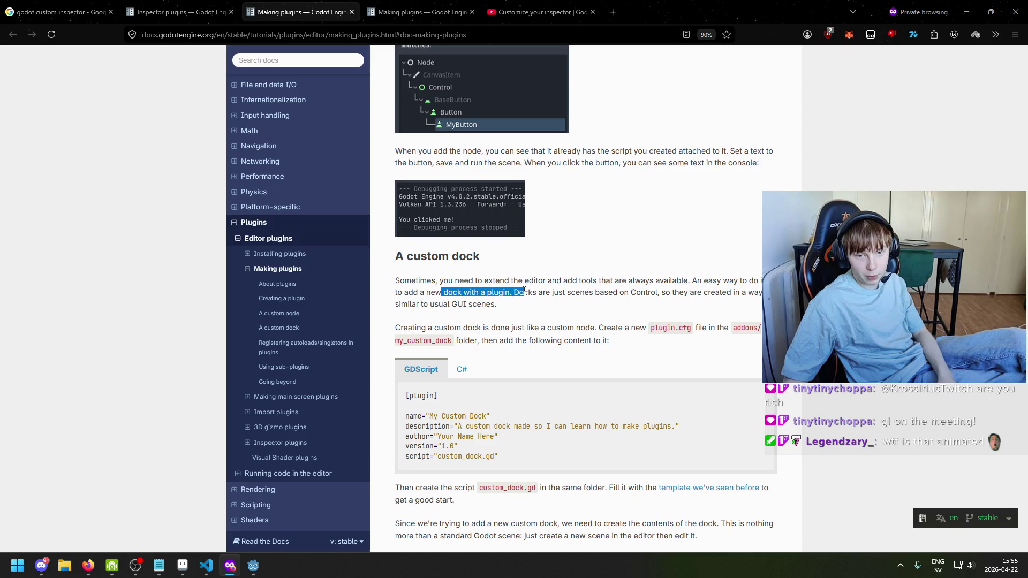
{"action": "left_click", "coordinate": [558, 292]}
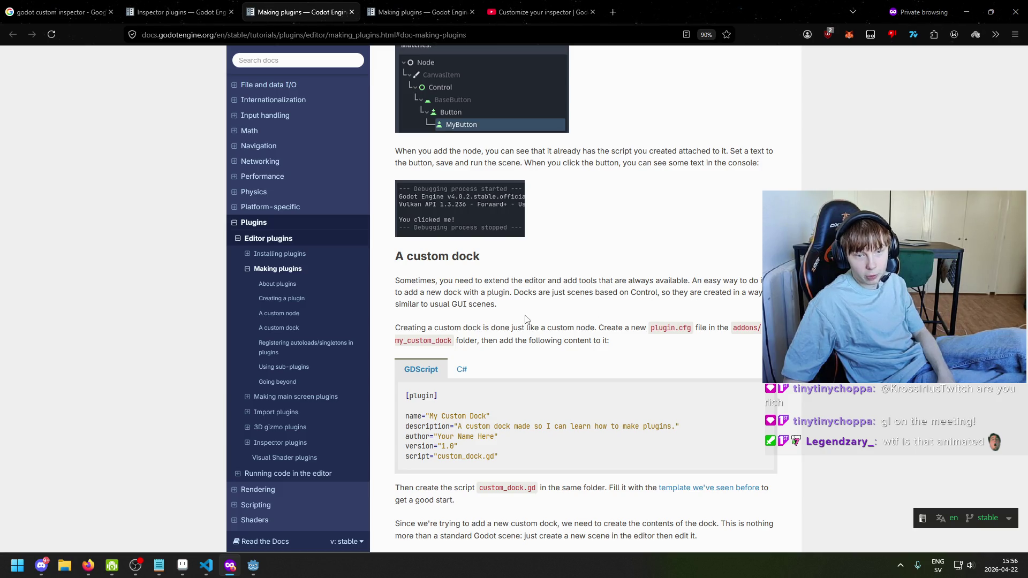
{"action": "left_click_drag", "start_coordinate": [408, 304], "coordinate": [488, 305]}
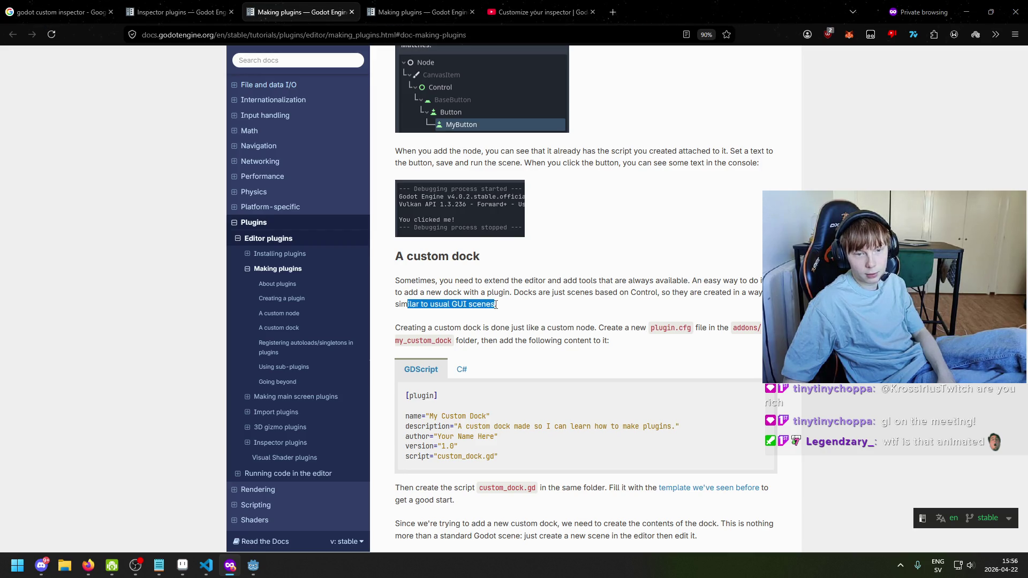
{"action": "scroll", "coordinate": [468, 327], "scroll_direction": "down", "scroll_amount": 1}
{"action": "left_click", "coordinate": [481, 277]}
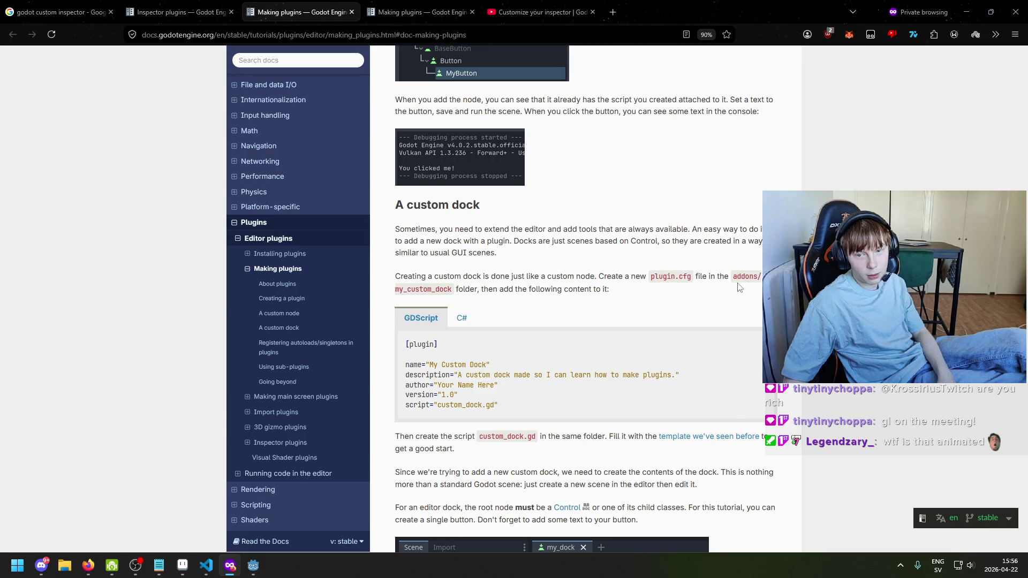
{"action": "left_click_drag", "start_coordinate": [738, 276], "coordinate": [761, 277]}
{"action": "left_click_drag", "start_coordinate": [456, 290], "coordinate": [395, 293]}
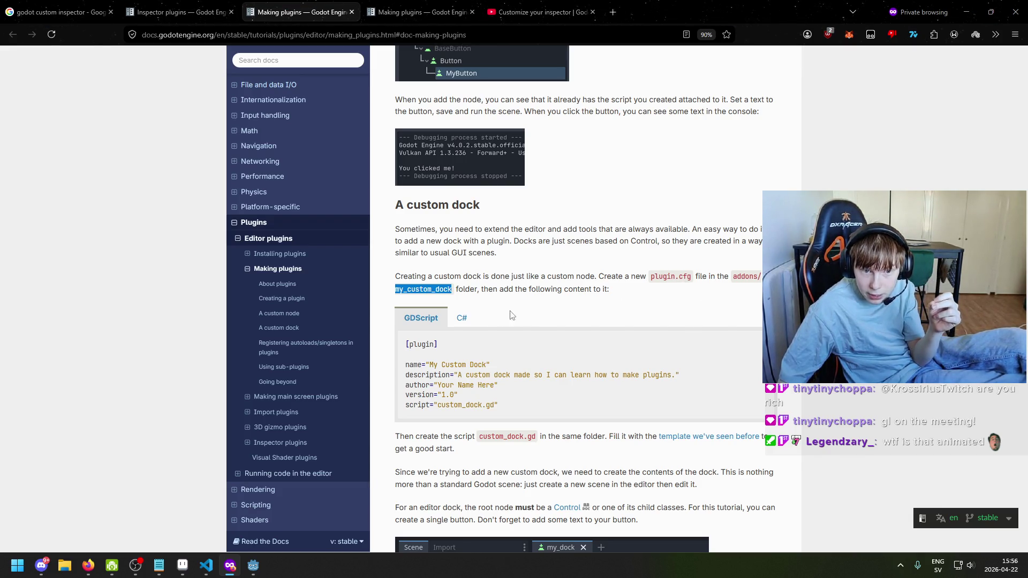
Open plugin.cfg from addons/map_plugin in Godot and select the docs' plugin.cfg example
{"action": "left_click", "coordinate": [254, 566]}
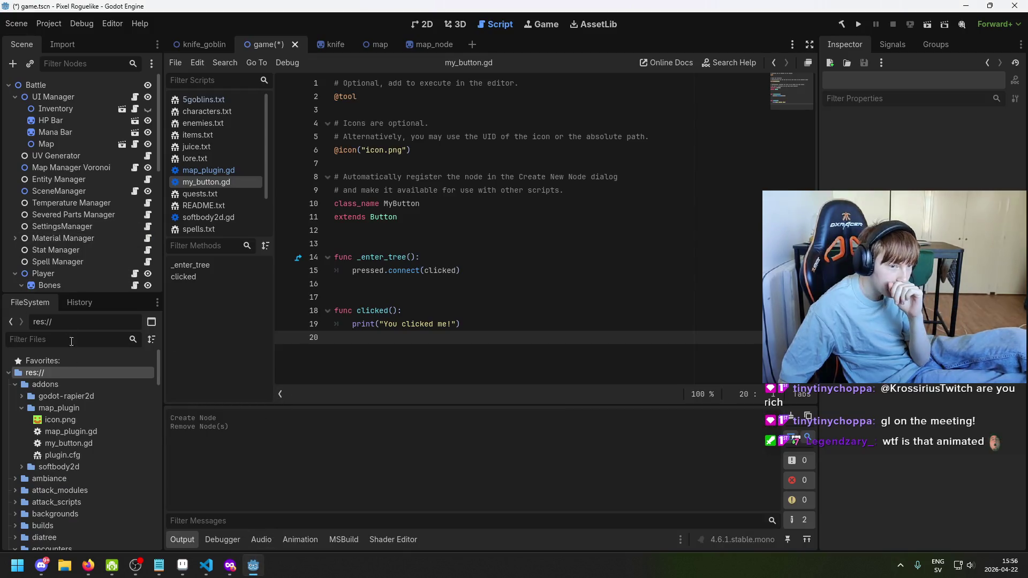
{"action": "left_click", "coordinate": [72, 387]}
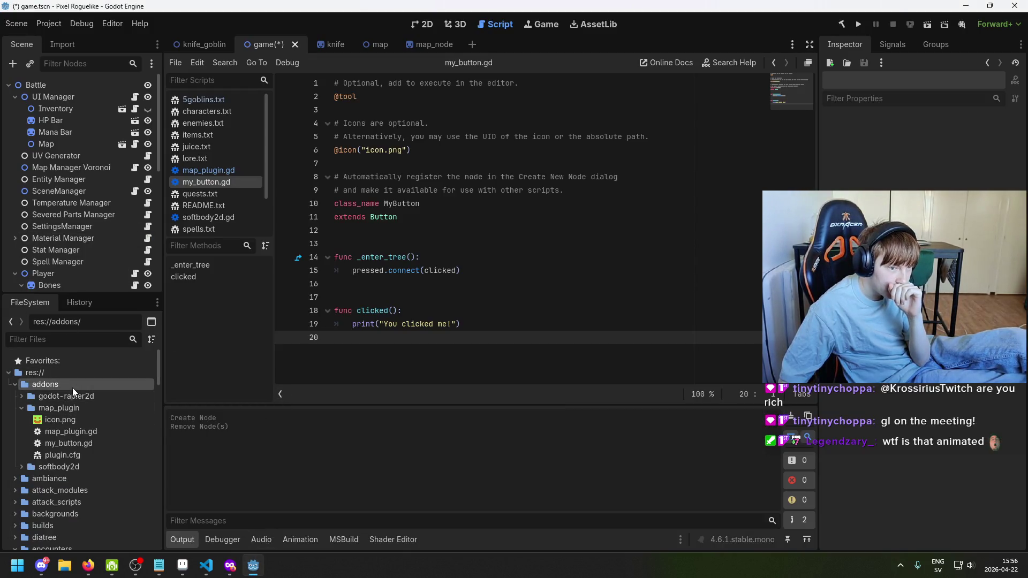
{"action": "left_click", "coordinate": [88, 407]}
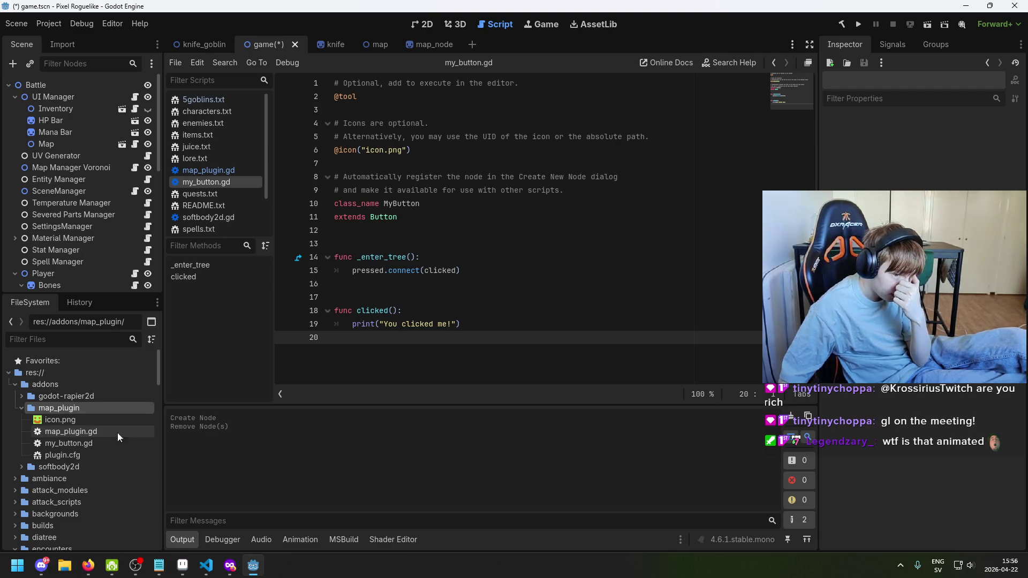
{"action": "left_click", "coordinate": [205, 572]}
{"action": "left_click", "coordinate": [205, 572]}
{"action": "left_click", "coordinate": [221, 573]}
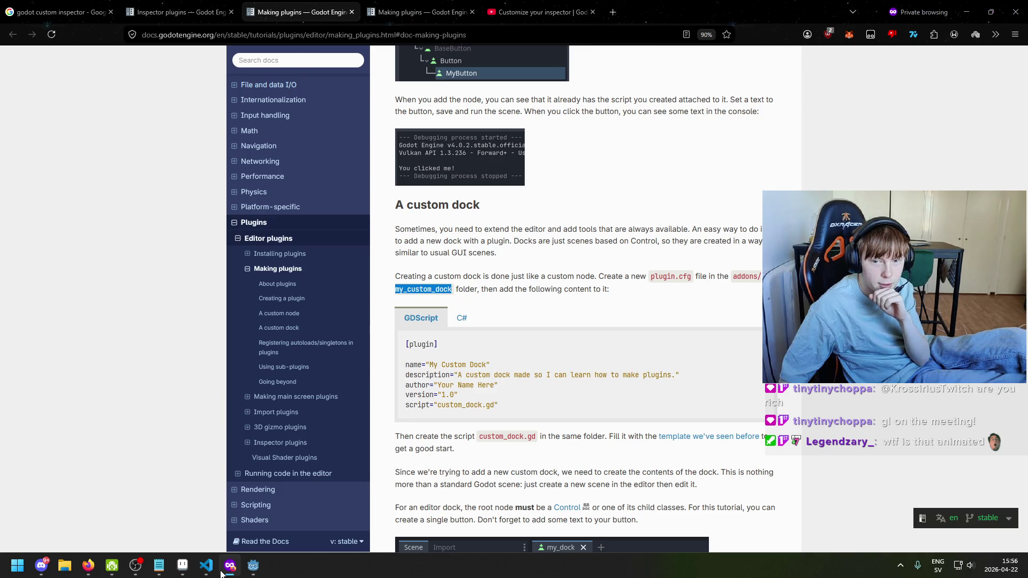
{"action": "left_click", "coordinate": [221, 574]}
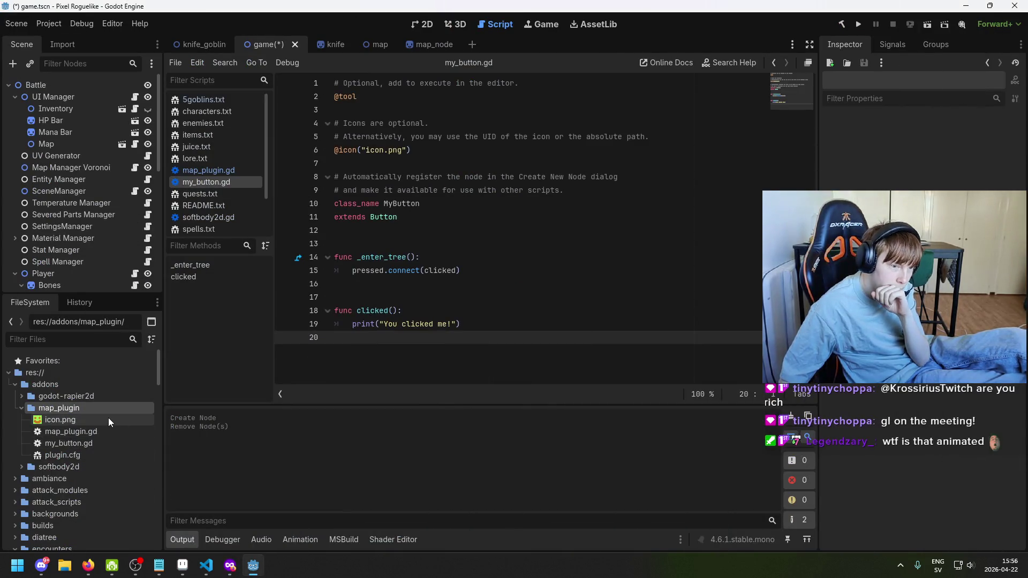
{"action": "double_click", "coordinate": [105, 453]}
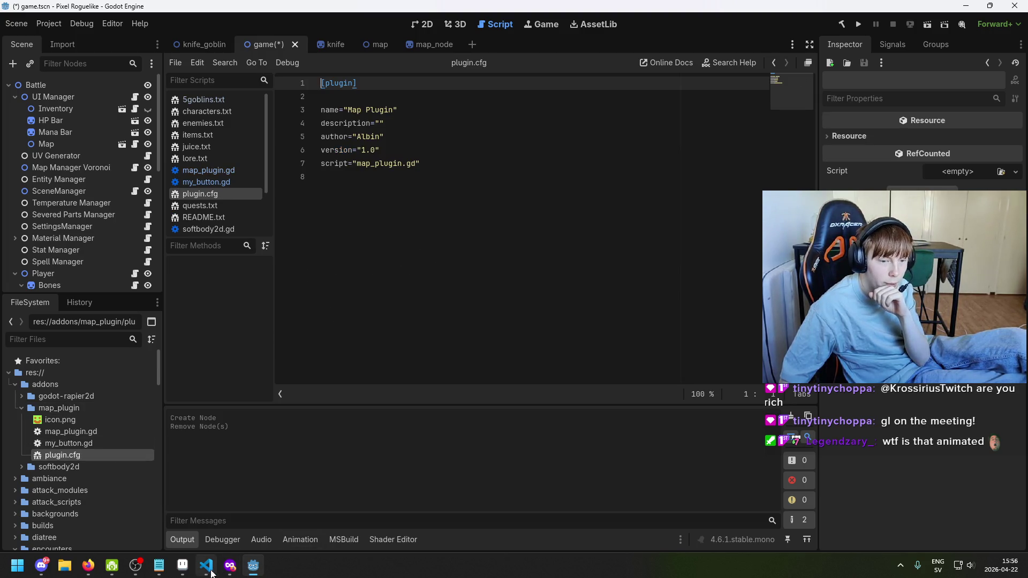
{"action": "left_click", "coordinate": [230, 566]}
{"action": "left_click_drag", "start_coordinate": [406, 344], "coordinate": [546, 409]}
{"action": "key", "text": "ctrl+c"}
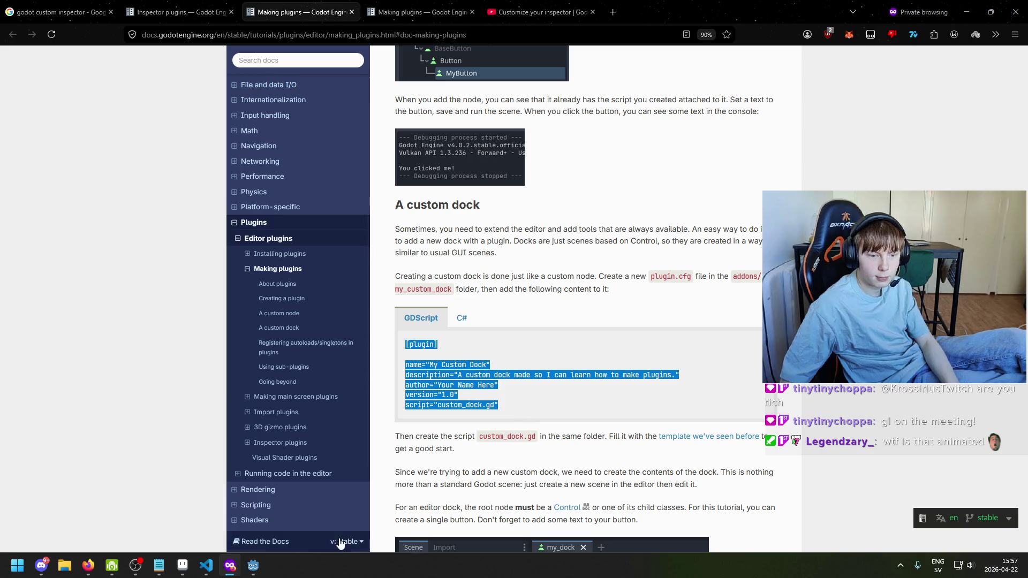
Replace plugin.cfg's contents with the docs' My Custom Dock config and save
{"action": "left_click", "coordinate": [253, 566]}
{"action": "key", "text": "ctrl+a"}
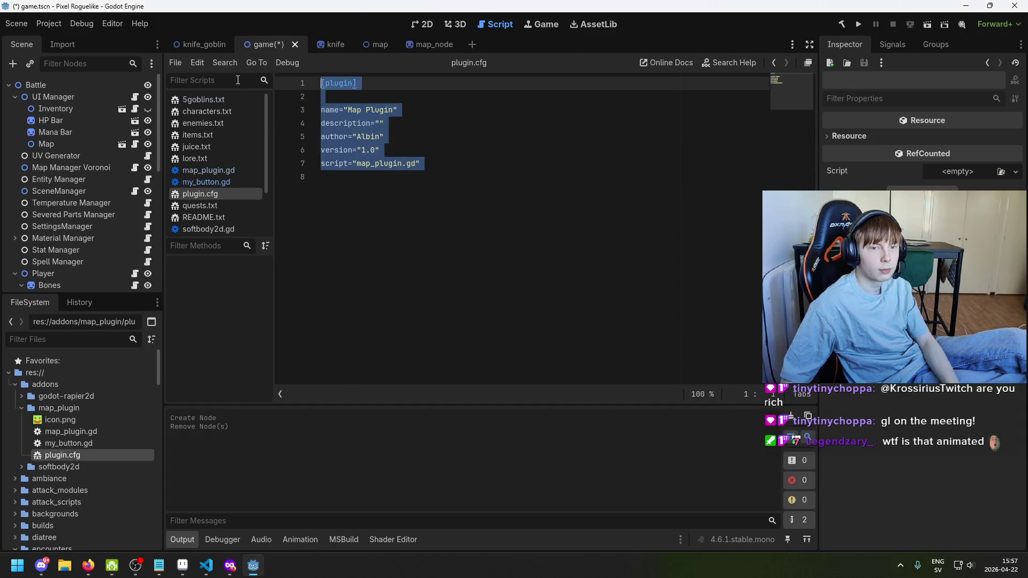
{"action": "key", "text": "ctrl+v"}
{"action": "left_click_drag", "start_coordinate": [411, 110], "coordinate": [349, 110]}
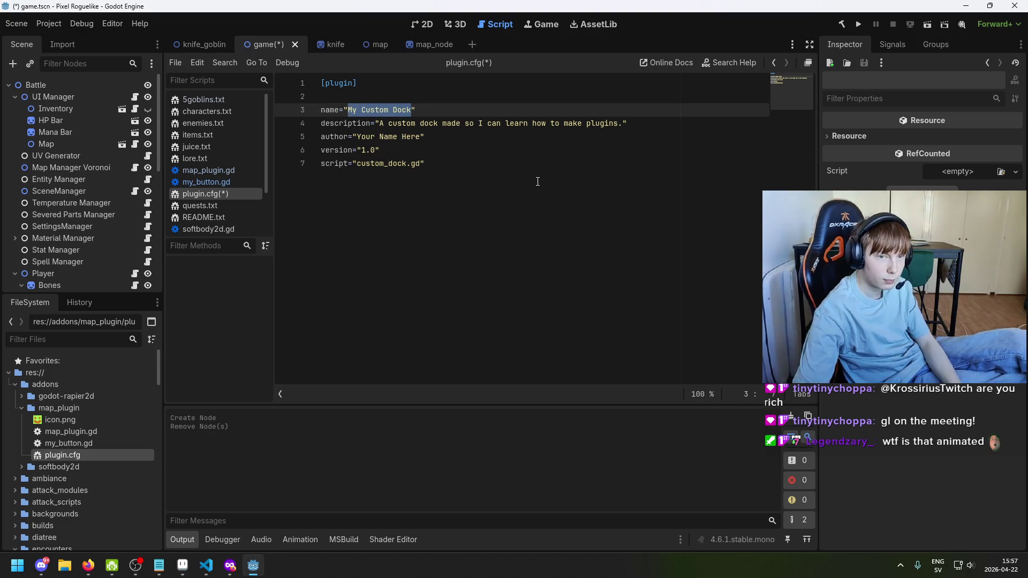
{"action": "key", "text": "ctrl+s"}
{"action": "left_click", "coordinate": [412, 110]}
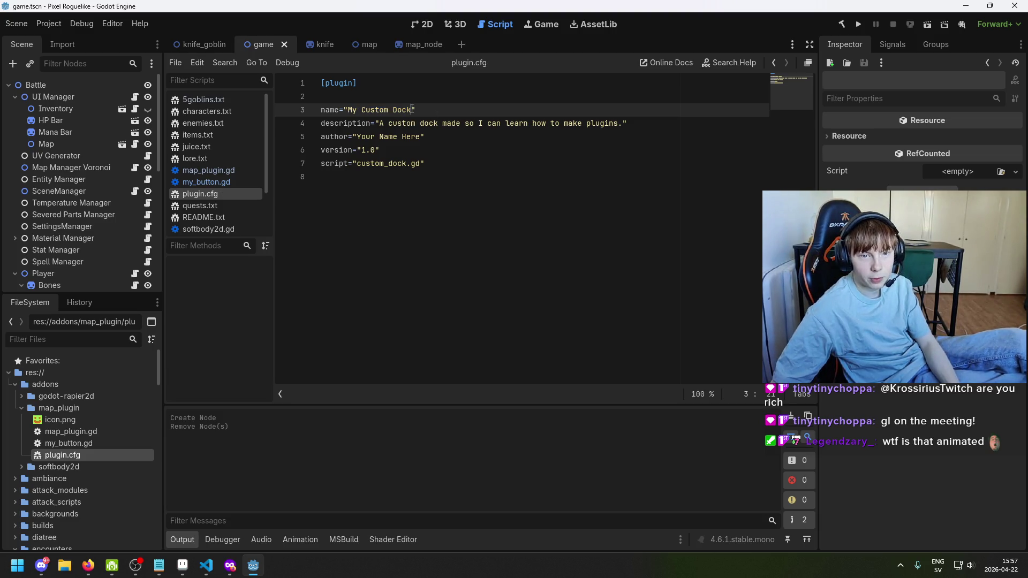
Replace the placeholder author with the user's name and save plugin.cfg
{"action": "left_click_drag", "start_coordinate": [380, 124], "coordinate": [613, 114]}
{"action": "left_click", "coordinate": [446, 142]}
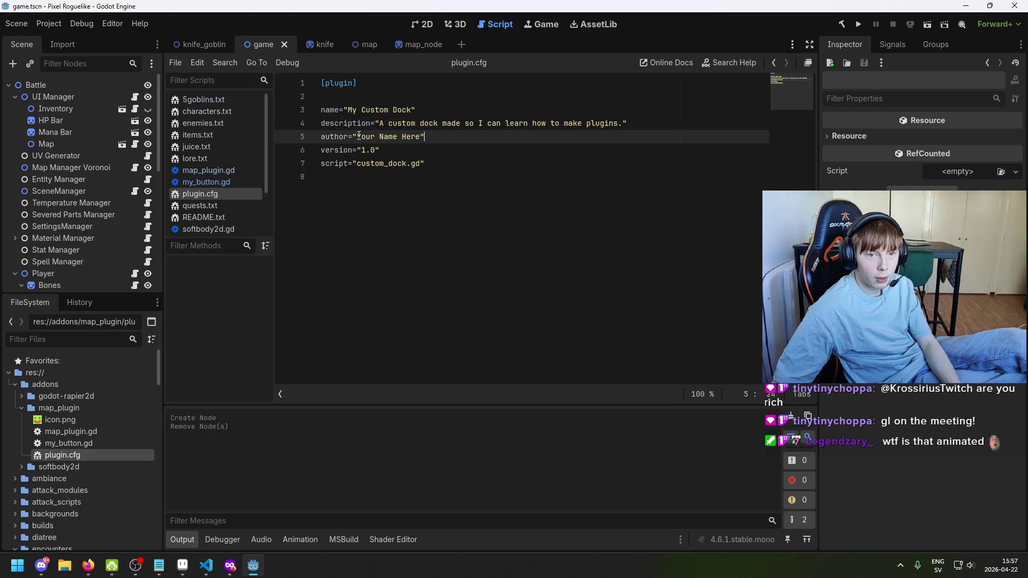
{"action": "left_click_drag", "start_coordinate": [358, 137], "coordinate": [424, 137]}
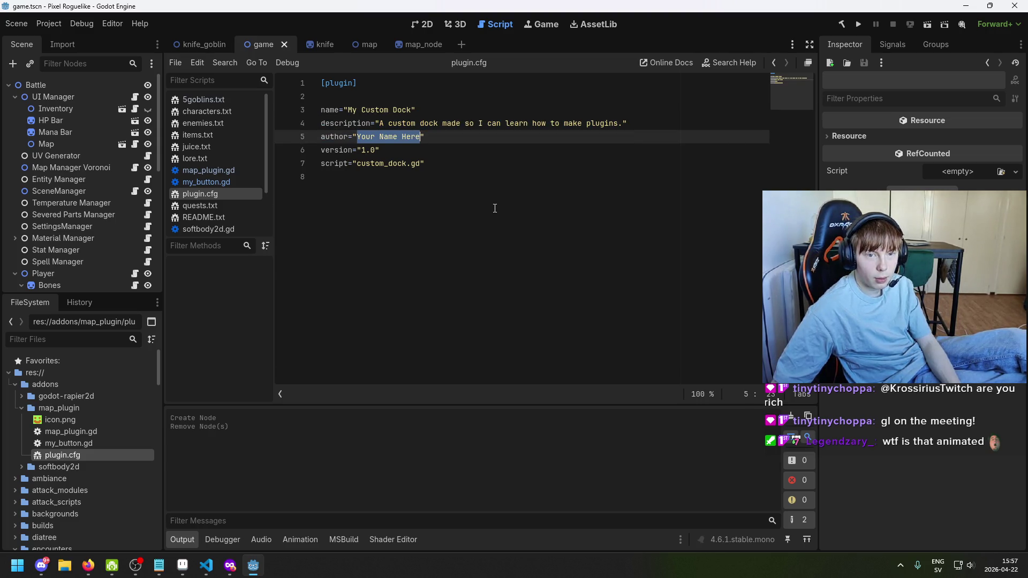
{"action": "type", "text": "Albin"}
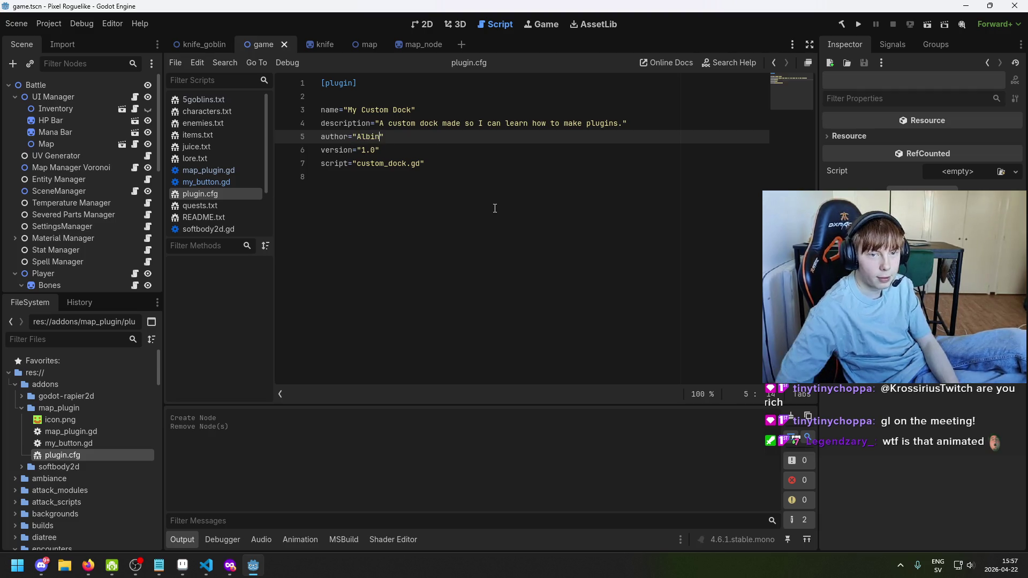
{"action": "left_click", "coordinate": [473, 161]}
{"action": "key", "text": "ctrl+s"}
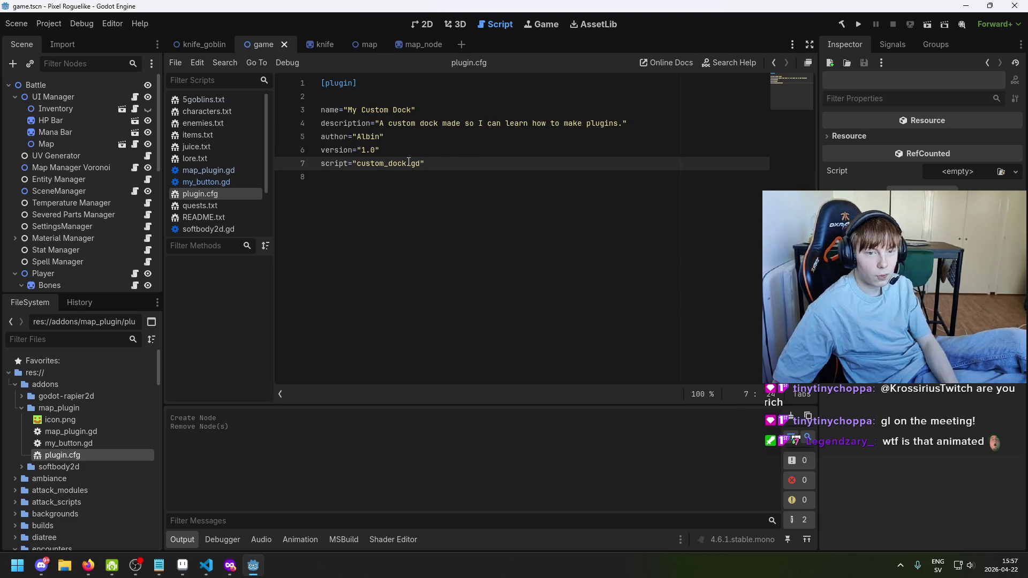
{"action": "left_click_drag", "start_coordinate": [357, 163], "coordinate": [409, 163]}
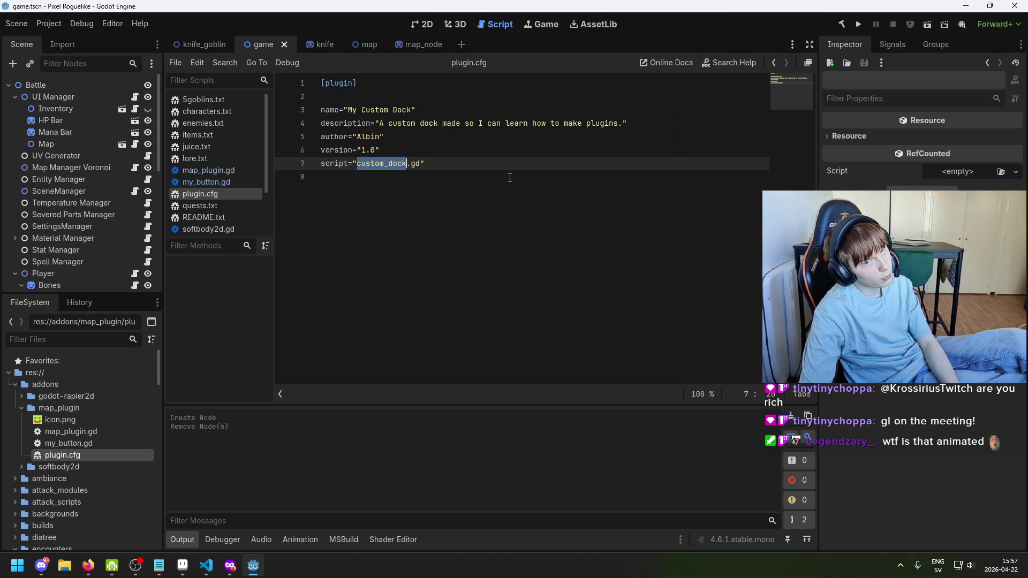
{"action": "key", "text": "Escape"}
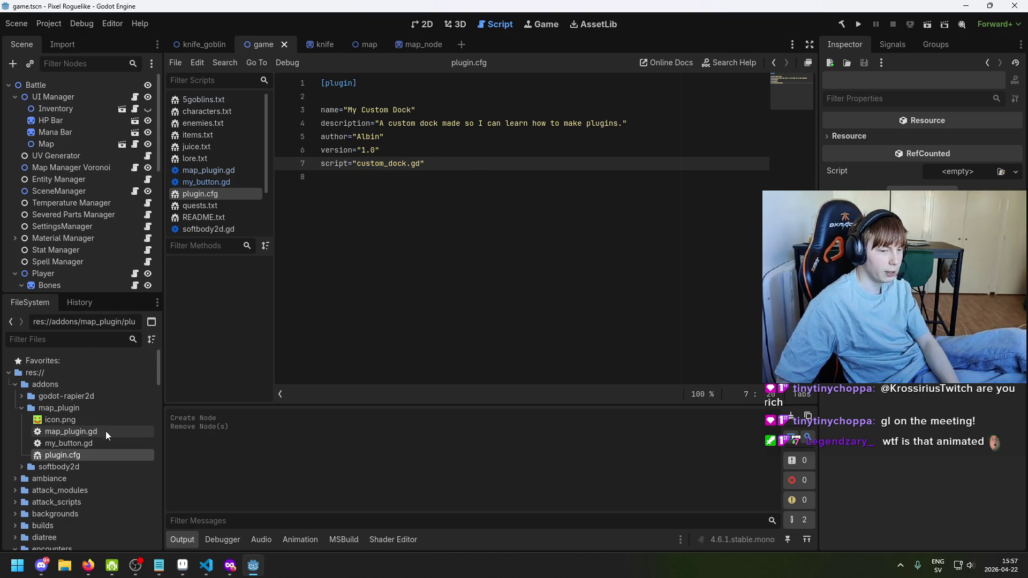
Create a new script custom_dock.gd in the map_plugin folder
{"action": "right_click", "coordinate": [79, 410]}
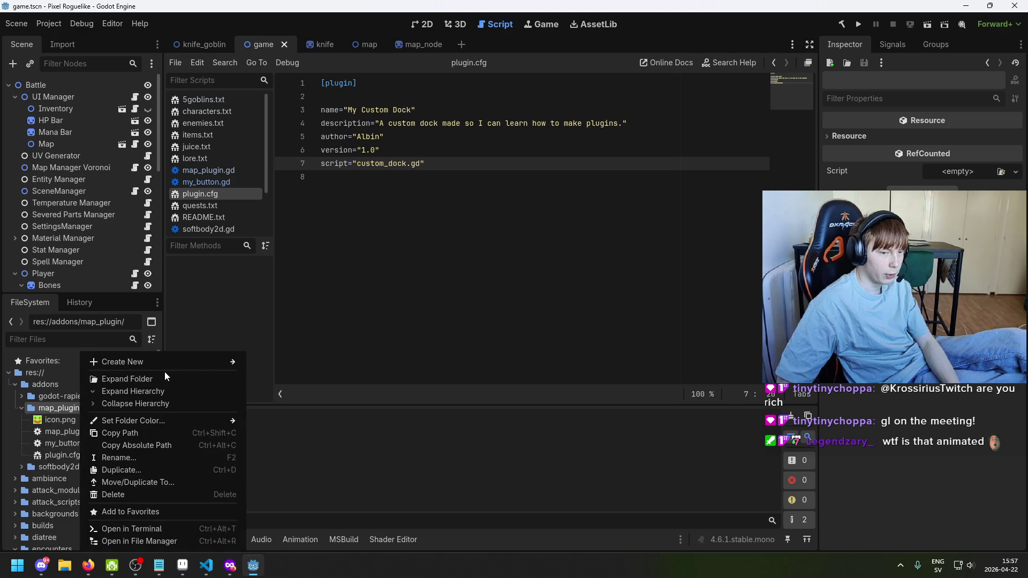
{"action": "mouse_move", "coordinate": [236, 363]}
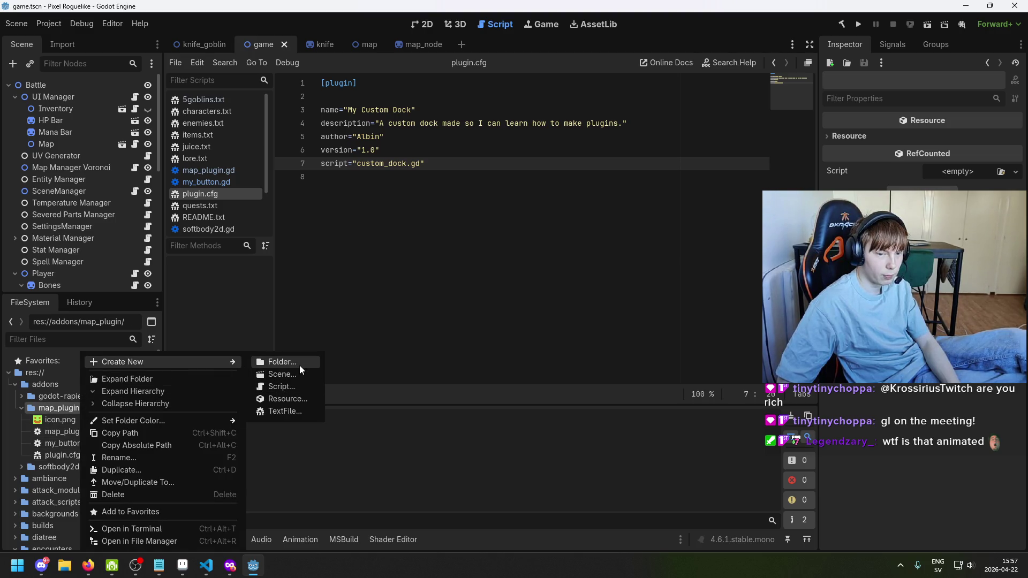
{"action": "left_click", "coordinate": [305, 388]}
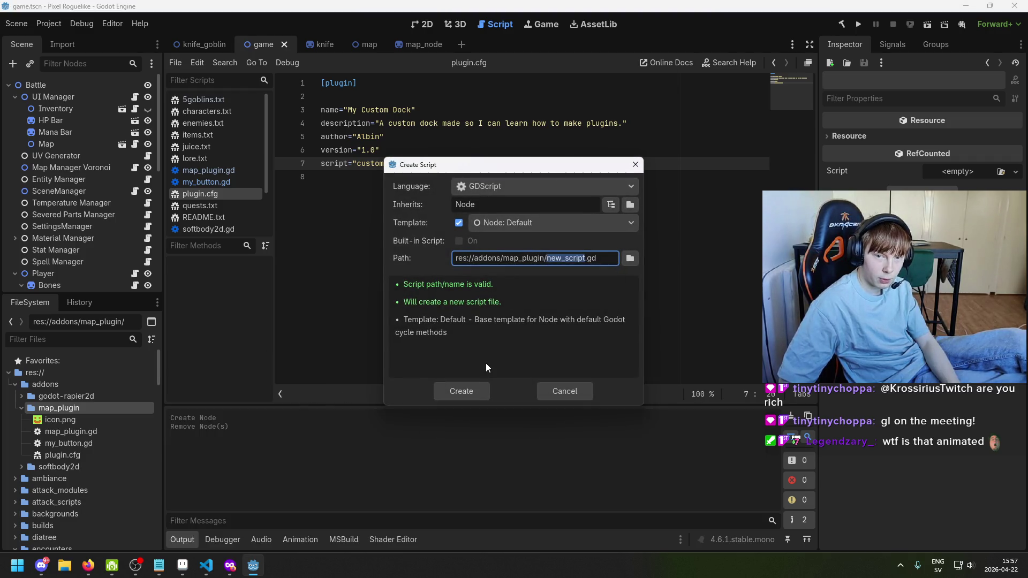
{"action": "type", "text": "custom"}
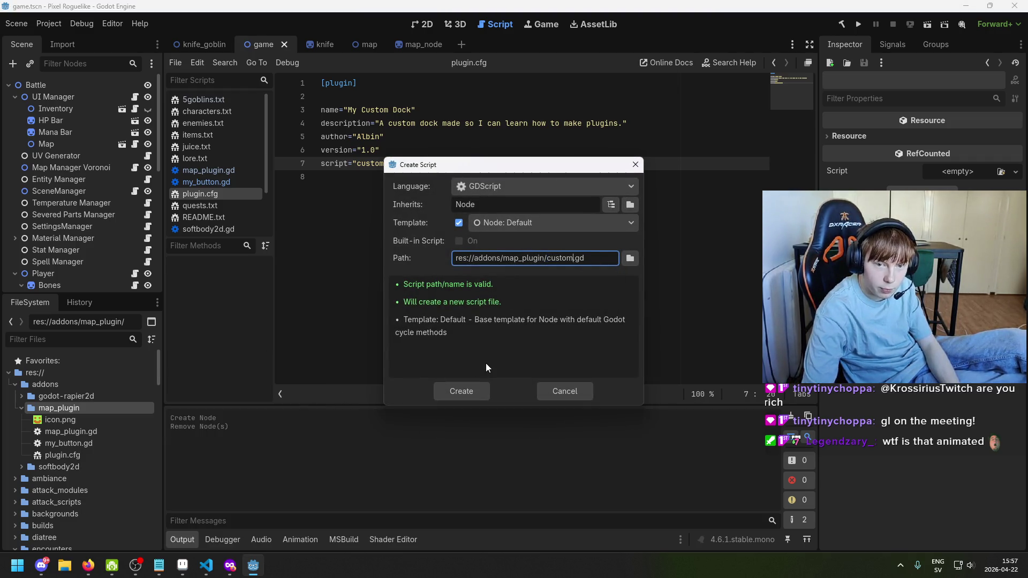
{"action": "type", "text": "_dpo"}
{"action": "key", "text": "BackSpace"}
{"action": "key", "text": "BackSpace"}
{"action": "type", "text": "ock"}
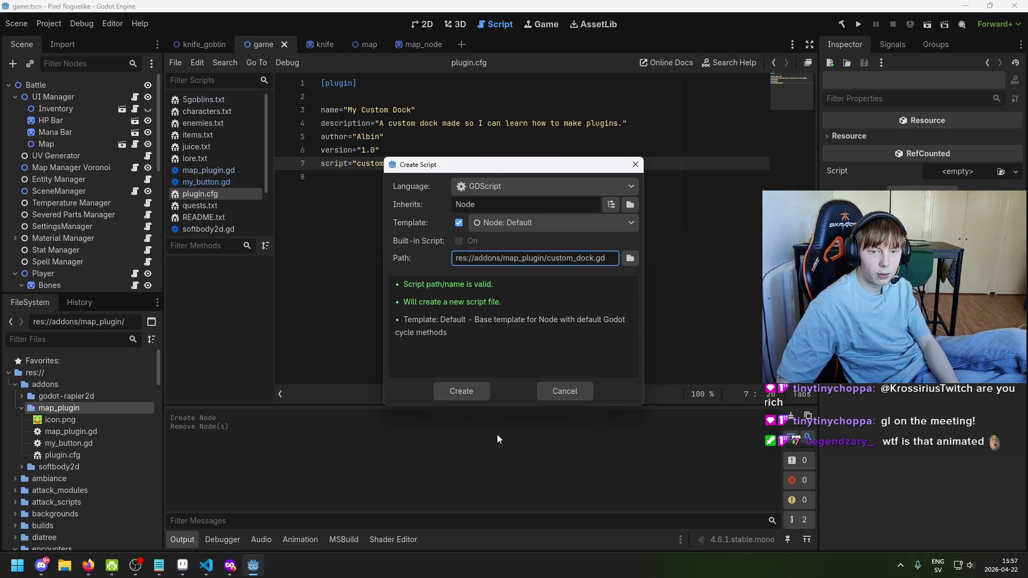
{"action": "left_click", "coordinate": [472, 398]}
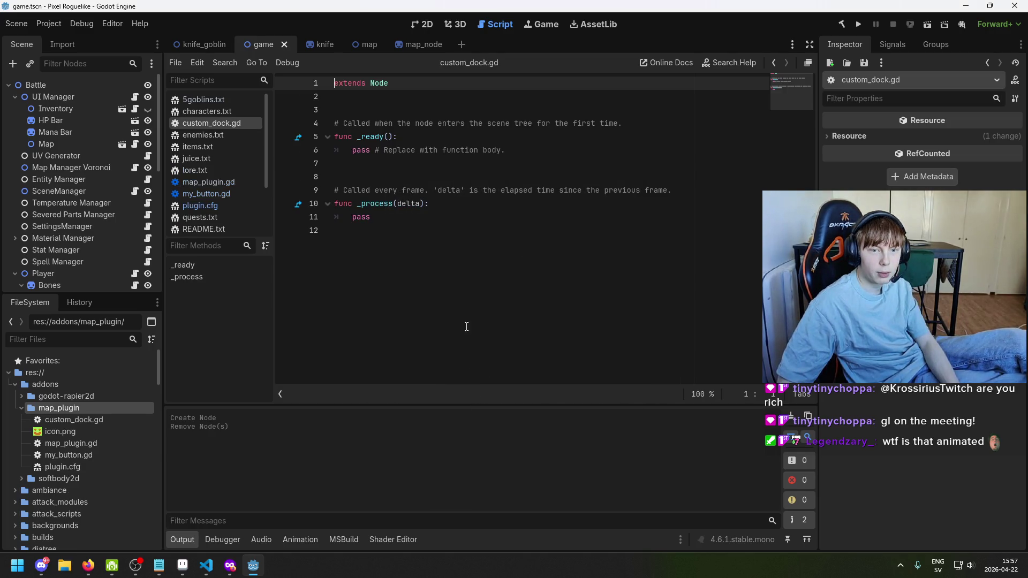
Check that plugin.cfg's script entry names custom_dock.gd, then return to the docs
{"action": "double_click", "coordinate": [94, 463]}
{"action": "left_click", "coordinate": [373, 150]}
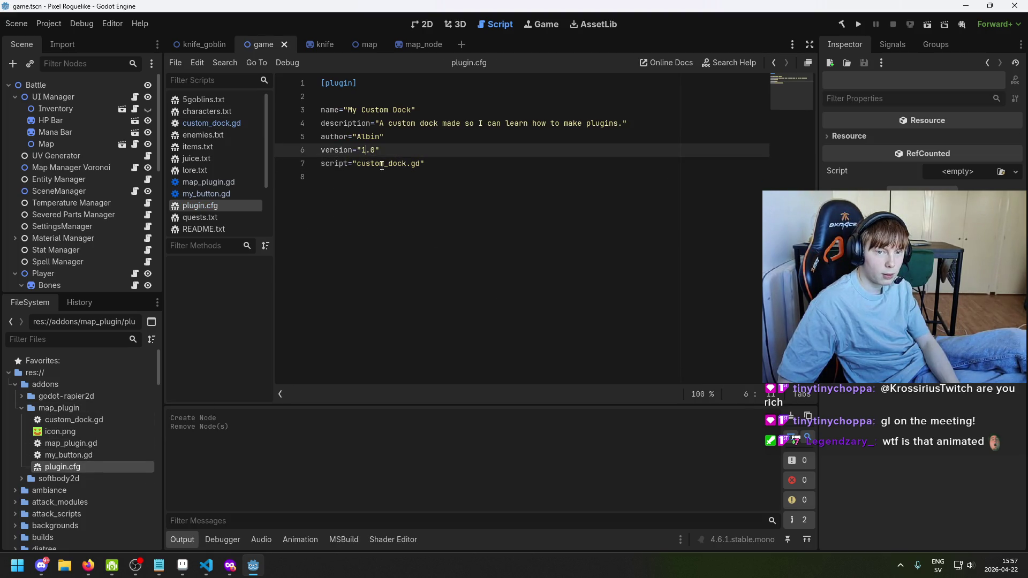
{"action": "left_click", "coordinate": [96, 419]}
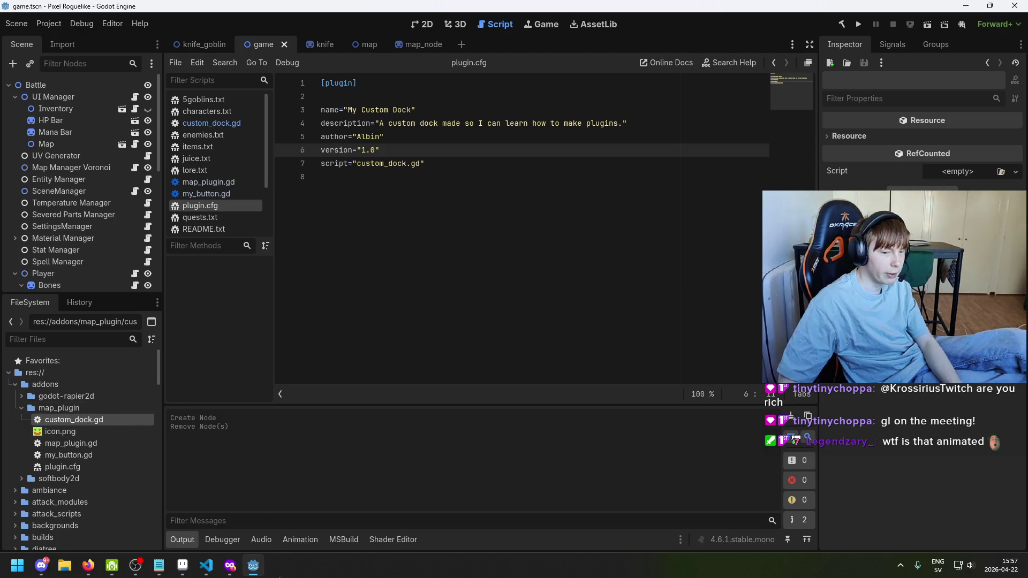
{"action": "left_click", "coordinate": [230, 566]}
{"action": "left_click", "coordinate": [564, 386]}
{"action": "scroll", "coordinate": [564, 387], "scroll_direction": "down", "scroll_amount": 2}
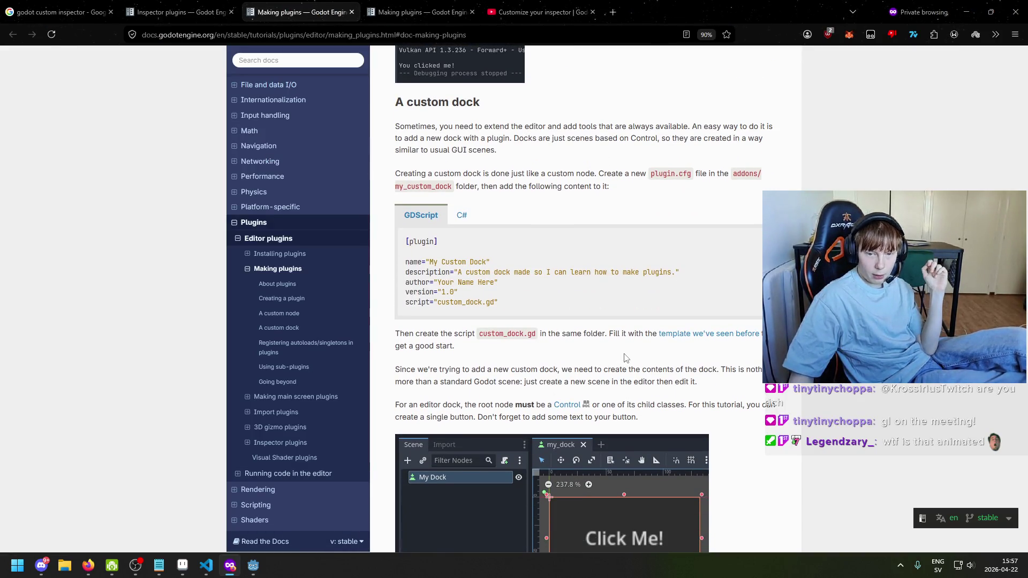
Open the docs' EditorPlugin template link in a new tab and select the template code
{"action": "right_click", "coordinate": [676, 338]}
{"action": "left_click", "coordinate": [707, 344]}
{"action": "left_click", "coordinate": [417, 10]}
{"action": "left_click", "coordinate": [300, 10]}
{"action": "left_click", "coordinate": [417, 5]}
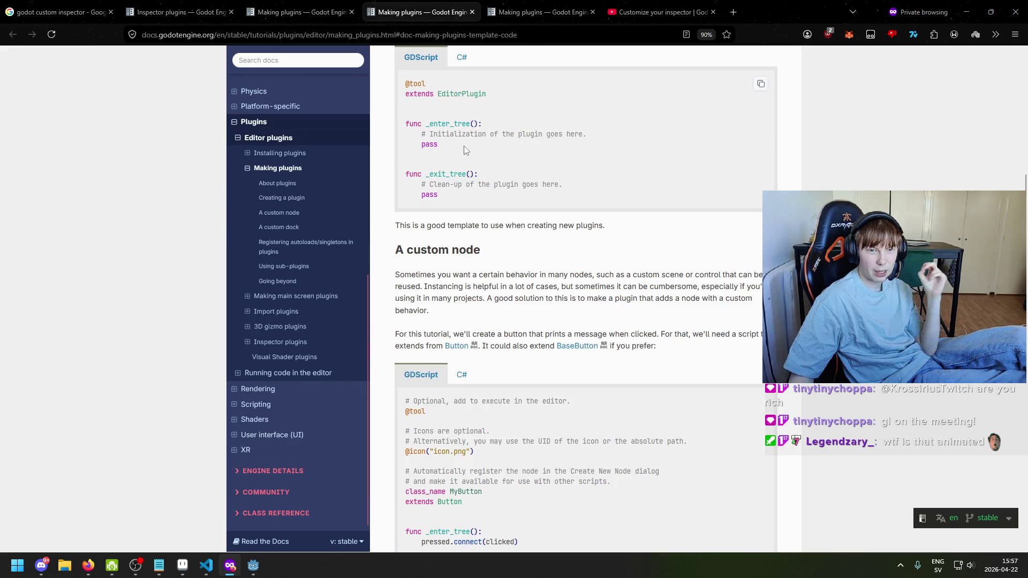
{"action": "scroll", "coordinate": [472, 155], "scroll_direction": "up", "scroll_amount": 2}
{"action": "scroll", "coordinate": [509, 214], "scroll_direction": "down", "scroll_amount": 4}
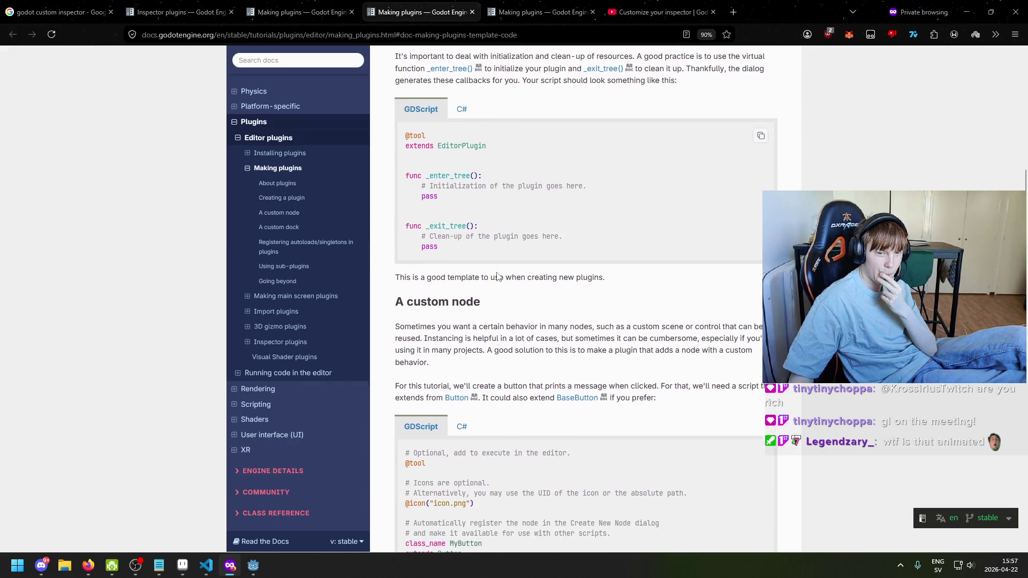
{"action": "scroll", "coordinate": [517, 290], "scroll_direction": "up", "scroll_amount": 2}
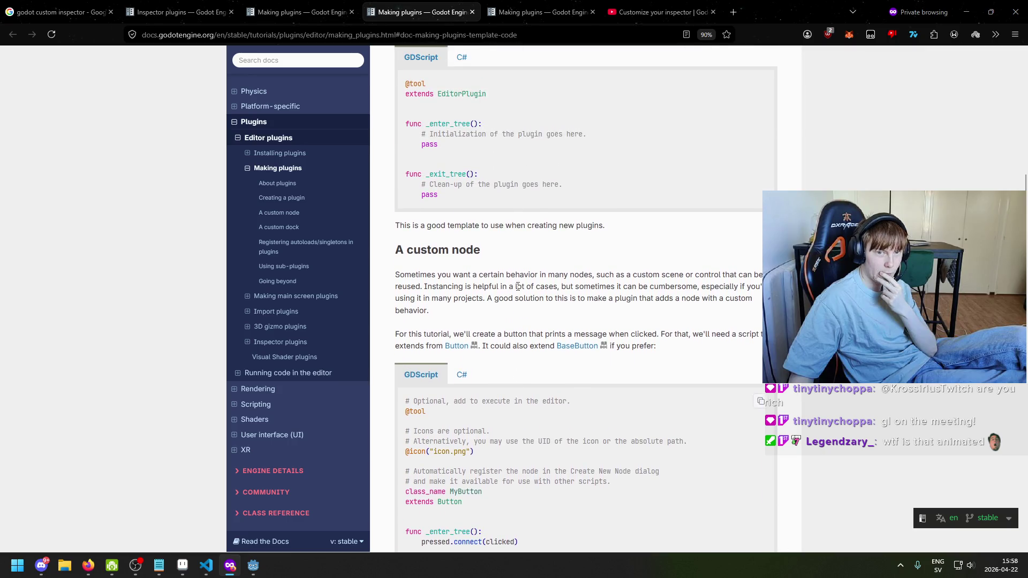
{"action": "left_click_drag", "start_coordinate": [457, 186], "coordinate": [402, 80]}
{"action": "scroll", "coordinate": [401, 80], "scroll_direction": "up", "scroll_amount": 1}
{"action": "left_click_drag", "start_coordinate": [463, 249], "coordinate": [384, 119]}
{"action": "left_click", "coordinate": [207, 565]}
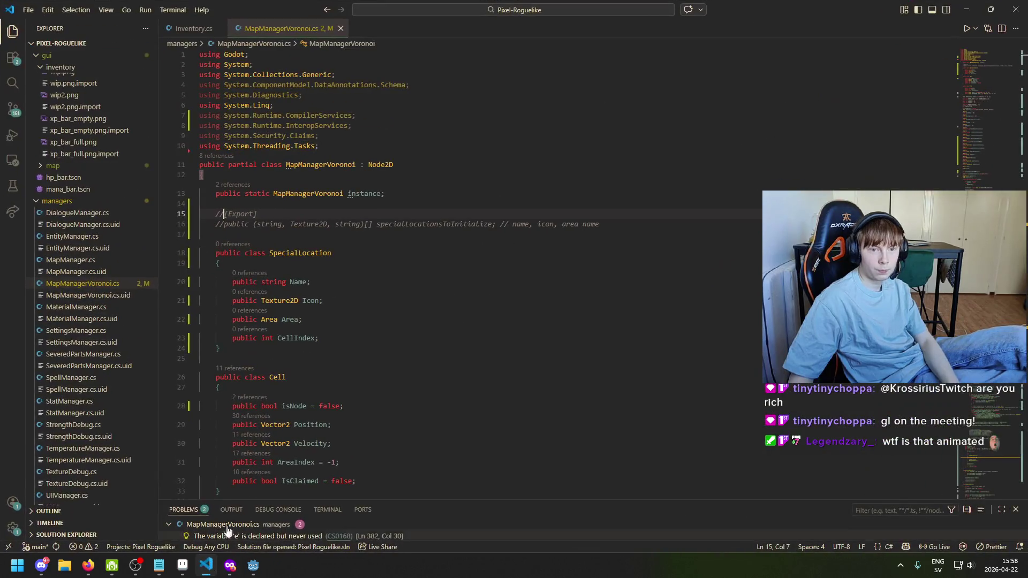
{"action": "left_click", "coordinate": [261, 571]}
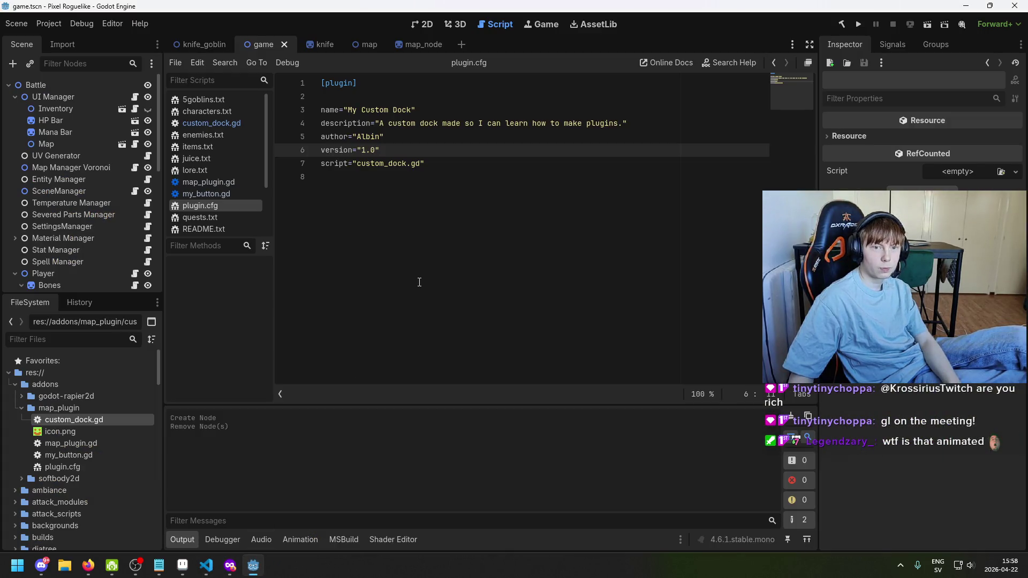
{"action": "double_click", "coordinate": [100, 419]}
{"action": "key", "text": "ctrl+a"}
{"action": "type", "text": "@tool extends EditorPlugin   func _enter_tree(): \t# Initialization of the plugin goes here. \tpass   func _exit_tree(): \t# Clean-up of the plugin goes here. \tpass"}
{"action": "key", "text": "ctrl+s"}
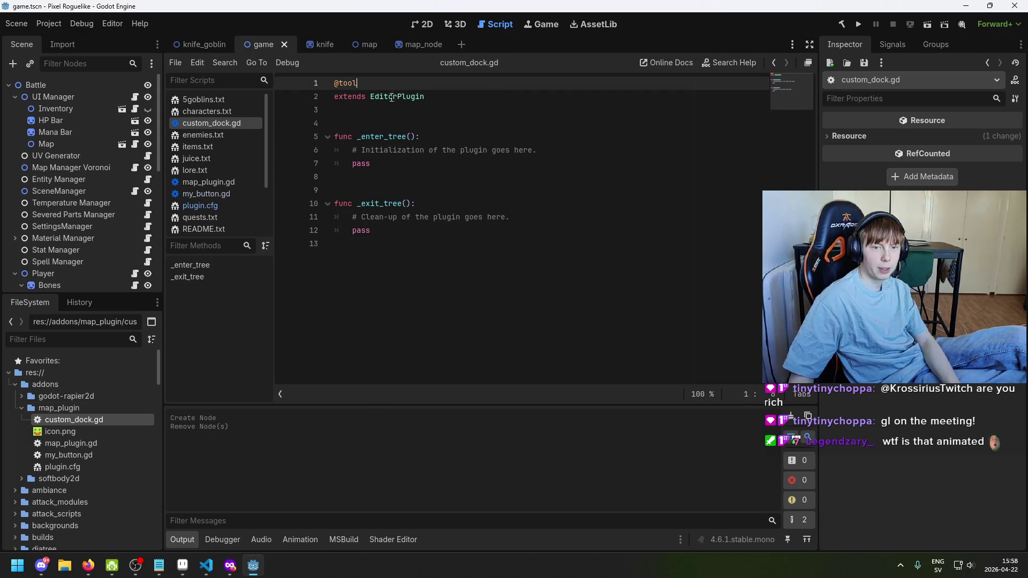
{"action": "left_click", "coordinate": [397, 96]}
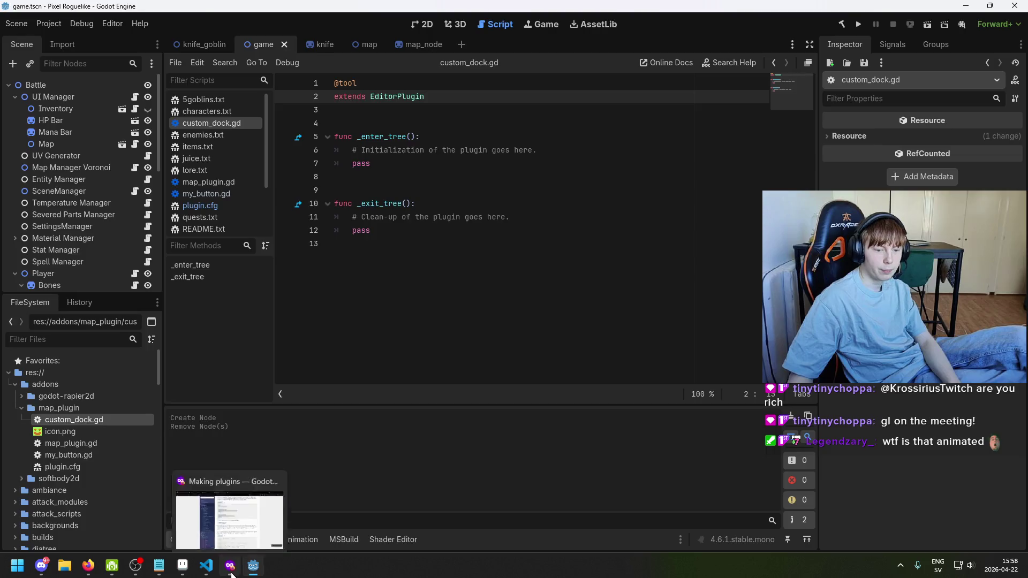
{"action": "left_click", "coordinate": [231, 566]}
{"action": "left_click", "coordinate": [305, 5]}
{"action": "scroll", "coordinate": [515, 357], "scroll_direction": "down", "scroll_amount": 2}
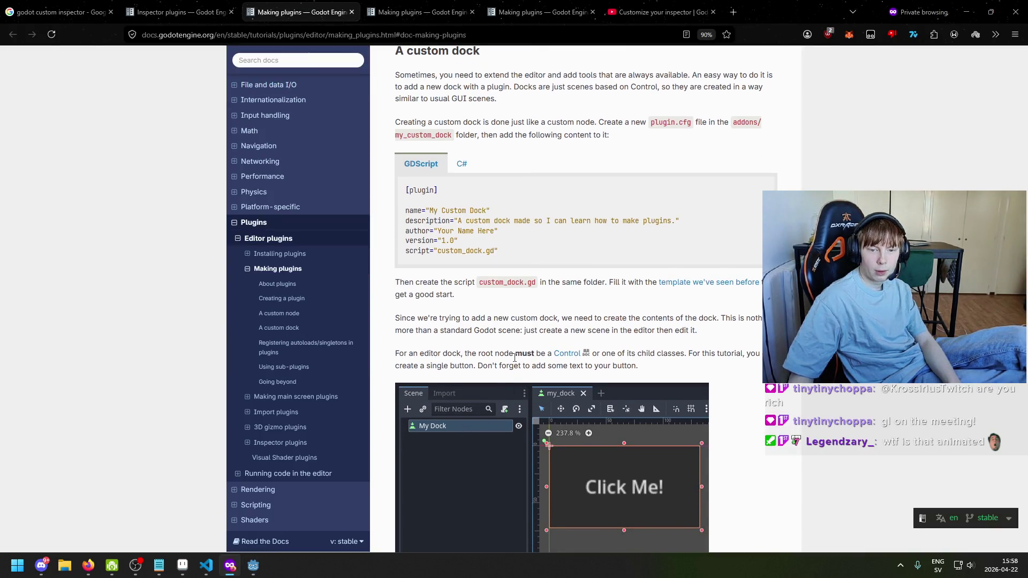
Read the 'A custom dock' section, highlighting the dock-contents and new-scene instructions
{"action": "mouse_move", "coordinate": [411, 319]}
{"action": "left_mouse_down"}
{"action": "mouse_move", "coordinate": [734, 319]}
{"action": "mouse_move", "coordinate": [682, 330]}
{"action": "mouse_move", "coordinate": [724, 316]}
{"action": "mouse_move", "coordinate": [734, 331]}
{"action": "left_mouse_up"}
{"action": "left_click", "coordinate": [421, 341]}
{"action": "left_click_drag", "start_coordinate": [475, 334], "coordinate": [693, 342]}
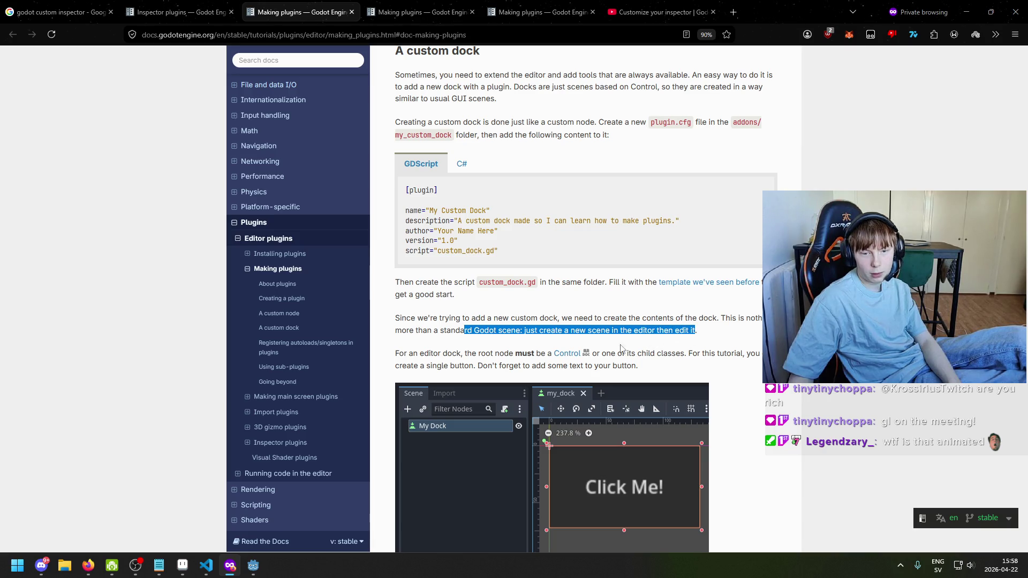
{"action": "scroll", "coordinate": [570, 368], "scroll_direction": "down", "scroll_amount": 4}
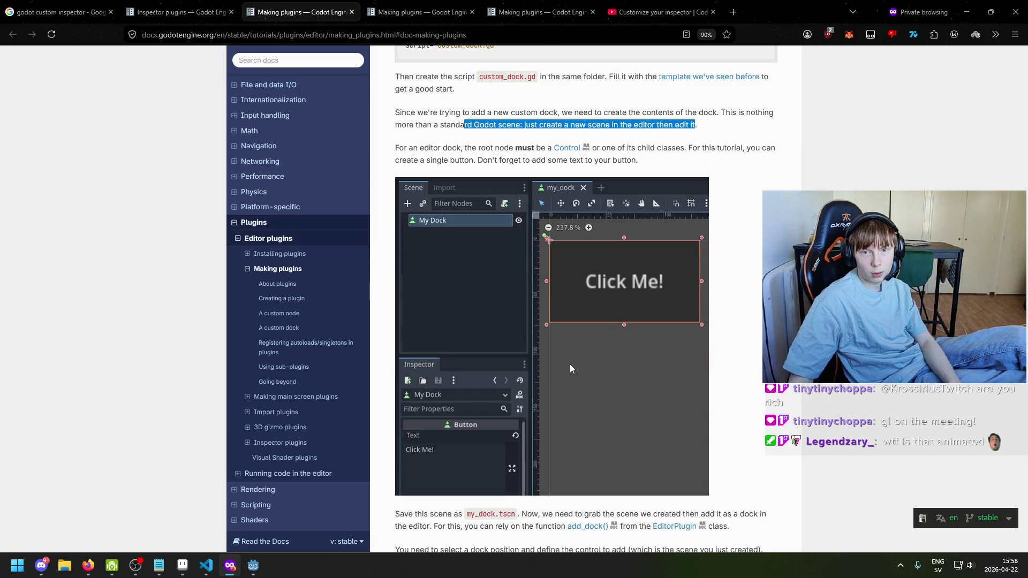
{"action": "left_click", "coordinate": [724, 111]}
{"action": "left_click_drag", "start_coordinate": [724, 115], "coordinate": [783, 114]}
{"action": "left_click_drag", "start_coordinate": [473, 124], "coordinate": [432, 125]}
{"action": "scroll", "coordinate": [466, 132], "scroll_direction": "up", "scroll_amount": 2}
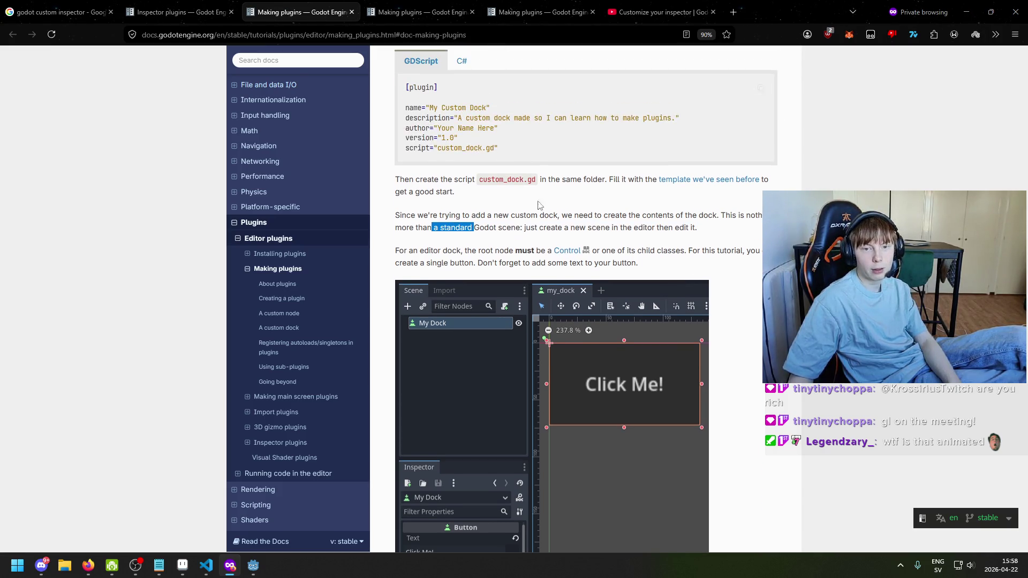
{"action": "left_click_drag", "start_coordinate": [725, 216], "coordinate": [740, 247]}
{"action": "left_click", "coordinate": [740, 246]}
Bring the Godot editor back and select the map_plugin folder
{"action": "left_click", "coordinate": [249, 570]}
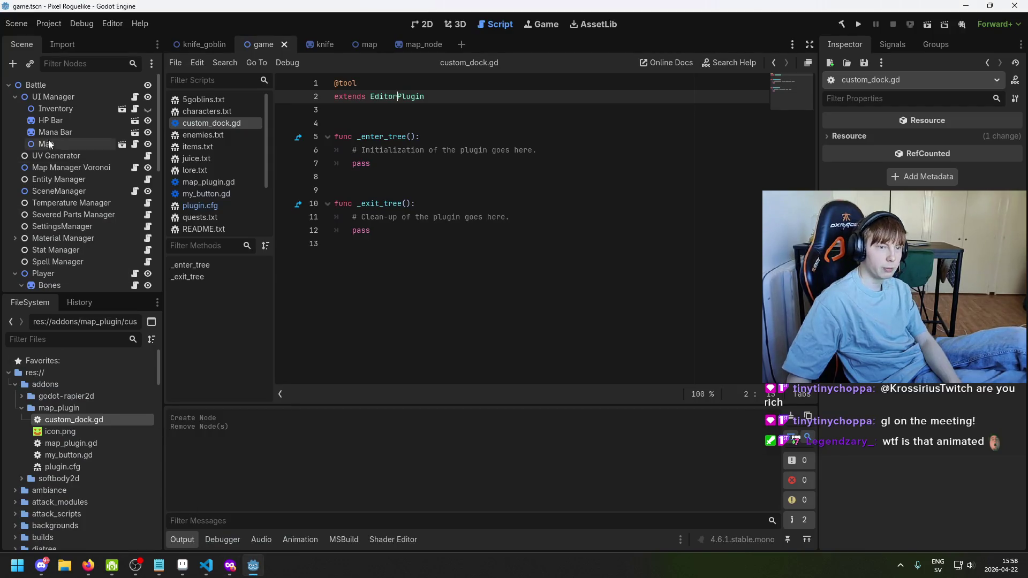
{"action": "left_click", "coordinate": [251, 567]}
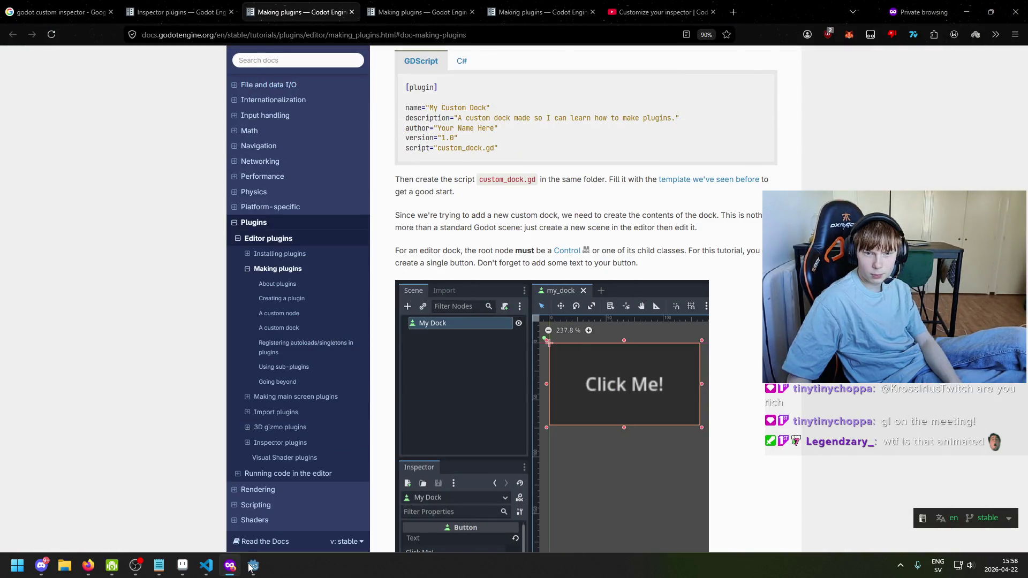
{"action": "left_click", "coordinate": [252, 566]}
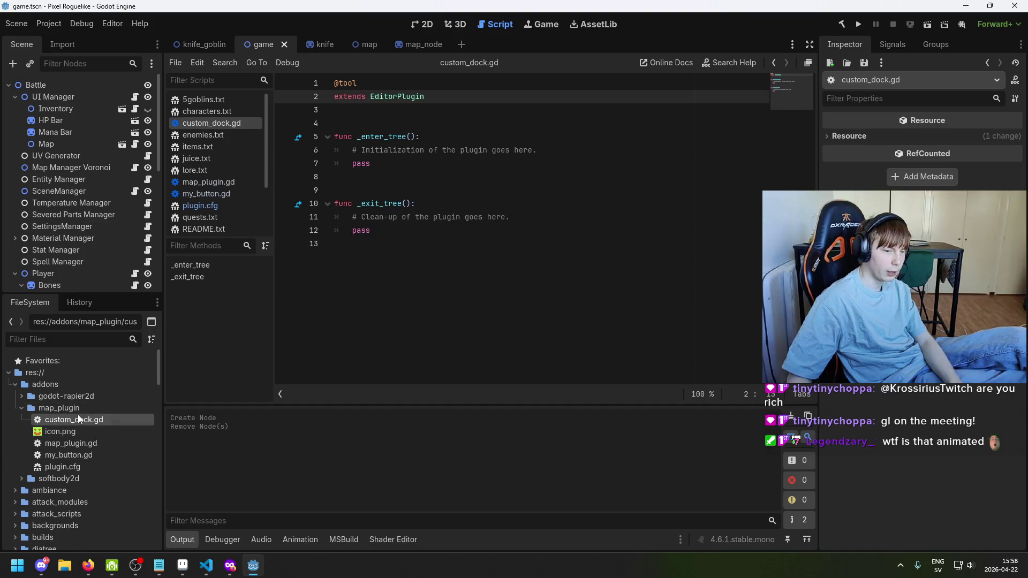
{"action": "left_click", "coordinate": [78, 410]}
{"action": "right_click", "coordinate": [78, 409]}
Create a User Interface scene named My Dock in the map_plugin folder
{"action": "mouse_move", "coordinate": [132, 363]}
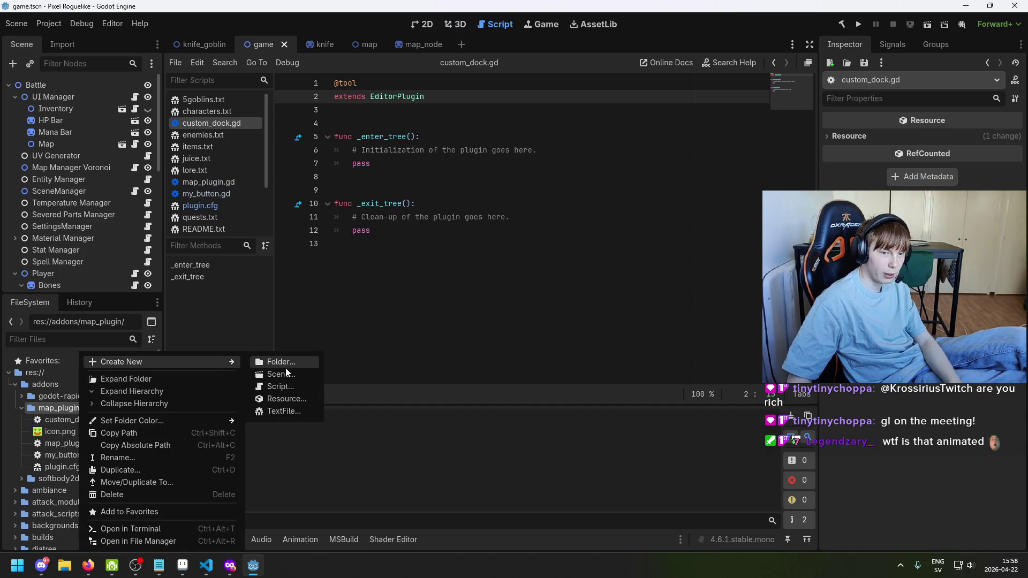
{"action": "left_click", "coordinate": [297, 375]}
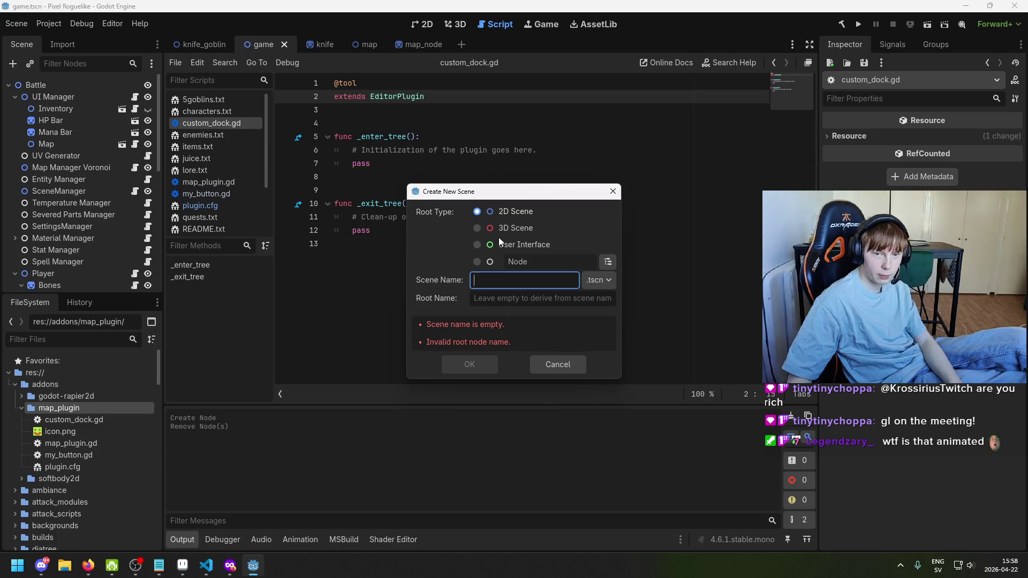
{"action": "key", "text": "alt+Tab"}
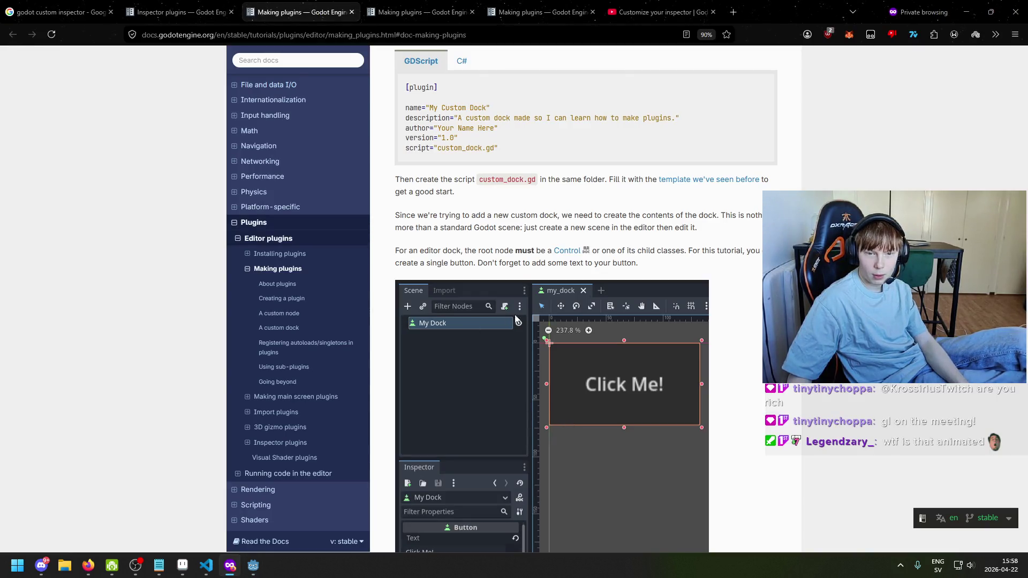
{"action": "key", "text": "alt+Tab"}
{"action": "left_click", "coordinate": [477, 244]}
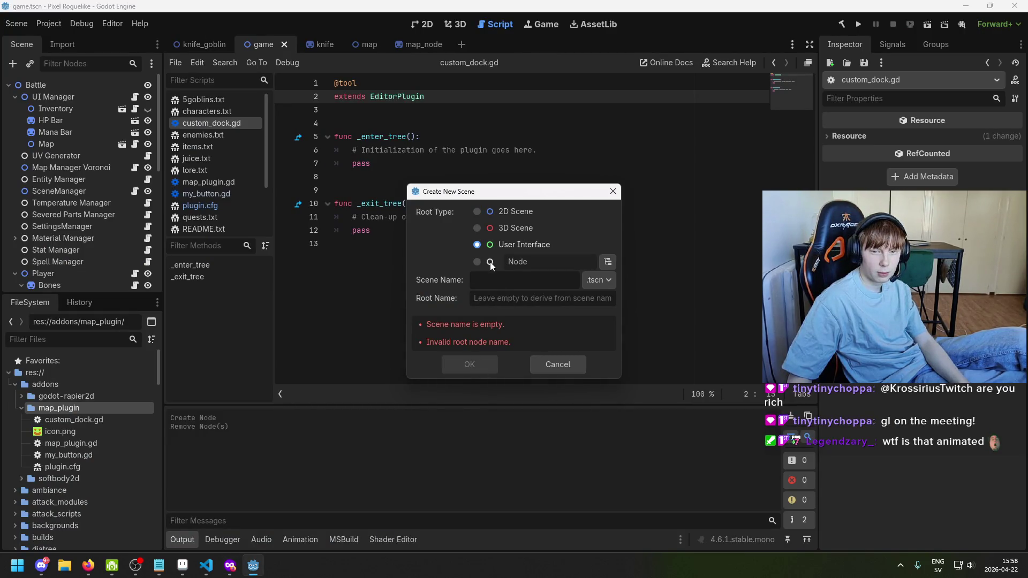
{"action": "left_click", "coordinate": [477, 215]}
{"action": "left_click", "coordinate": [478, 243]}
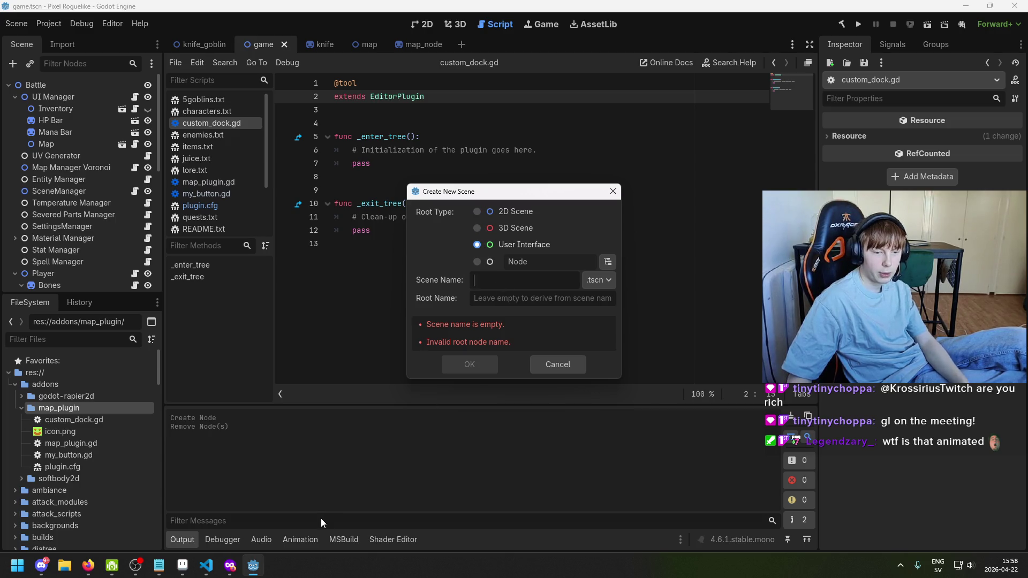
{"action": "key", "text": "alt+Tab"}
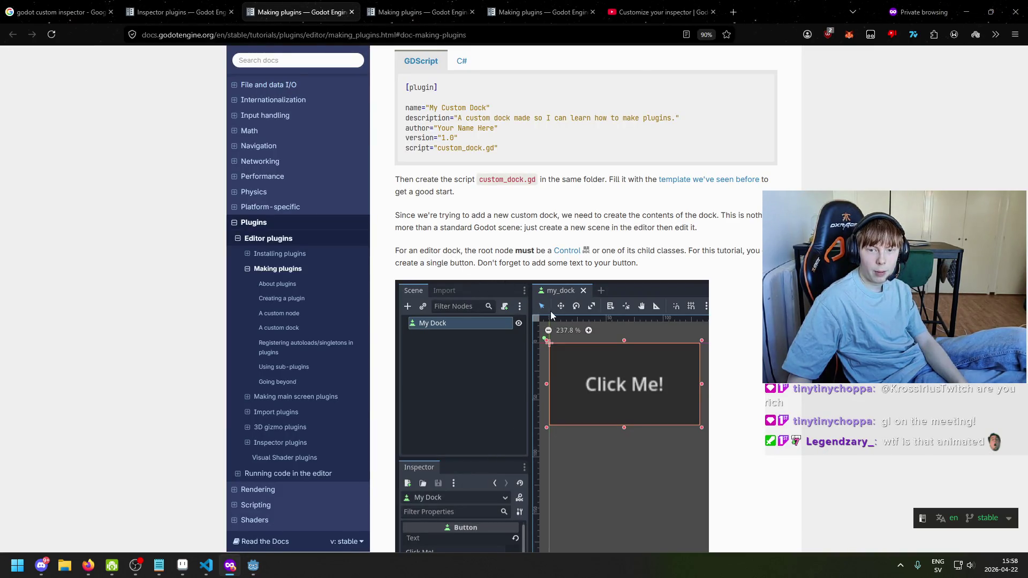
{"action": "key", "text": "alt+Tab"}
{"action": "type", "text": "My "}
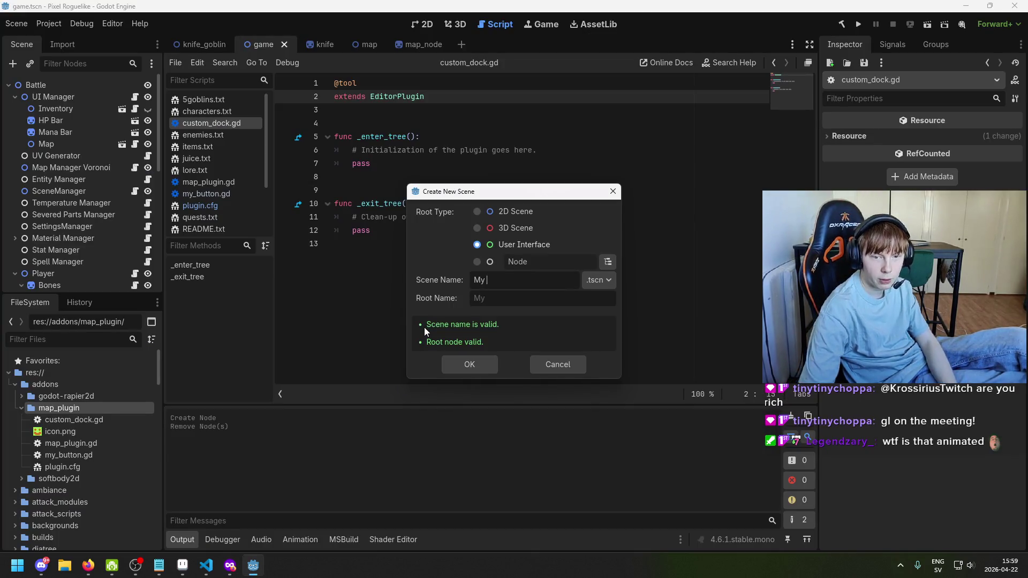
{"action": "type", "text": "Dock"}
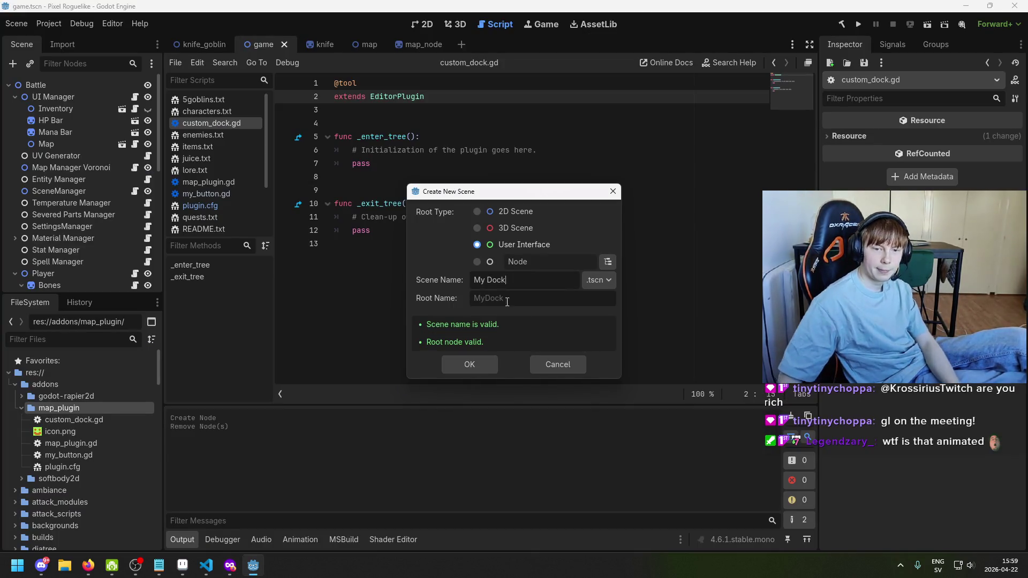
{"action": "left_click", "coordinate": [475, 362]}
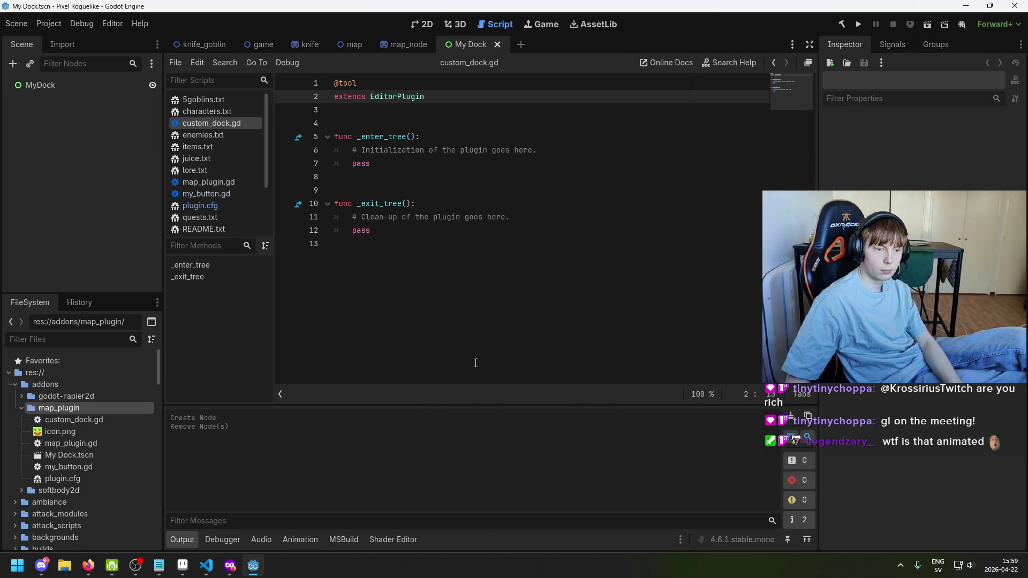
Confirm the scene's root Control name as MyDock
{"action": "double_click", "coordinate": [73, 87]}
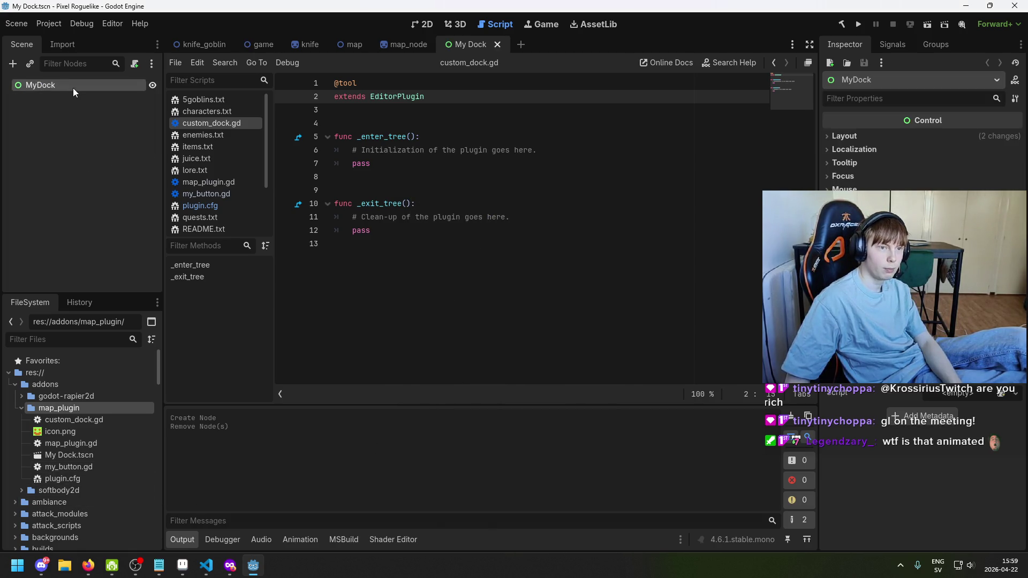
{"action": "key", "text": "Return"}
{"action": "left_click", "coordinate": [422, 24]}
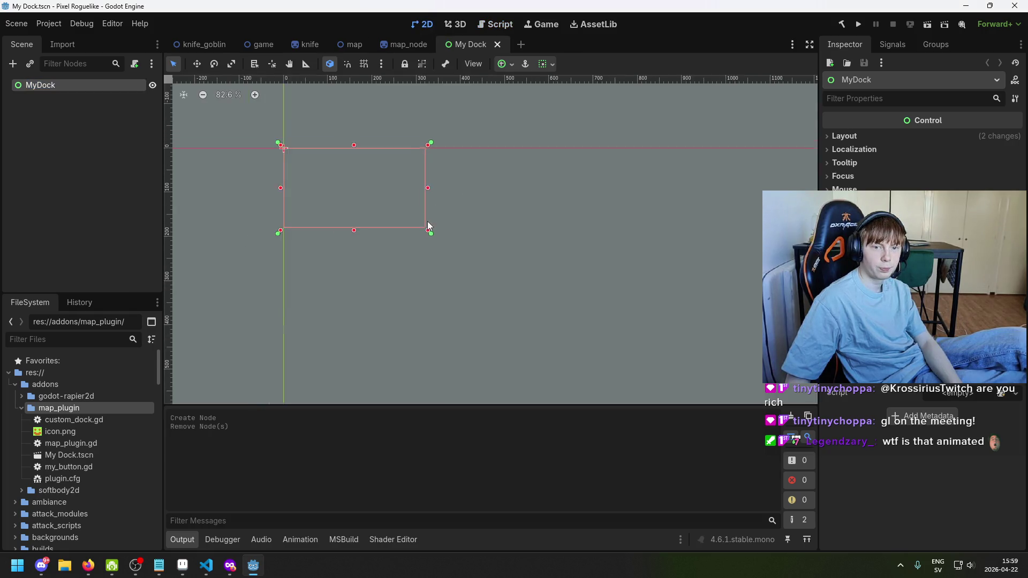
{"action": "scroll", "coordinate": [363, 224], "scroll_direction": "up", "scroll_amount": 2}
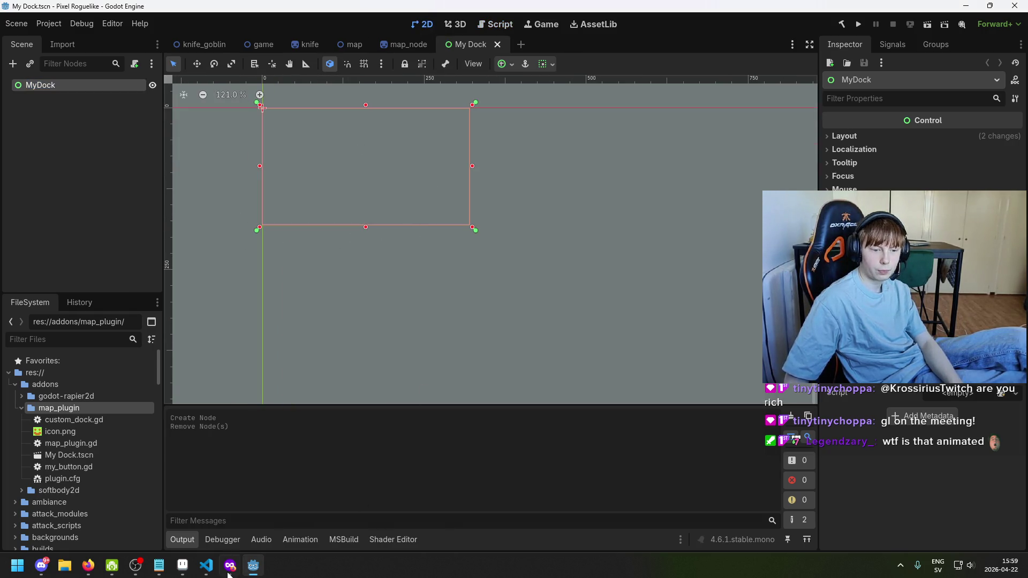
Read the docs' note on the editor dock's root node, then return to Godot
{"action": "left_click", "coordinate": [231, 567]}
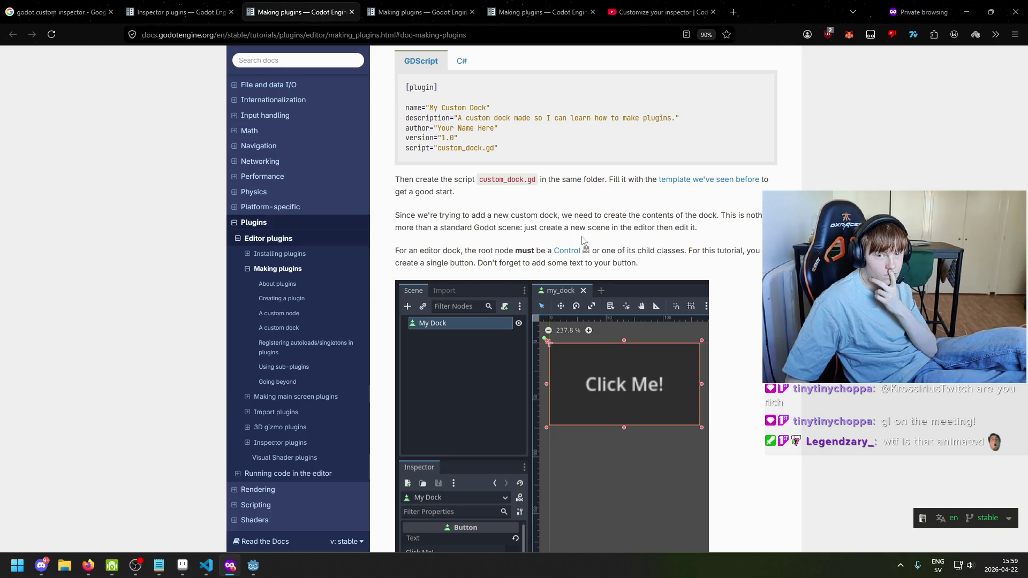
{"action": "left_click_drag", "start_coordinate": [421, 250], "coordinate": [478, 250]}
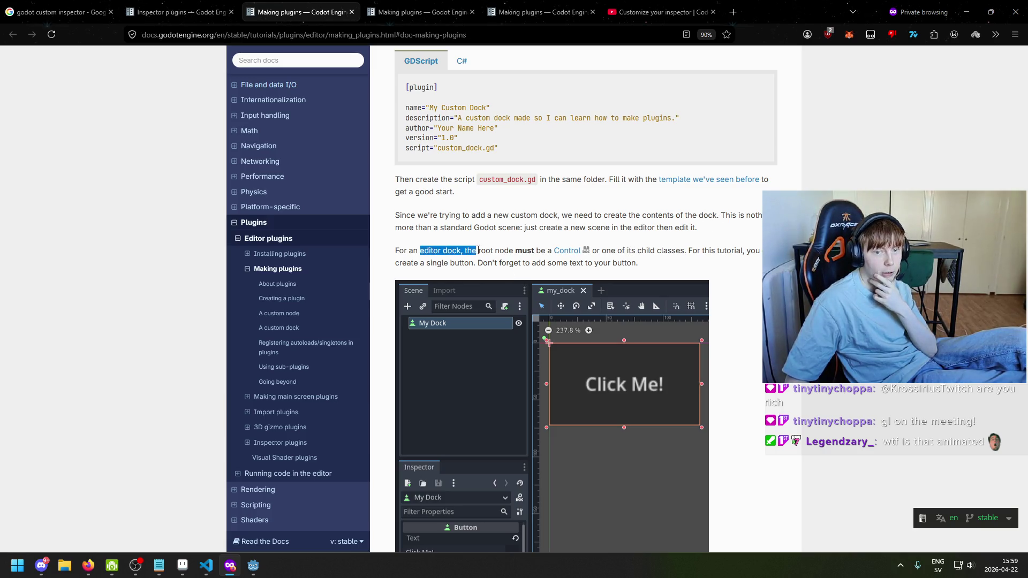
{"action": "left_click", "coordinate": [485, 253]}
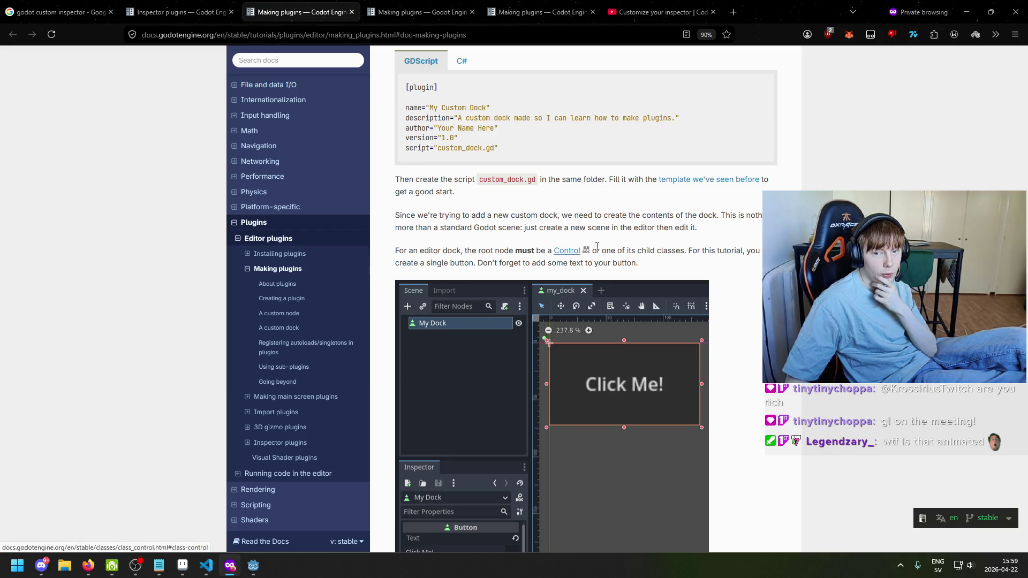
{"action": "left_click", "coordinate": [253, 566]}
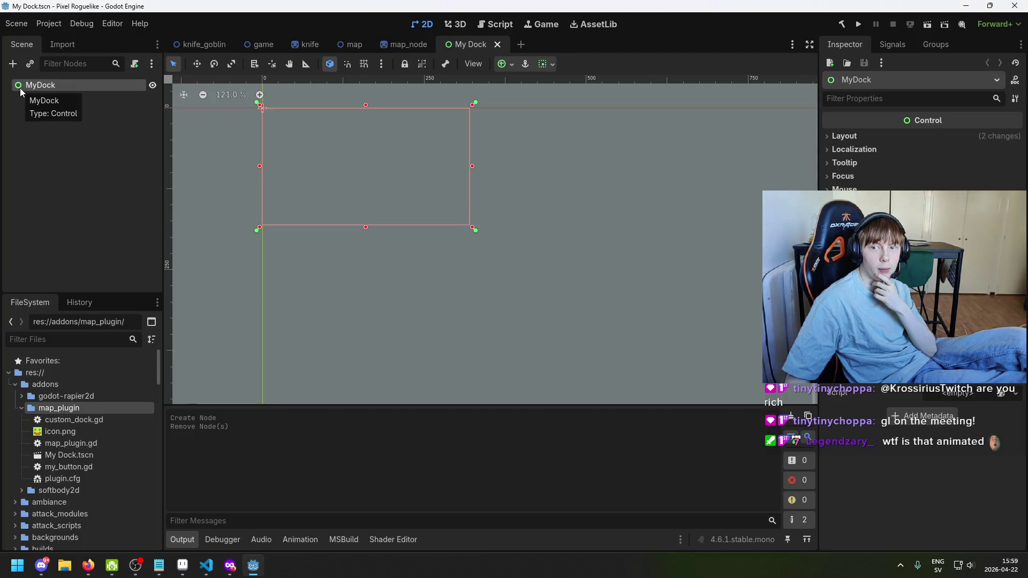
{"action": "left_click", "coordinate": [229, 566]}
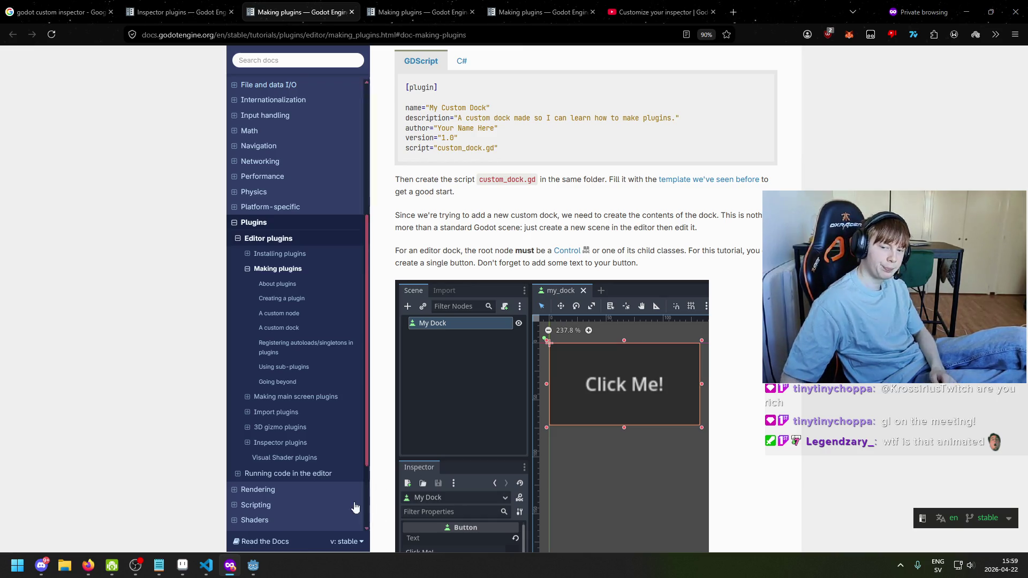
{"action": "left_click", "coordinate": [254, 565]}
Add a Button child node under MyDock
{"action": "right_click", "coordinate": [42, 84]}
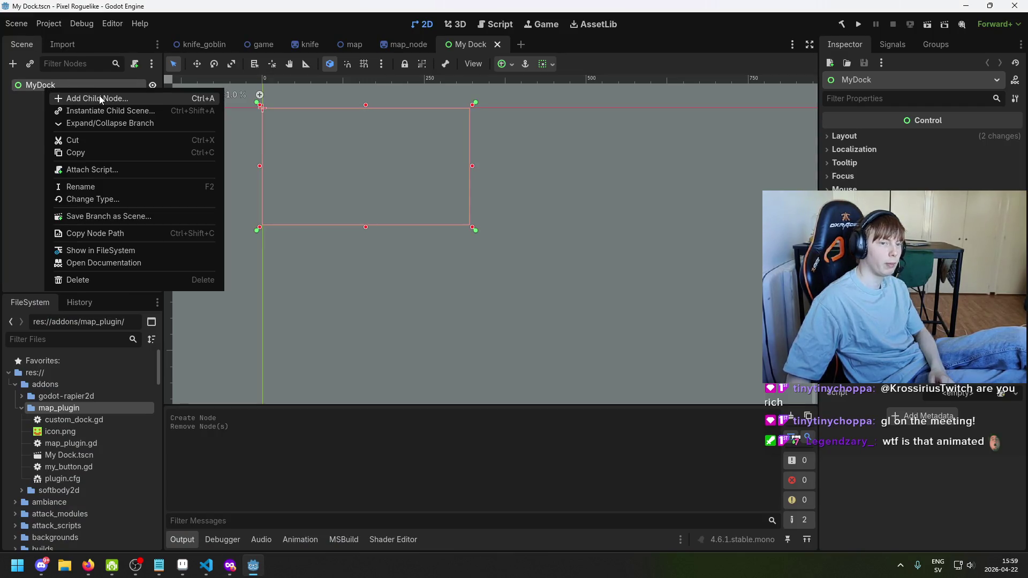
{"action": "left_click", "coordinate": [99, 95]}
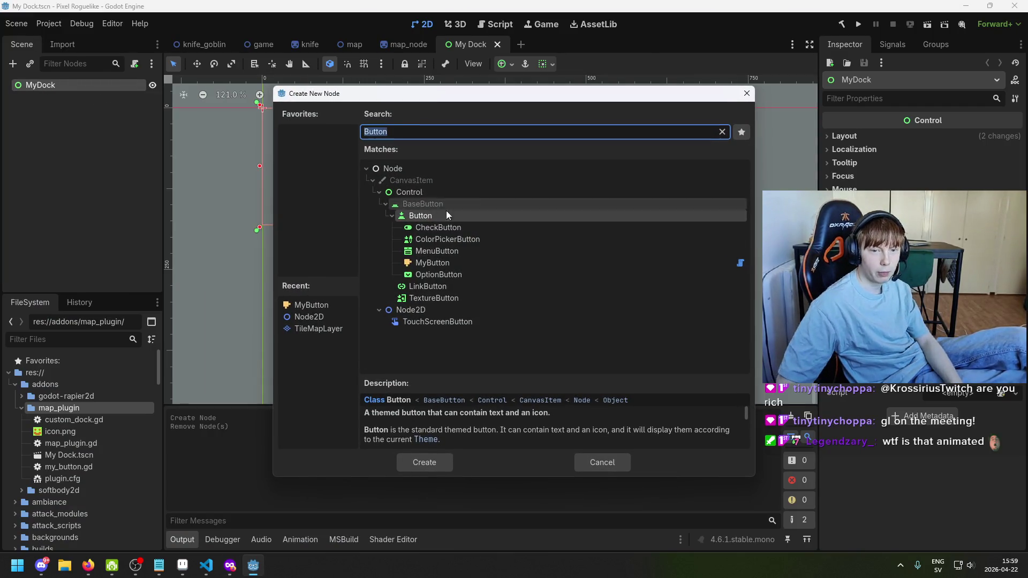
{"action": "left_click", "coordinate": [440, 262]}
{"action": "left_click", "coordinate": [445, 219]}
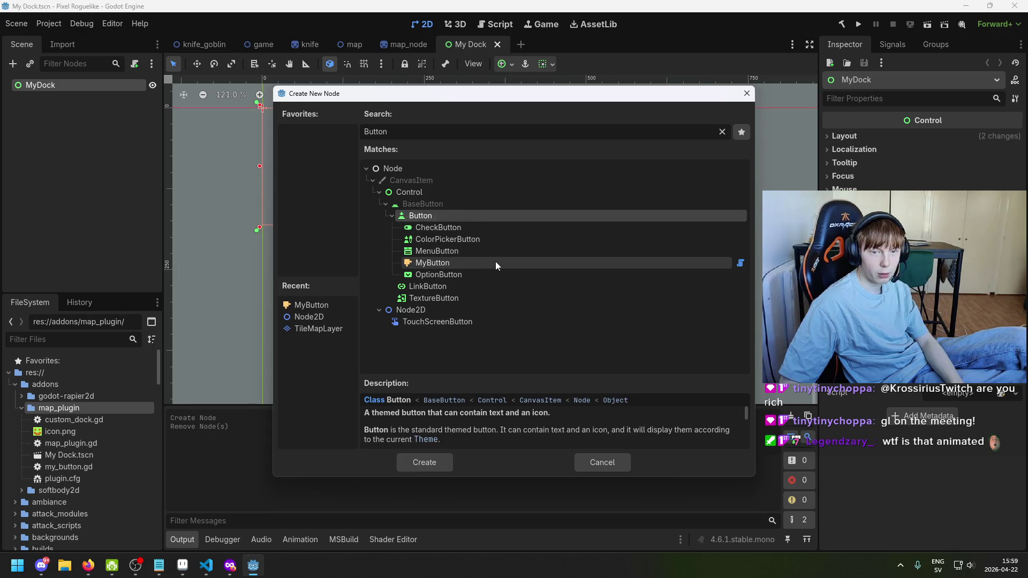
{"action": "left_click", "coordinate": [503, 239]}
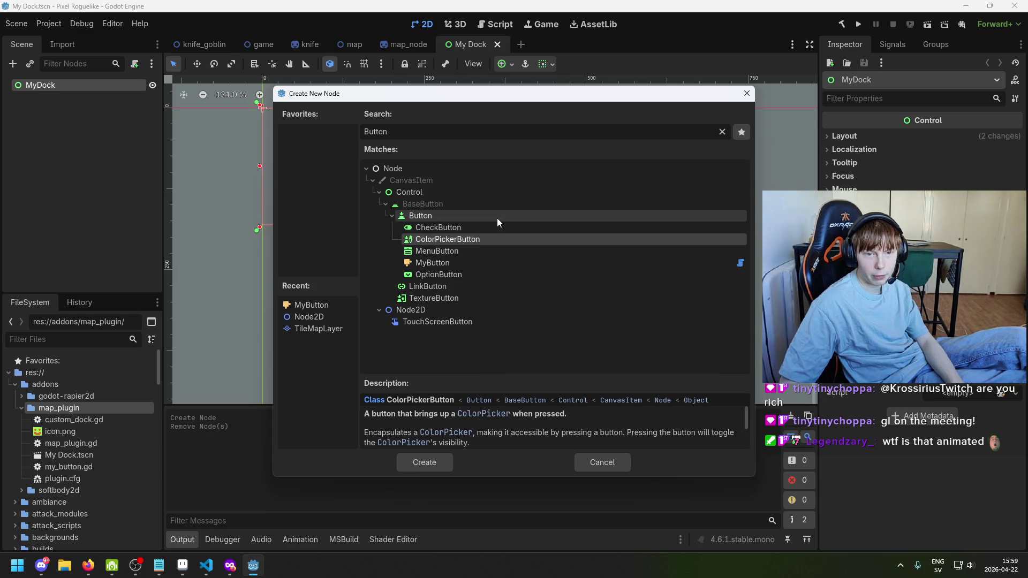
{"action": "left_click", "coordinate": [497, 217]}
{"action": "double_click", "coordinate": [497, 217]}
Resize the button to 72×63, label it BABABABAB, and save the scene
{"action": "scroll", "coordinate": [239, 148], "scroll_direction": "up", "scroll_amount": 6}
{"action": "left_click_drag", "start_coordinate": [348, 120], "coordinate": [491, 244]}
{"action": "left_click", "coordinate": [908, 163]}
{"action": "type", "text": "BABABABAB"}
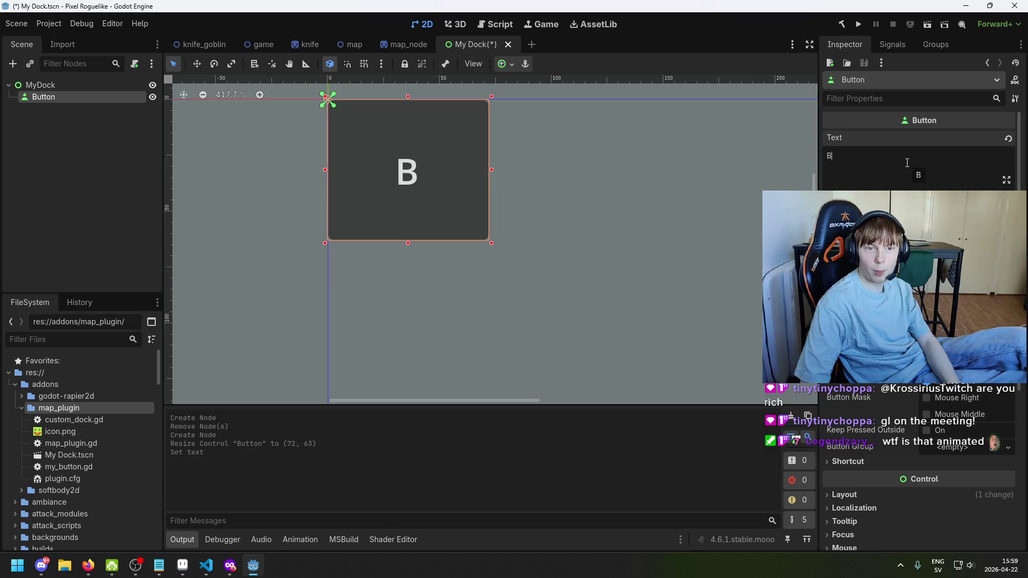
{"action": "key", "text": "ctrl+s"}
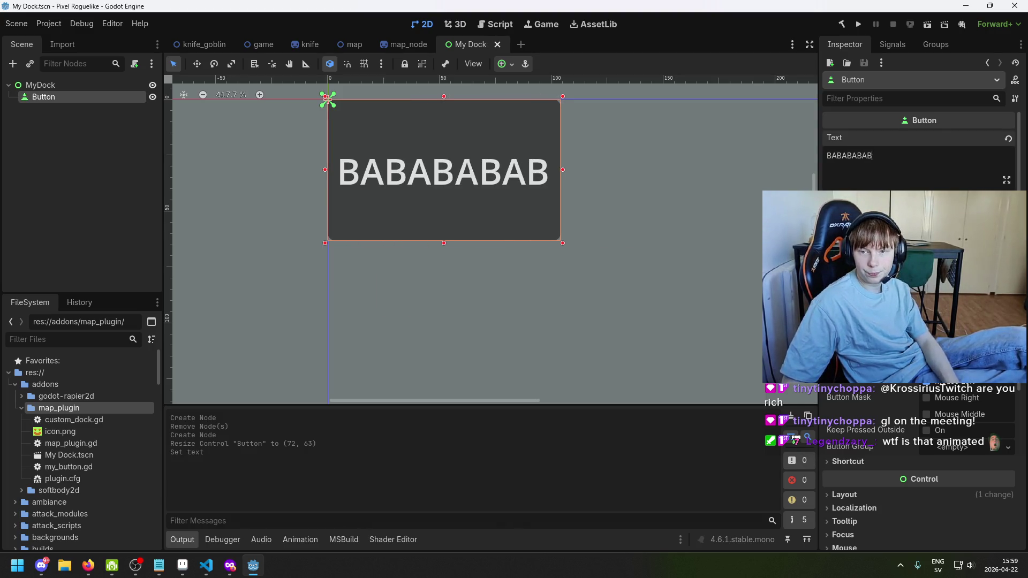
{"action": "left_click", "coordinate": [230, 566]}
{"action": "scroll", "coordinate": [494, 462], "scroll_direction": "down", "scroll_amount": 5}
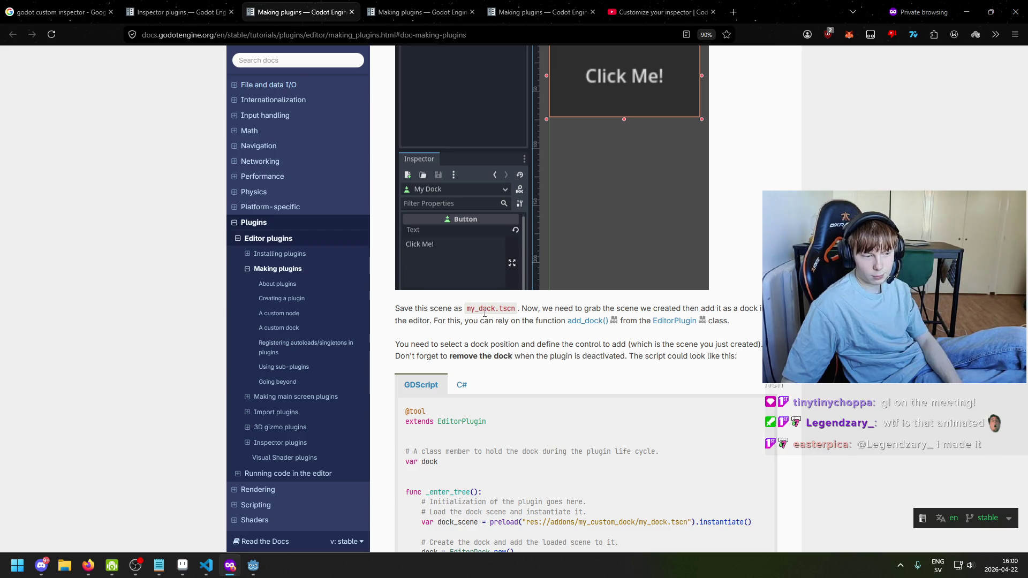
Scroll the docs back up, then return to Godot and select the MyDock root node
{"action": "scroll", "coordinate": [492, 339], "scroll_direction": "up", "scroll_amount": 1}
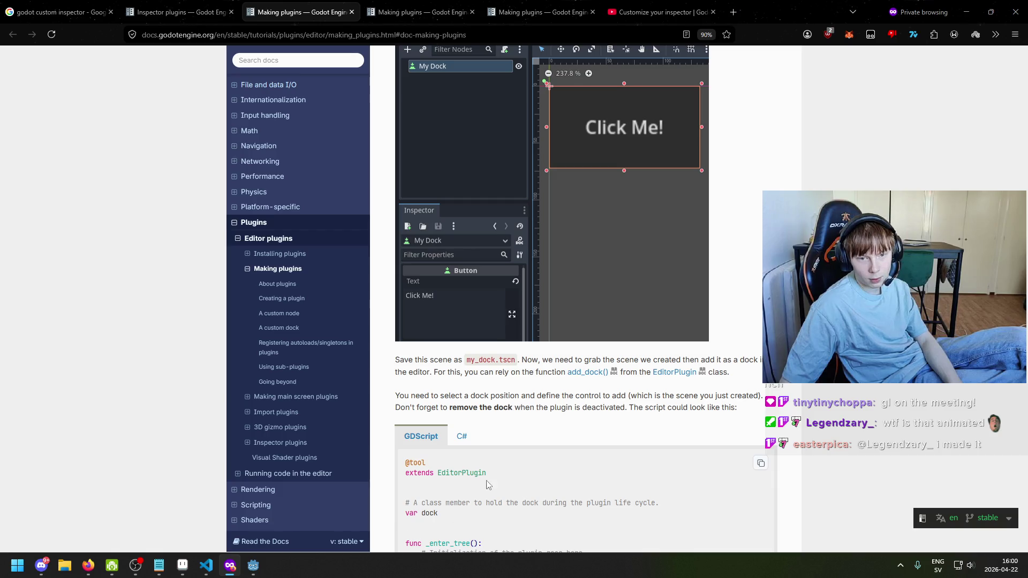
{"action": "left_click", "coordinate": [252, 569]}
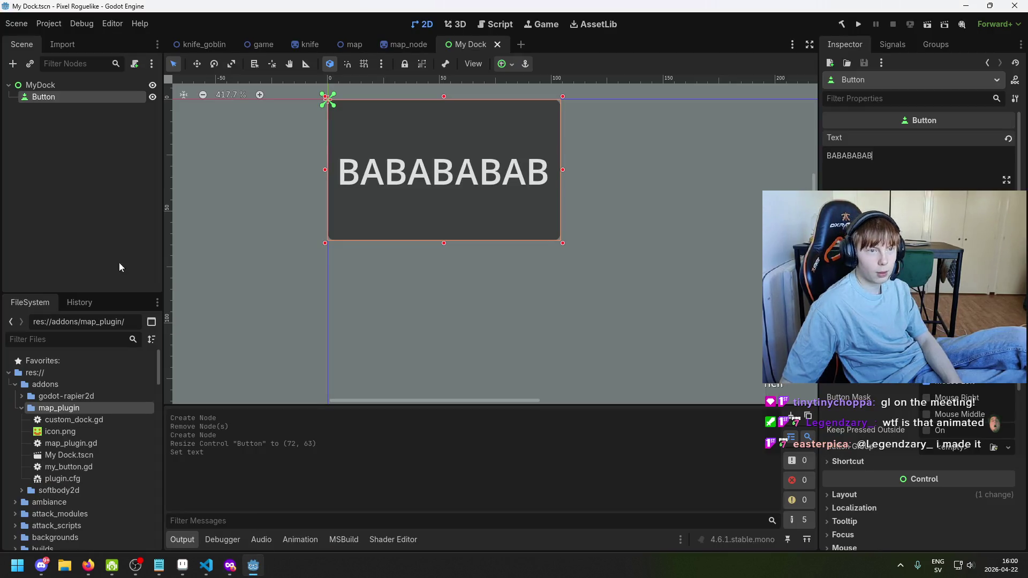
{"action": "left_click", "coordinate": [56, 84]}
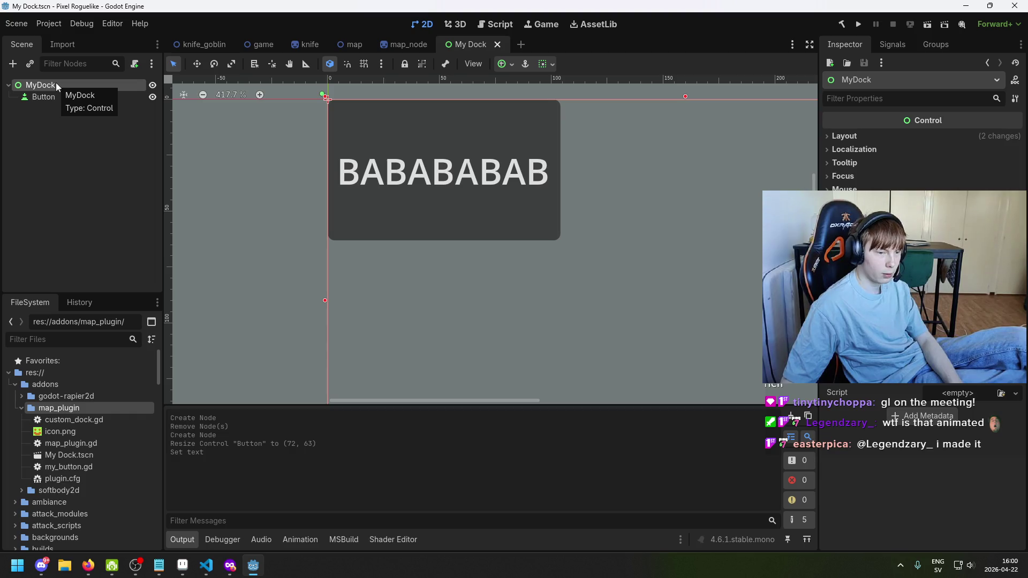
Rename the dock scene My Dock.tscn to my_dock.tscn in the FileSystem dock
{"action": "left_click", "coordinate": [81, 455]}
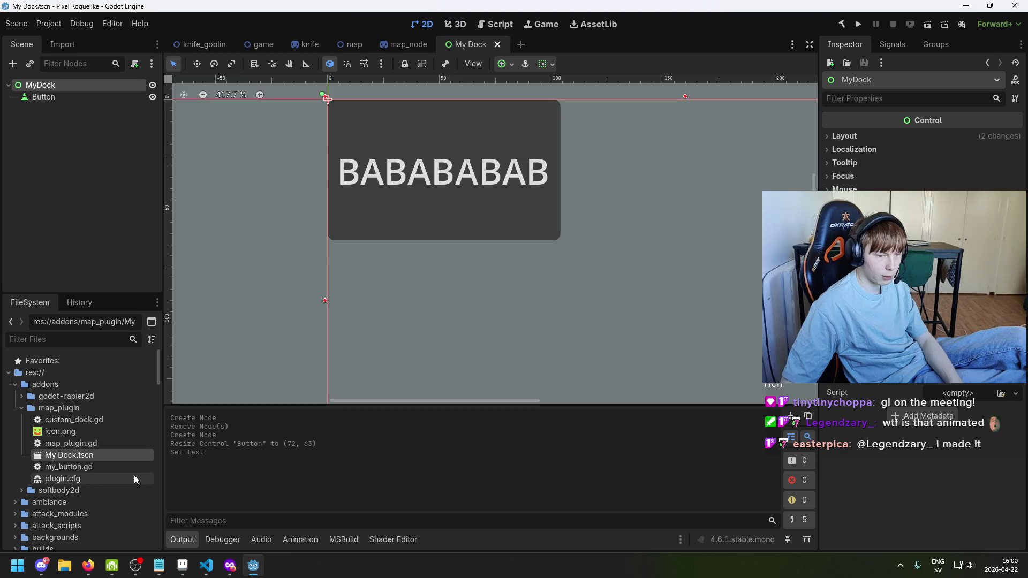
{"action": "key", "text": "F2"}
{"action": "key", "text": "BackSpace"}
{"action": "type", "text": "my_doc"}
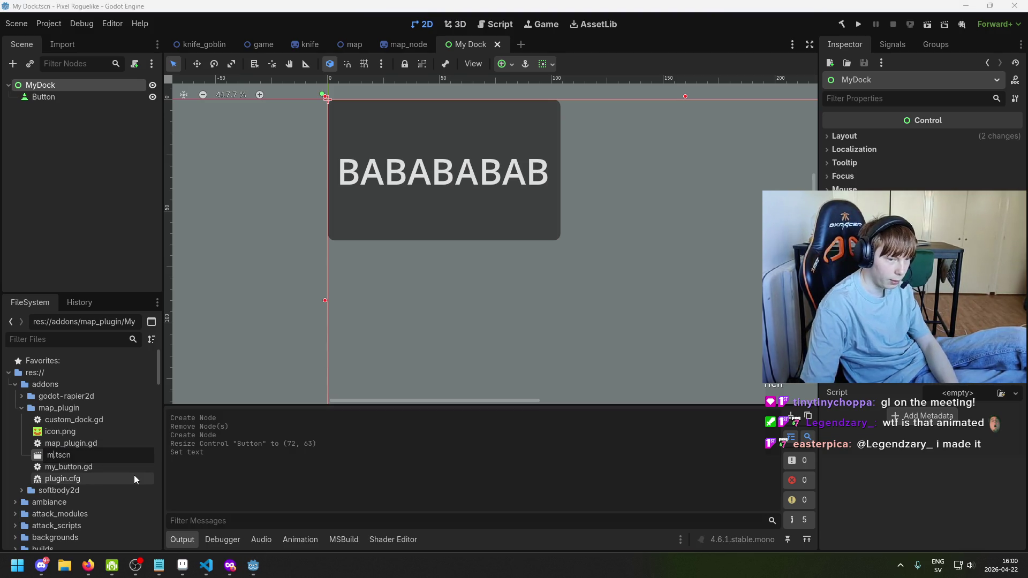
{"action": "type", "text": "k"}
{"action": "key", "text": "Return"}
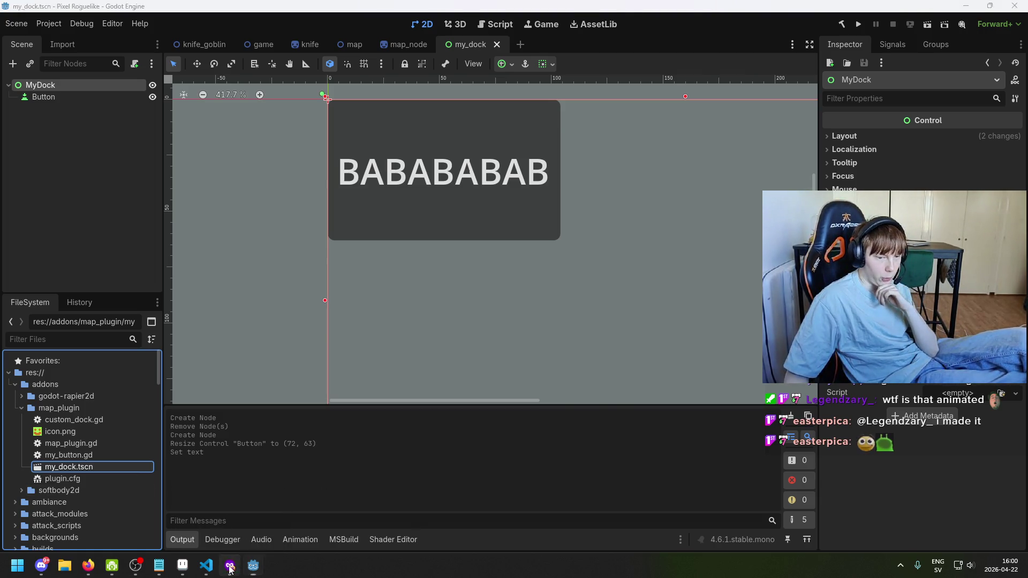
{"action": "left_click", "coordinate": [230, 566]}
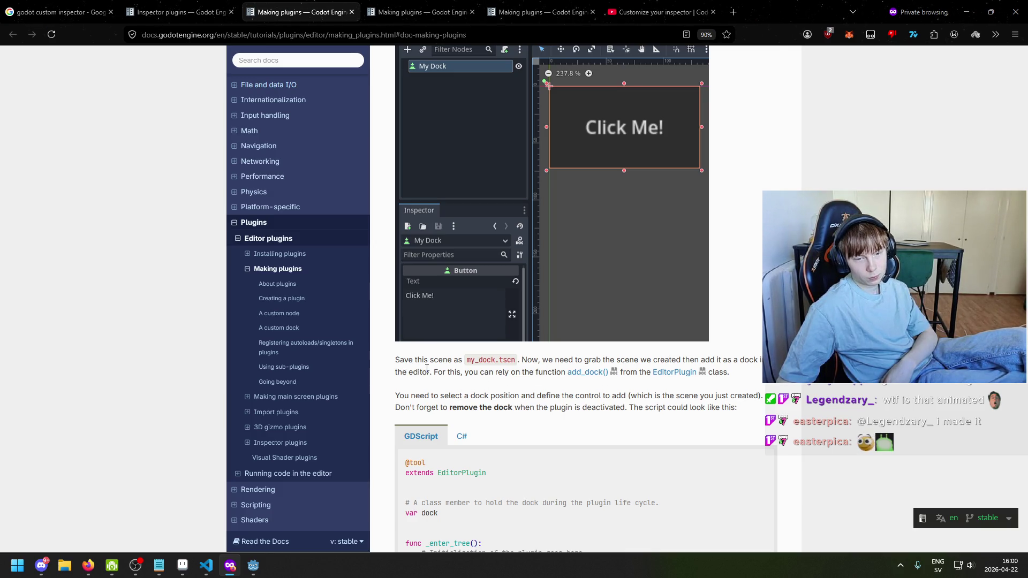
{"action": "left_click_drag", "start_coordinate": [434, 372], "coordinate": [761, 382]}
{"action": "left_click", "coordinate": [750, 382]}
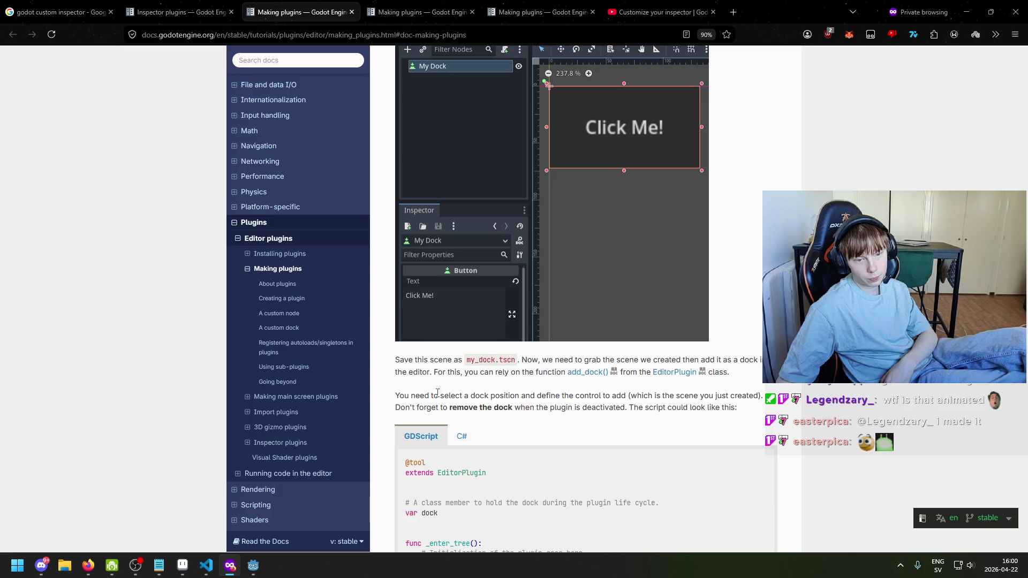
{"action": "scroll", "coordinate": [438, 393], "scroll_direction": "down", "scroll_amount": 2}
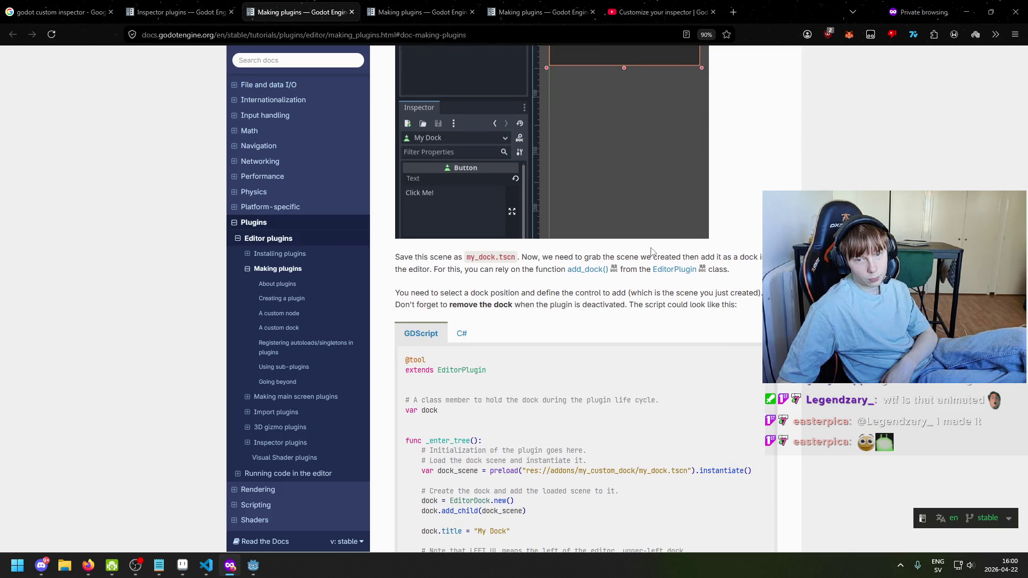
{"action": "scroll", "coordinate": [607, 269], "scroll_direction": "down", "scroll_amount": 2}
{"action": "left_click_drag", "start_coordinate": [400, 189], "coordinate": [453, 190]}
{"action": "left_click", "coordinate": [478, 198]}
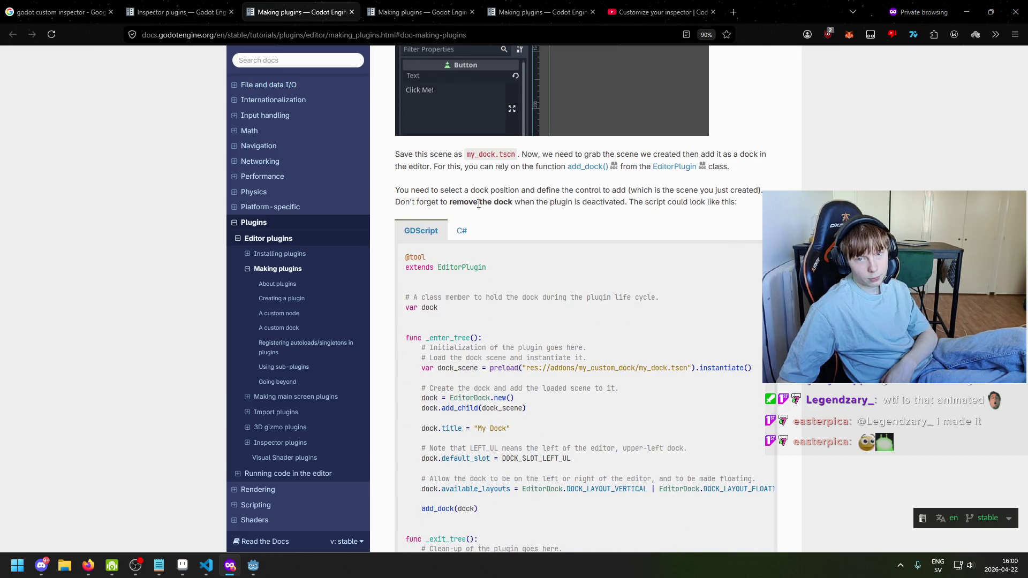
{"action": "mouse_move", "coordinate": [405, 202]}
{"action": "left_mouse_down"}
{"action": "mouse_move", "coordinate": [587, 205]}
{"action": "mouse_move", "coordinate": [764, 190]}
{"action": "left_mouse_up"}
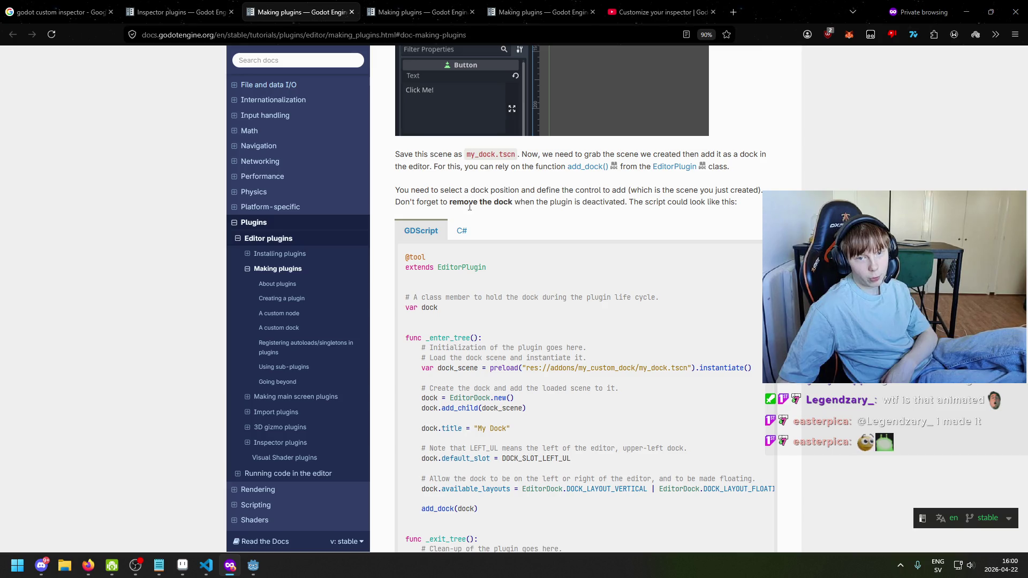
{"action": "mouse_move", "coordinate": [523, 204]}
{"action": "left_mouse_down"}
{"action": "mouse_move", "coordinate": [660, 190]}
{"action": "mouse_move", "coordinate": [738, 203]}
{"action": "left_mouse_up"}
{"action": "left_click", "coordinate": [733, 203]}
{"action": "mouse_move", "coordinate": [406, 258]}
{"action": "left_mouse_down"}
{"action": "mouse_move", "coordinate": [482, 338]}
{"action": "mouse_move", "coordinate": [504, 174]}
{"action": "mouse_move", "coordinate": [530, 256]}
{"action": "mouse_move", "coordinate": [595, 380]}
{"action": "left_mouse_up"}
{"action": "scroll", "coordinate": [482, 338], "scroll_direction": "down", "scroll_amount": 2}
{"action": "scroll", "coordinate": [535, 263], "scroll_direction": "down", "scroll_amount": 2}
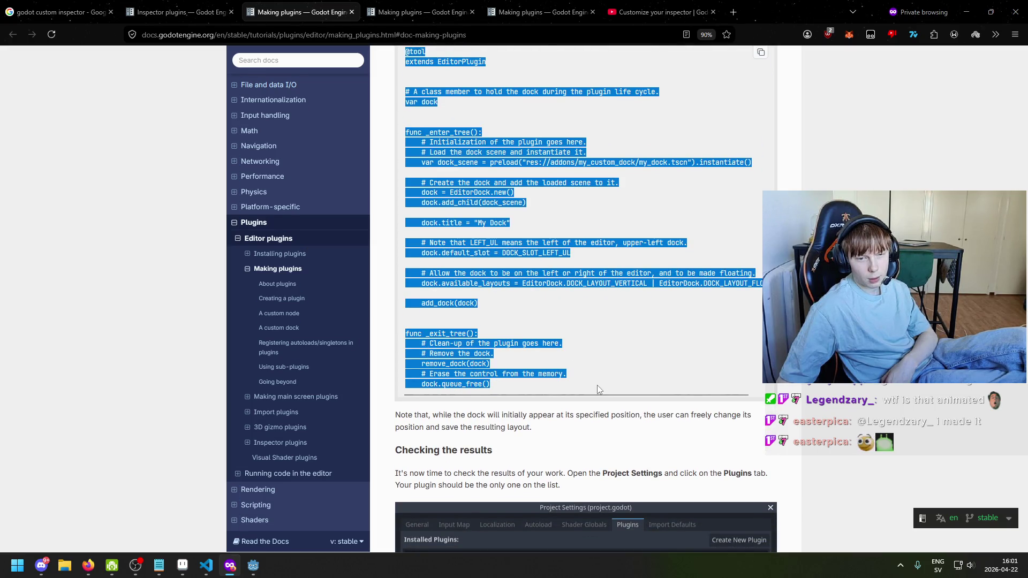
{"action": "scroll", "coordinate": [579, 345], "scroll_direction": "up", "scroll_amount": 3}
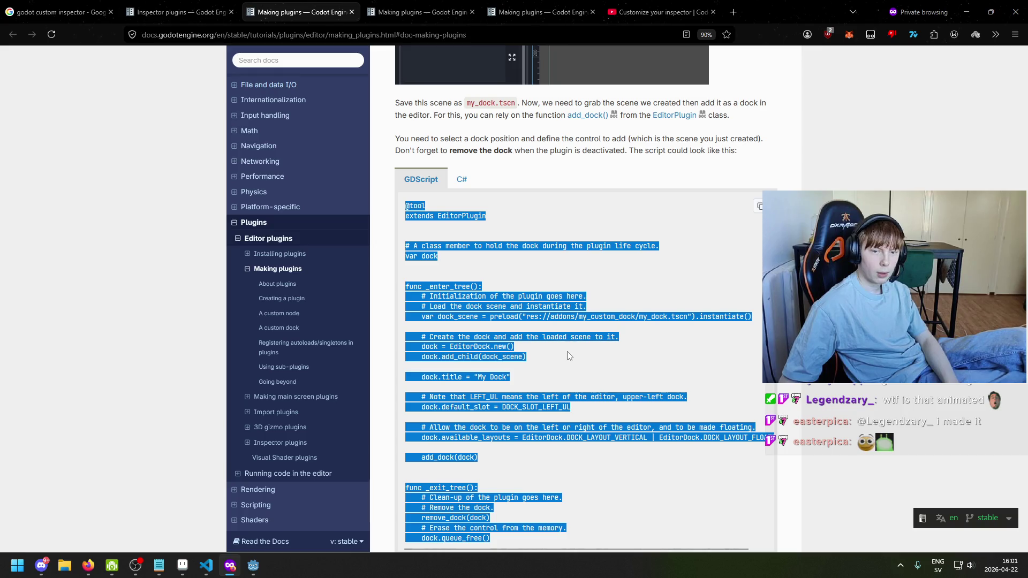
{"action": "left_click", "coordinate": [254, 566]}
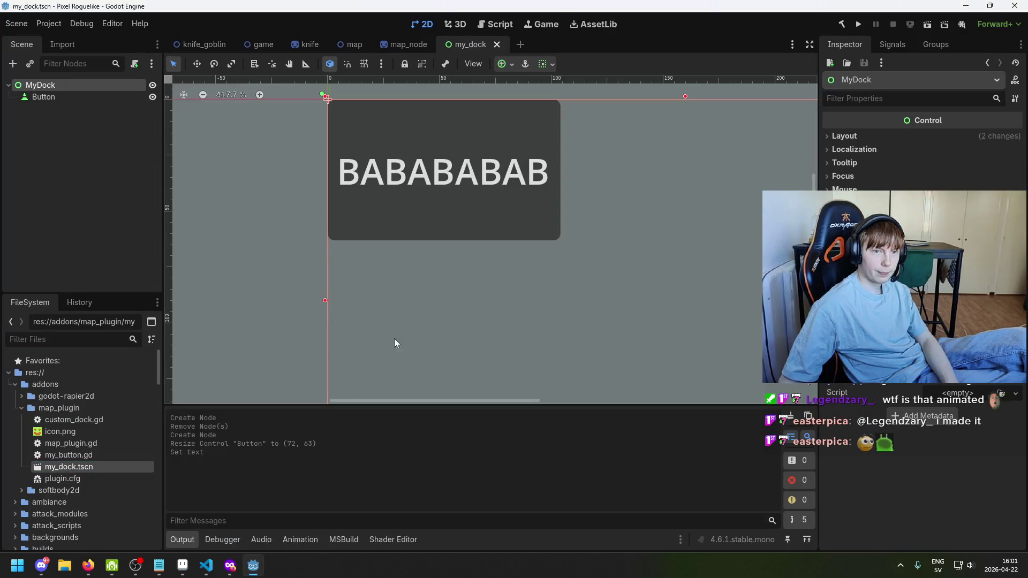
{"action": "left_click", "coordinate": [254, 566]}
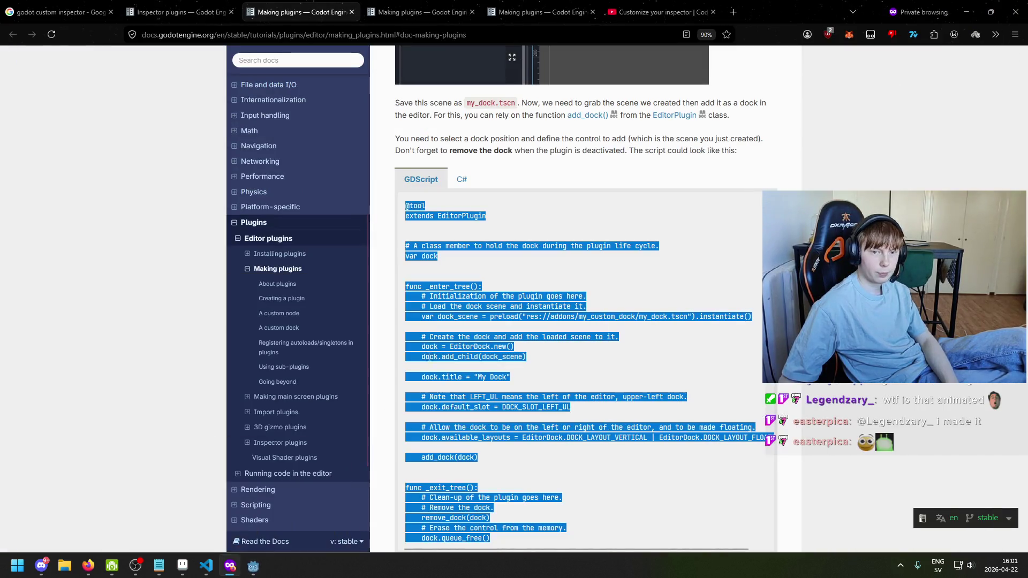
{"action": "left_click", "coordinate": [487, 258]}
{"action": "key", "text": "ctrl+a"}
{"action": "mouse_move", "coordinate": [406, 206]}
{"action": "left_mouse_down"}
{"action": "mouse_move", "coordinate": [441, 244]}
{"action": "mouse_move", "coordinate": [477, 384]}
{"action": "left_mouse_up"}
{"action": "key", "text": "ctrl+c"}
{"action": "scroll", "coordinate": [477, 384], "scroll_direction": "down", "scroll_amount": 8}
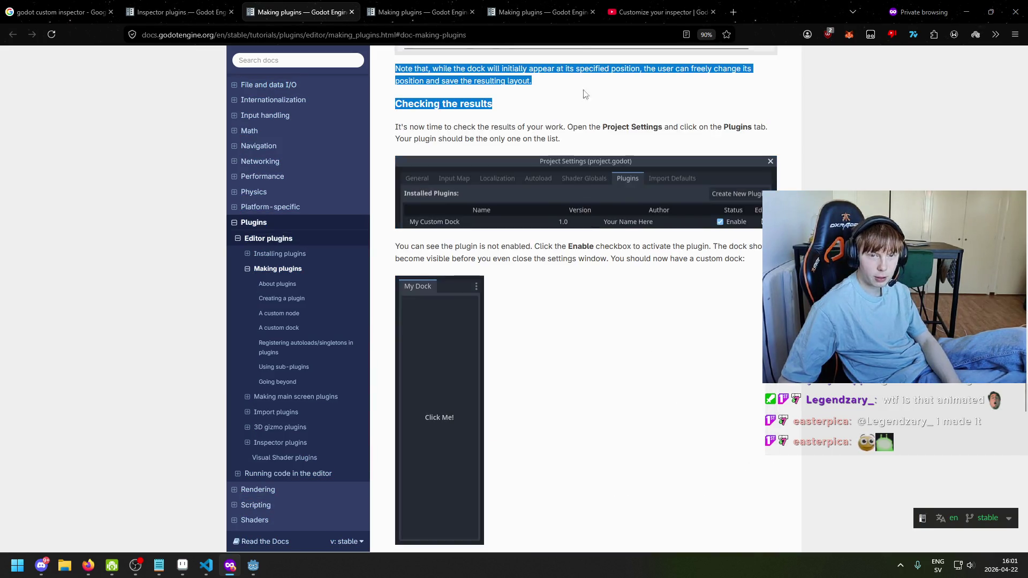
{"action": "scroll", "coordinate": [581, 214], "scroll_direction": "up", "scroll_amount": 10}
{"action": "left_click", "coordinate": [589, 326]}
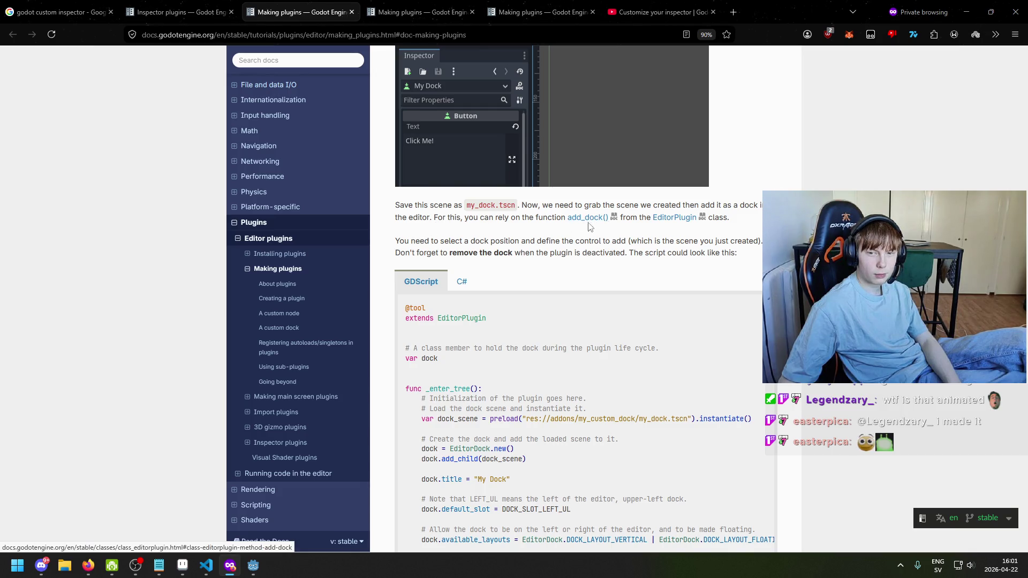
Drag-select the complete dock example code block, then bring the Godot editor back
{"action": "scroll", "coordinate": [439, 267], "scroll_direction": "down", "scroll_amount": 2}
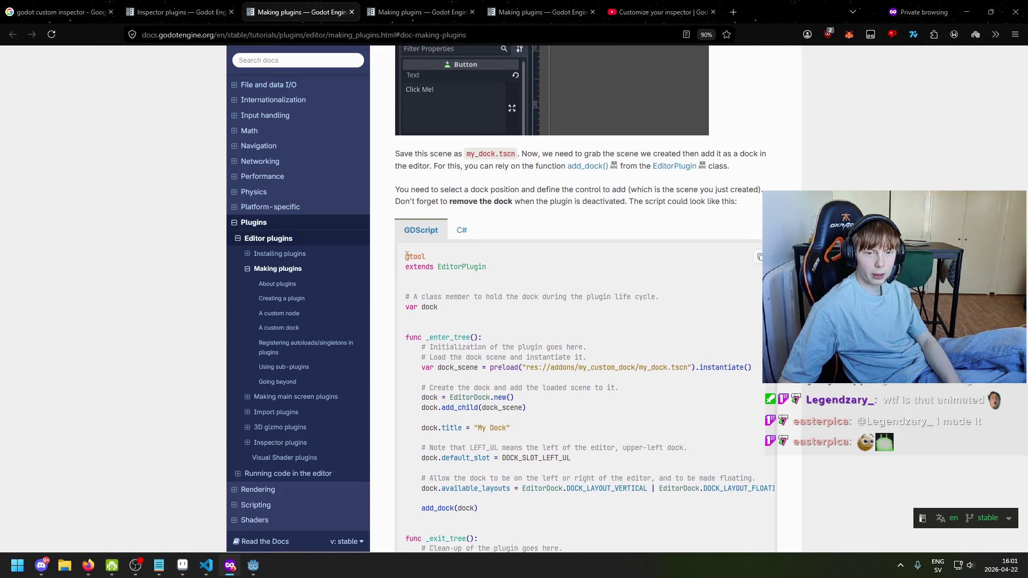
{"action": "left_click_drag", "start_coordinate": [407, 256], "coordinate": [493, 279]}
{"action": "left_click", "coordinate": [426, 307]}
{"action": "mouse_move", "coordinate": [449, 313]}
{"action": "left_mouse_down"}
{"action": "mouse_move", "coordinate": [403, 307]}
{"action": "mouse_move", "coordinate": [444, 328]}
{"action": "left_mouse_up"}
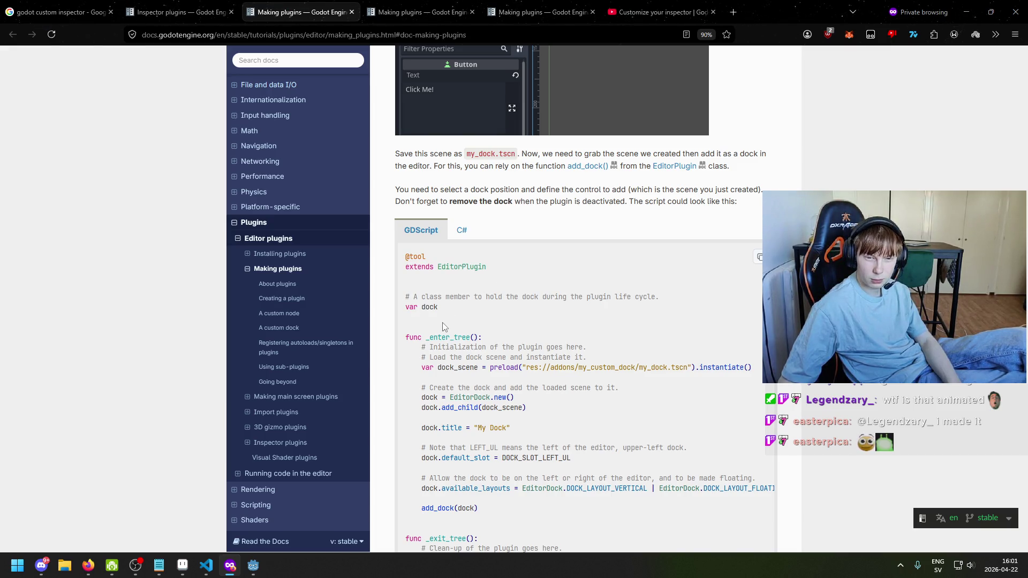
{"action": "scroll", "coordinate": [444, 327], "scroll_direction": "down", "scroll_amount": 4}
{"action": "left_click_drag", "start_coordinate": [408, 140], "coordinate": [454, 182]}
{"action": "left_click", "coordinate": [488, 202]}
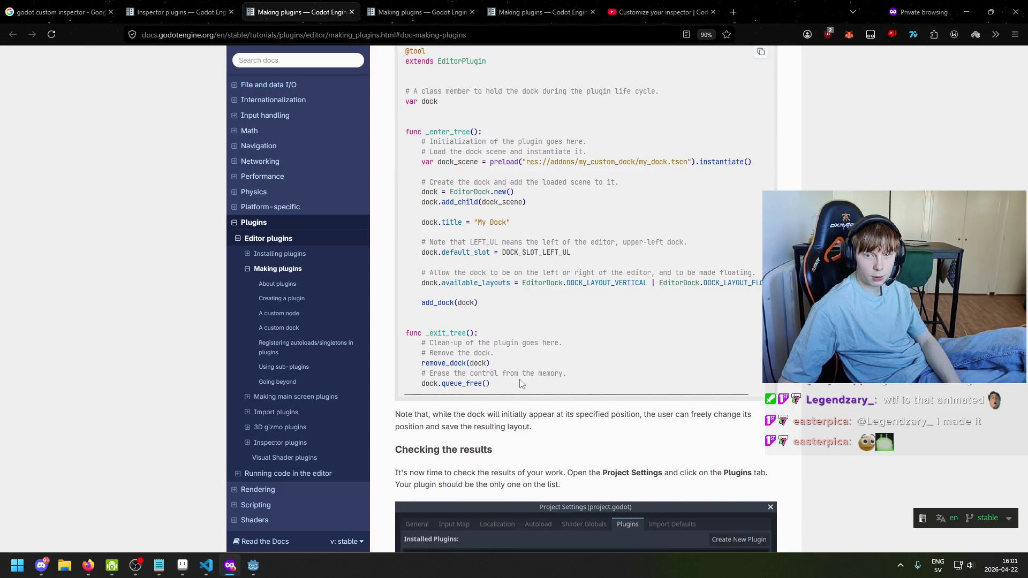
{"action": "mouse_move", "coordinate": [521, 392]}
{"action": "left_mouse_down"}
{"action": "mouse_move", "coordinate": [429, 180]}
{"action": "mouse_move", "coordinate": [416, 251]}
{"action": "left_mouse_up"}
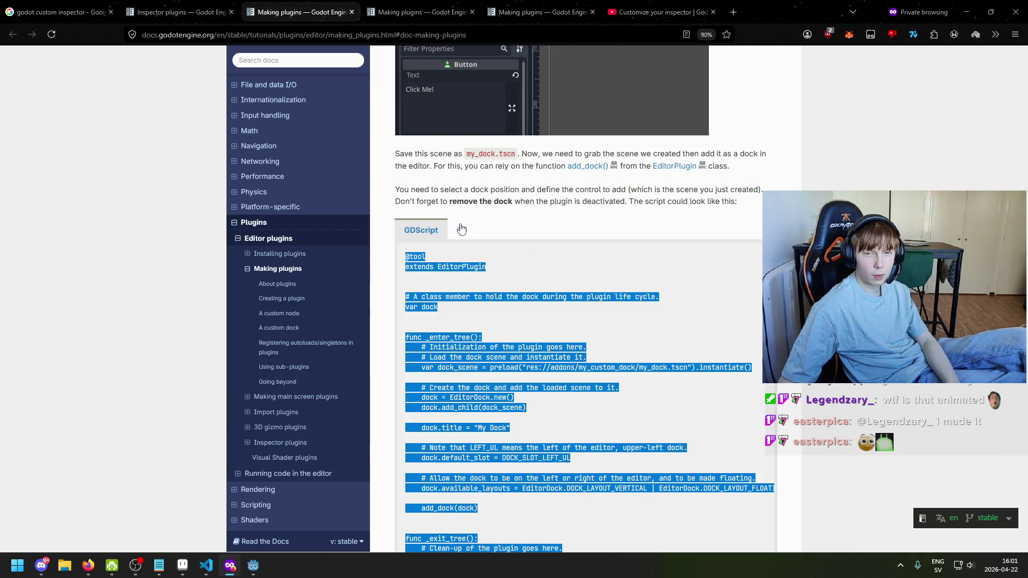
{"action": "scroll", "coordinate": [503, 265], "scroll_direction": "up", "scroll_amount": 2}
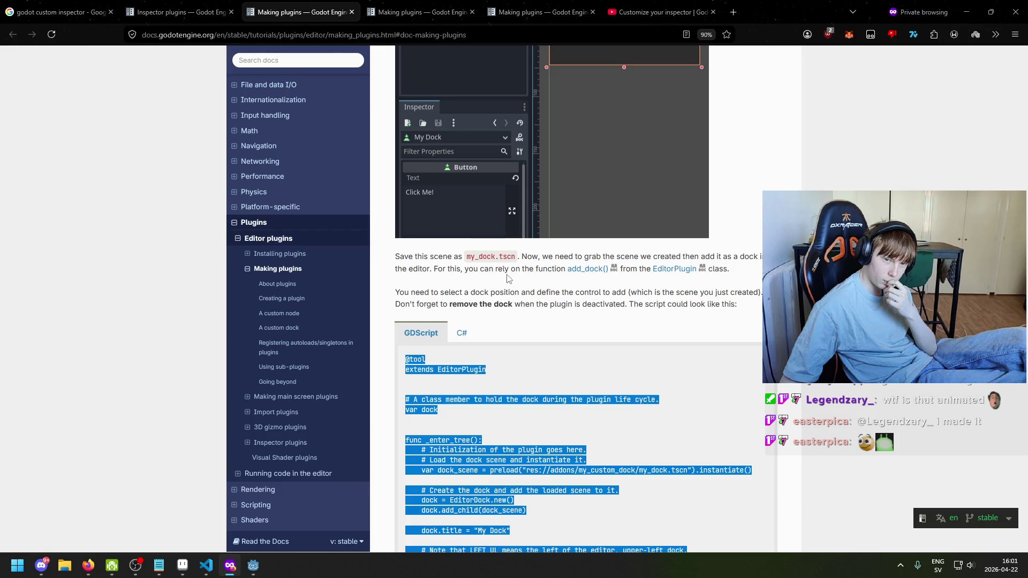
{"action": "scroll", "coordinate": [474, 317], "scroll_direction": "down", "scroll_amount": 6}
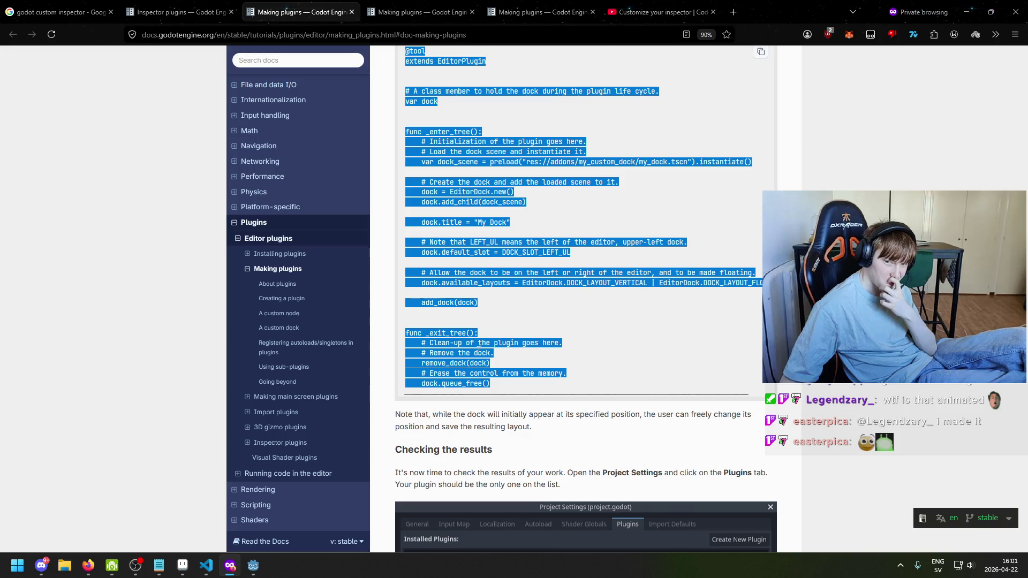
{"action": "scroll", "coordinate": [476, 349], "scroll_direction": "up", "scroll_amount": 4}
{"action": "left_click", "coordinate": [253, 565]}
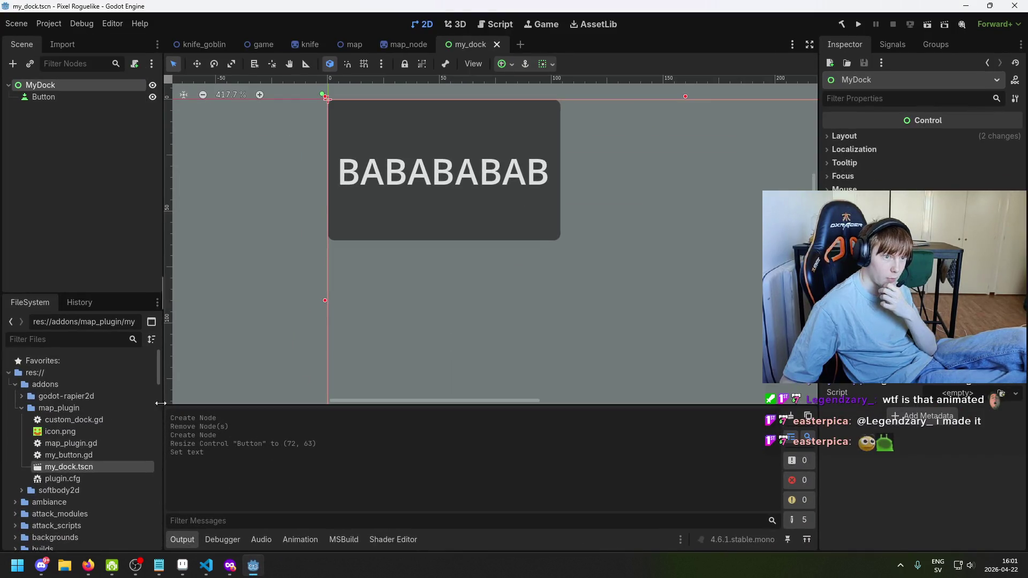
Replace the contents of custom_dock.gd with the pasted docs dock example
{"action": "left_click", "coordinate": [496, 24]}
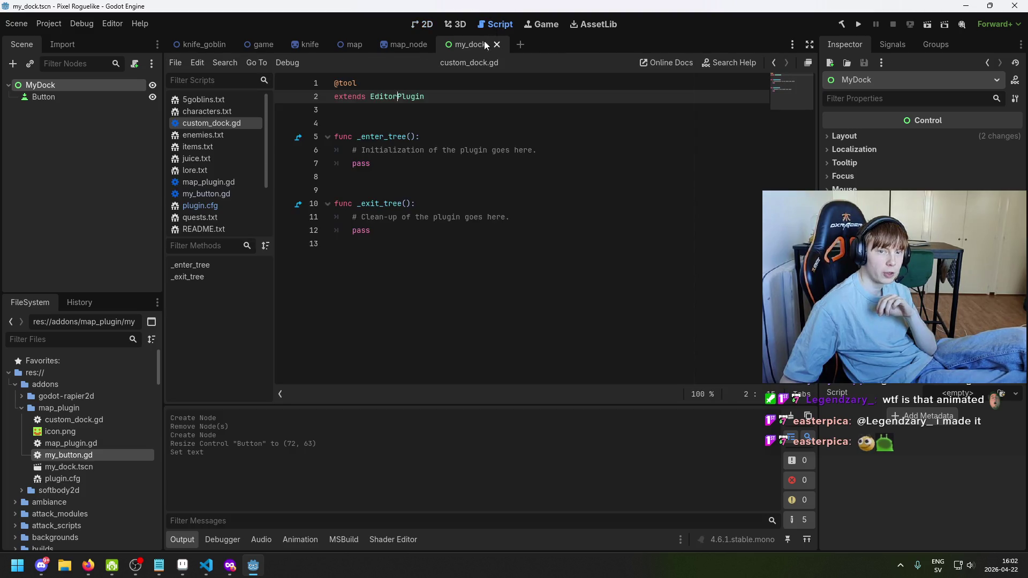
{"action": "left_click", "coordinate": [111, 444]}
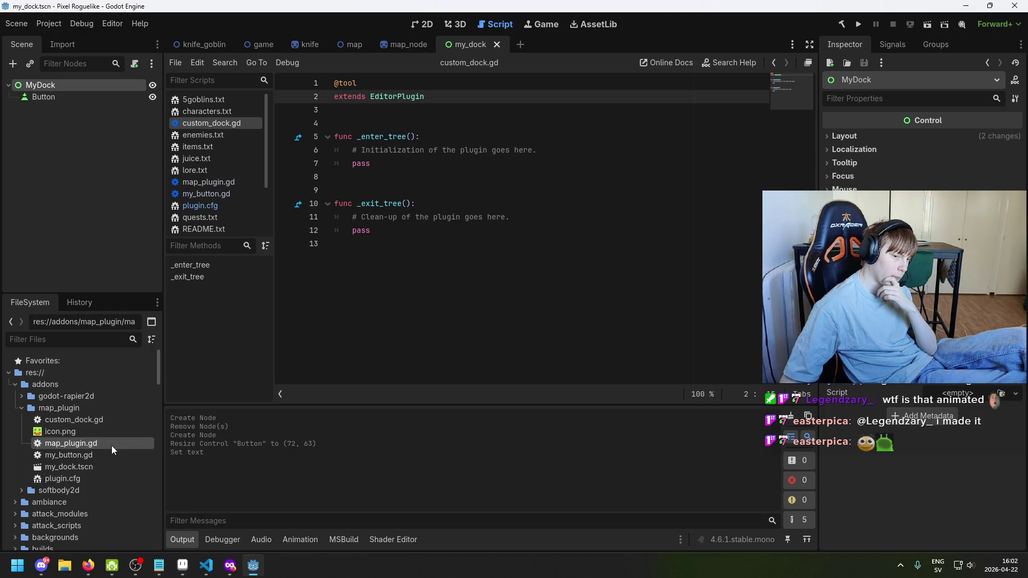
{"action": "left_click", "coordinate": [122, 421]}
{"action": "left_click", "coordinate": [385, 228]}
{"action": "key", "text": "ctrl+a"}
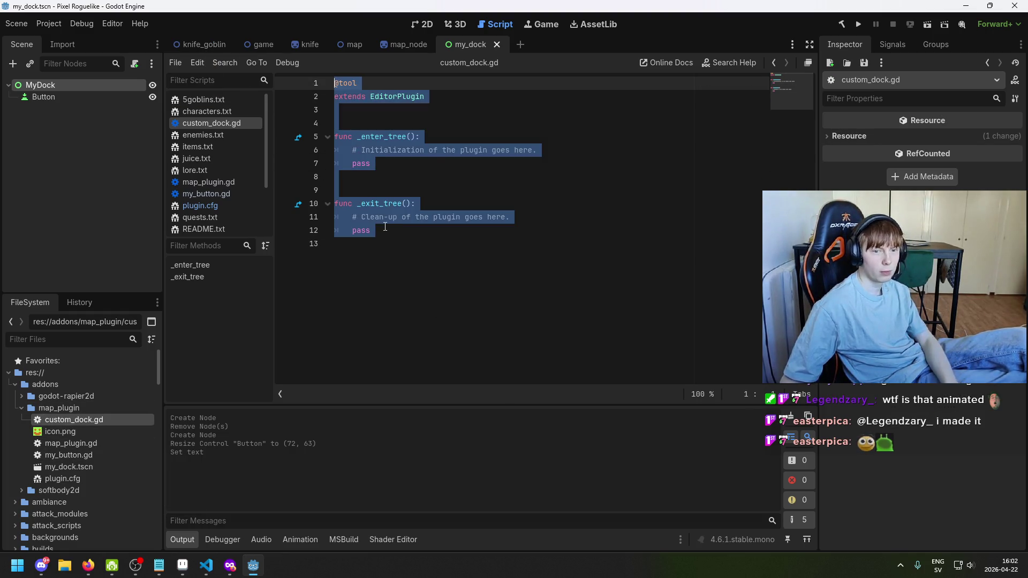
{"action": "key", "text": "ctrl+v"}
{"action": "scroll", "coordinate": [450, 332], "scroll_direction": "up", "scroll_amount": 4}
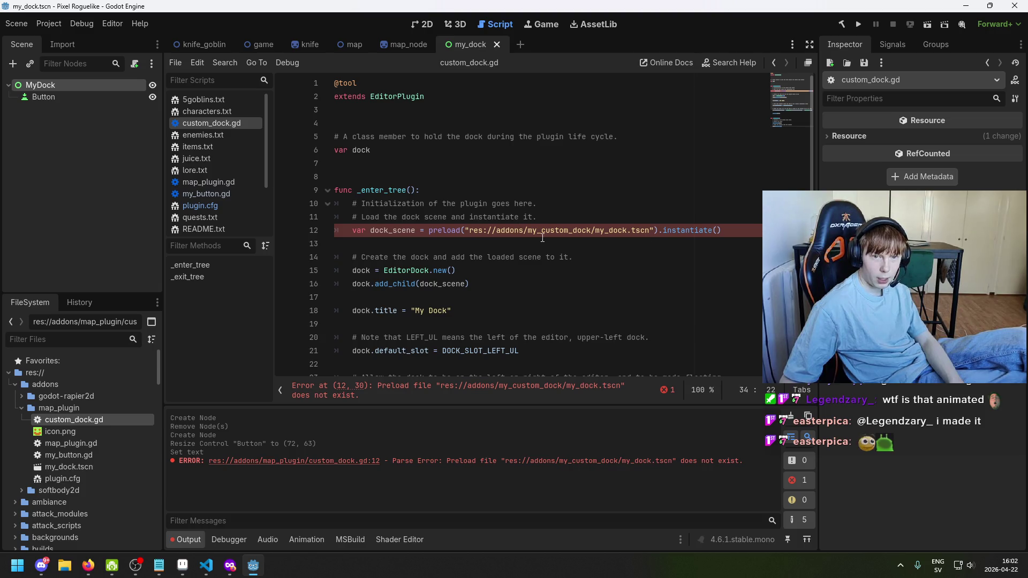
Change the preload path to res://addons/map_plugin/my_dock.tscn and save the script
{"action": "left_click_drag", "start_coordinate": [588, 230], "coordinate": [525, 231]}
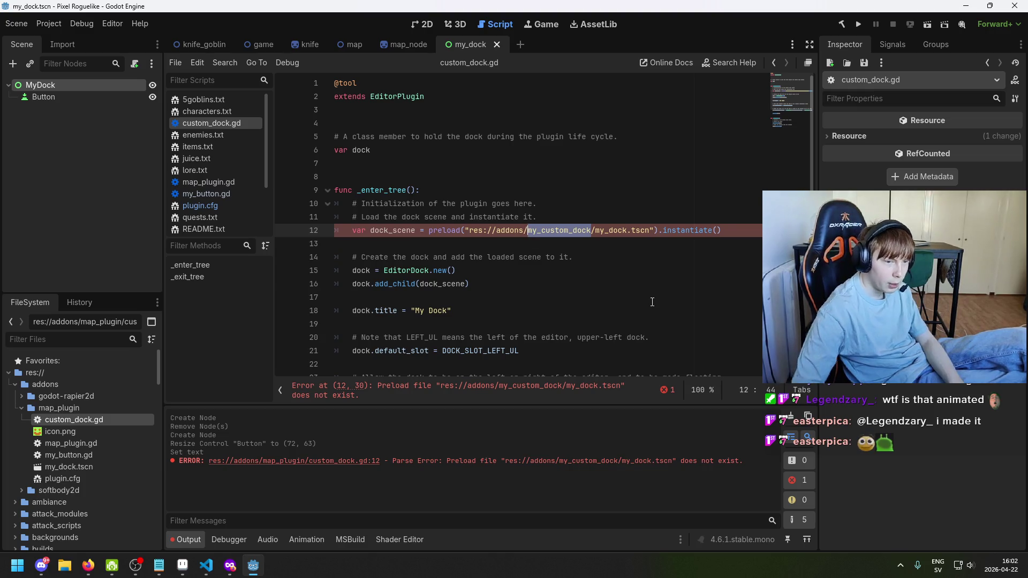
{"action": "type", "text": "map_"}
{"action": "type", "text": "plugin"}
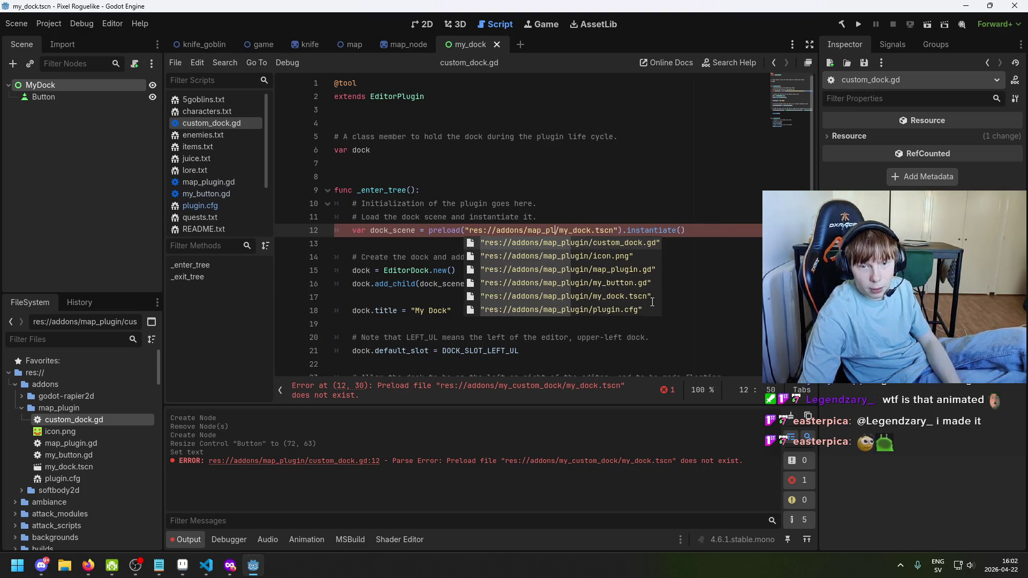
{"action": "key", "text": "ctrl+s"}
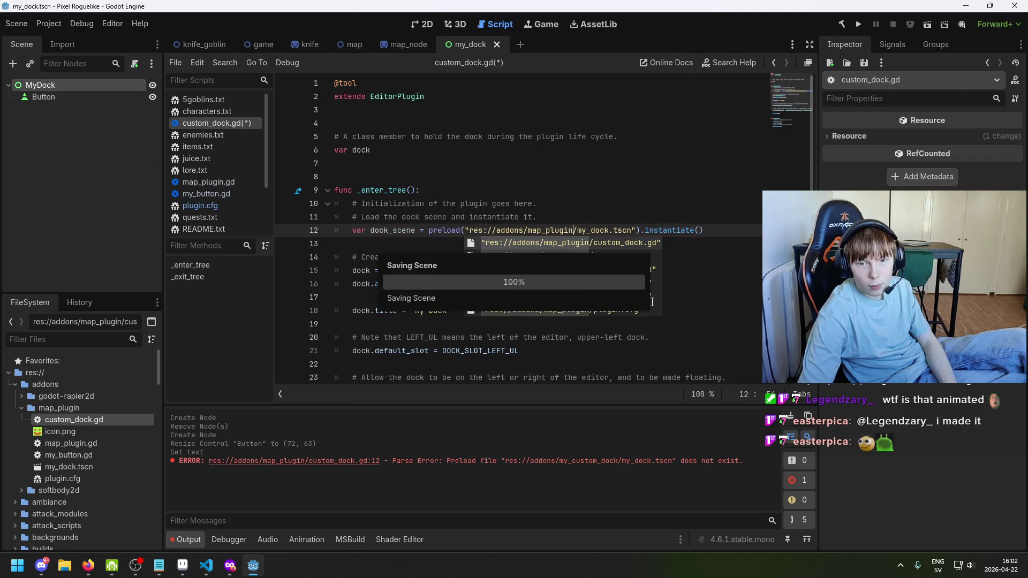
{"action": "left_click", "coordinate": [730, 222]}
{"action": "left_click", "coordinate": [729, 226]}
{"action": "key", "text": "ctrl+s"}
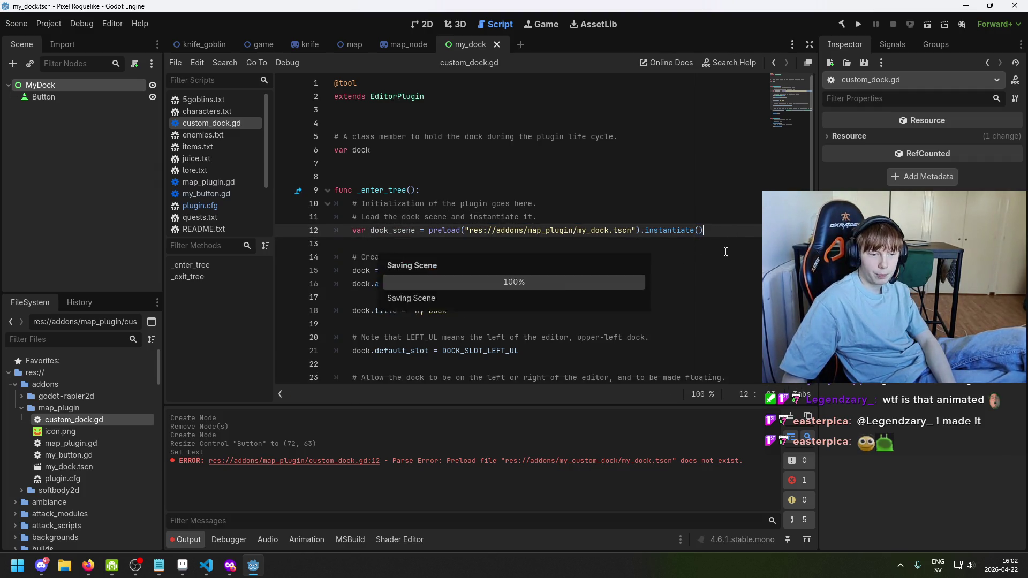
{"action": "left_click", "coordinate": [791, 418]}
{"action": "key", "text": "alt+Tab"}
Read the Checking the results section and My Dock image, then return to Godot
{"action": "scroll", "coordinate": [504, 357], "scroll_direction": "down", "scroll_amount": 4}
{"action": "scroll", "coordinate": [503, 358], "scroll_direction": "down", "scroll_amount": 2}
{"action": "left_click", "coordinate": [546, 324]}
{"action": "scroll", "coordinate": [547, 324], "scroll_direction": "down", "scroll_amount": 2}
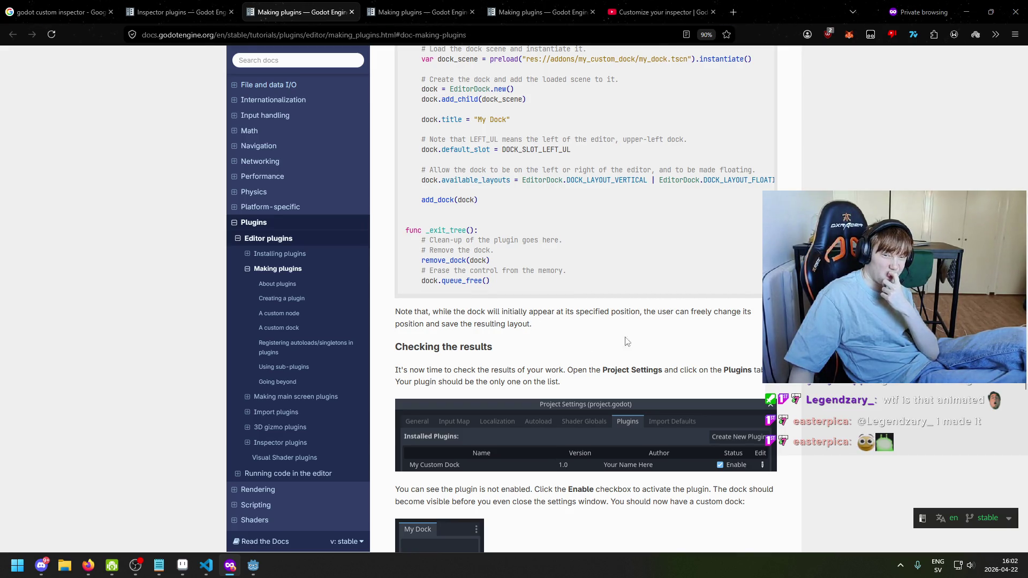
{"action": "scroll", "coordinate": [532, 320], "scroll_direction": "up", "scroll_amount": 3}
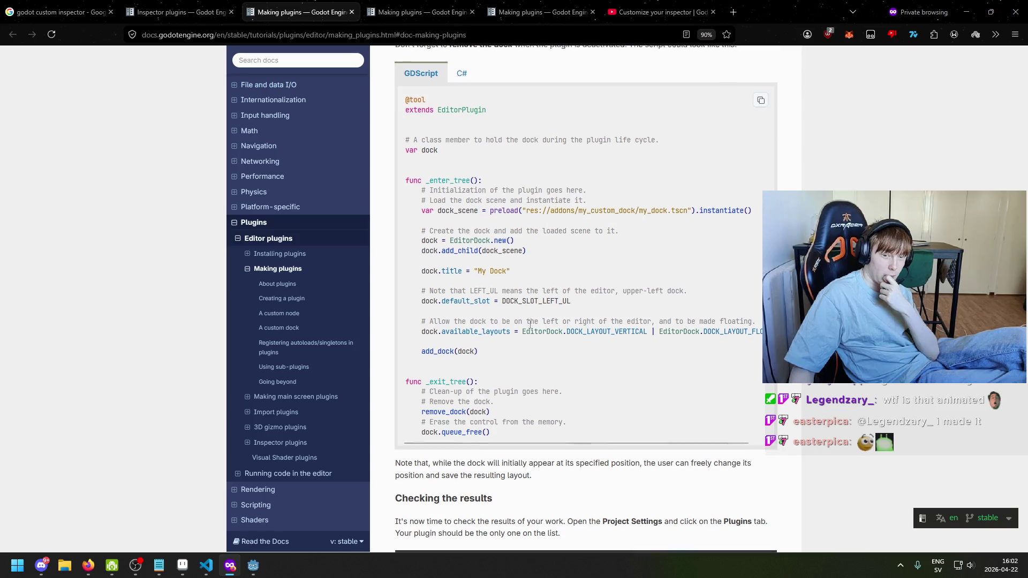
{"action": "scroll", "coordinate": [466, 415], "scroll_direction": "down", "scroll_amount": 1}
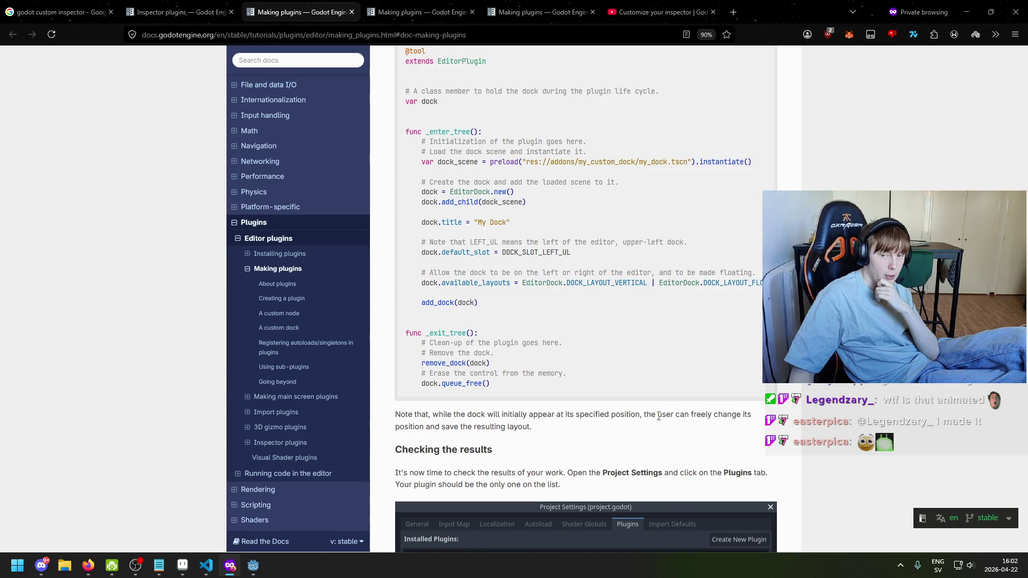
{"action": "scroll", "coordinate": [552, 423], "scroll_direction": "down", "scroll_amount": 5}
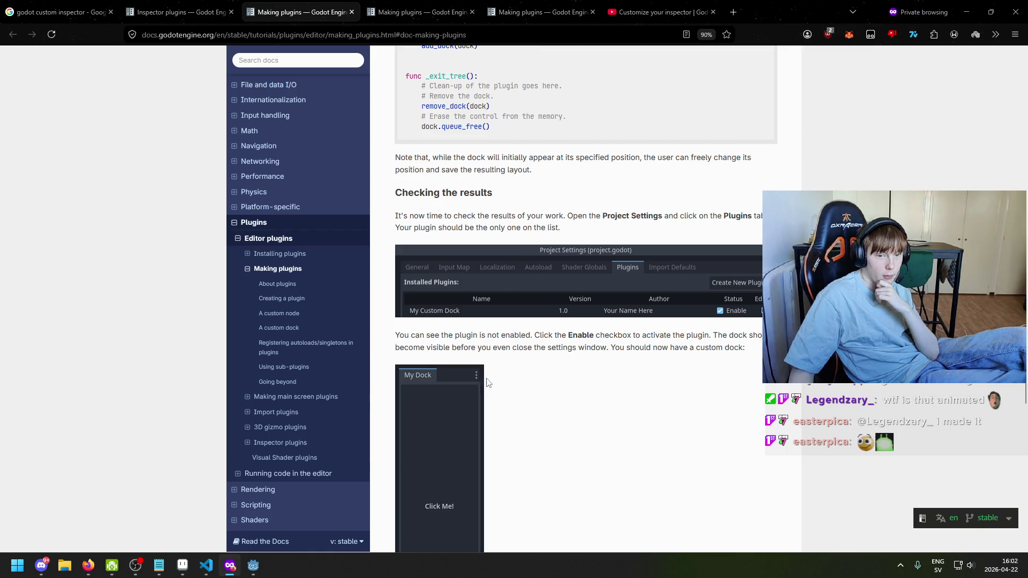
{"action": "scroll", "coordinate": [489, 385], "scroll_direction": "down", "scroll_amount": 1}
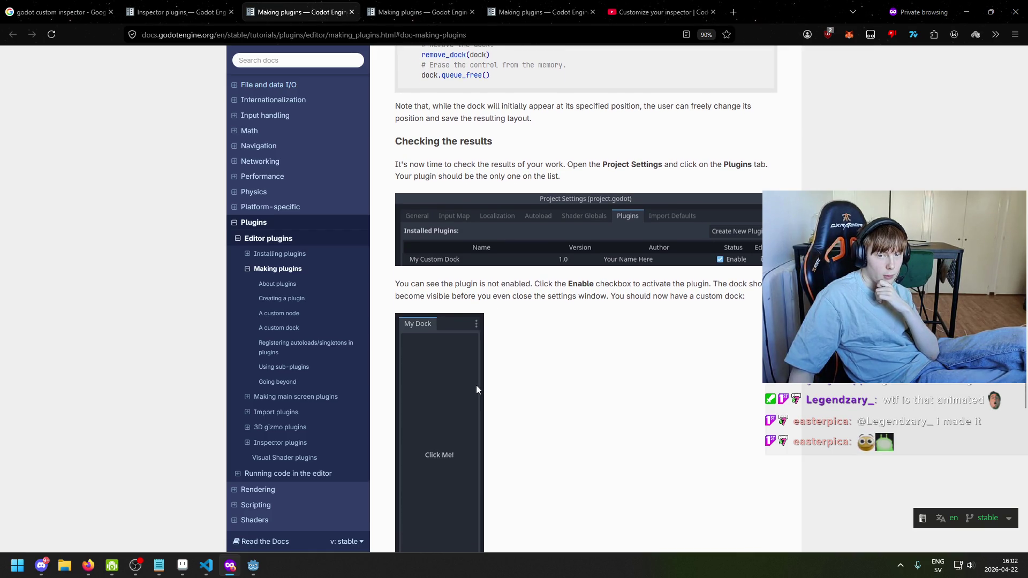
{"action": "scroll", "coordinate": [476, 386], "scroll_direction": "down", "scroll_amount": 2}
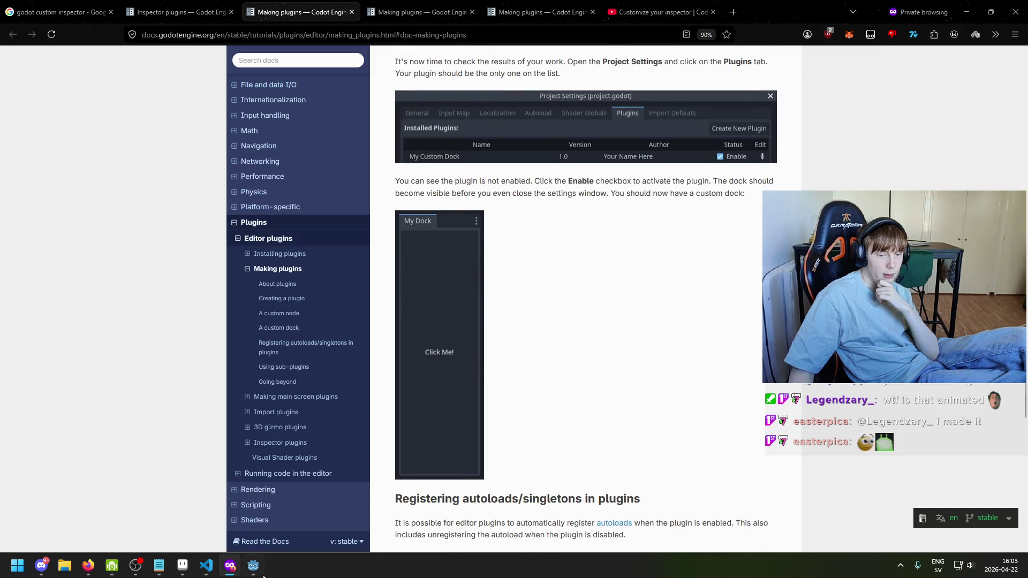
{"action": "left_click", "coordinate": [260, 572]}
{"action": "left_click", "coordinate": [95, 24]}
Enable My Custom Dock under Project Settings > Plugins and test dragging the new My Dock panel
{"action": "left_click", "coordinate": [56, 23]}
{"action": "left_click", "coordinate": [57, 24]}
{"action": "left_click", "coordinate": [64, 39]}
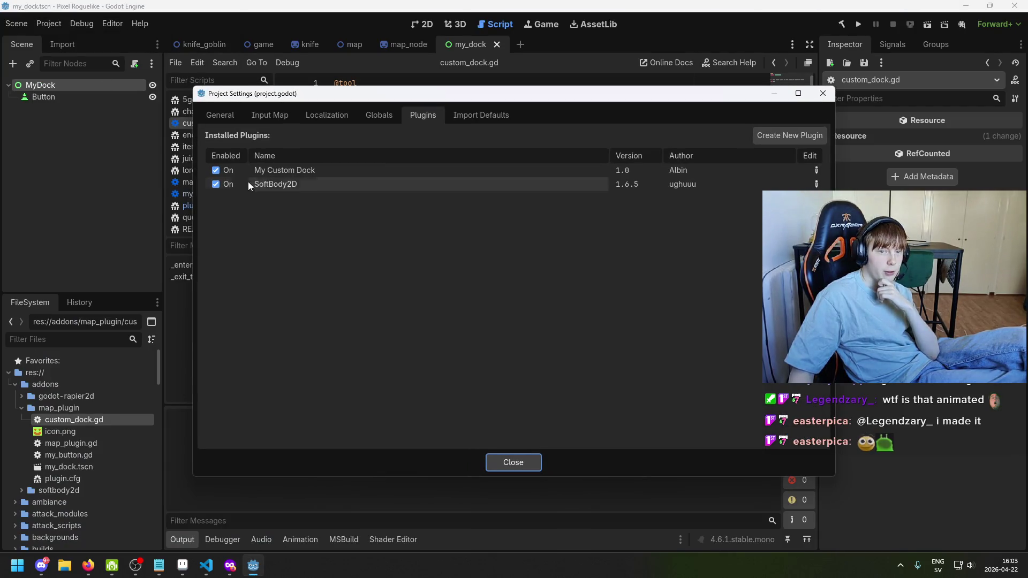
{"action": "left_click", "coordinate": [216, 171]}
{"action": "left_click", "coordinate": [215, 171]}
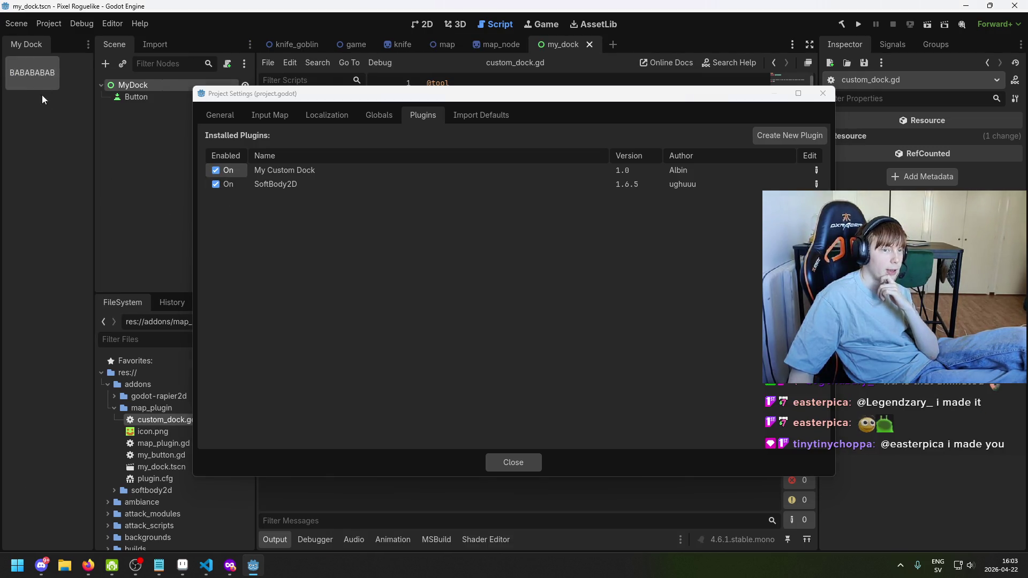
{"action": "left_click", "coordinate": [514, 463]}
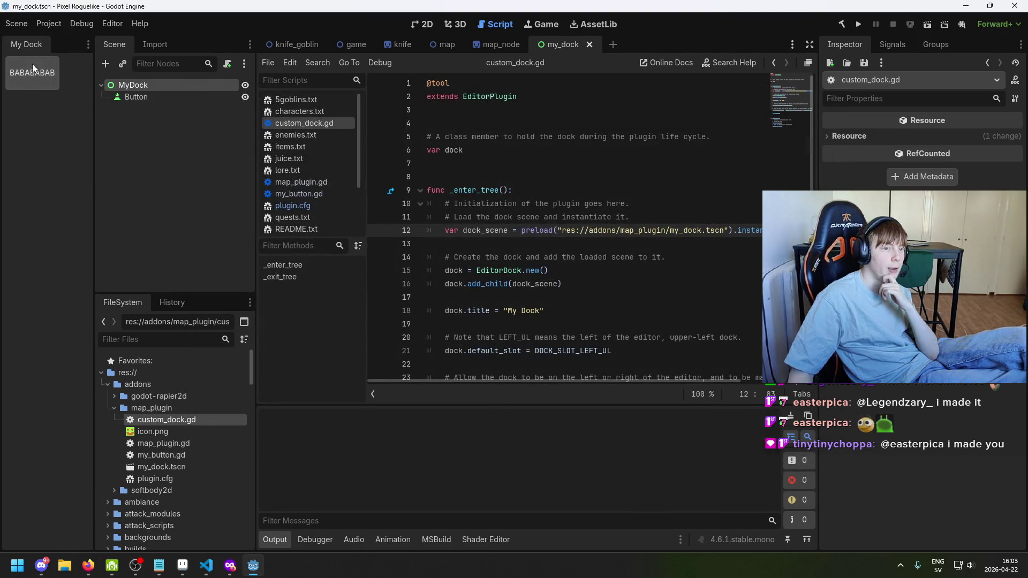
{"action": "mouse_move", "coordinate": [31, 39]}
{"action": "left_mouse_down"}
{"action": "mouse_move", "coordinate": [79, 101]}
{"action": "mouse_move", "coordinate": [292, 264]}
{"action": "mouse_move", "coordinate": [327, 381]}
{"action": "left_mouse_up"}
{"action": "mouse_move", "coordinate": [119, 166]}
{"action": "left_mouse_down"}
{"action": "mouse_move", "coordinate": [55, 89]}
{"action": "mouse_move", "coordinate": [140, 163]}
{"action": "mouse_move", "coordinate": [50, 113]}
{"action": "left_mouse_up"}
{"action": "left_click", "coordinate": [88, 45]}
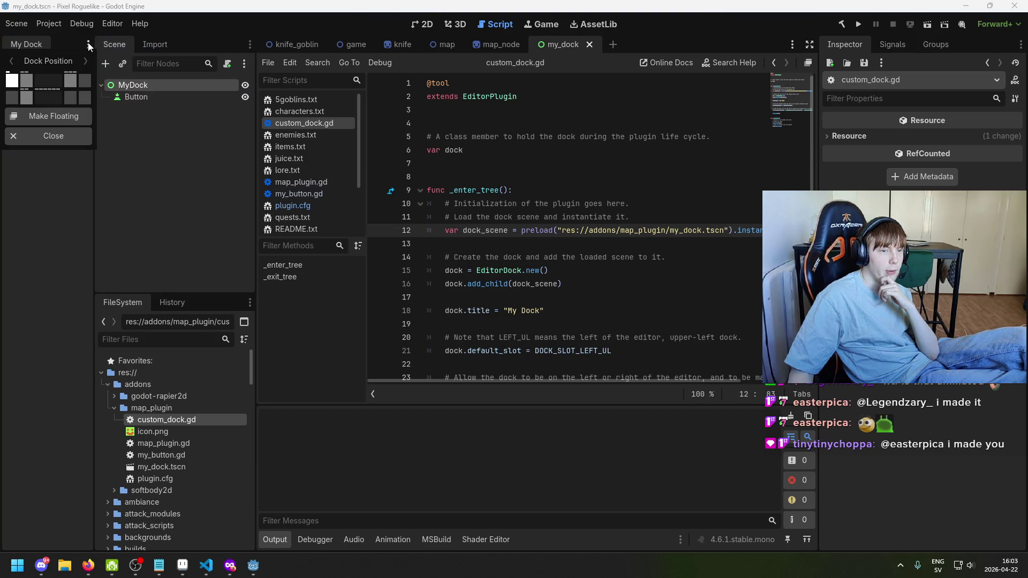
{"action": "left_click", "coordinate": [75, 118]}
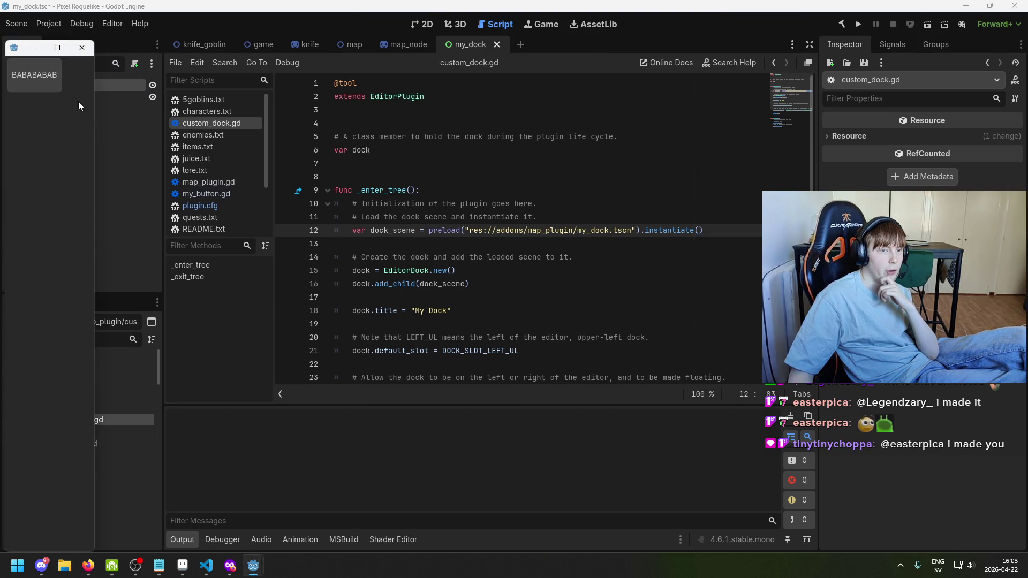
{"action": "left_click", "coordinate": [57, 47]}
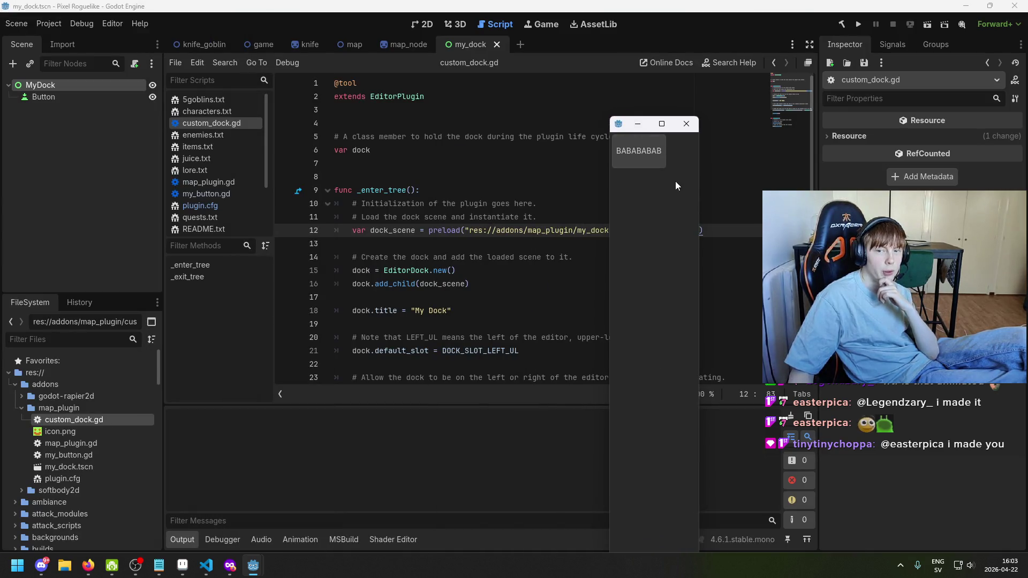
{"action": "left_click_drag", "start_coordinate": [699, 177], "coordinate": [848, 177]}
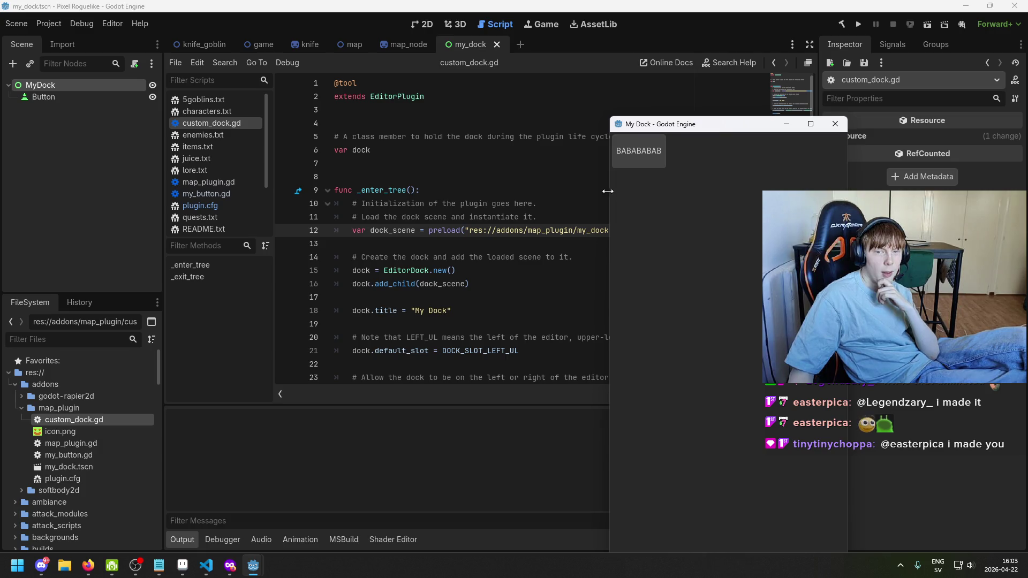
{"action": "left_click_drag", "start_coordinate": [608, 191], "coordinate": [498, 191]}
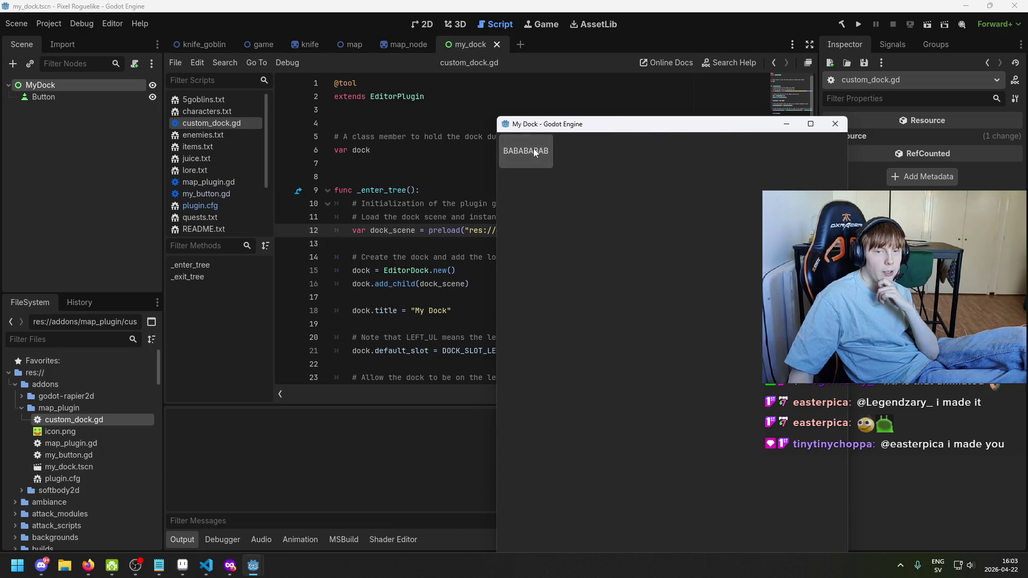
{"action": "left_click", "coordinate": [840, 130]}
{"action": "left_click", "coordinate": [85, 47]}
{"action": "left_click", "coordinate": [86, 47]}
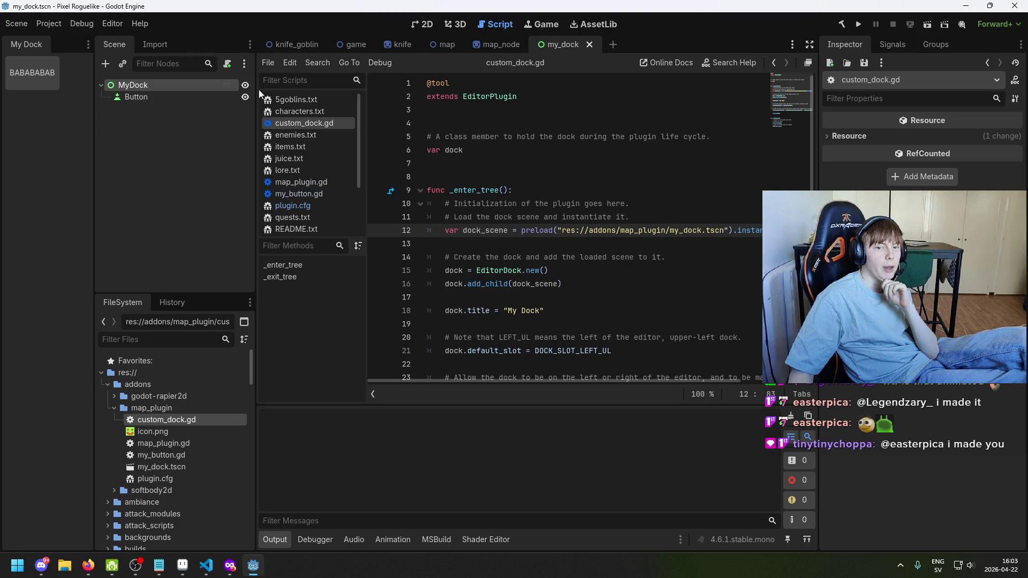
Highlight the _exit_tree function and its remove_dock(dock) call in the script
{"action": "scroll", "coordinate": [522, 249], "scroll_direction": "down", "scroll_amount": 4}
{"action": "left_click", "coordinate": [434, 290]}
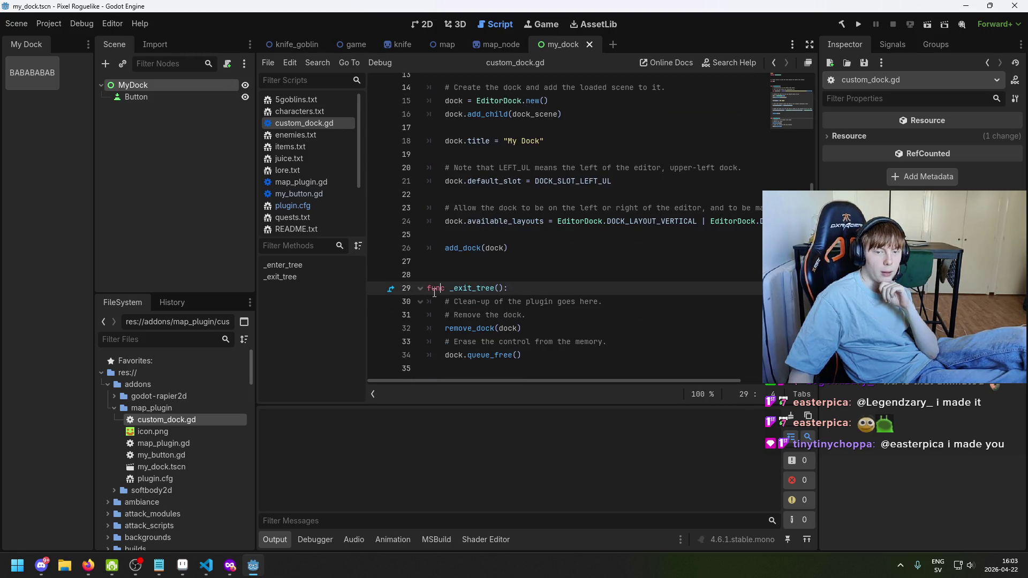
{"action": "left_click_drag", "start_coordinate": [615, 316], "coordinate": [421, 294]}
{"action": "mouse_move", "coordinate": [450, 329]}
{"action": "left_mouse_down"}
{"action": "mouse_move", "coordinate": [586, 302]}
{"action": "mouse_move", "coordinate": [521, 329]}
{"action": "left_mouse_up"}
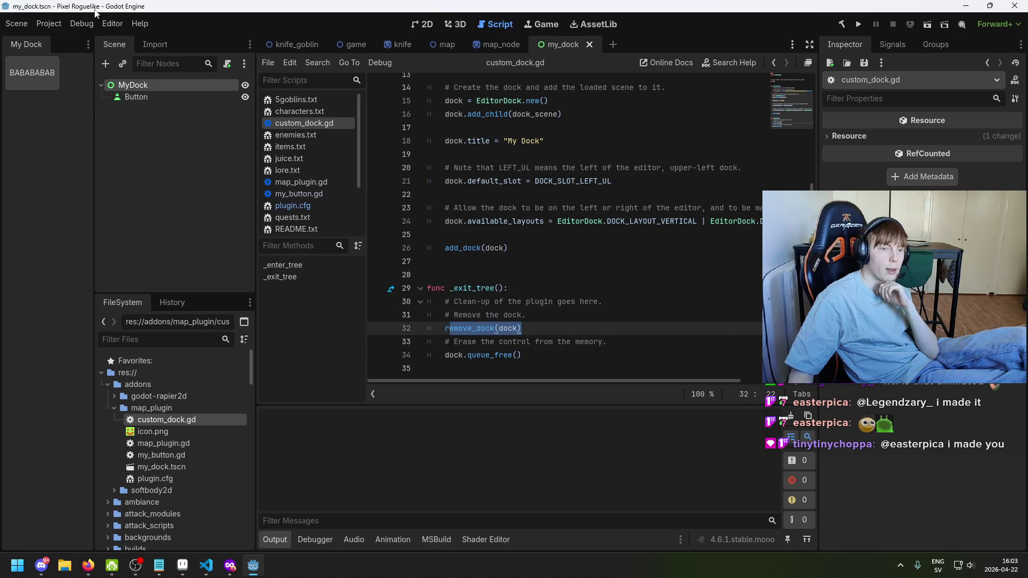
Uncheck My Custom Dock under Project Settings > Plugins and close the dialog
{"action": "left_click", "coordinate": [54, 23]}
{"action": "left_click", "coordinate": [69, 37]}
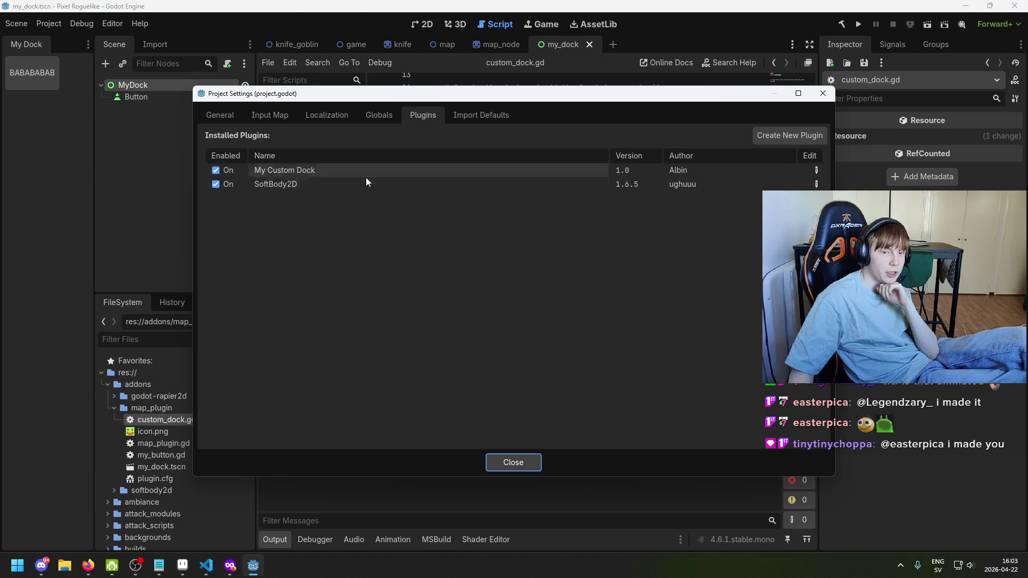
{"action": "left_click", "coordinate": [216, 170]}
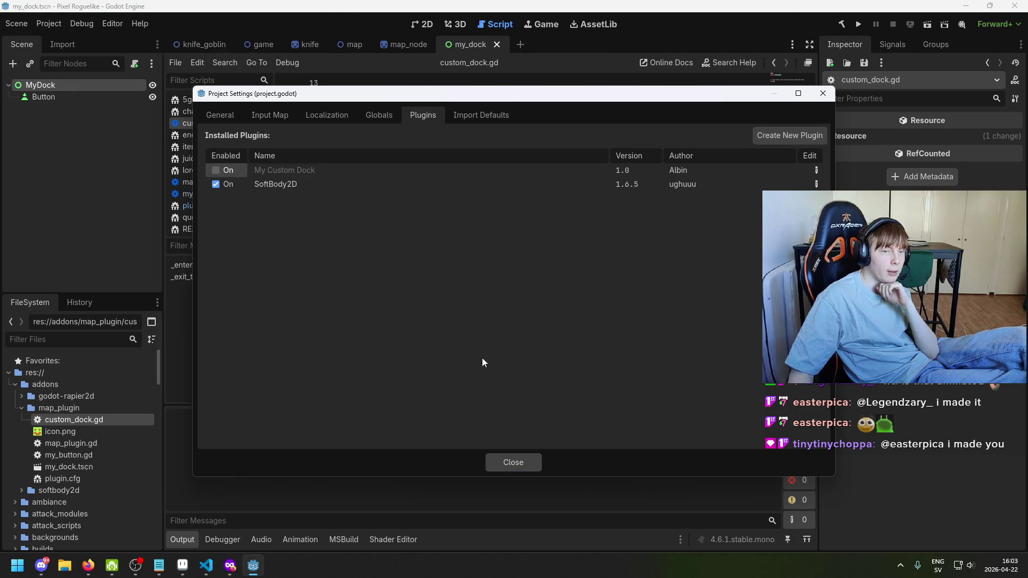
{"action": "left_click", "coordinate": [531, 462]}
{"action": "left_click", "coordinate": [545, 324]}
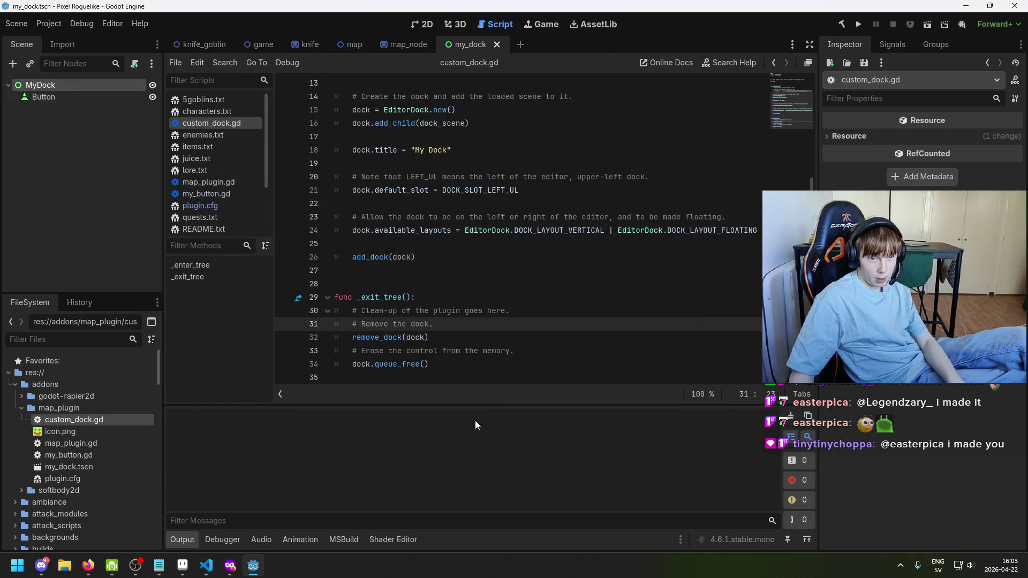
{"action": "left_click", "coordinate": [230, 566]}
Read the autoload registration section, highlighting the AUTOLOAD_NAME comment and constant
{"action": "scroll", "coordinate": [623, 353], "scroll_direction": "down", "scroll_amount": 5}
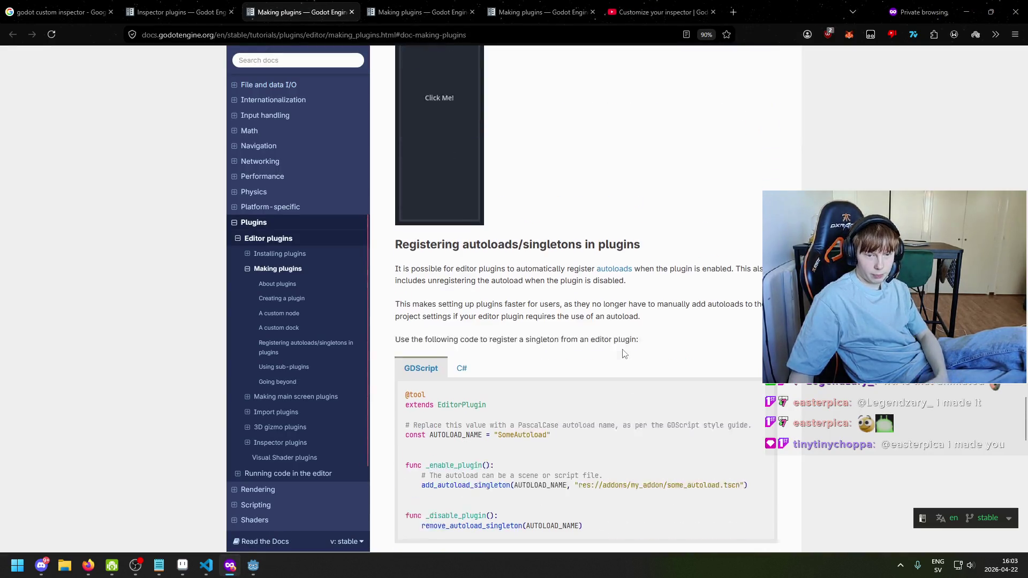
{"action": "scroll", "coordinate": [623, 354], "scroll_direction": "down", "scroll_amount": 1}
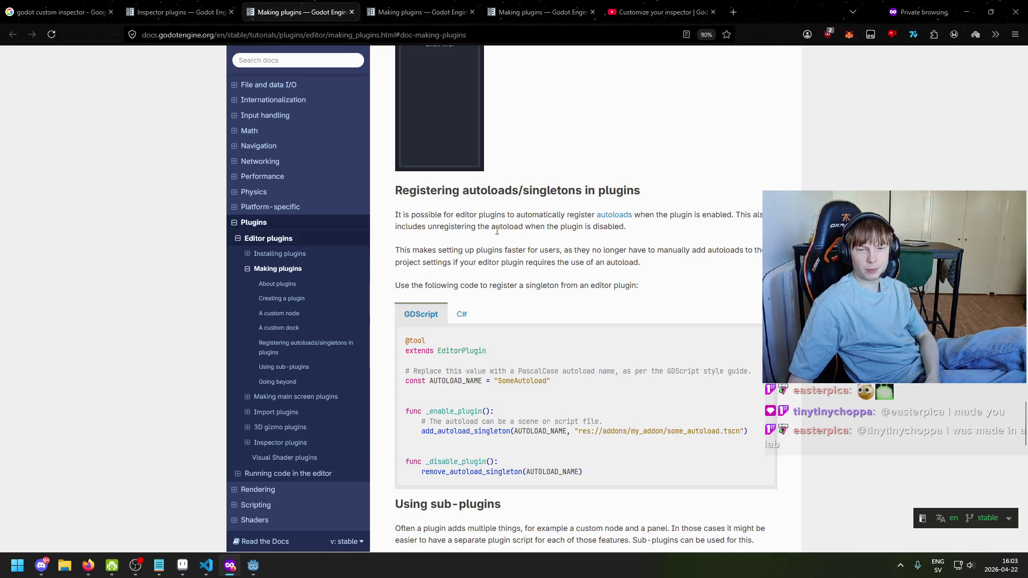
{"action": "mouse_move", "coordinate": [492, 216]}
{"action": "left_mouse_down"}
{"action": "mouse_move", "coordinate": [696, 225]}
{"action": "mouse_move", "coordinate": [747, 215]}
{"action": "left_mouse_up"}
{"action": "left_click", "coordinate": [414, 236]}
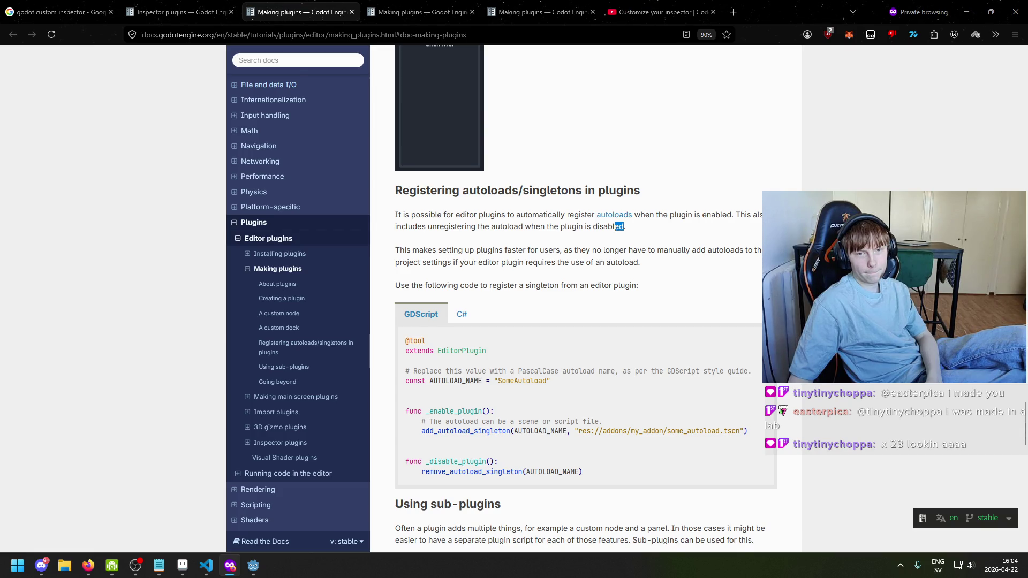
{"action": "left_click_drag", "start_coordinate": [615, 230], "coordinate": [381, 240]}
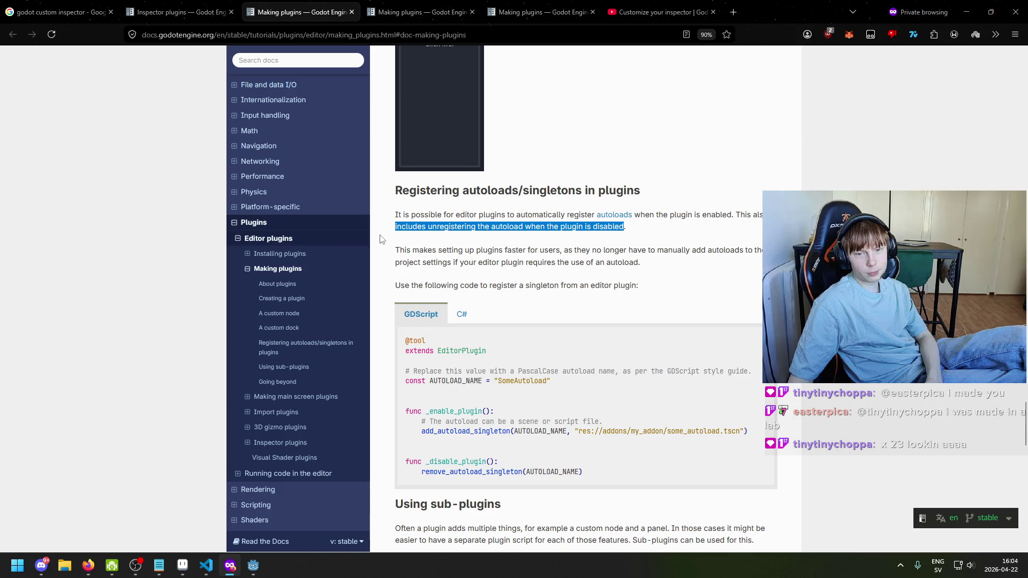
{"action": "left_click", "coordinate": [608, 246]}
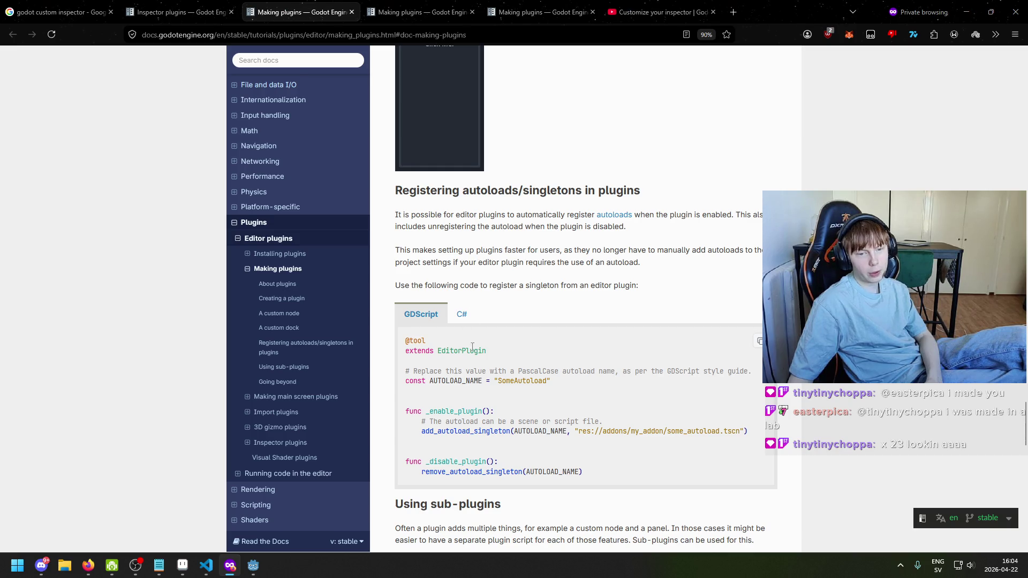
{"action": "left_click_drag", "start_coordinate": [404, 375], "coordinate": [574, 390]}
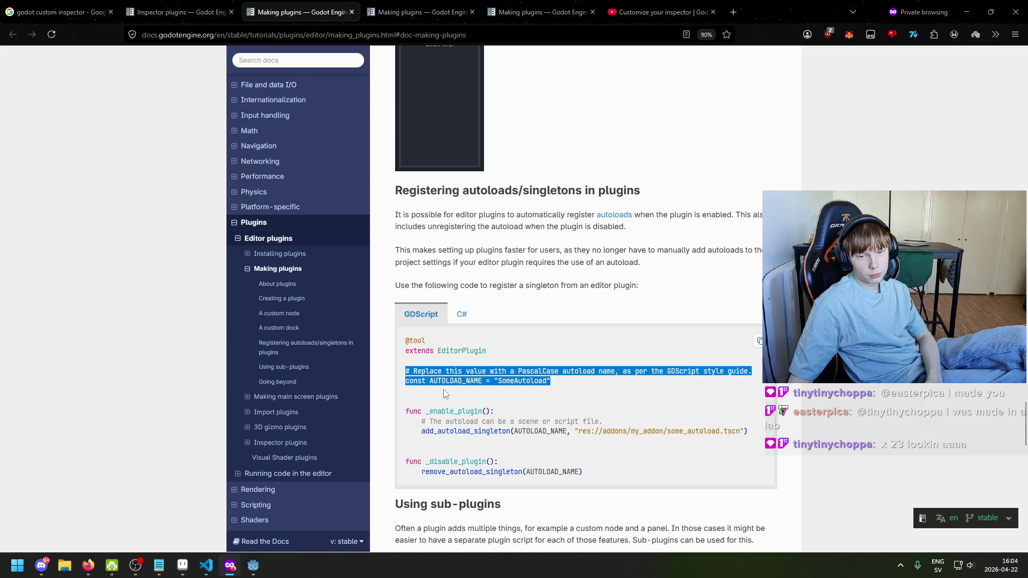
Scroll through the sub-plugins section, then open a new private browsing tab
{"action": "scroll", "coordinate": [472, 395], "scroll_direction": "down", "scroll_amount": 1}
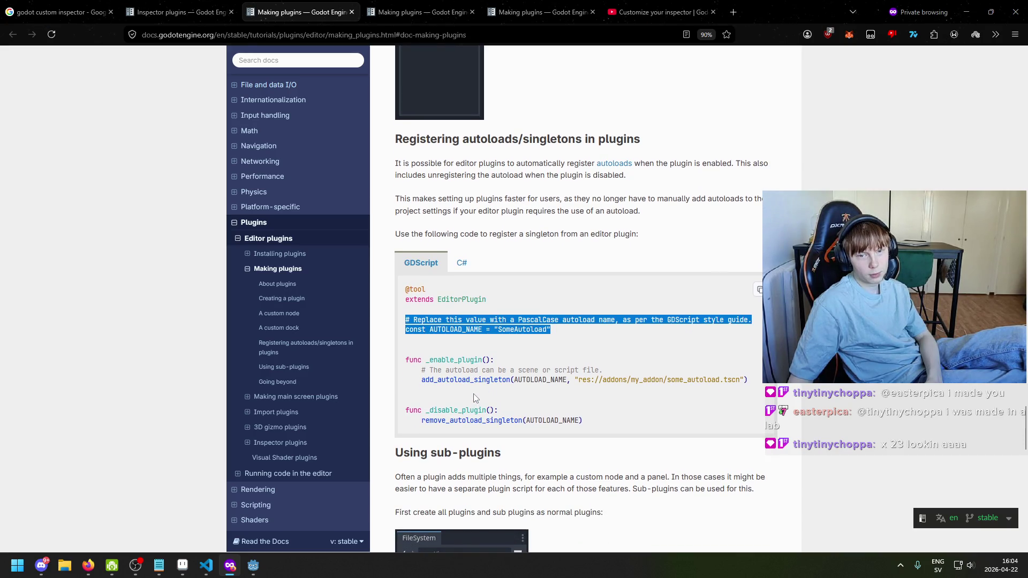
{"action": "scroll", "coordinate": [494, 390], "scroll_direction": "down", "scroll_amount": 3}
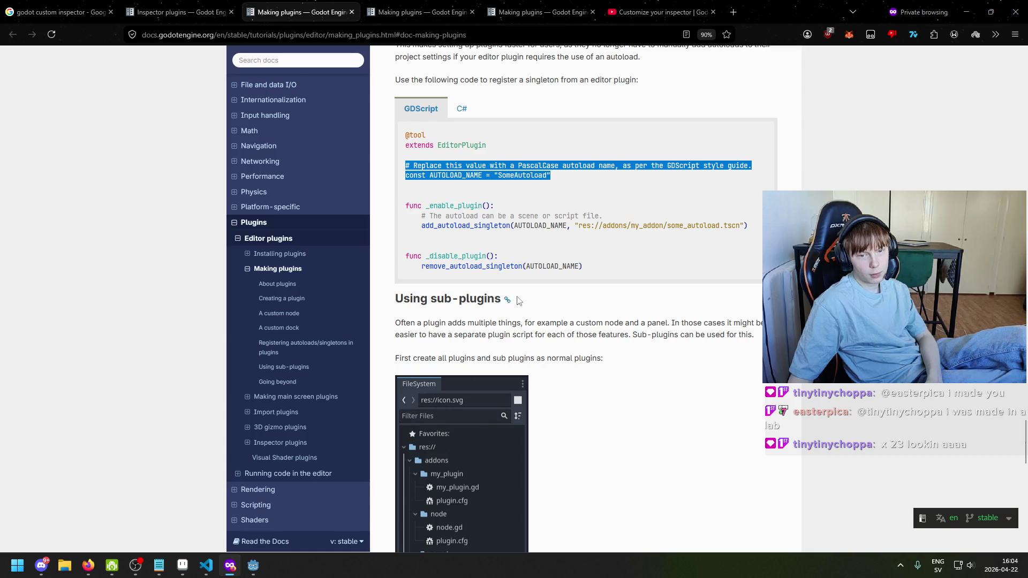
{"action": "scroll", "coordinate": [522, 282], "scroll_direction": "down", "scroll_amount": 2}
{"action": "left_click_drag", "start_coordinate": [410, 196], "coordinate": [470, 196]}
{"action": "left_click", "coordinate": [484, 219]}
{"action": "scroll", "coordinate": [481, 242], "scroll_direction": "down", "scroll_amount": 10}
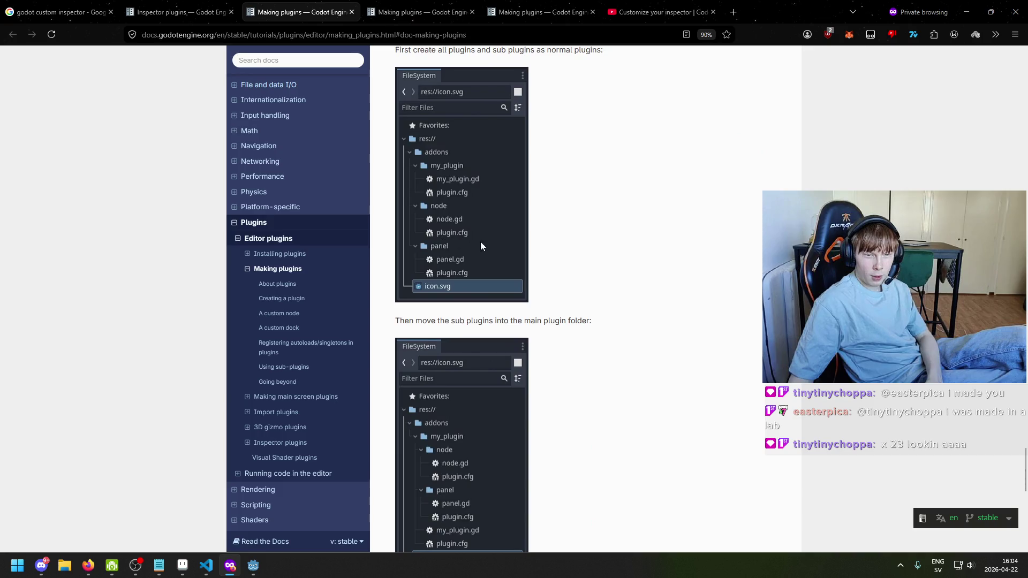
{"action": "scroll", "coordinate": [509, 279], "scroll_direction": "down", "scroll_amount": 5}
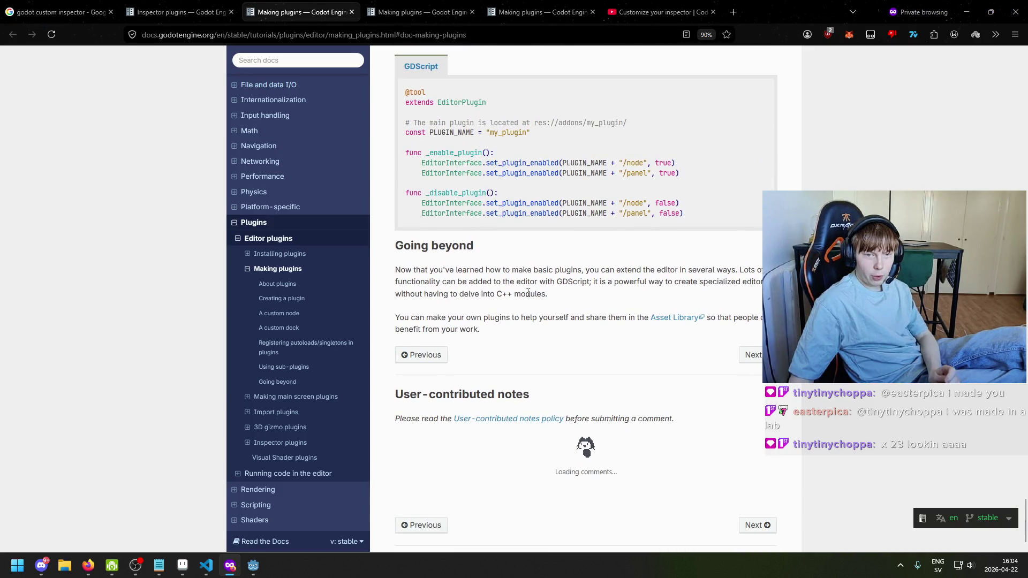
{"action": "scroll", "coordinate": [573, 313], "scroll_direction": "down", "scroll_amount": 1}
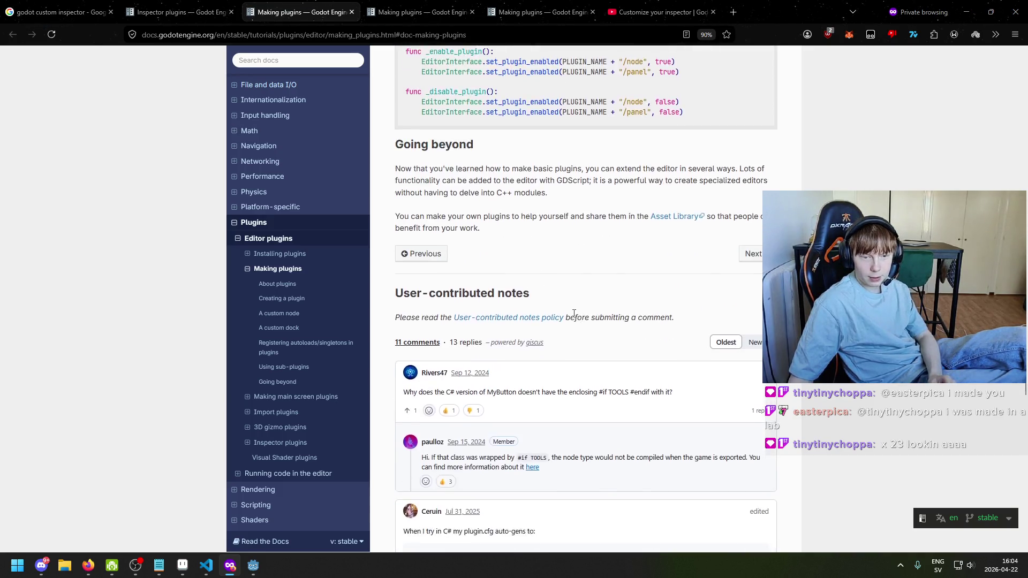
{"action": "scroll", "coordinate": [572, 309], "scroll_direction": "up", "scroll_amount": 6}
{"action": "scroll", "coordinate": [572, 309], "scroll_direction": "up", "scroll_amount": 2}
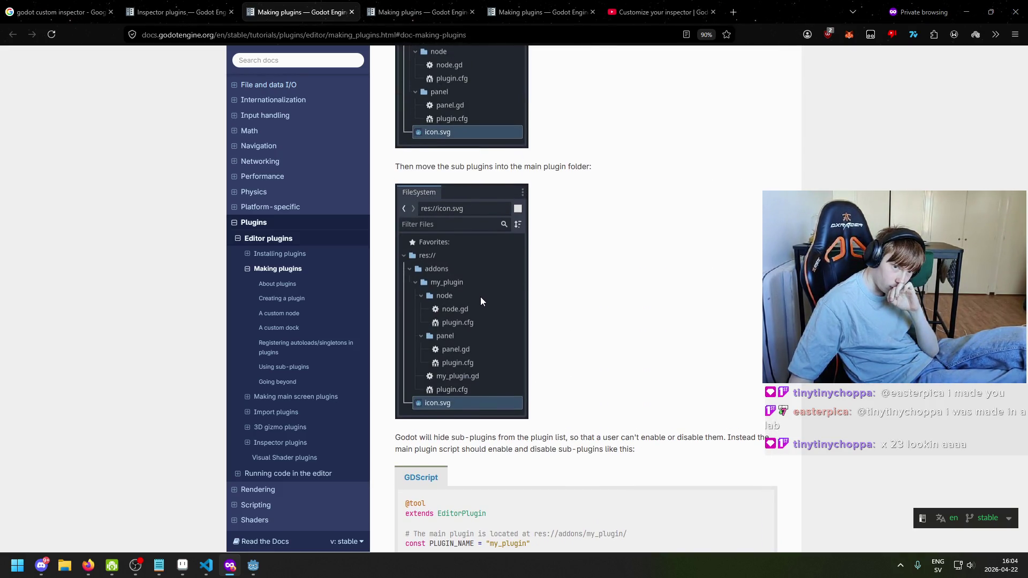
{"action": "scroll", "coordinate": [480, 301], "scroll_direction": "down", "scroll_amount": 2}
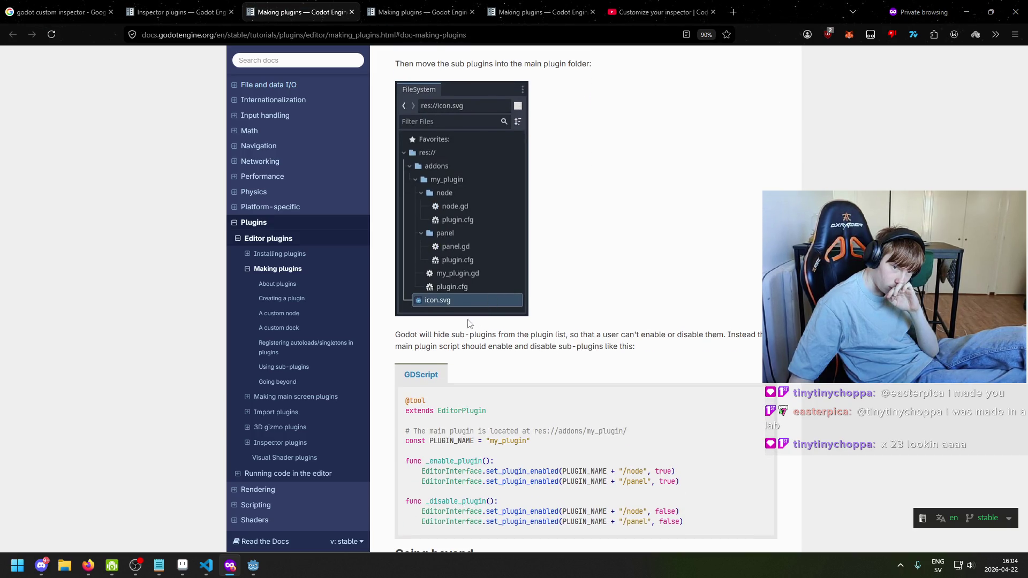
{"action": "scroll", "coordinate": [477, 324], "scroll_direction": "down", "scroll_amount": 2}
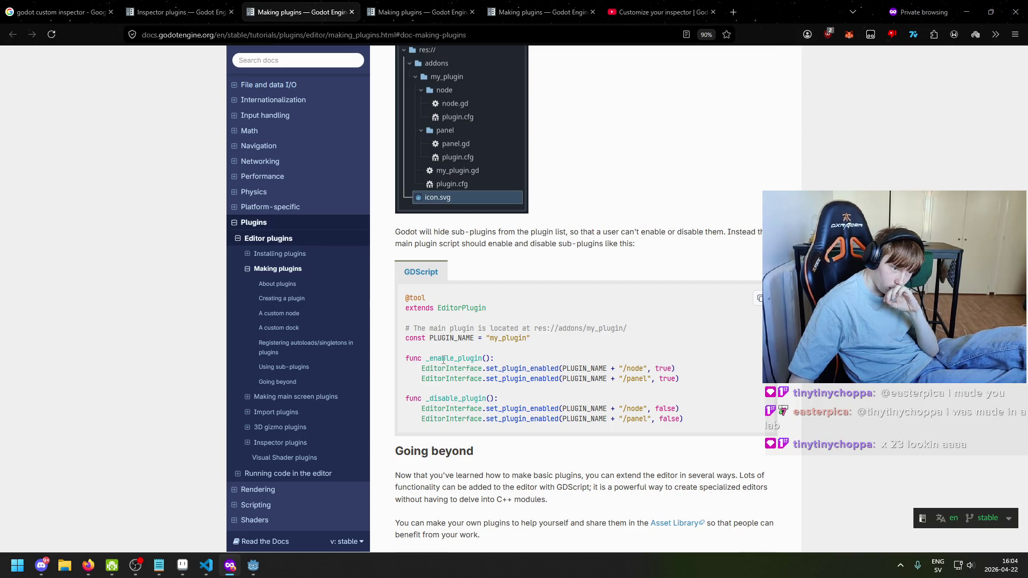
{"action": "left_click", "coordinate": [727, 7]}
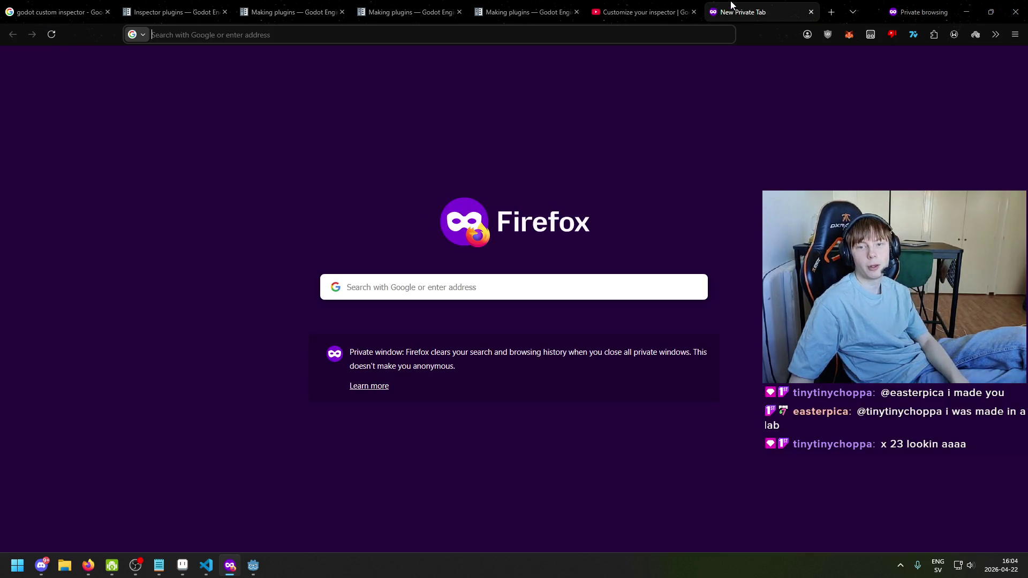
Search Google for 'godot display custom inspector types'
{"action": "type", "text": "godot"}
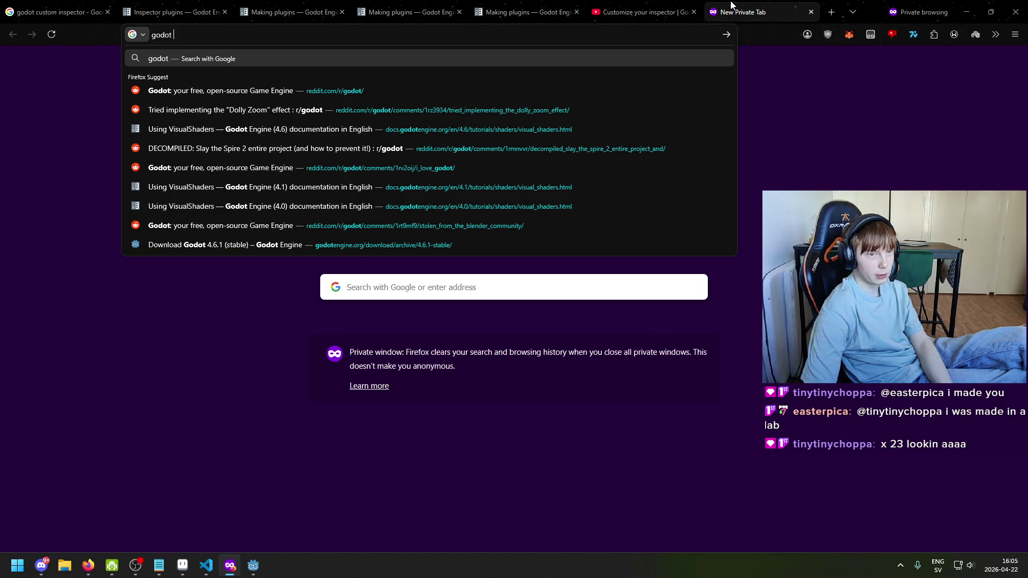
{"action": "type", "text": "custom i"}
{"action": "key", "text": "BackSpace"}
{"action": "key", "text": "BackSpace"}
{"action": "key", "text": "BackSpace"}
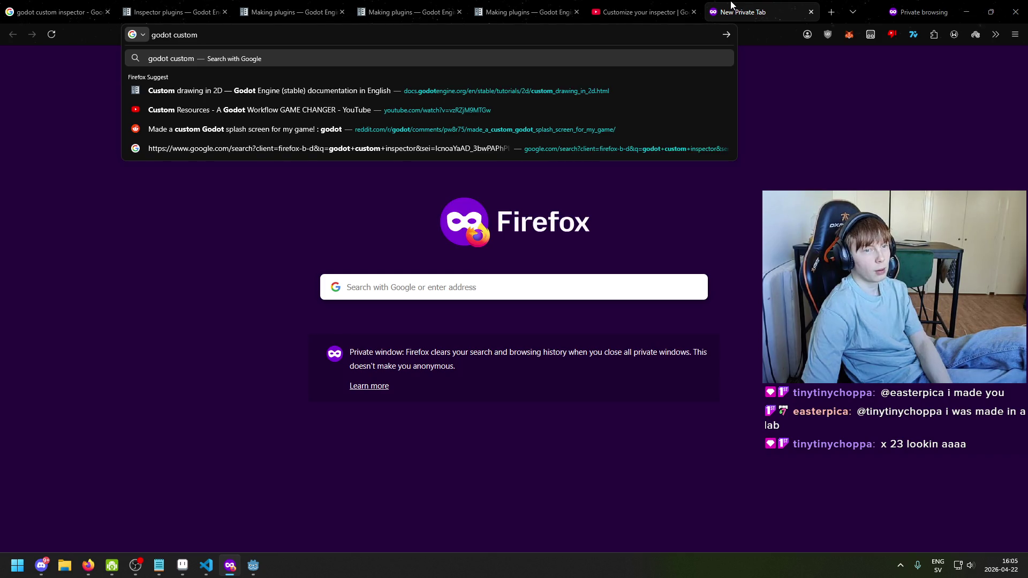
{"action": "type", "text": "display "}
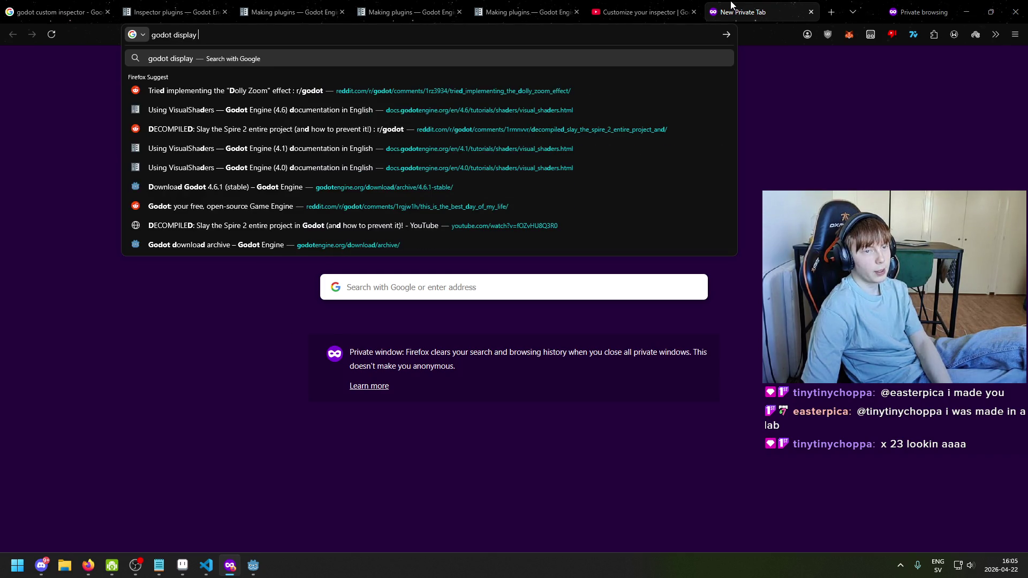
{"action": "type", "text": "custom inspector"}
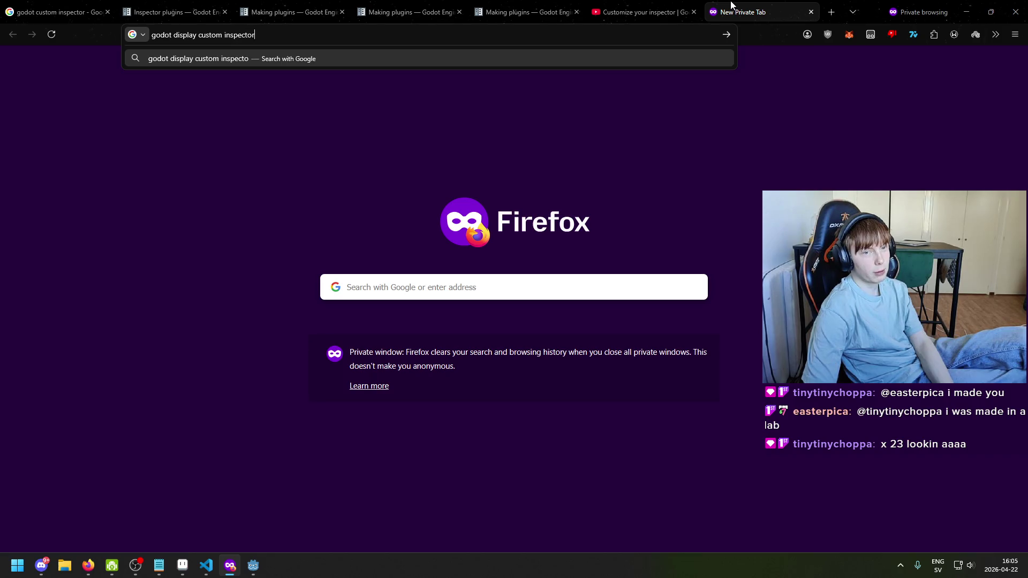
{"action": "type", "text": " types"}
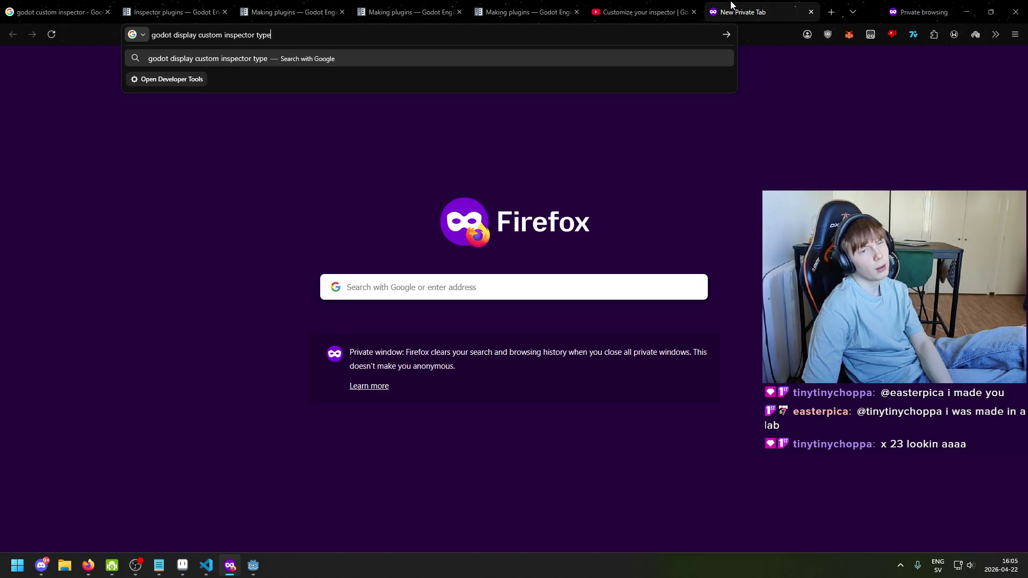
{"action": "key", "text": "Return"}
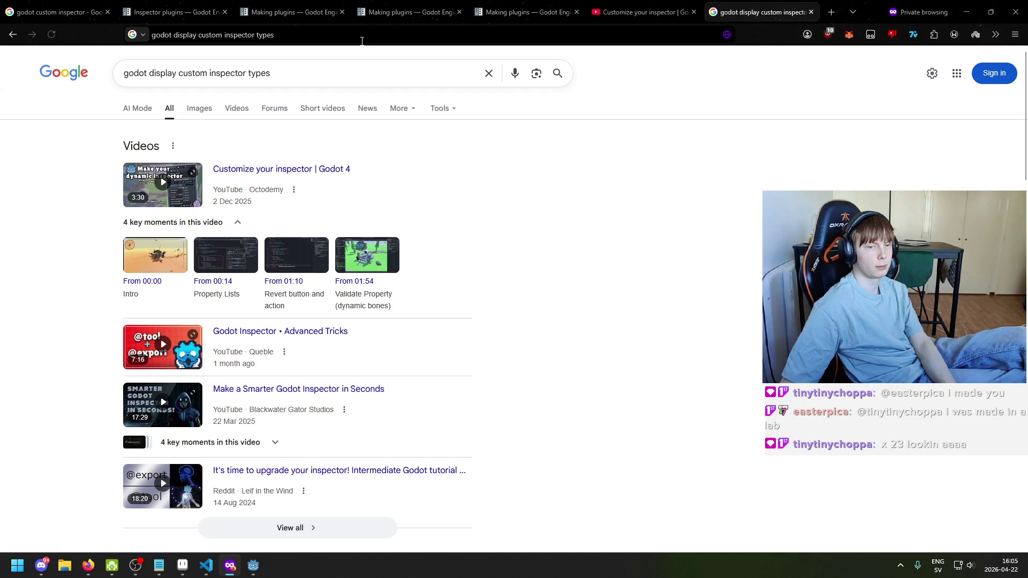
Open the Godot Forum thread on displaying a custom Array-like list from the results
{"action": "scroll", "coordinate": [386, 154], "scroll_direction": "down", "scroll_amount": 5}
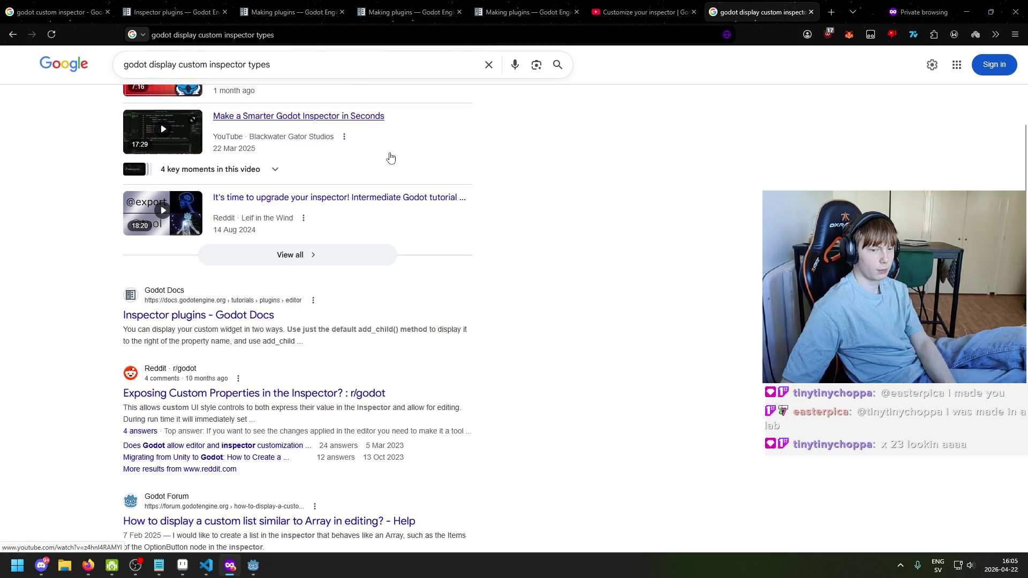
{"action": "scroll", "coordinate": [408, 195], "scroll_direction": "down", "scroll_amount": 1}
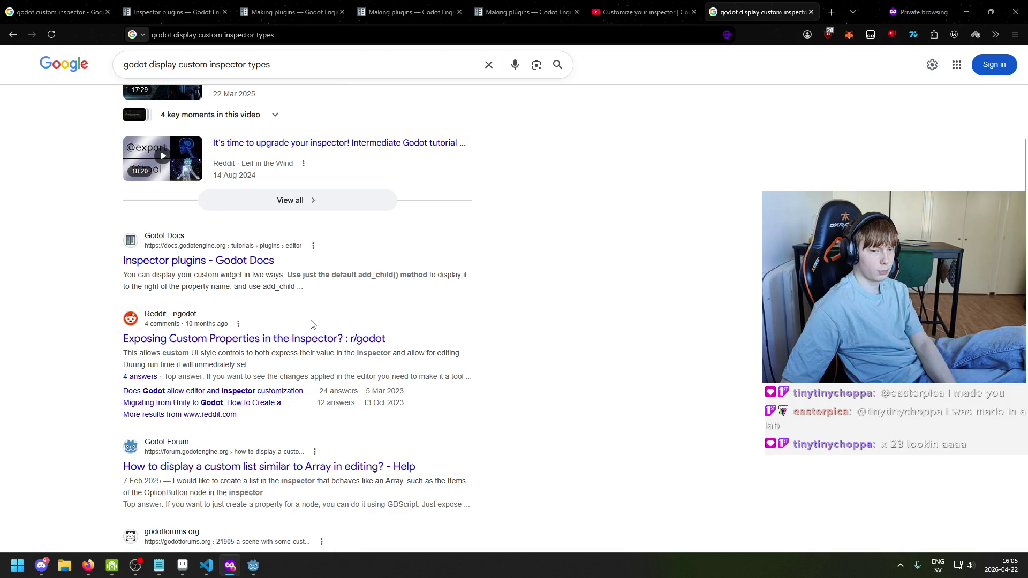
{"action": "left_click", "coordinate": [297, 339]}
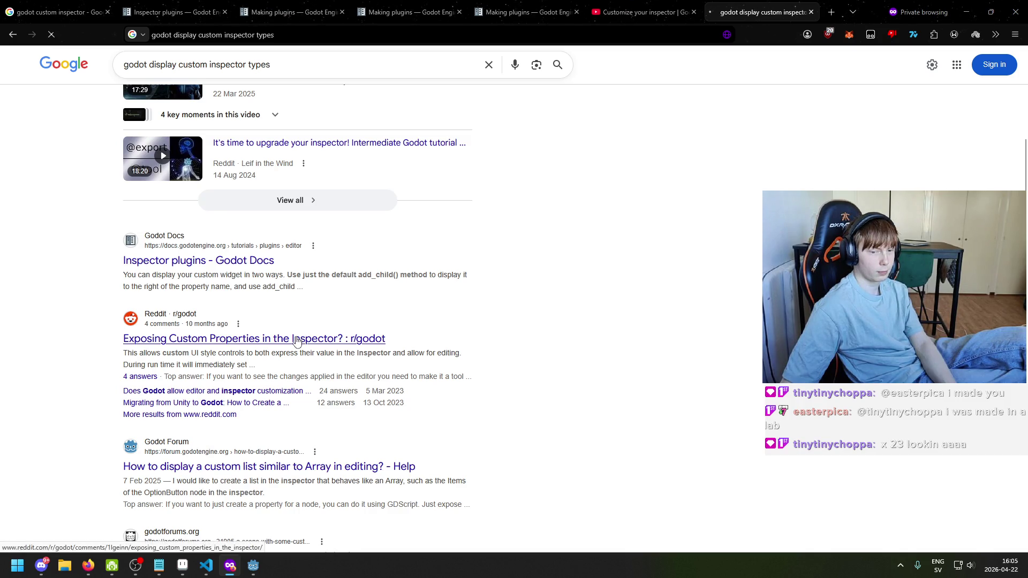
{"action": "key", "text": "alt+Left"}
{"action": "left_click", "coordinate": [348, 466]}
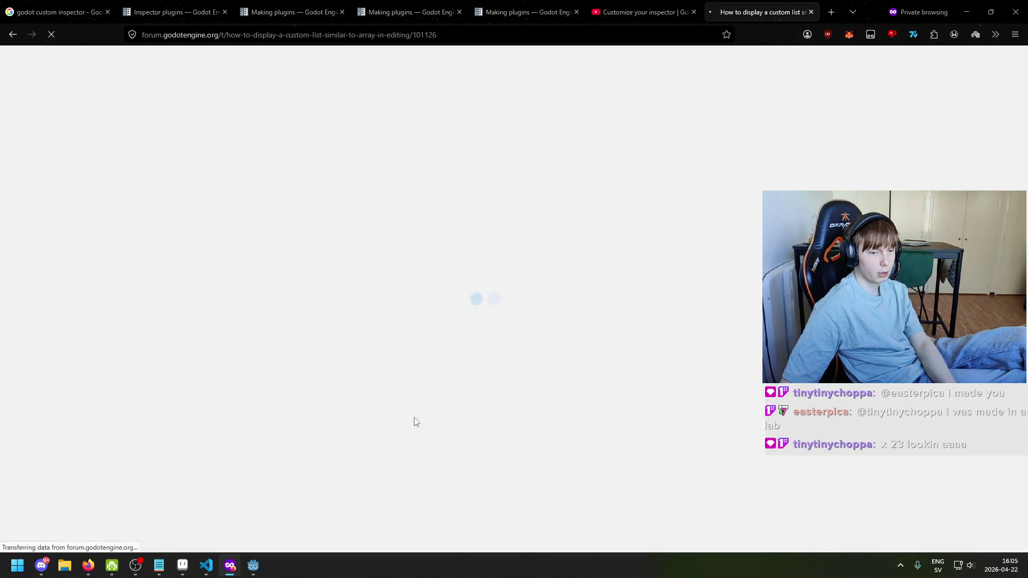